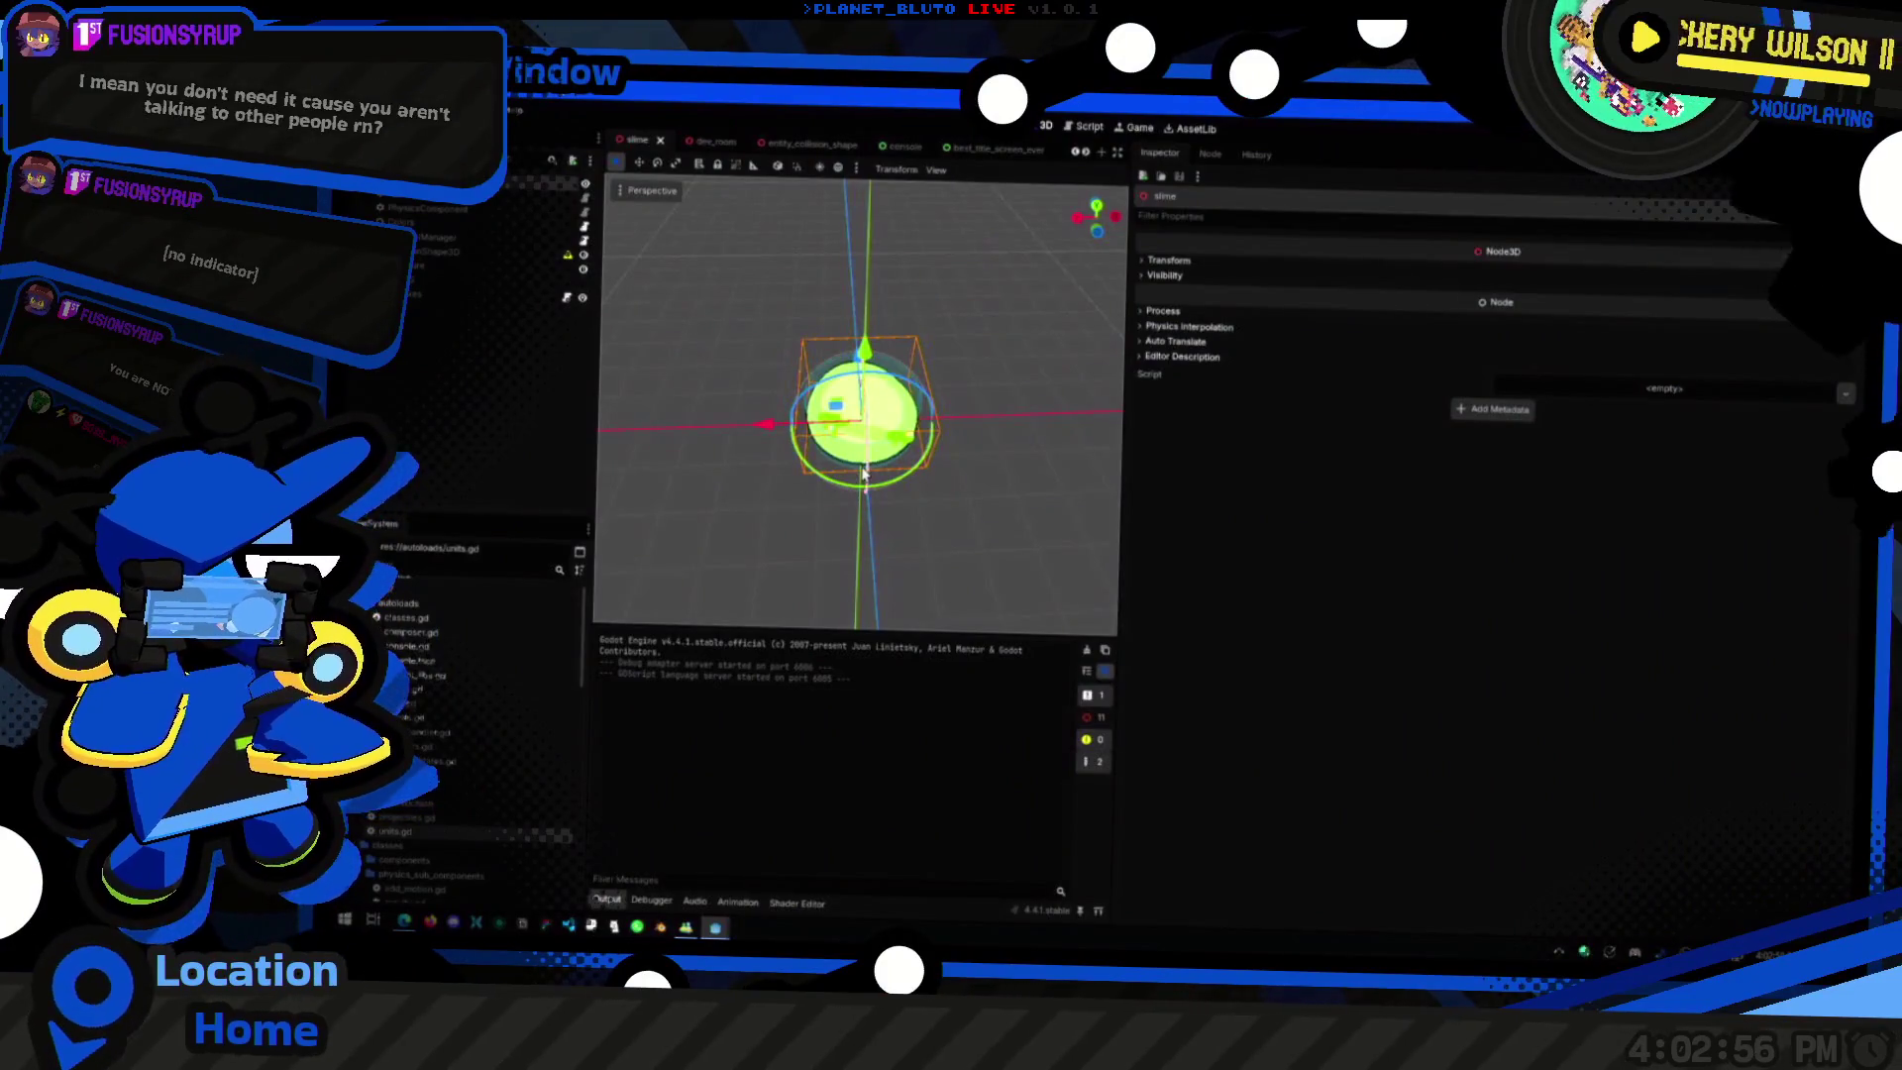
Step: Inspect the slime's PhysicsComponent and HealthComponent (Max Value 60.0, health.gd), then screenshot its node tree
{"action": "left_click", "coordinate": [426, 210]}
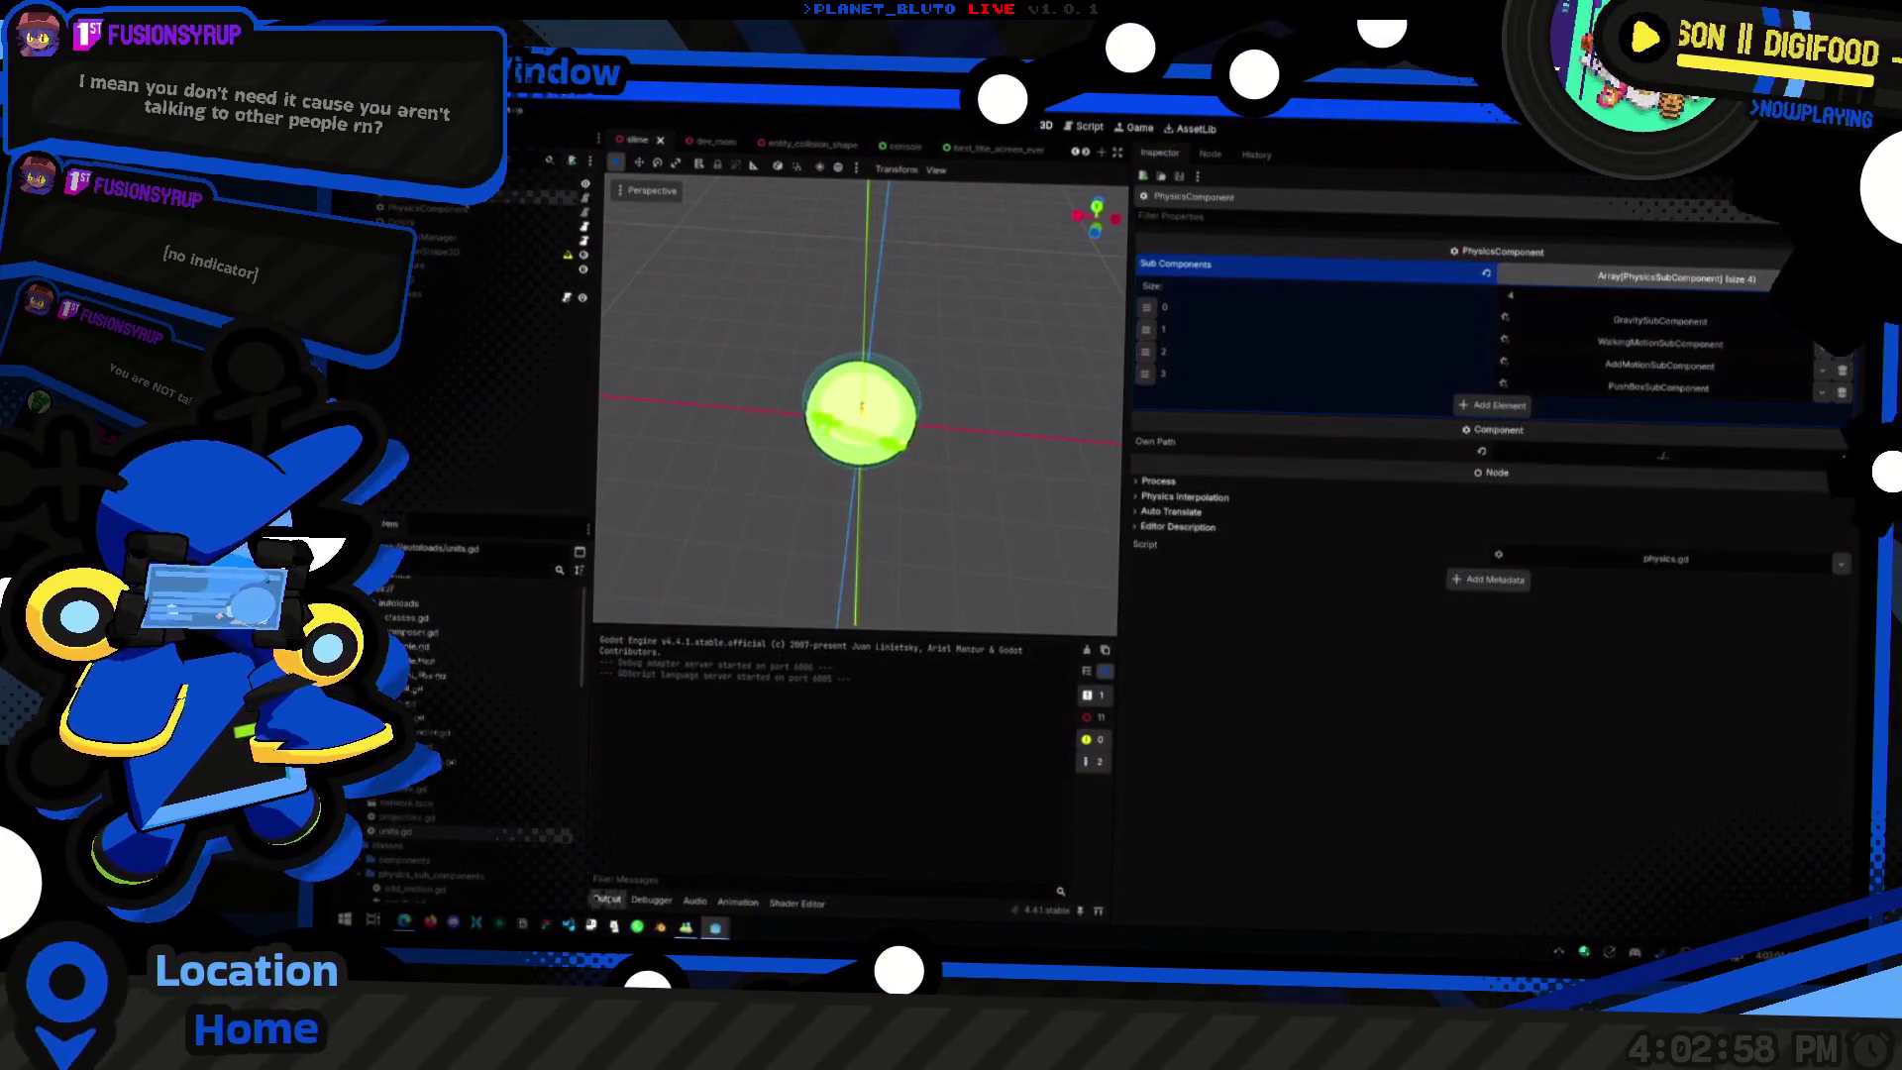
{"action": "left_click", "coordinate": [426, 195]}
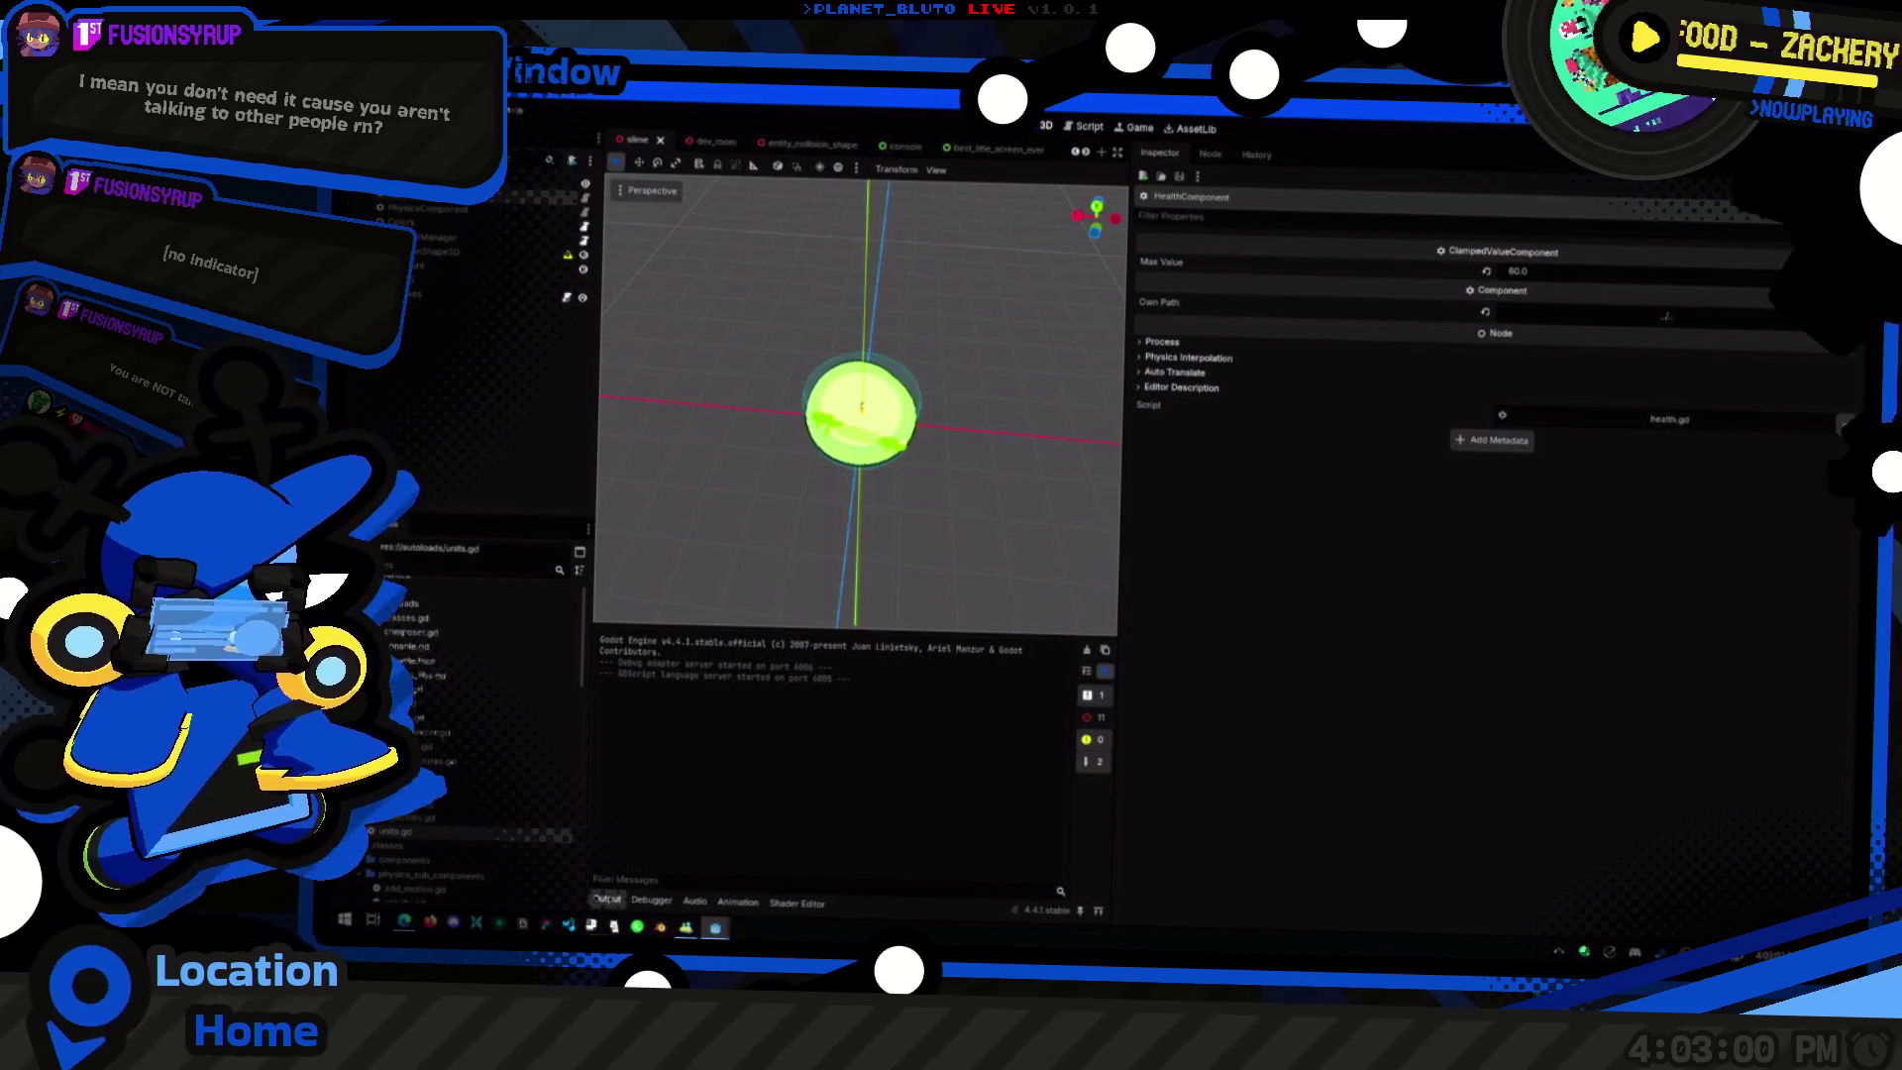
{"action": "mouse_move", "coordinate": [359, 169]}
{"action": "left_mouse_down"}
{"action": "mouse_move", "coordinate": [606, 262]}
{"action": "mouse_move", "coordinate": [599, 247]}
{"action": "left_mouse_up"}
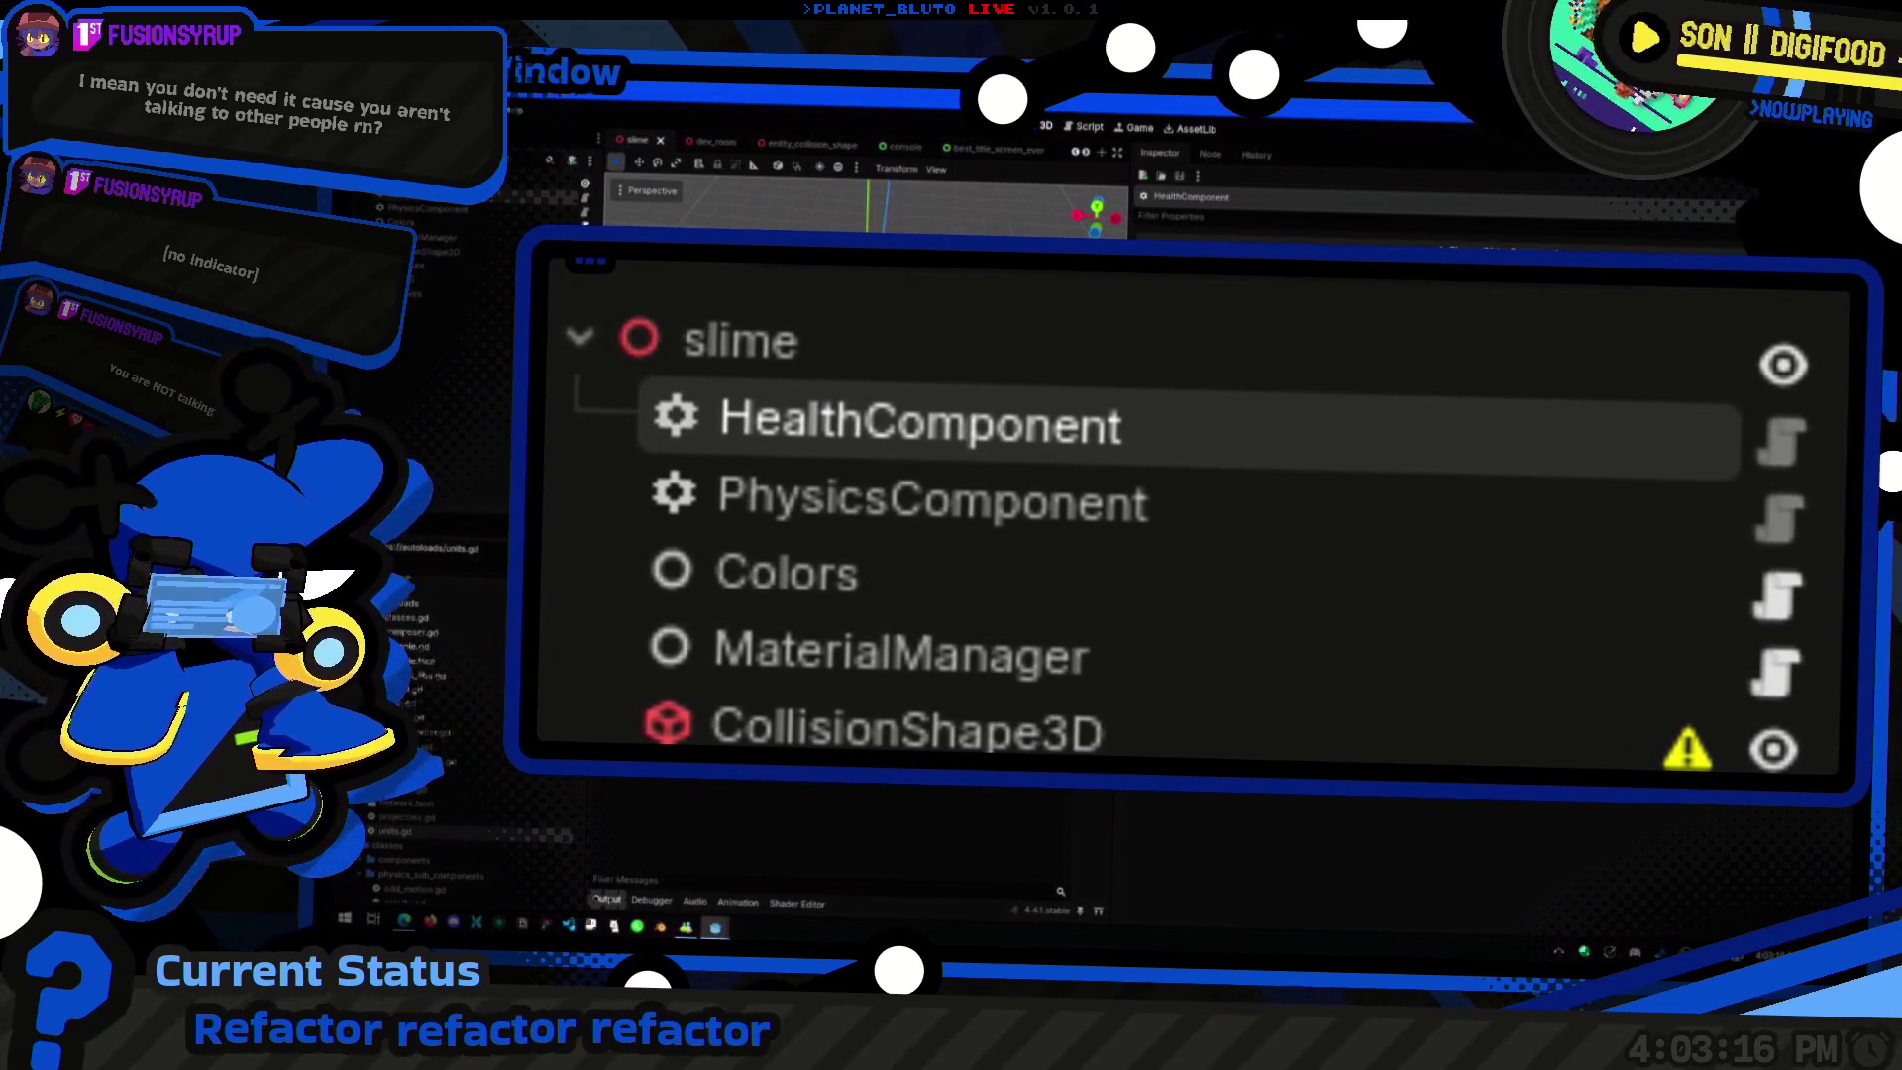
Step: Review health.gd, then return to the editor to view PhysicsComponent's four Sub Components
{"action": "left_click", "coordinate": [585, 198]}
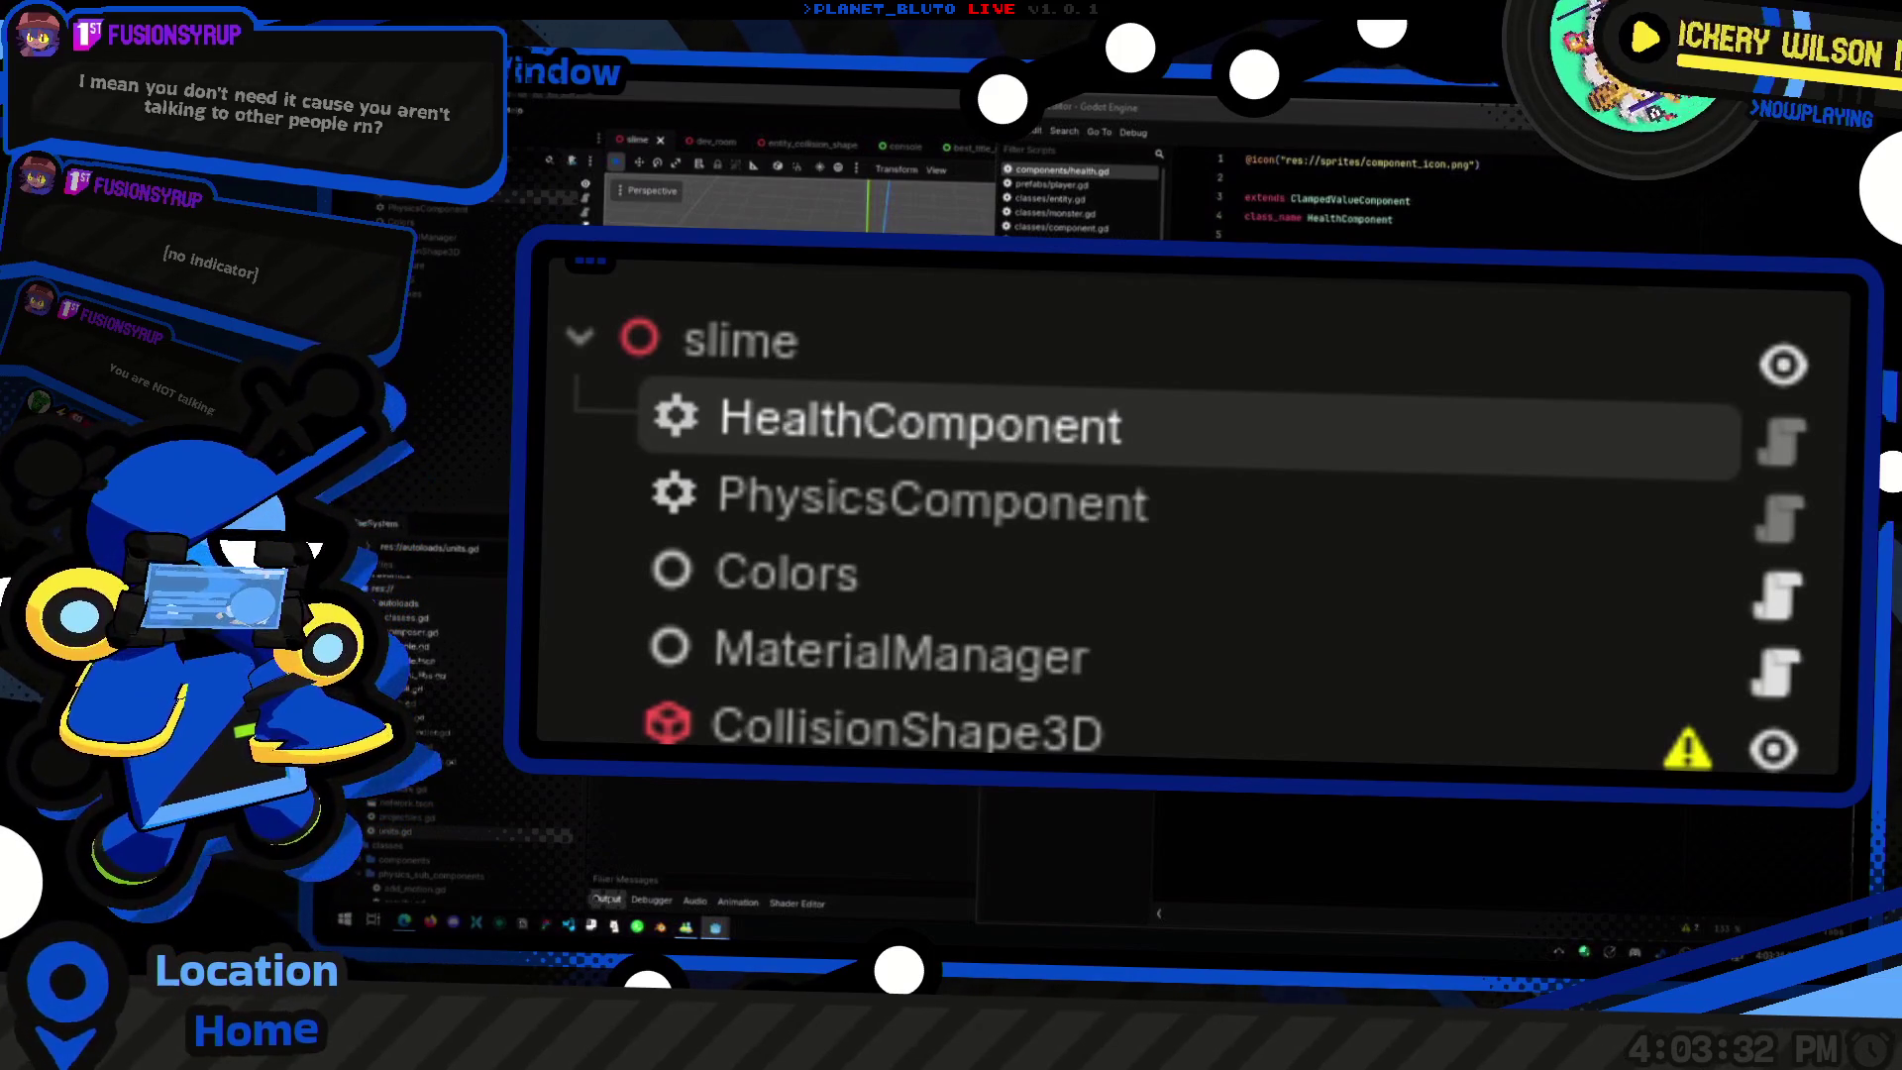
{"action": "key", "text": "alt+Tab"}
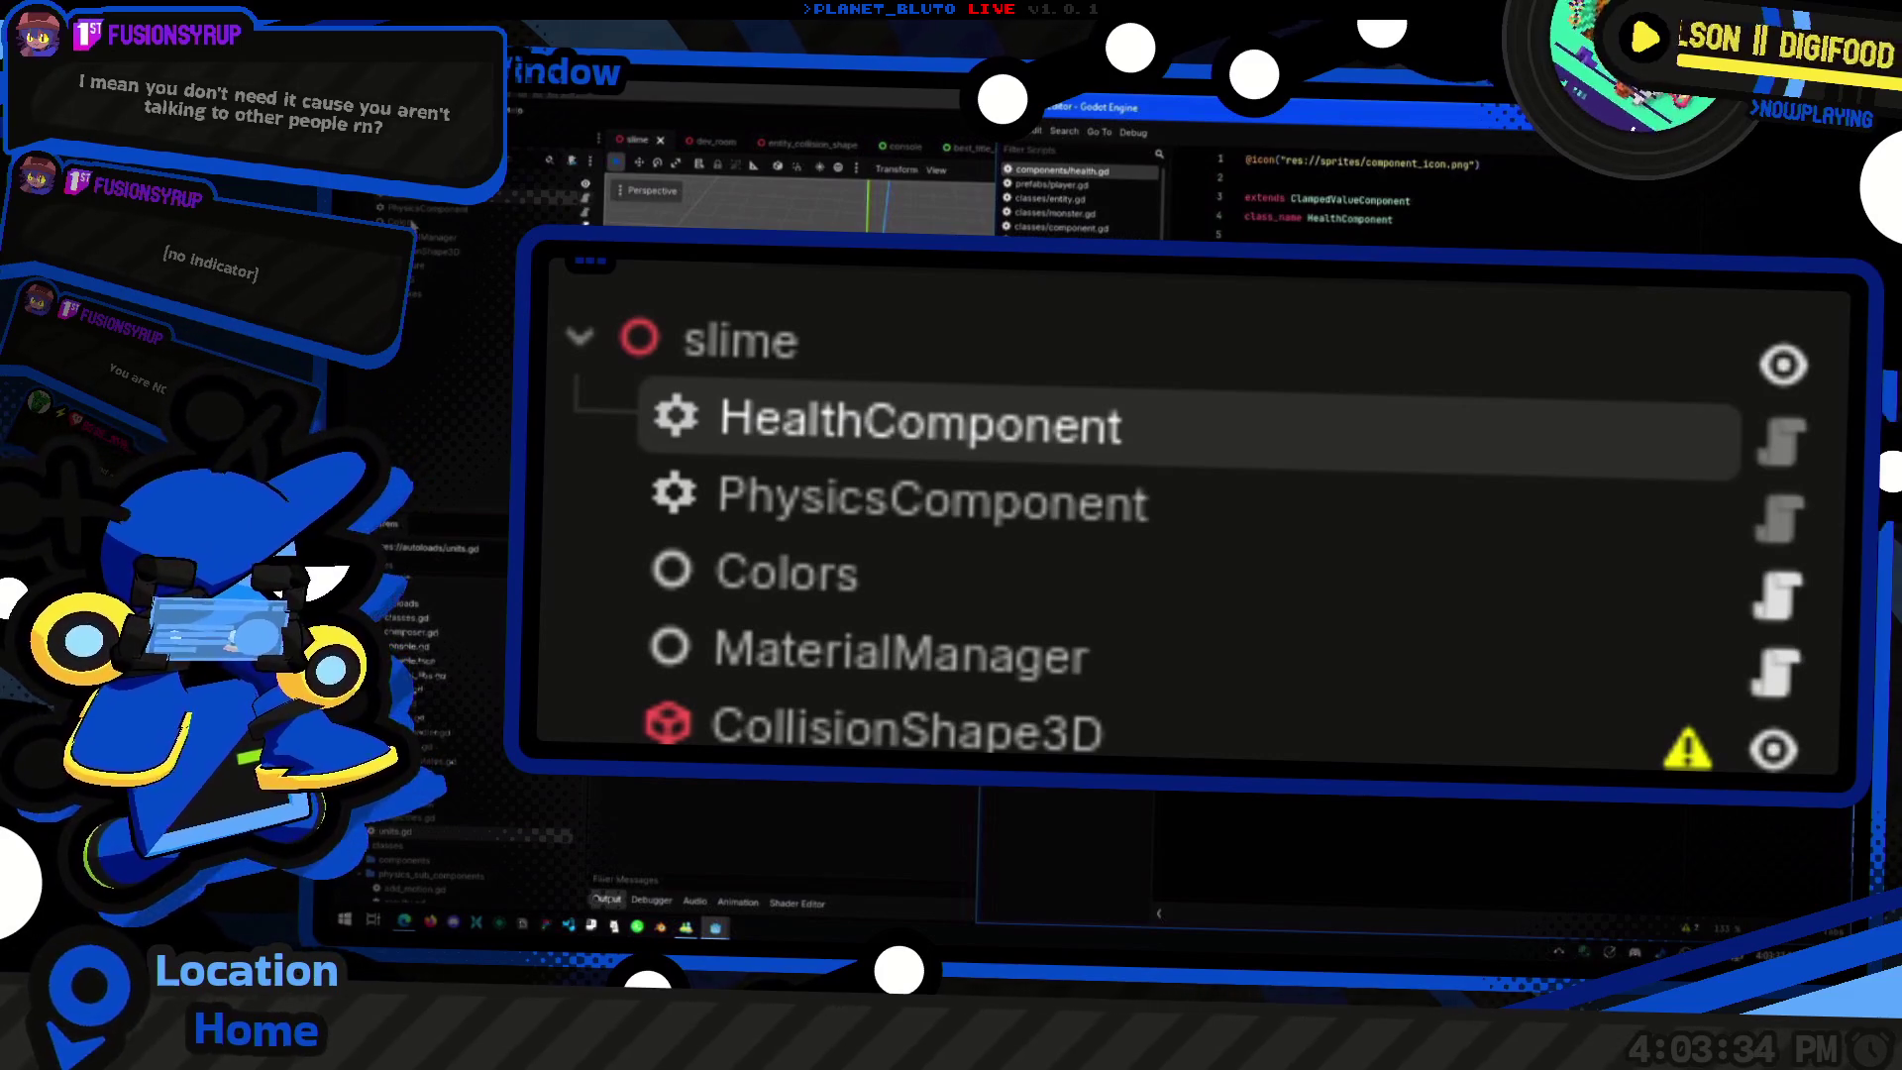
{"action": "key", "text": "alt+Tab"}
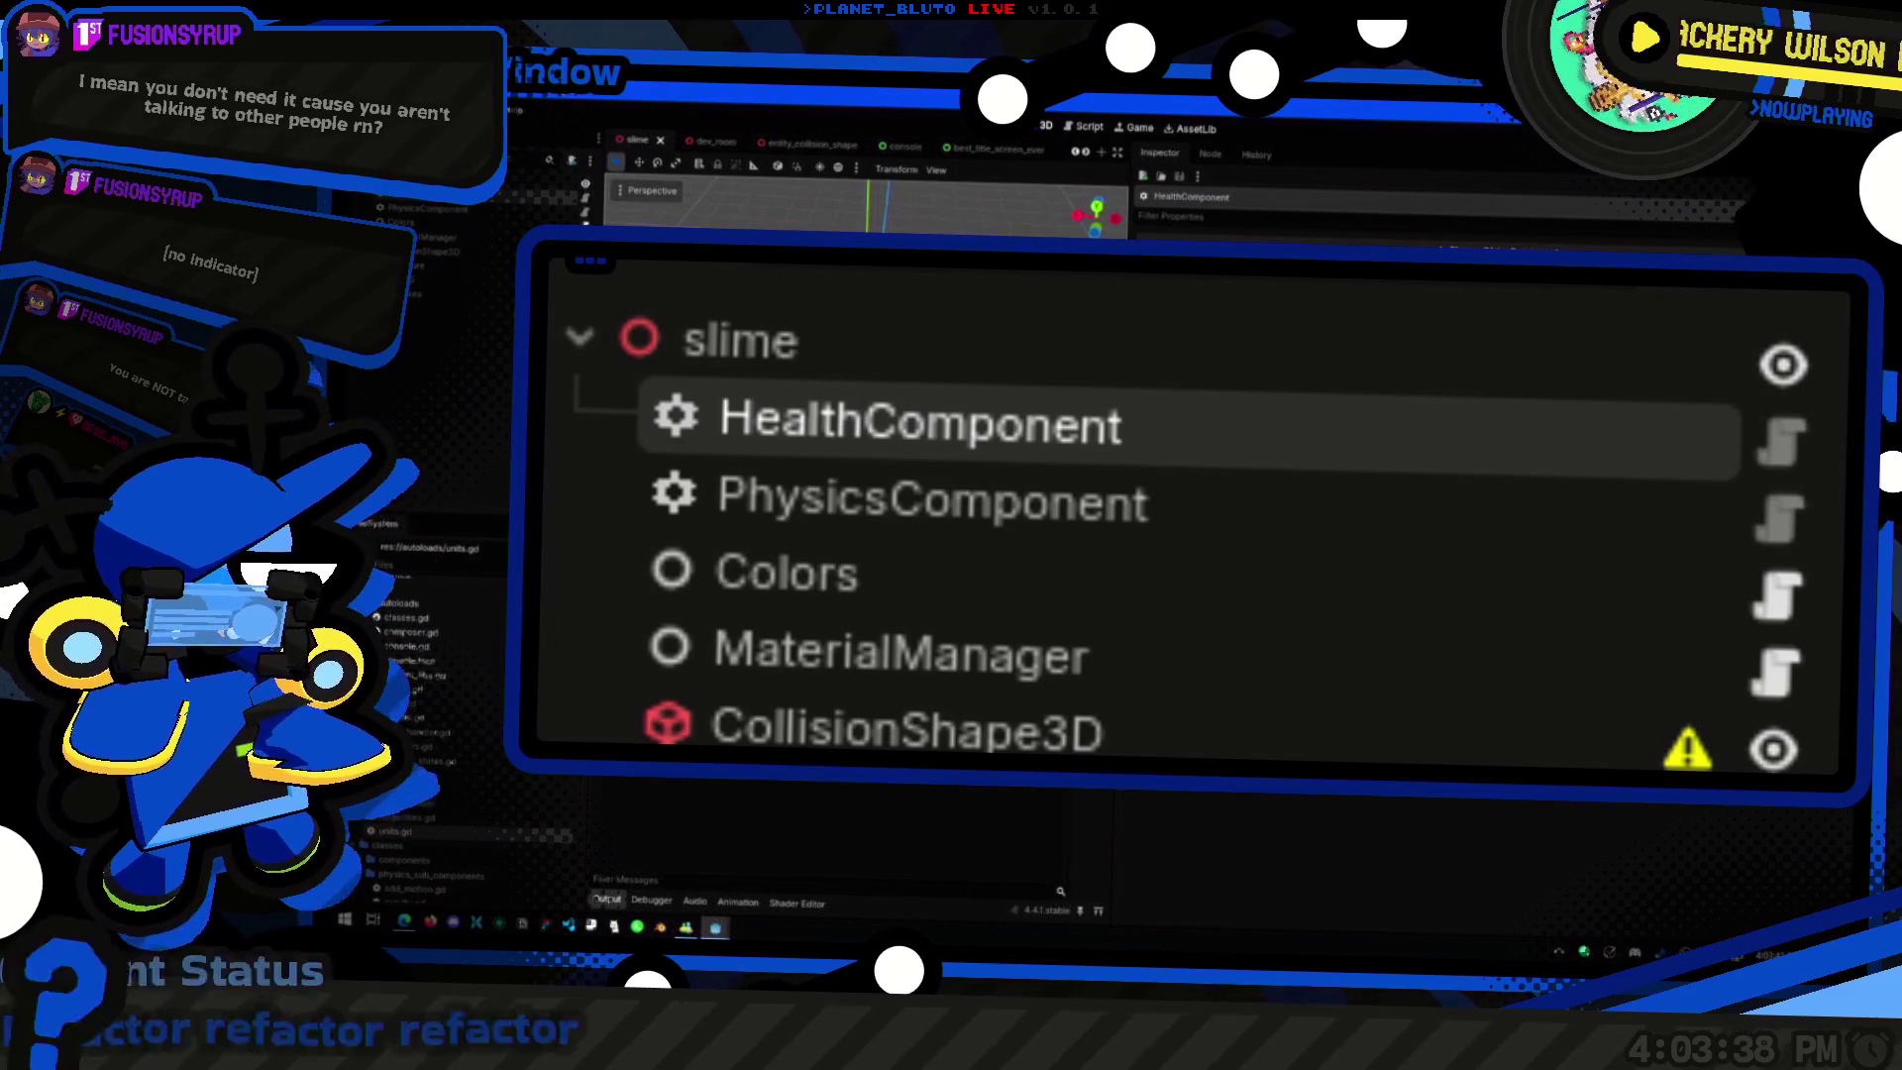
{"action": "left_click", "coordinate": [446, 183]}
{"action": "left_click", "coordinate": [485, 210]}
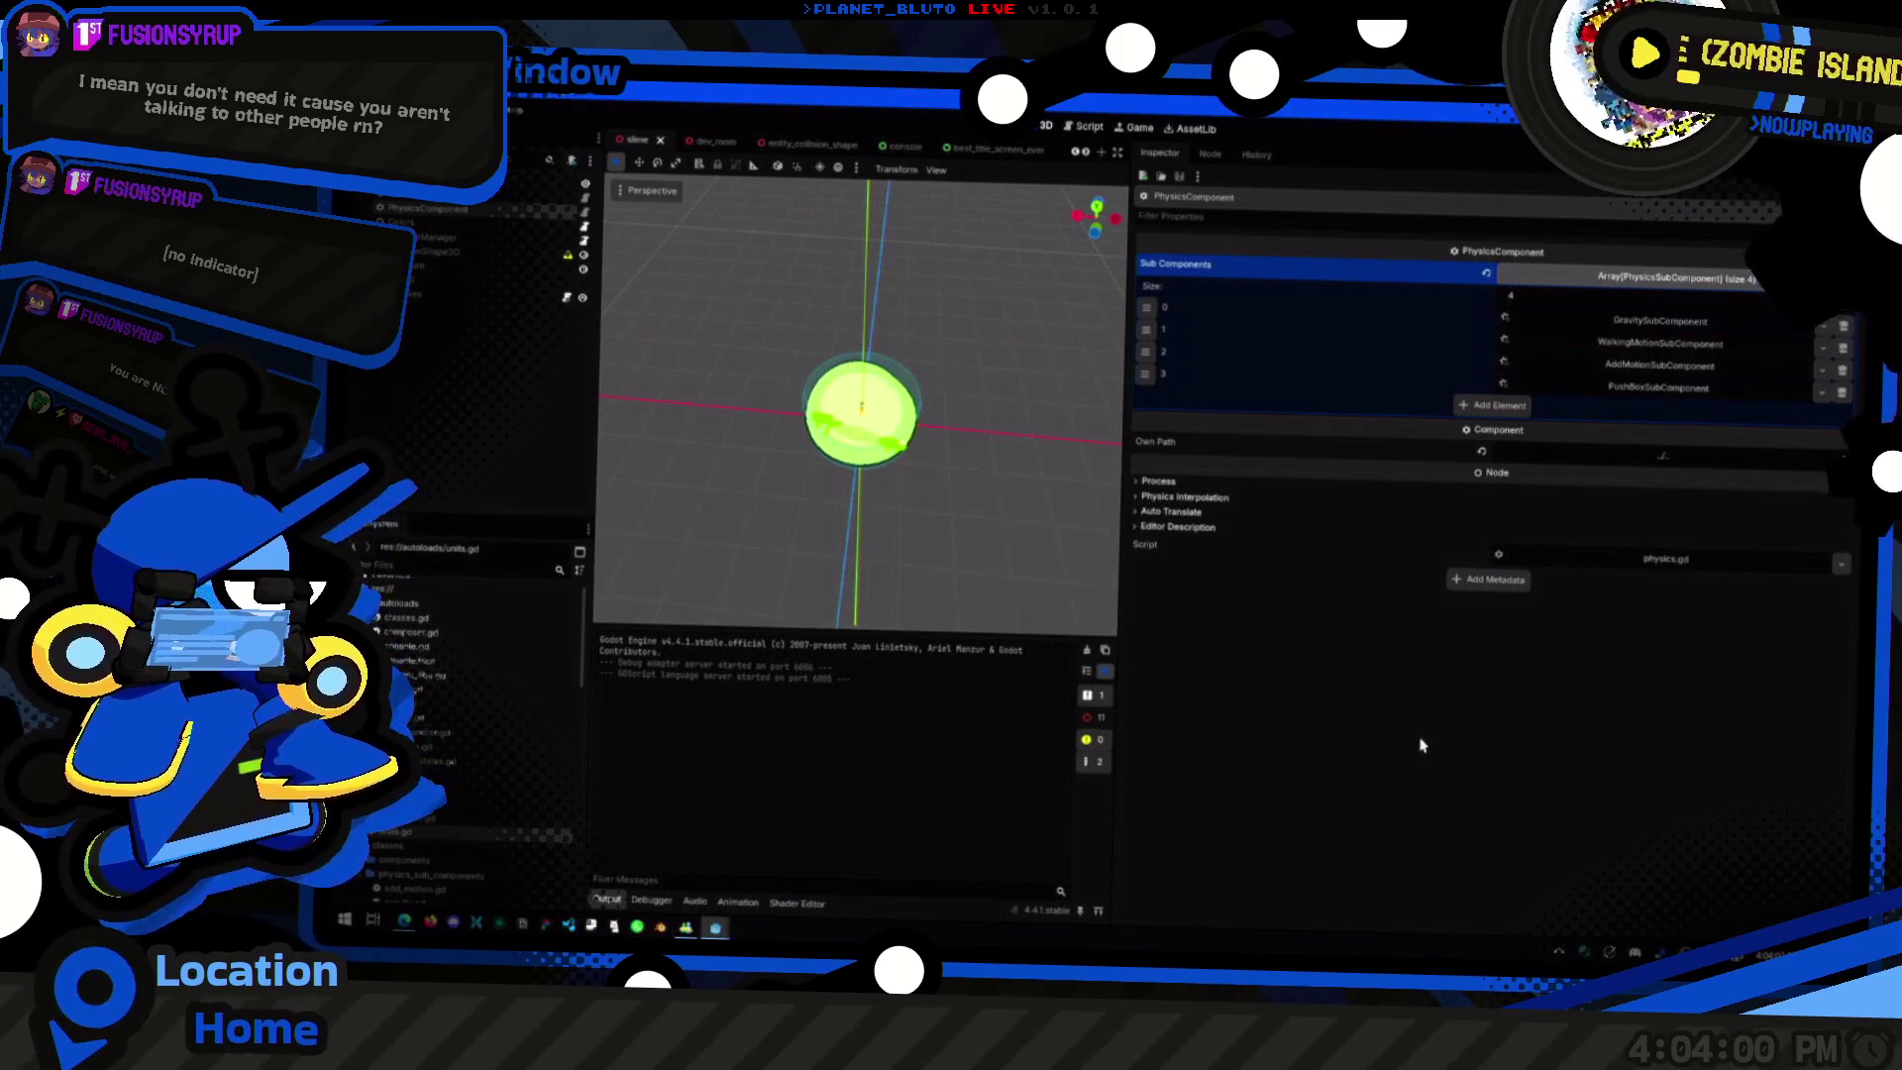
{"action": "key", "text": "super+shift+s"}
{"action": "left_click_drag", "start_coordinate": [1132, 231], "coordinate": [1862, 430]}
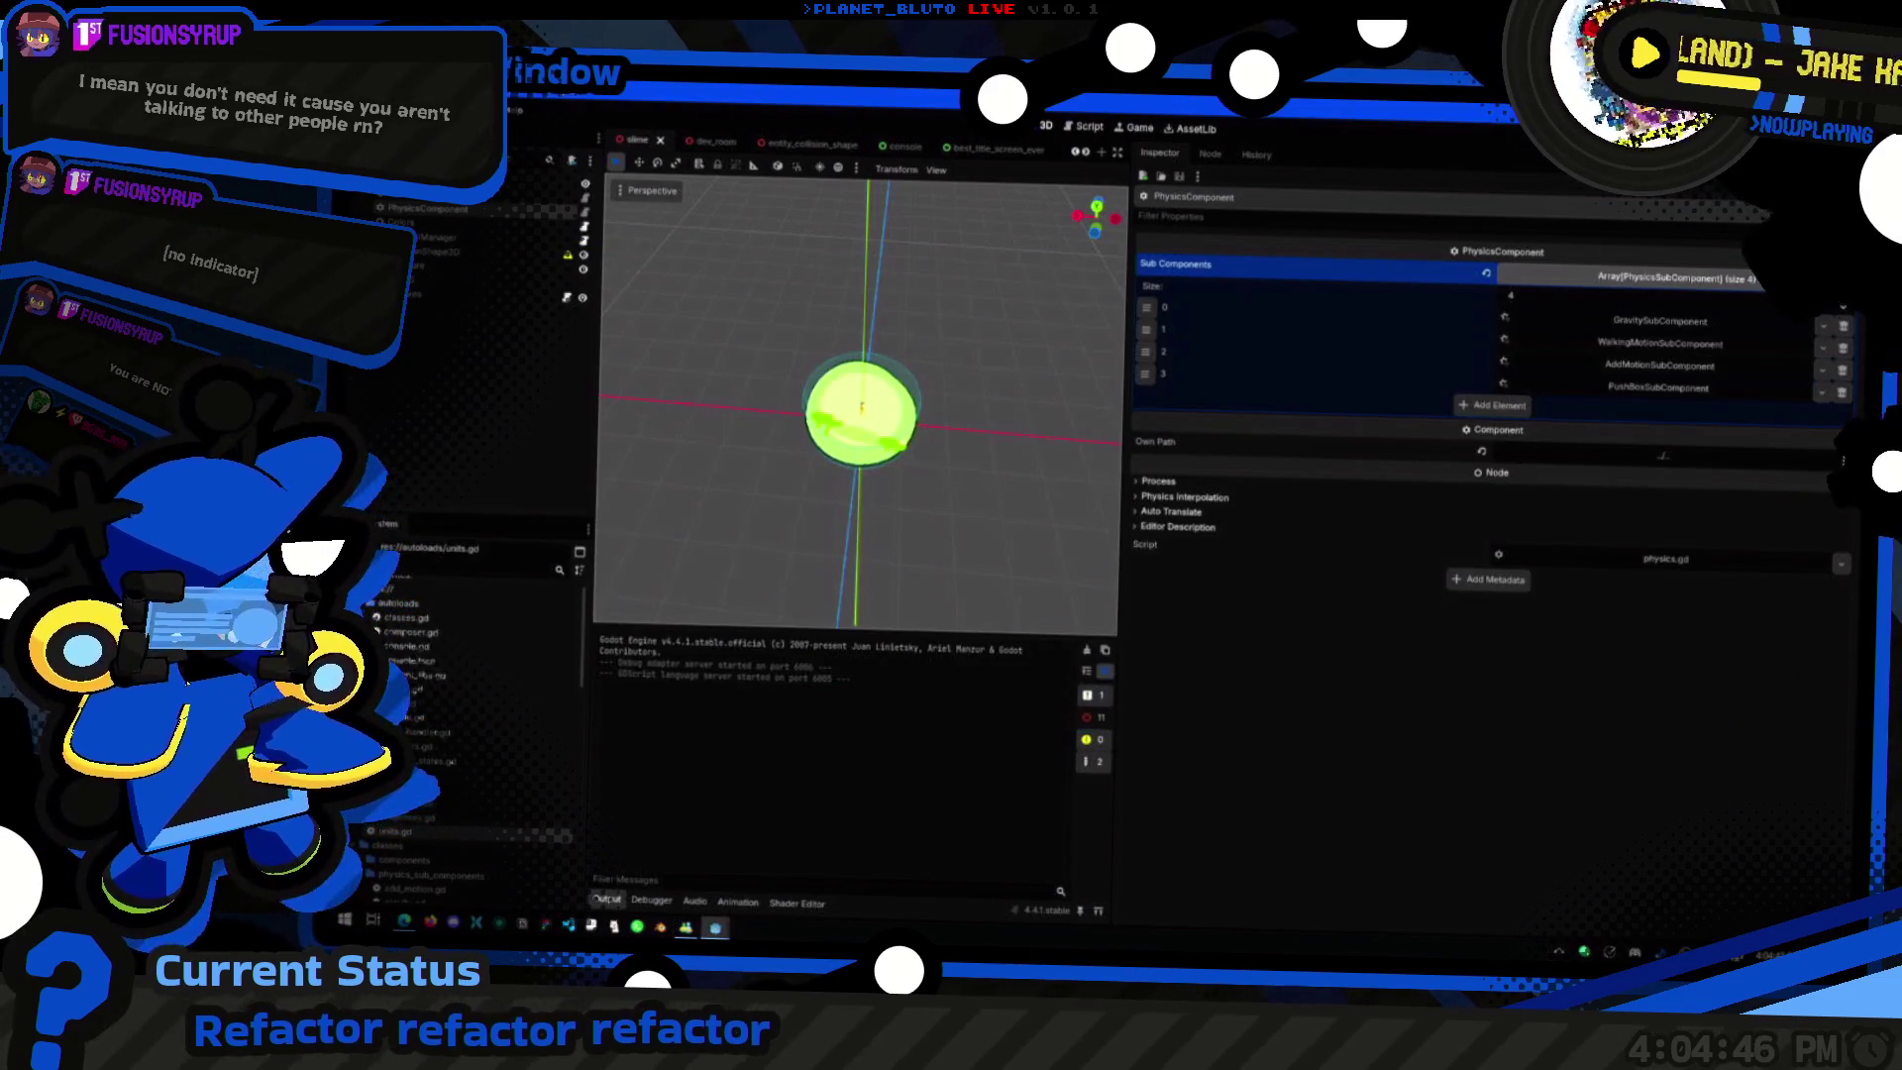
{"action": "left_click", "coordinate": [1624, 321]}
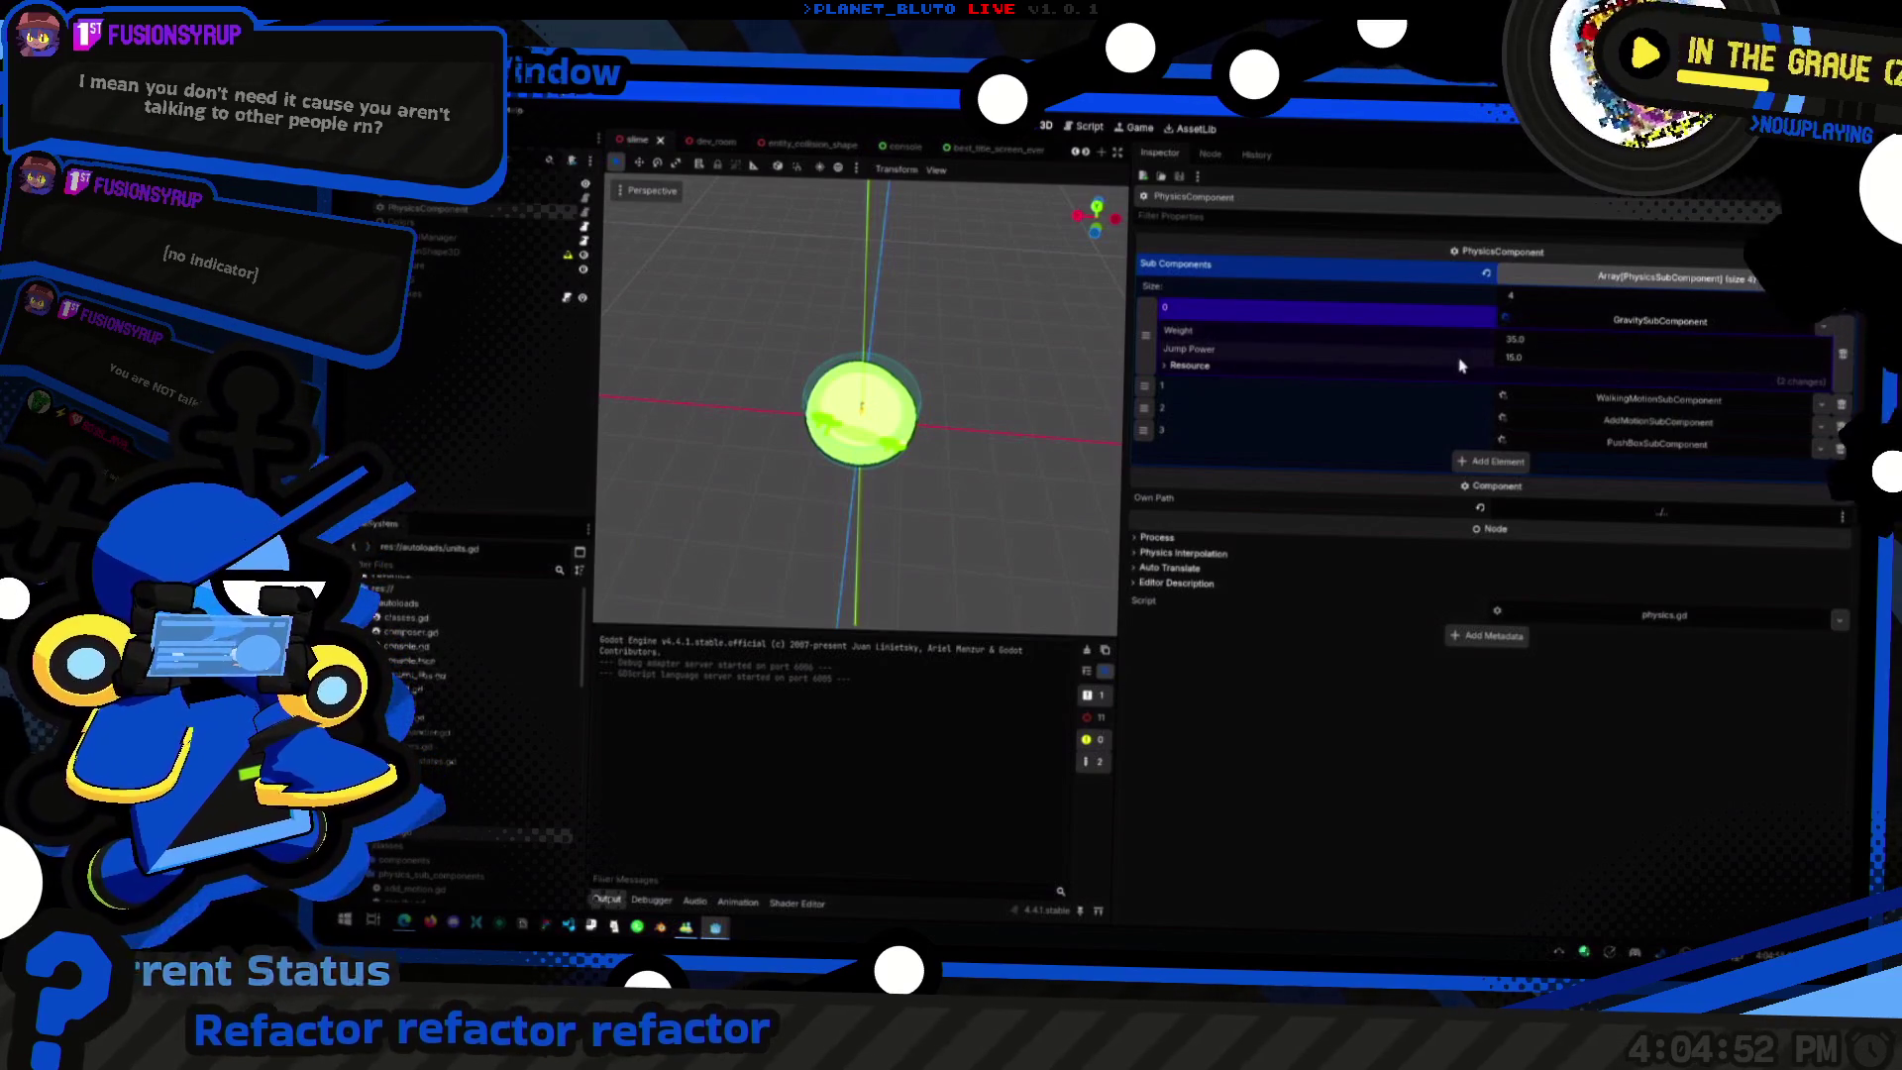
{"action": "left_click", "coordinate": [1580, 400]}
{"action": "left_click", "coordinate": [1589, 477]}
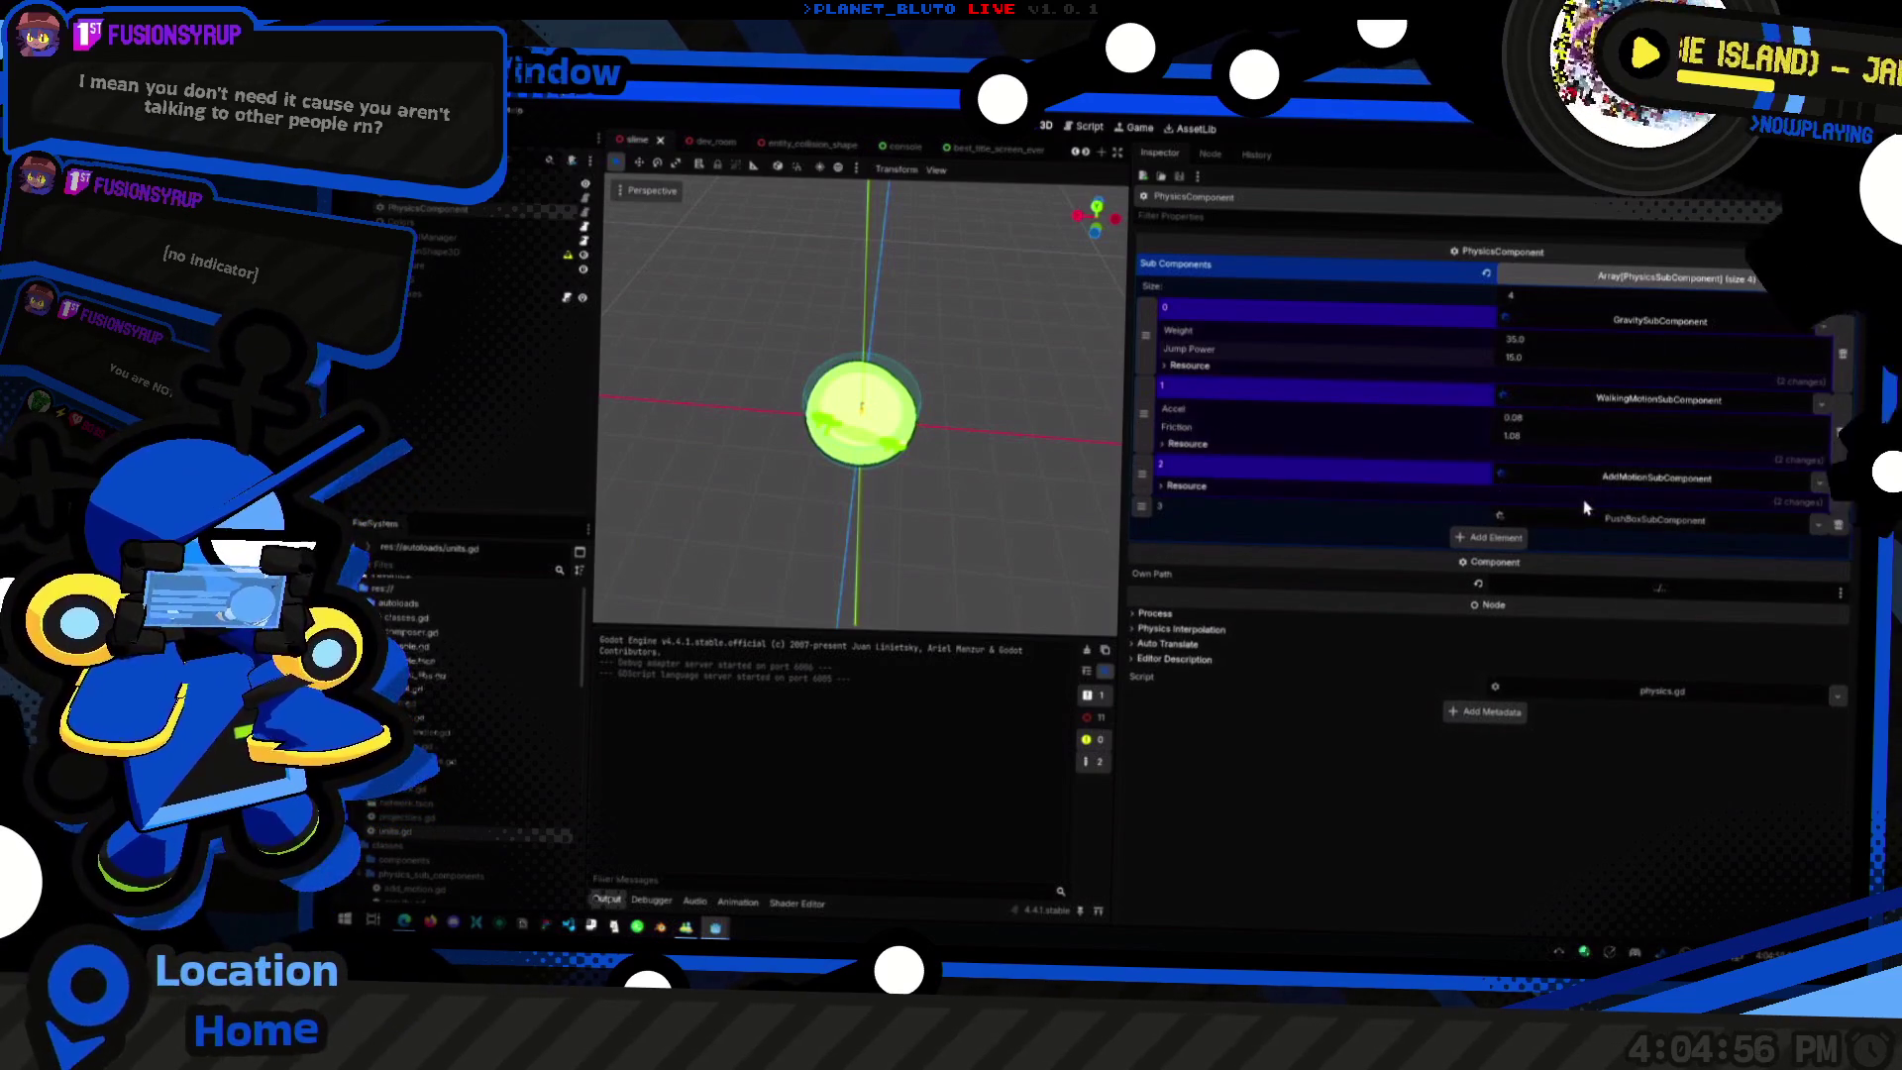
{"action": "left_click", "coordinate": [1581, 520]}
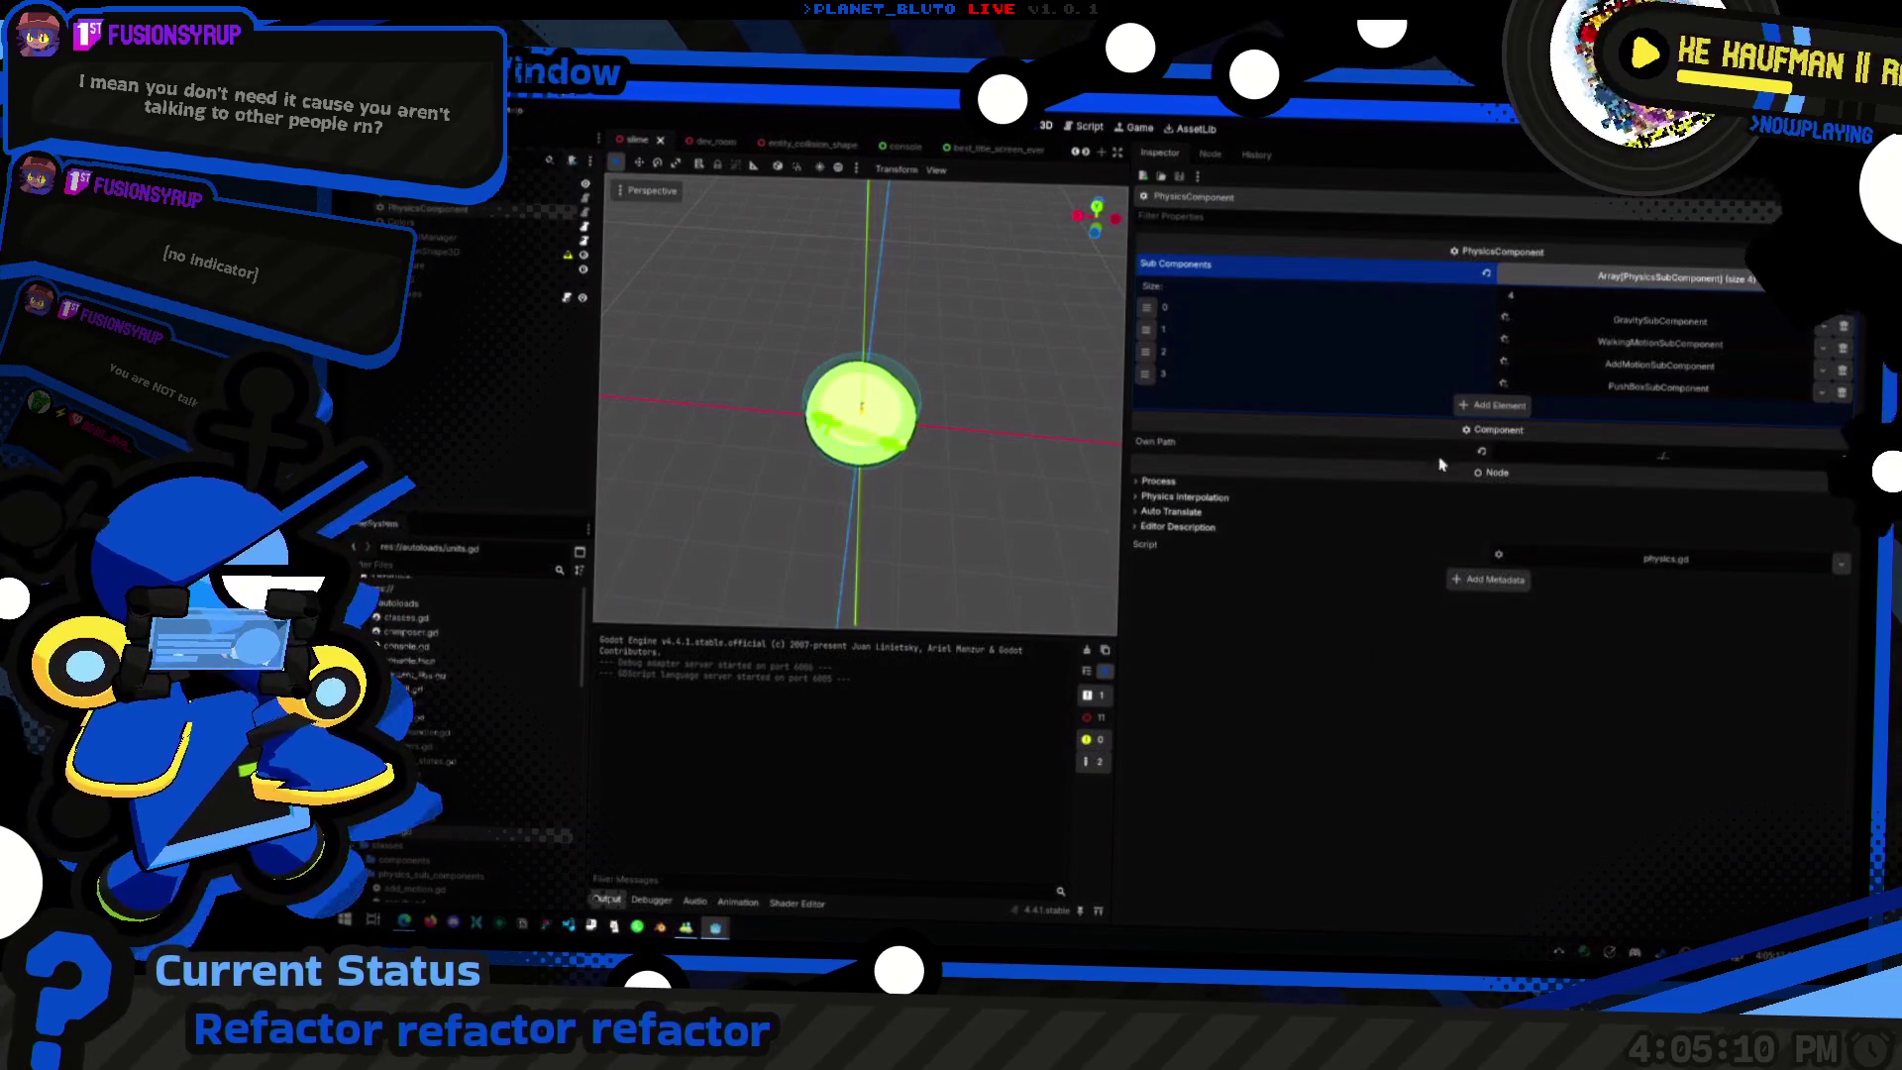
{"action": "left_click", "coordinate": [1690, 390]}
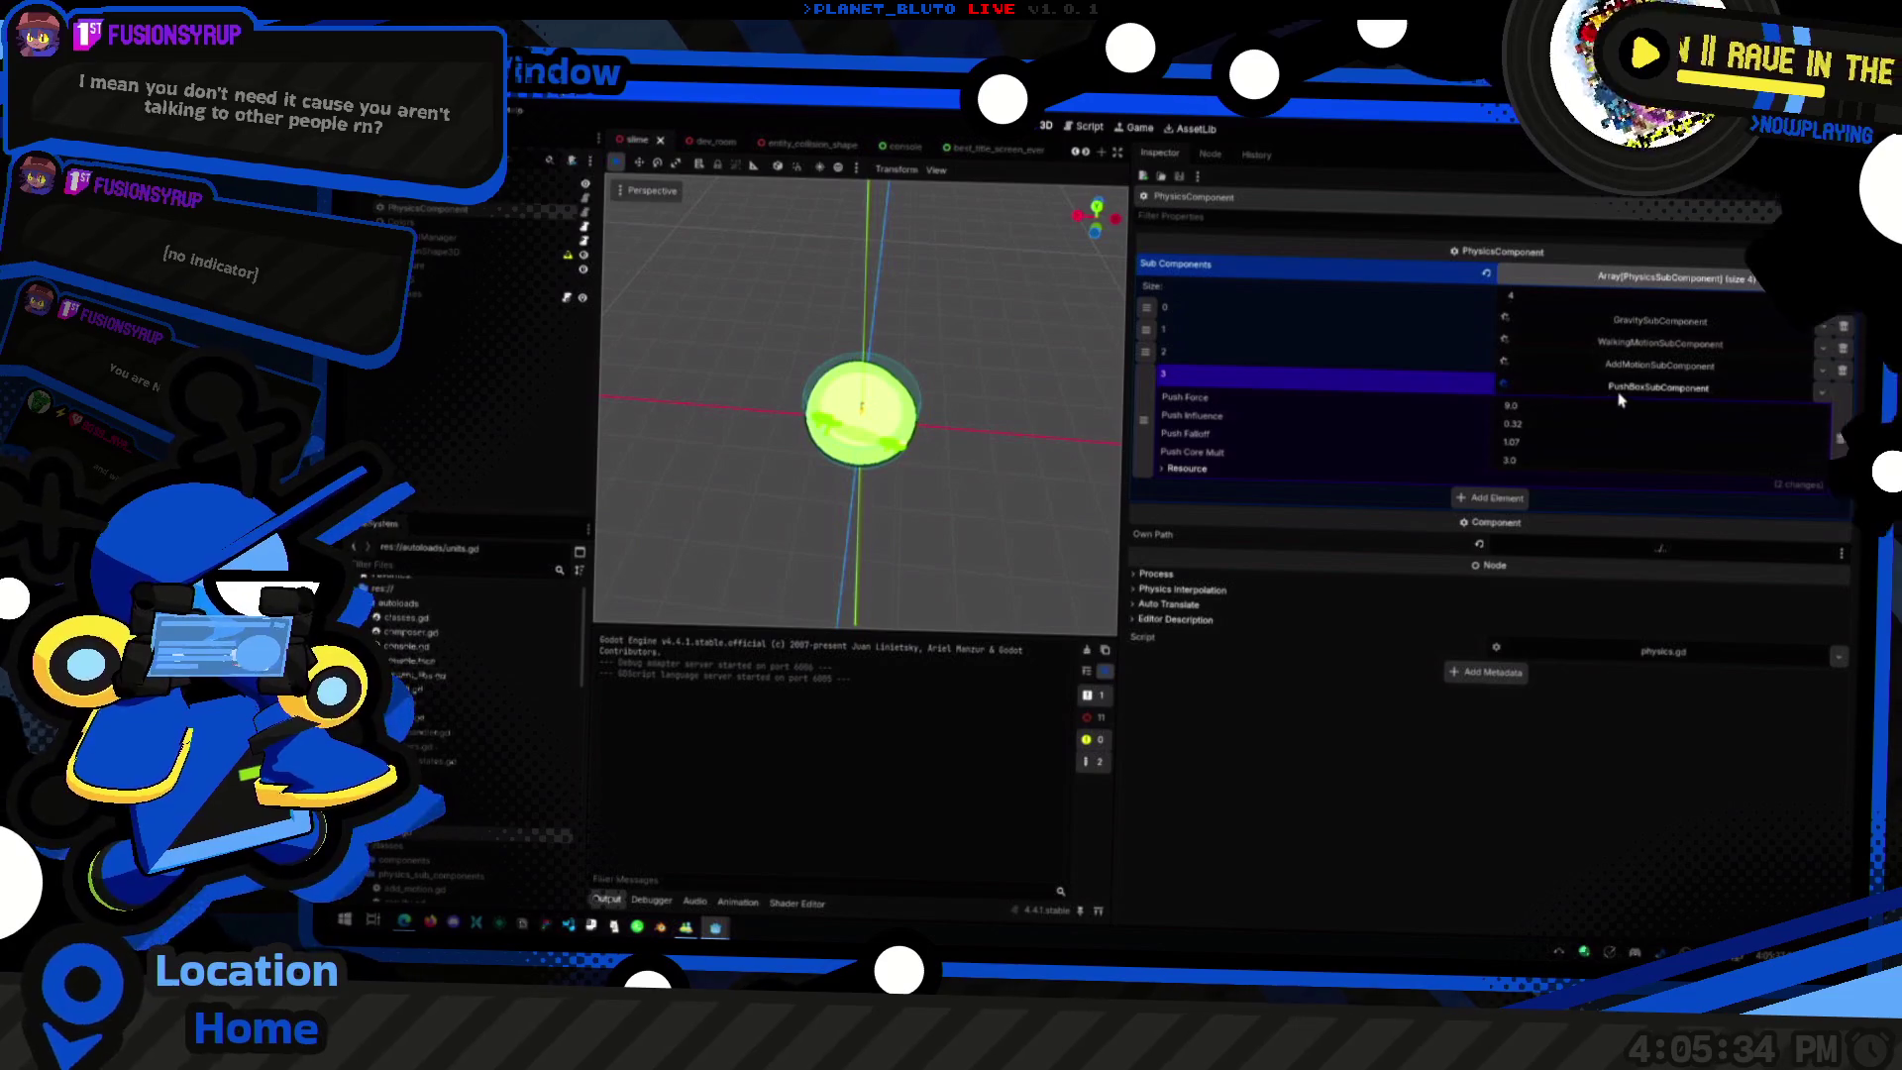
{"action": "left_click", "coordinate": [448, 220]}
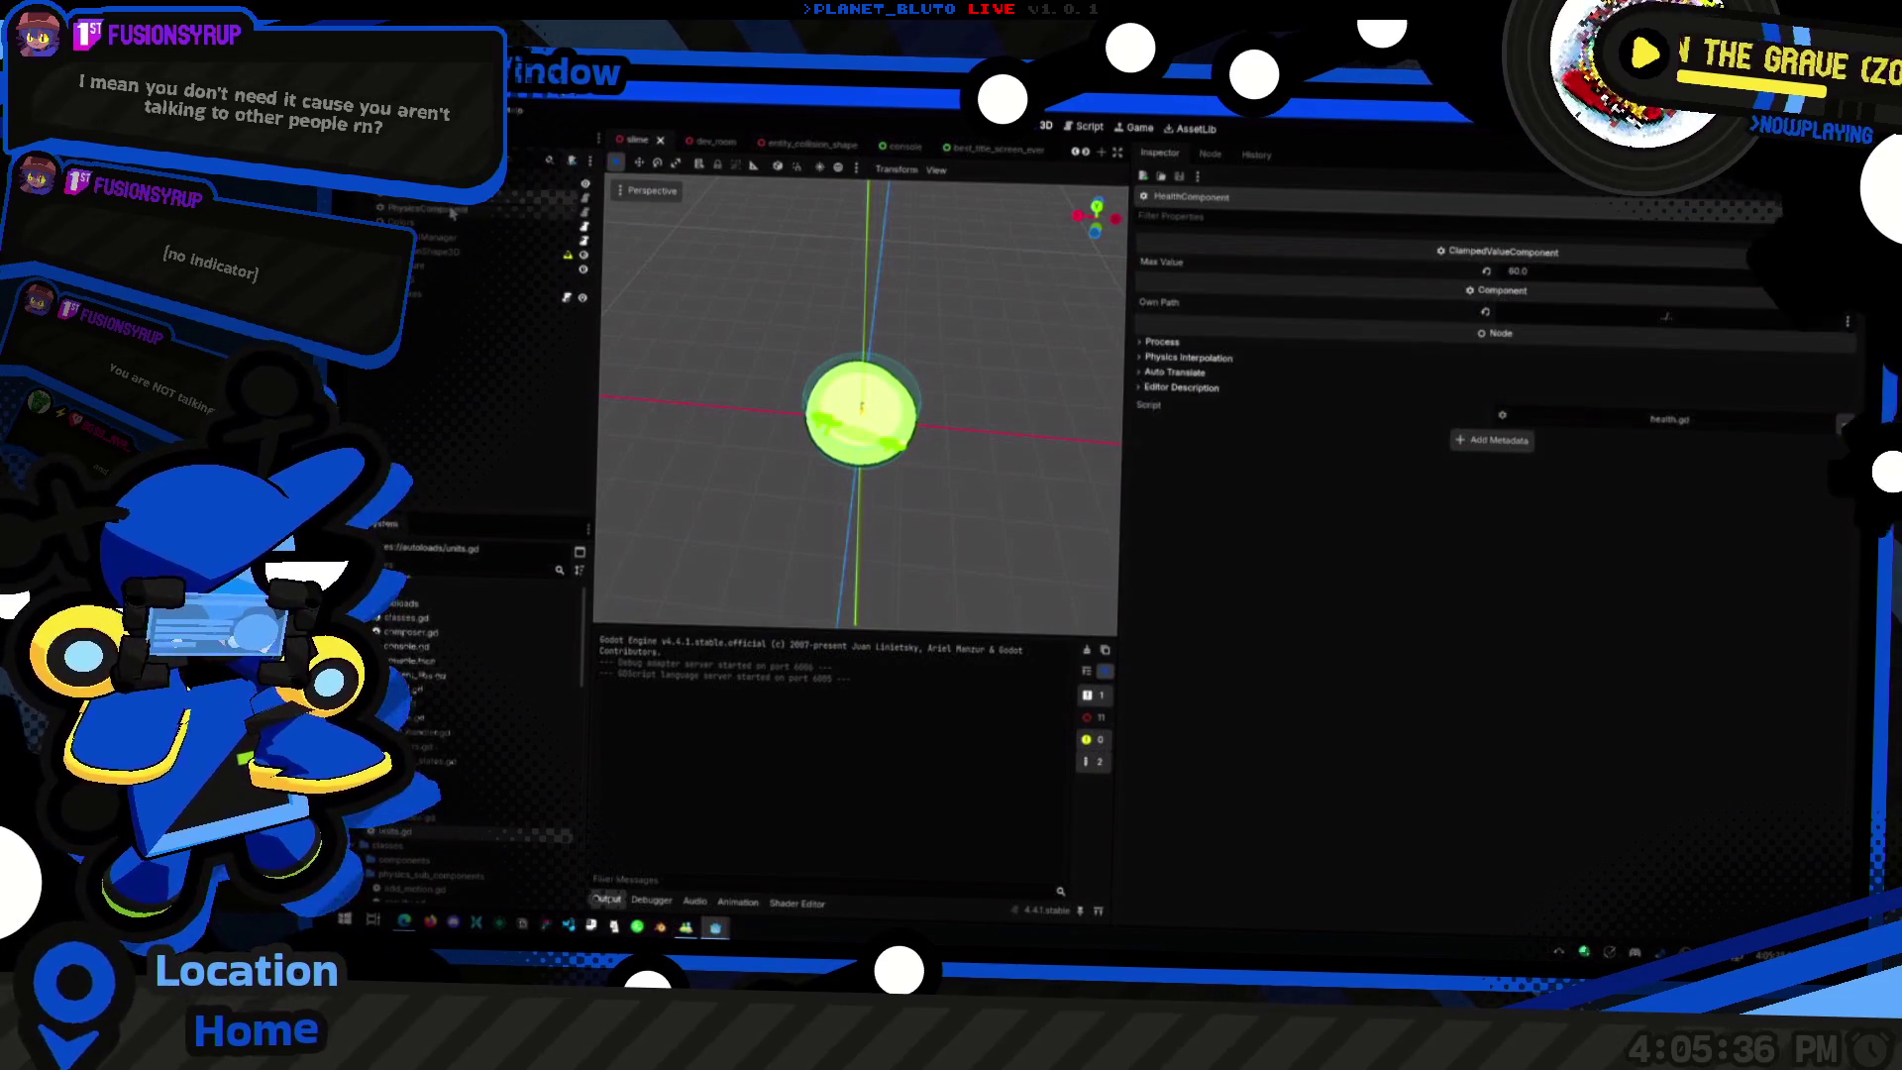
{"action": "left_click", "coordinate": [451, 208]}
{"action": "left_click", "coordinate": [448, 218]}
{"action": "left_click", "coordinate": [445, 211]}
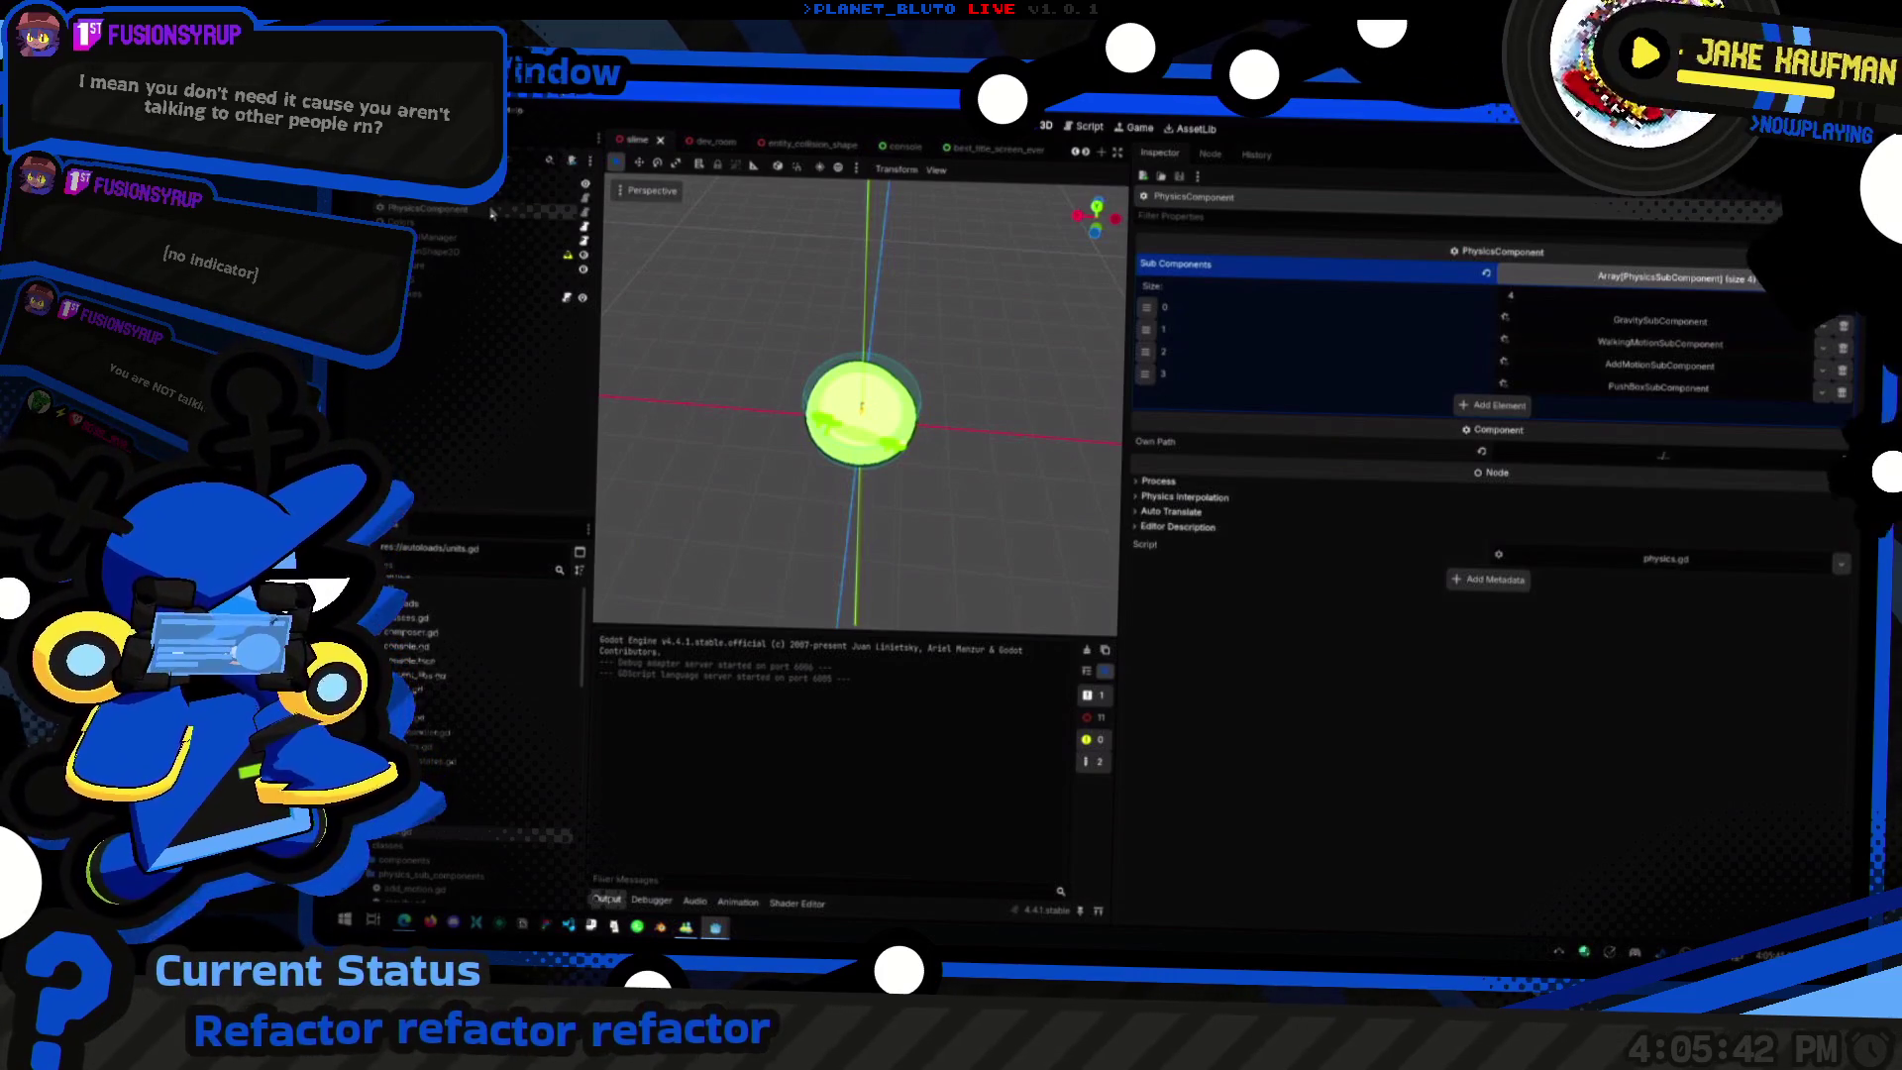
{"action": "scroll", "coordinate": [941, 401], "scroll_direction": "up", "scroll_amount": 5}
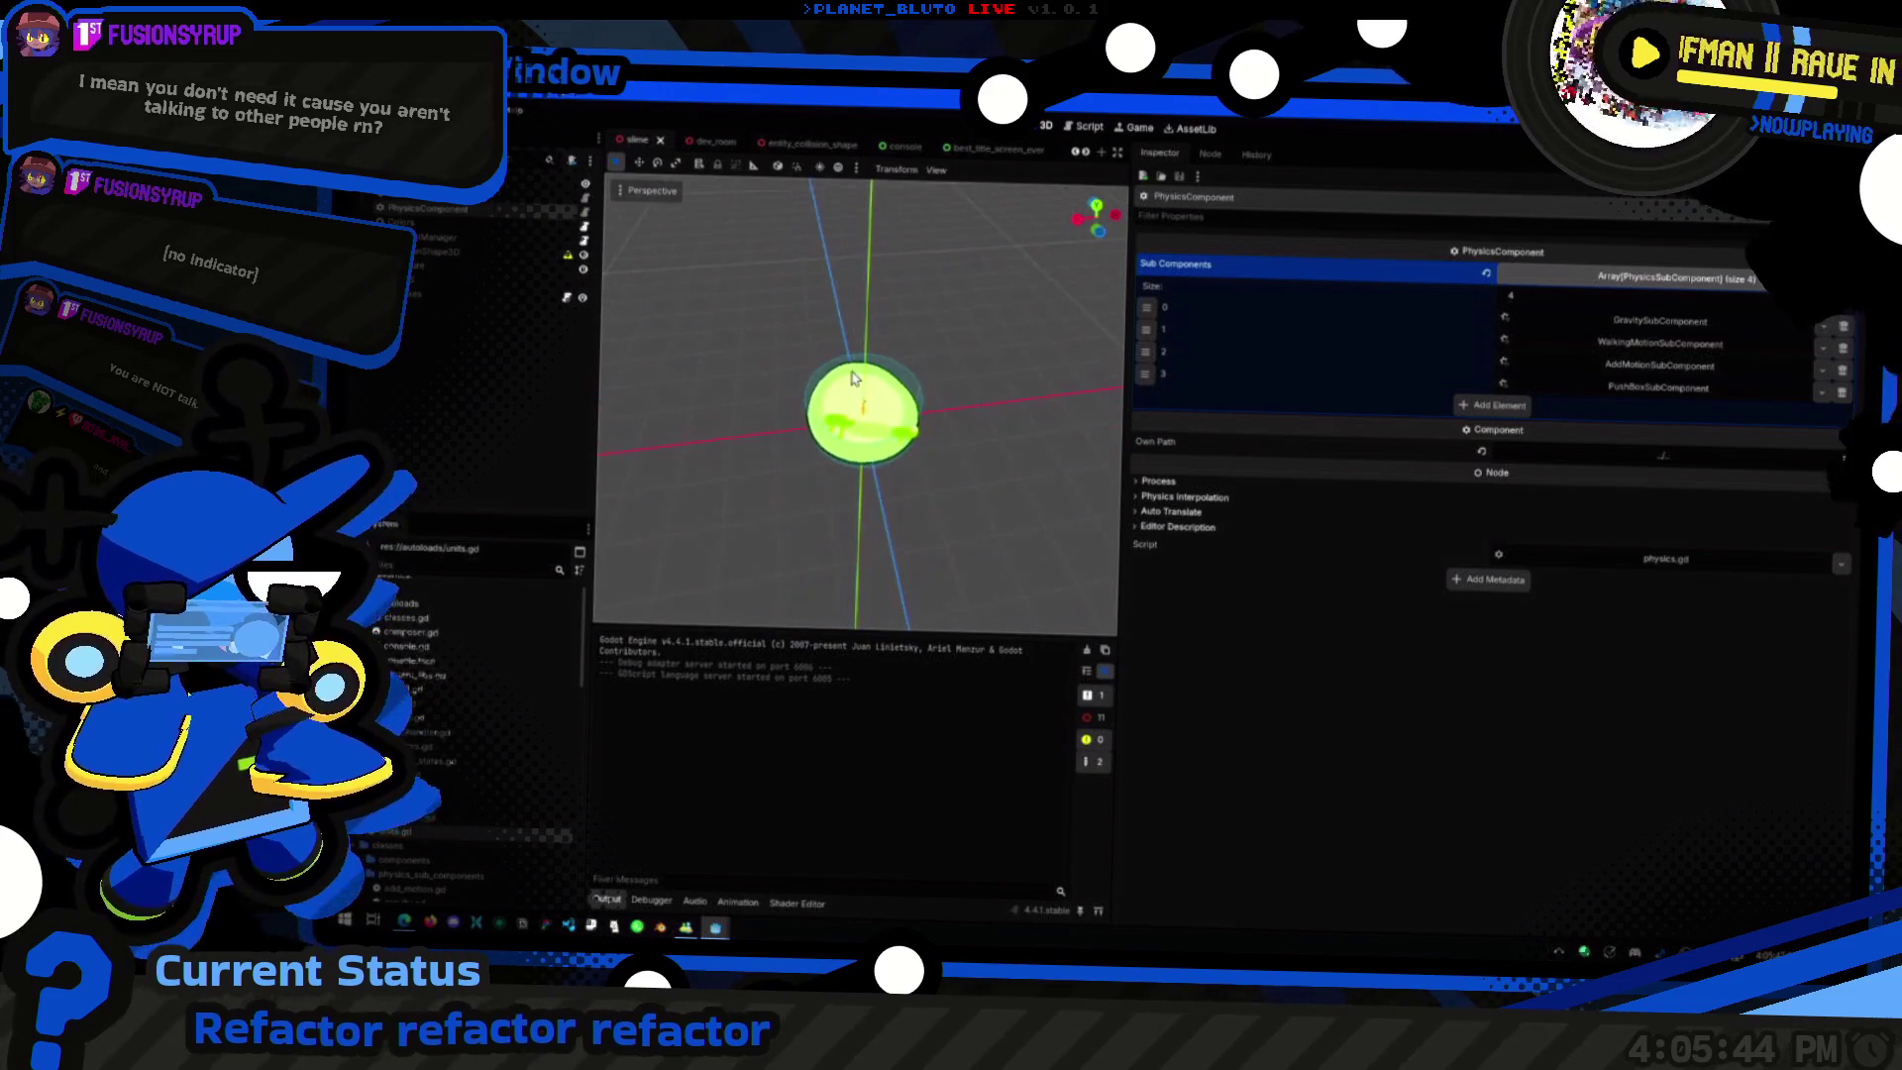
Step: Save the slime scene, host a full-screen game, and walk the knight to the red crate
{"action": "scroll", "coordinate": [940, 401], "scroll_direction": "down", "scroll_amount": 4}
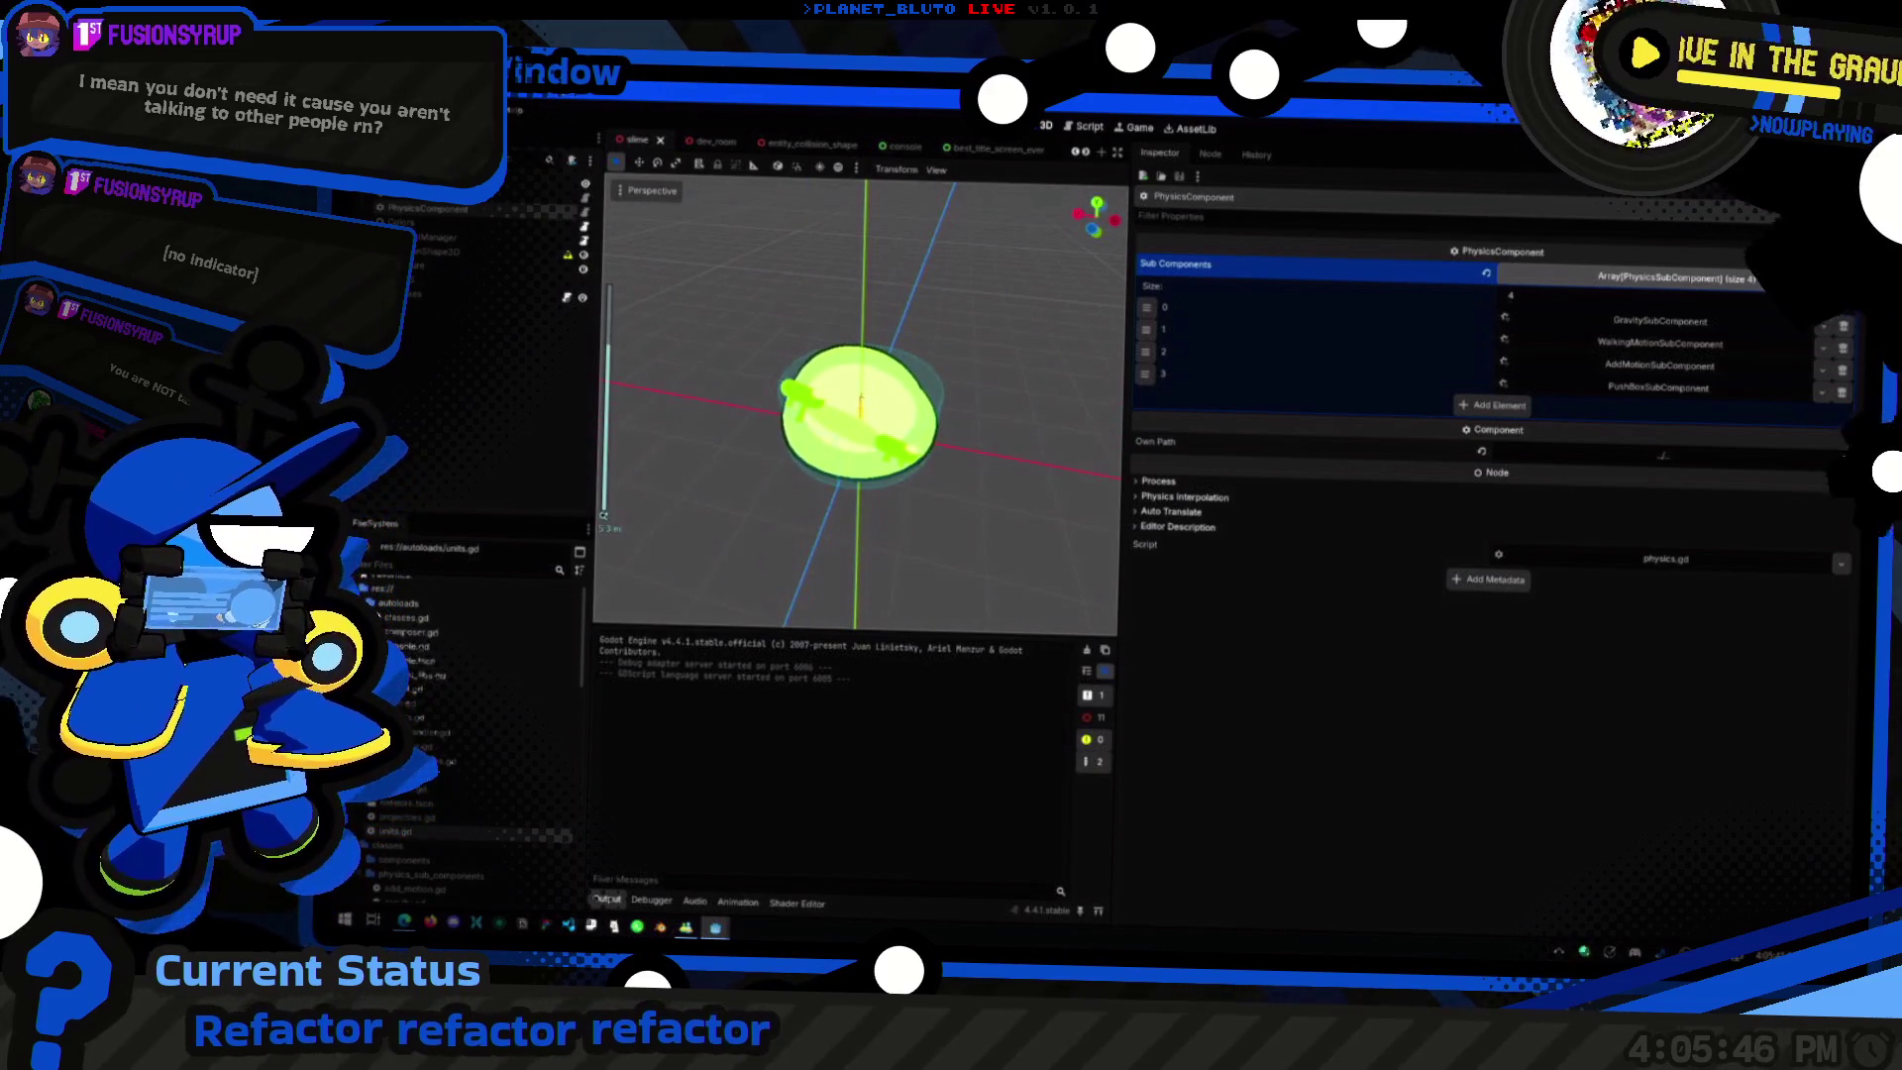
{"action": "key", "text": "ctrl+s"}
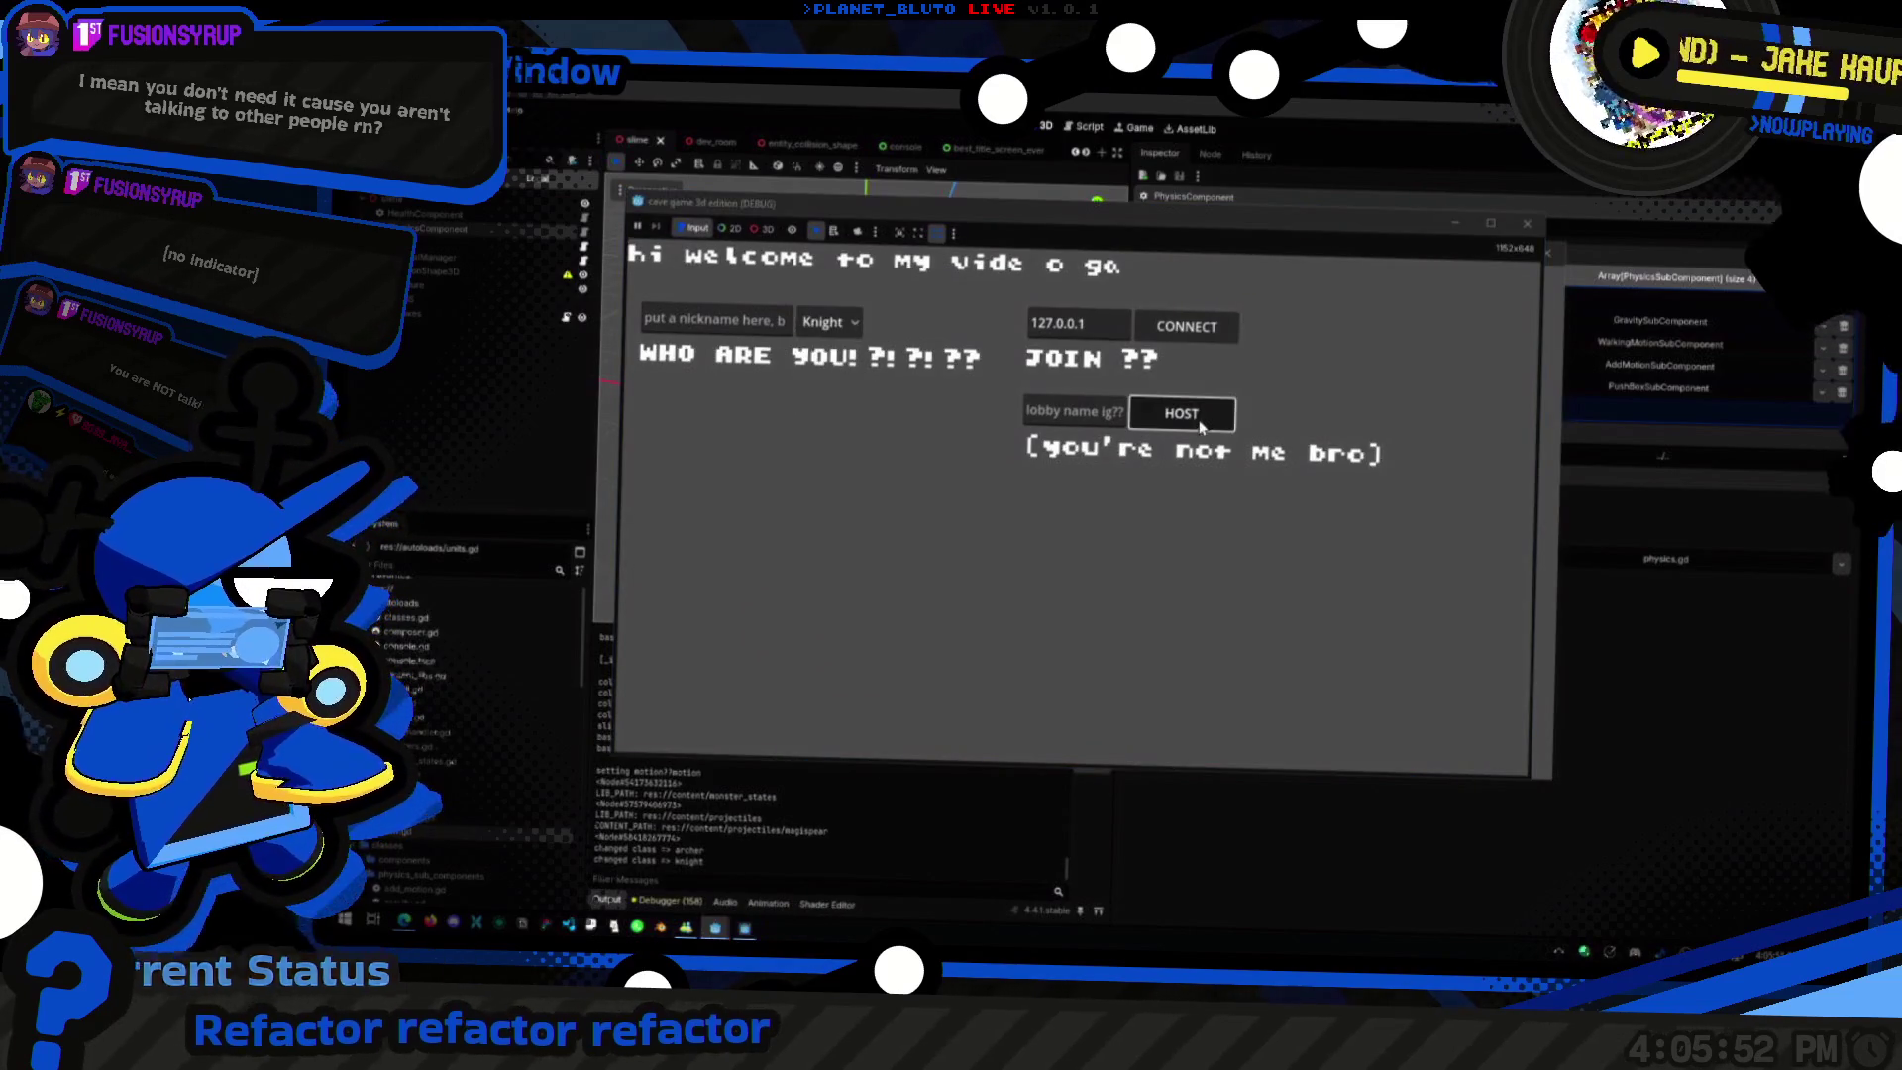
{"action": "left_click", "coordinate": [1182, 414]}
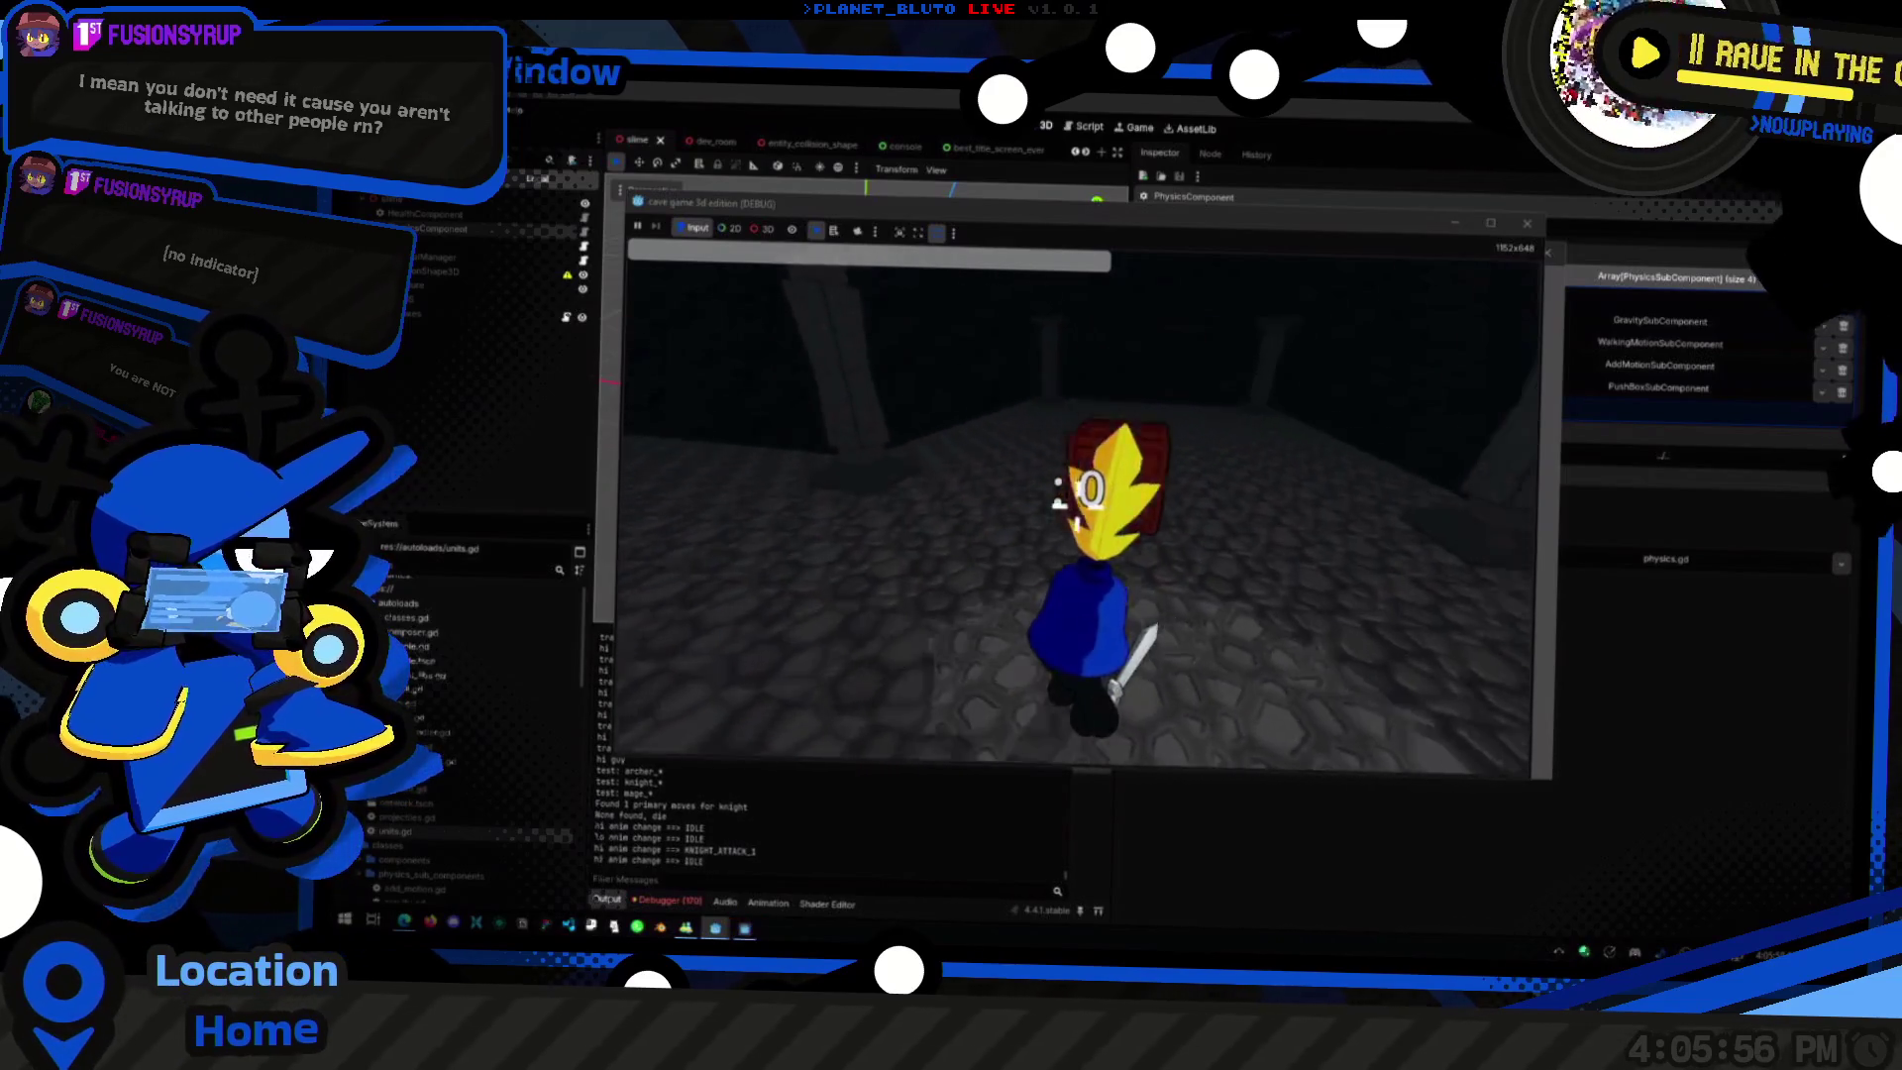
{"action": "key", "text": "F11"}
{"action": "key", "text": "w"}
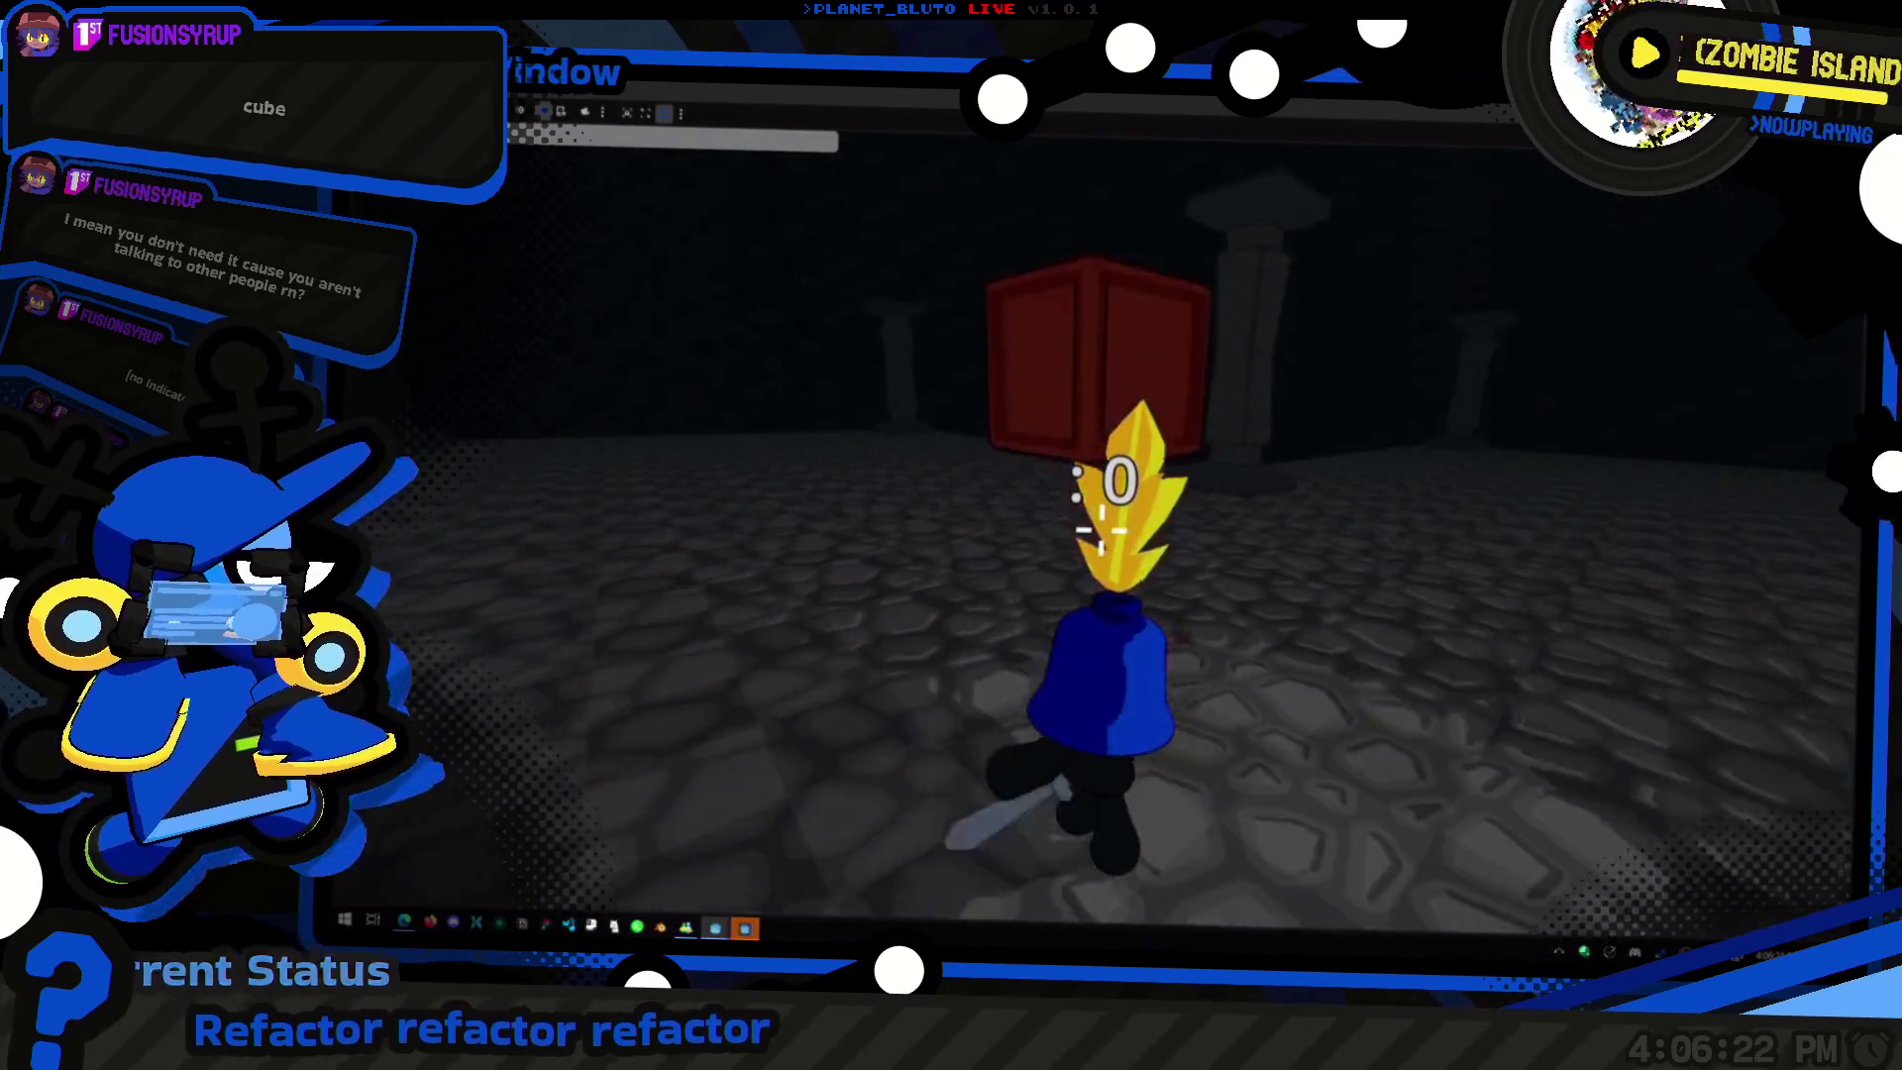
{"action": "key", "text": "grave"}
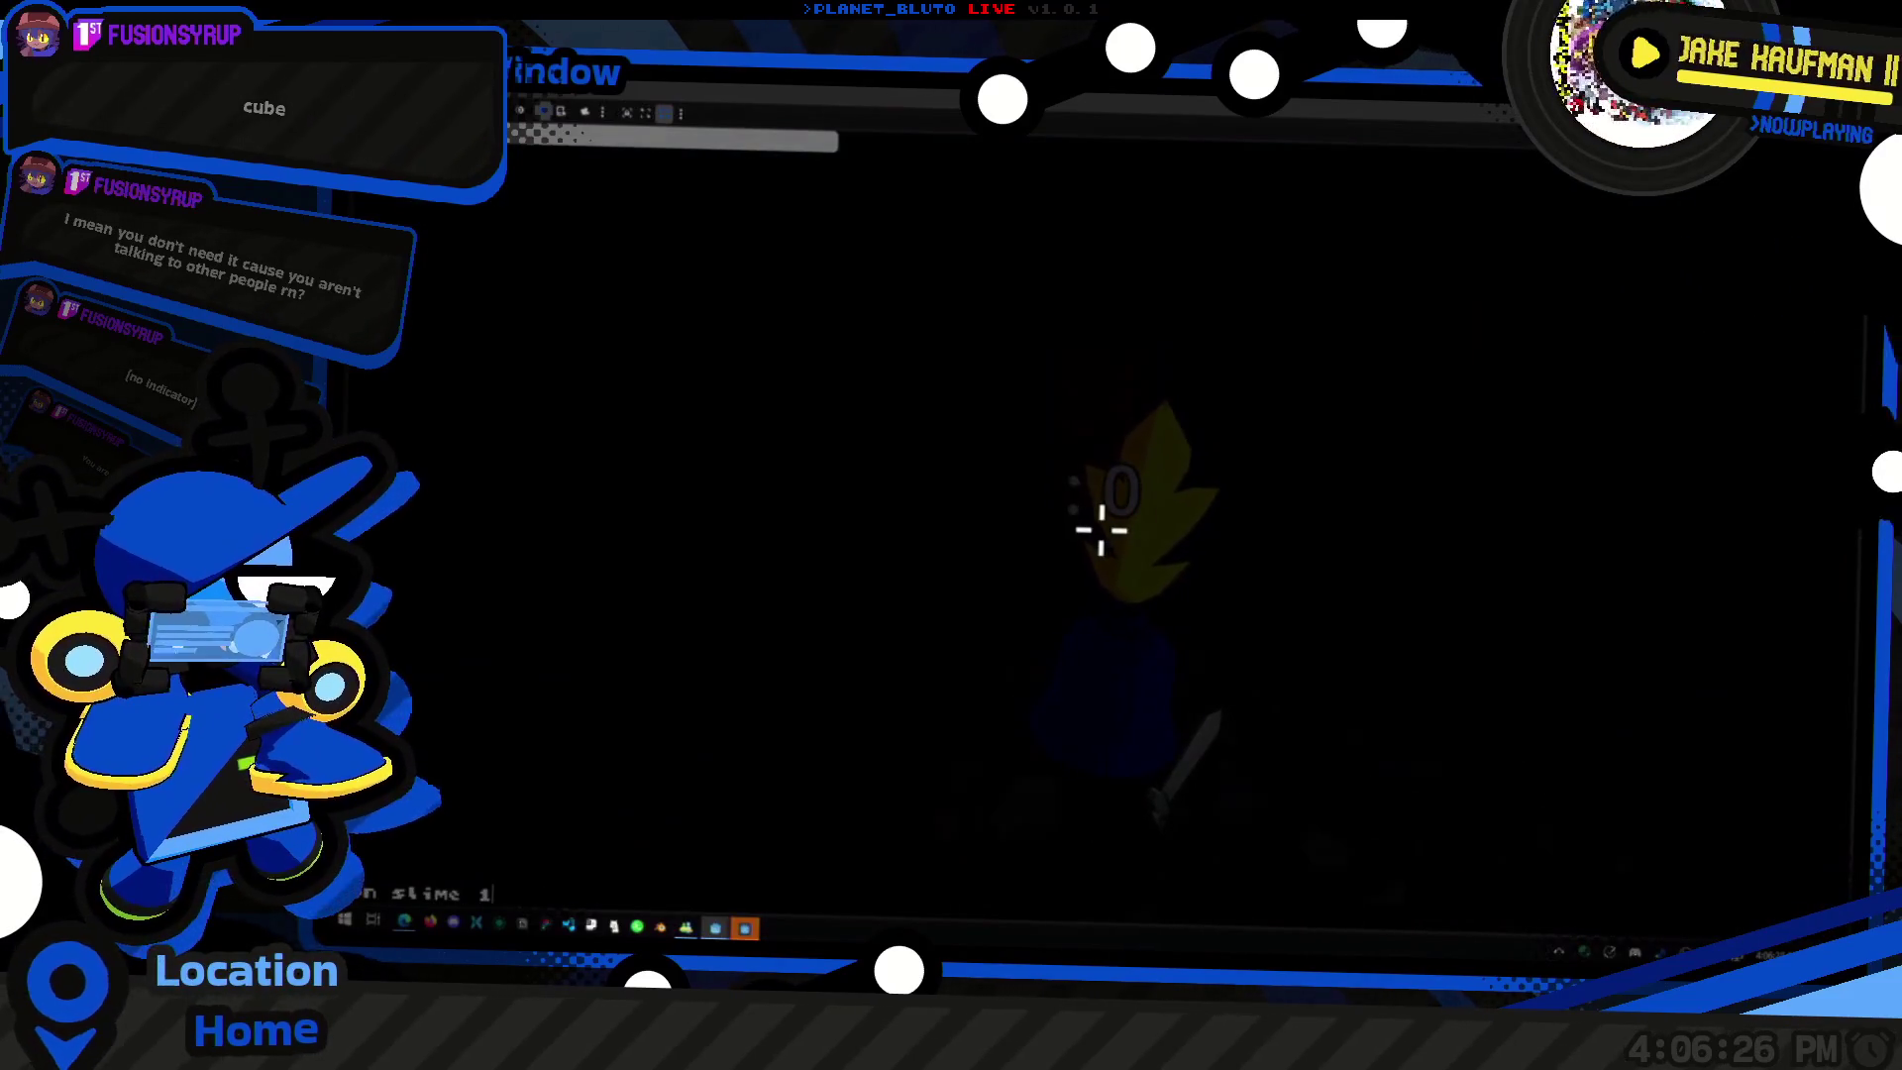
Step: Spawn two batches of 10 slimes via the console, then return to the Godot editor
{"action": "key", "text": "Return"}
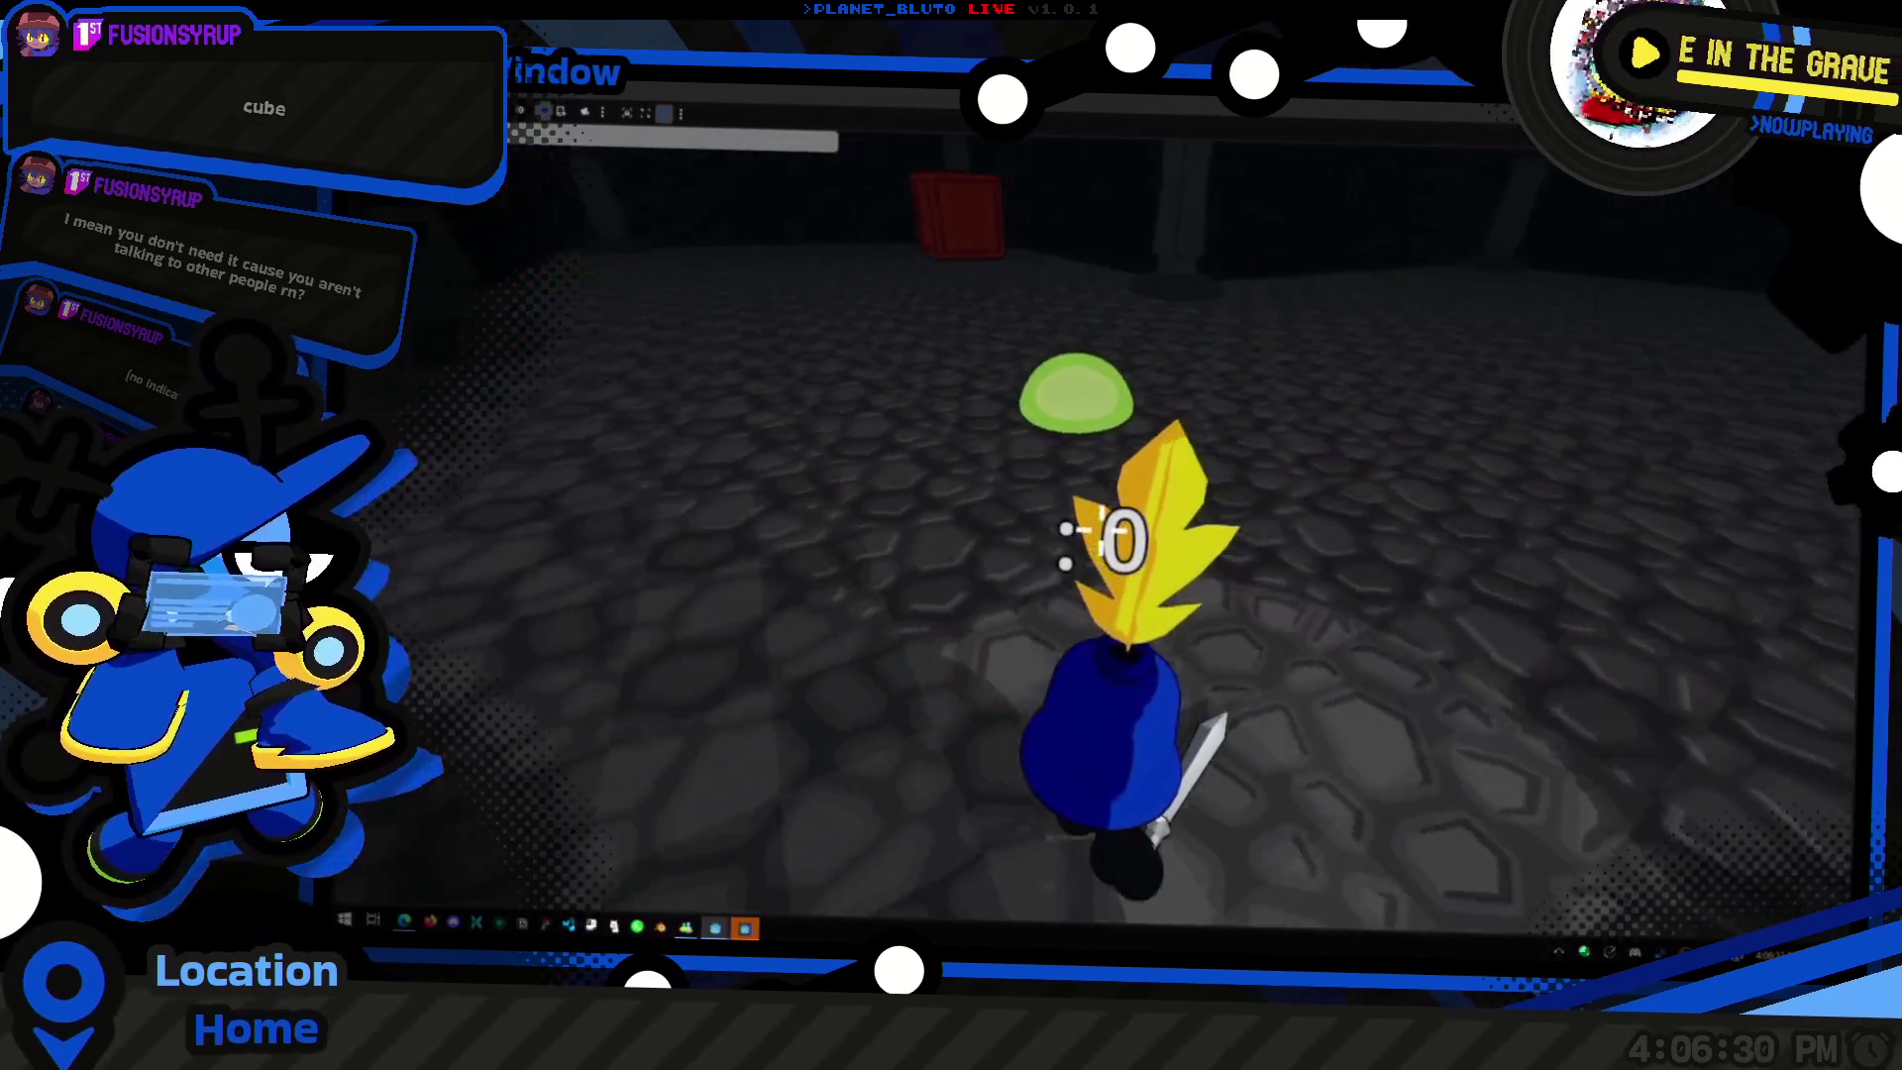
{"action": "key", "text": "w"}
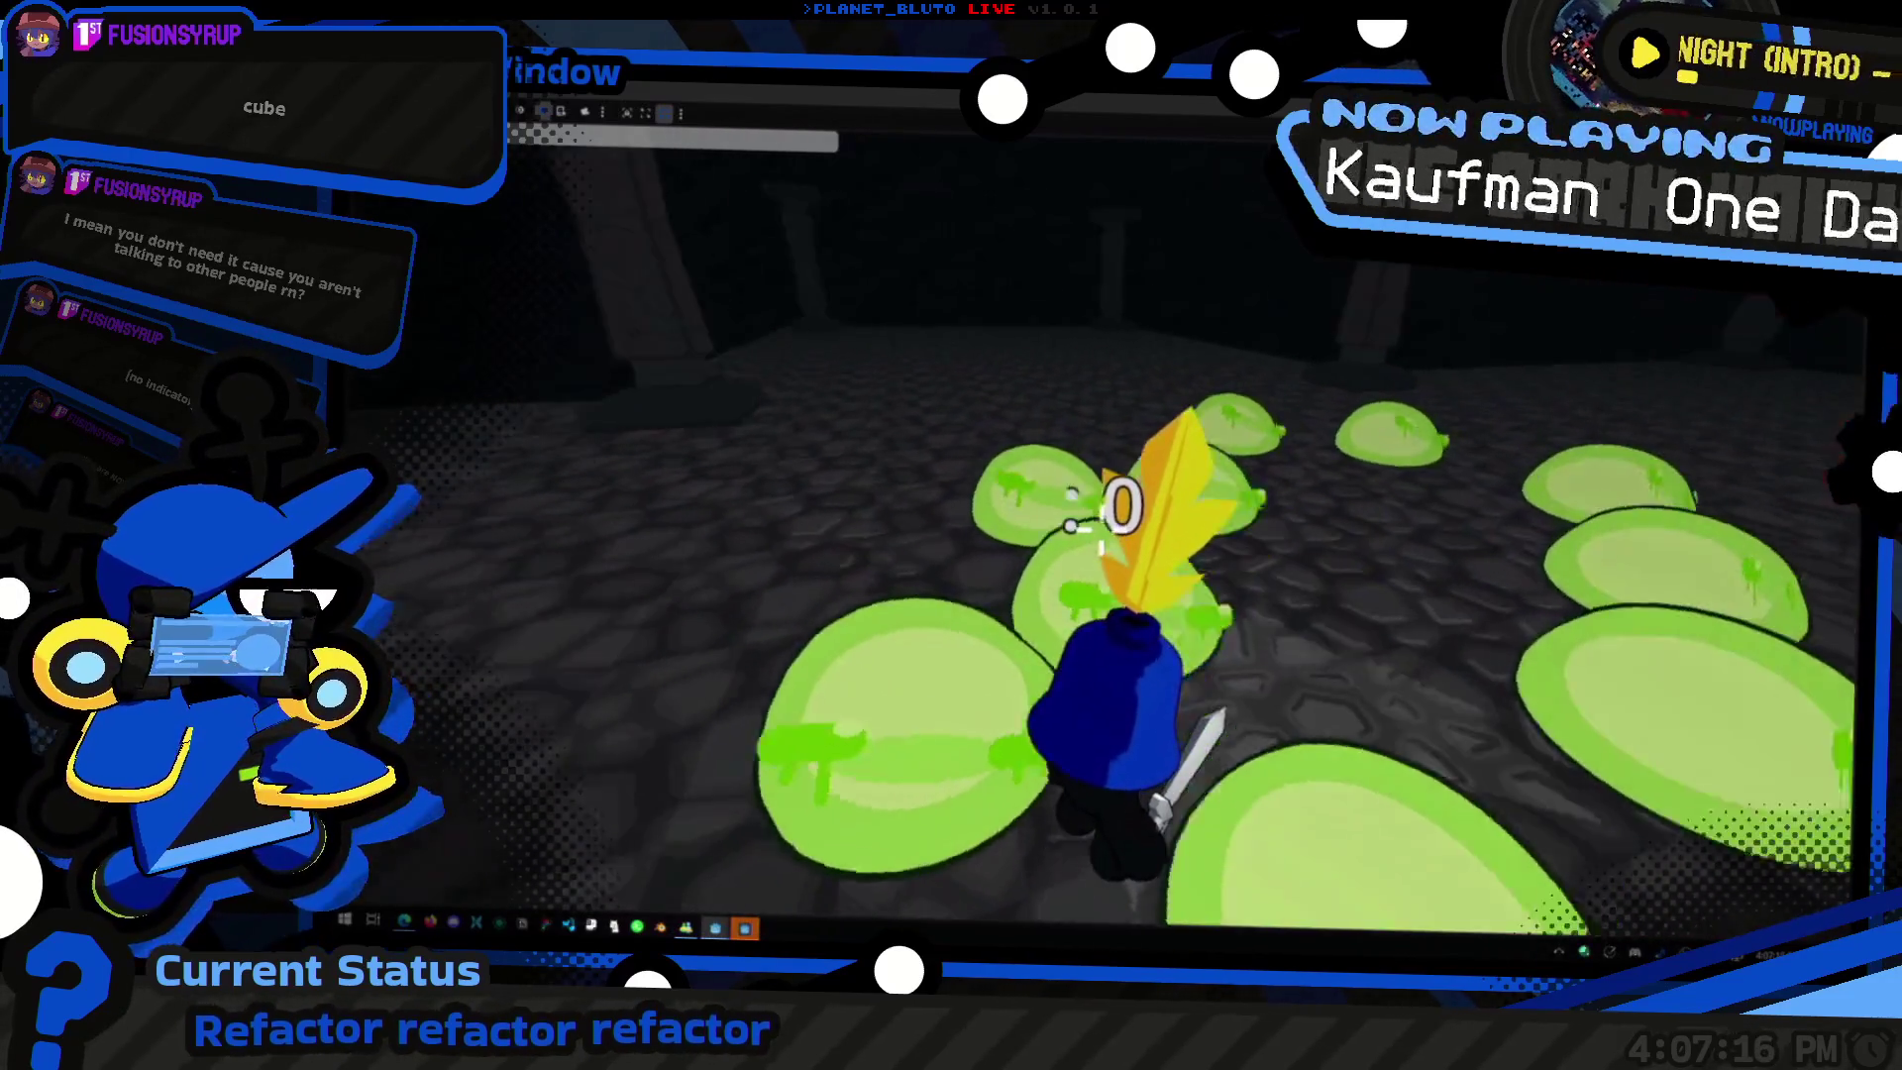
{"action": "key", "text": "grave"}
{"action": "key", "text": "grave"}
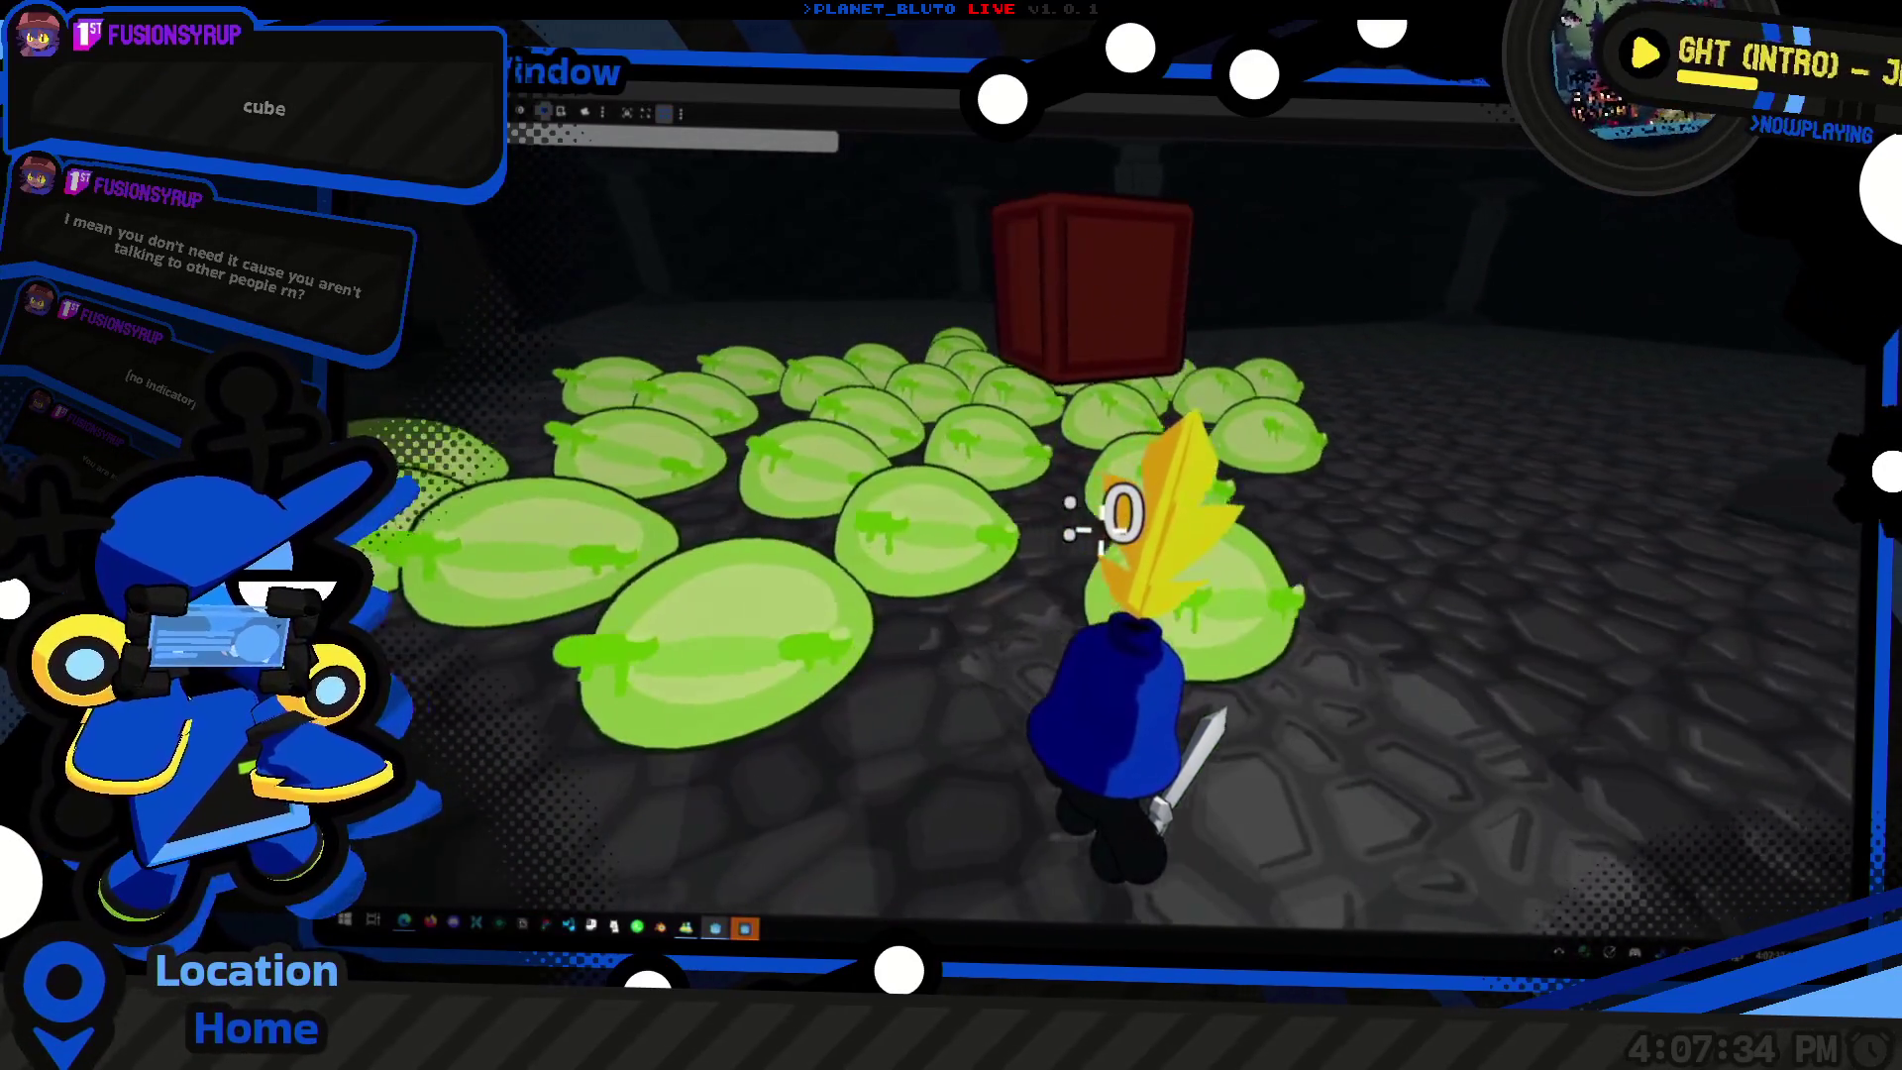
{"action": "key", "text": "alt+Tab"}
{"action": "key", "text": "alt+Tab"}
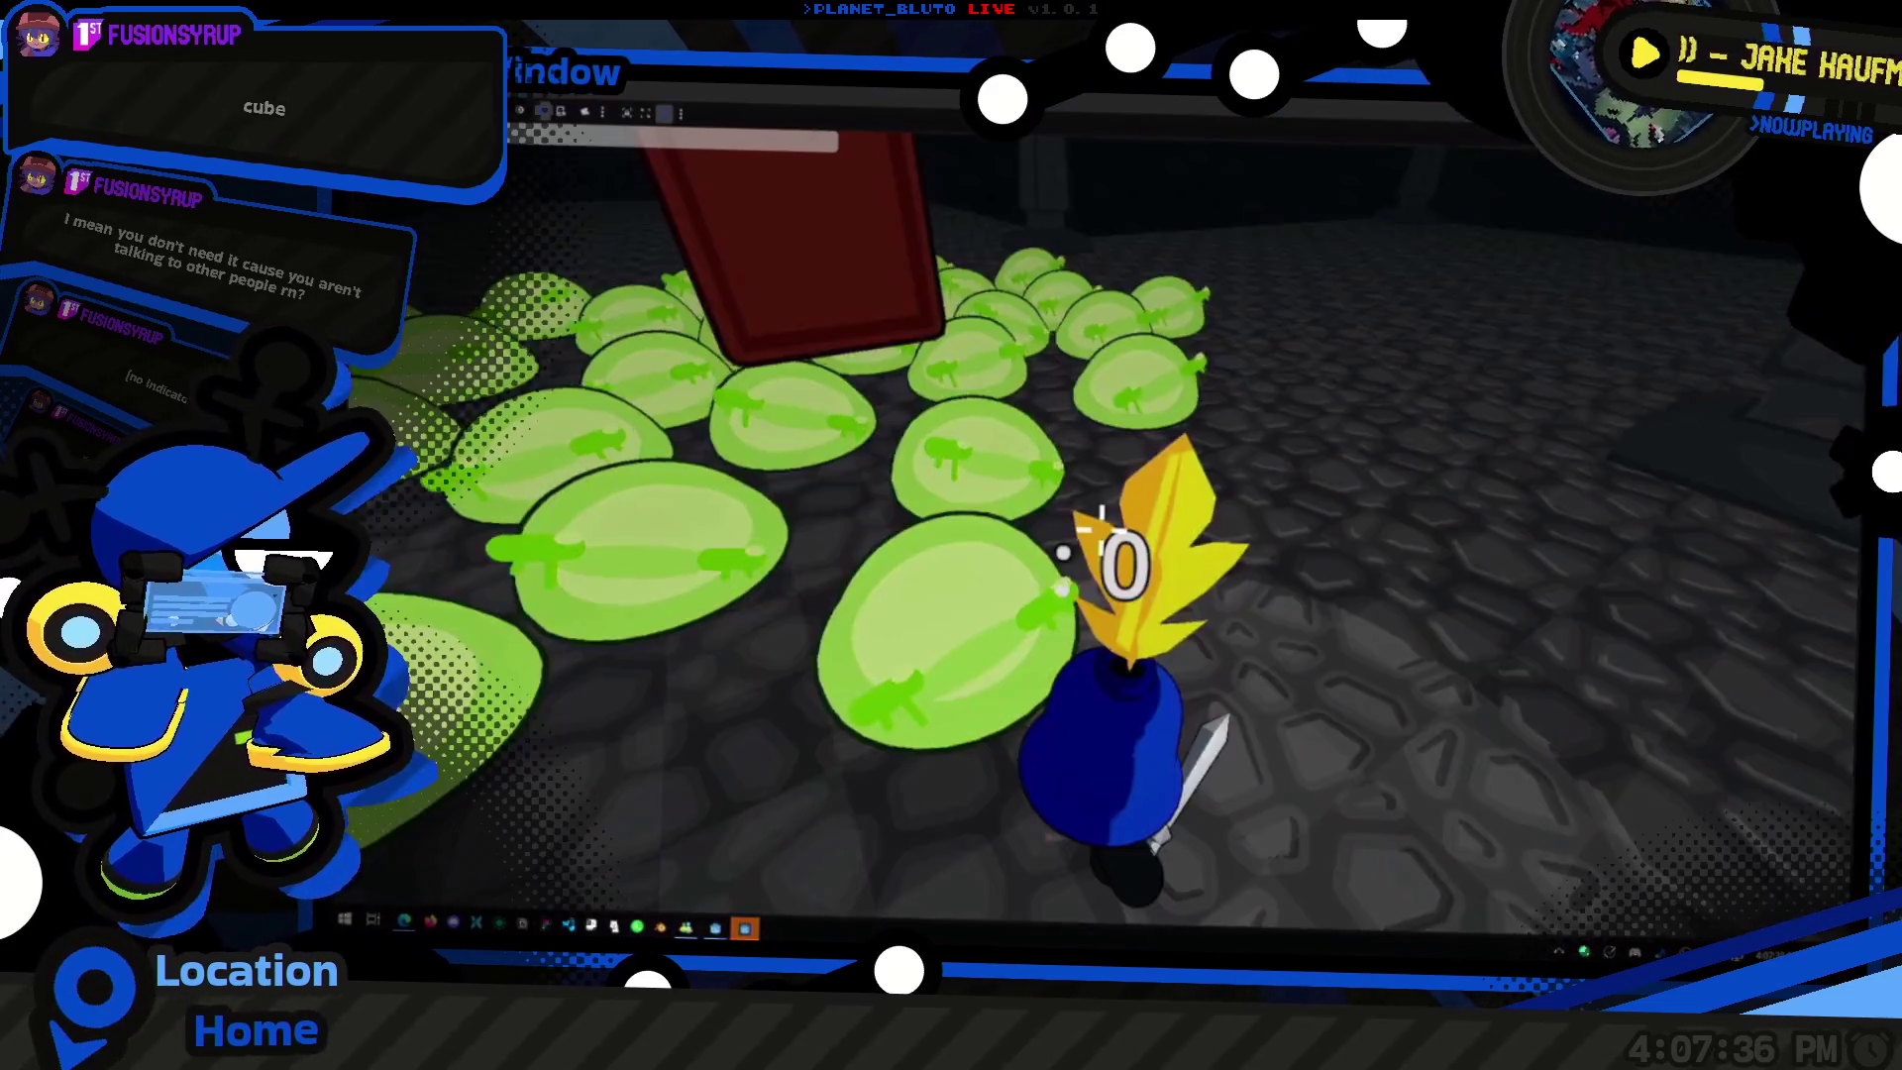
{"action": "key", "text": "alt+Tab"}
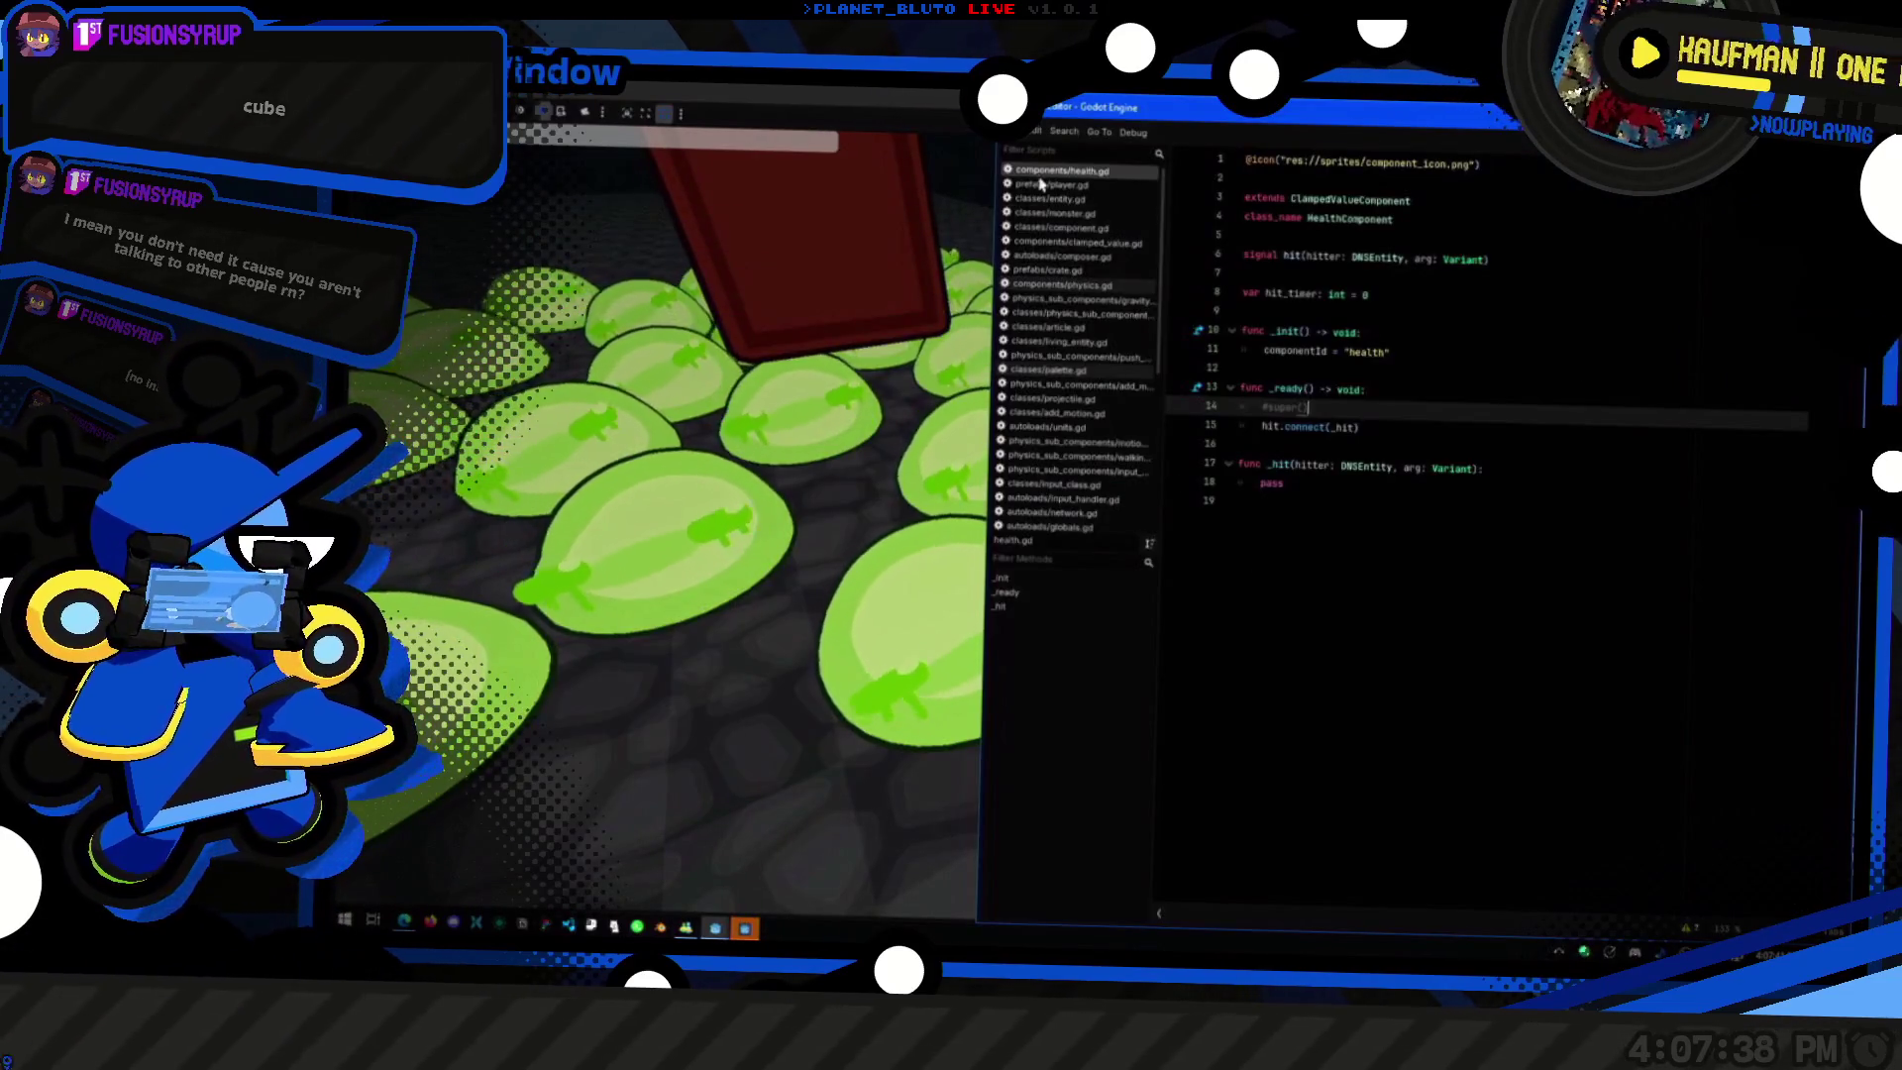
Step: Review player.gd, monster.gd and attacking.gd, then bring the running game's console back up
{"action": "left_click", "coordinate": [1068, 189]}
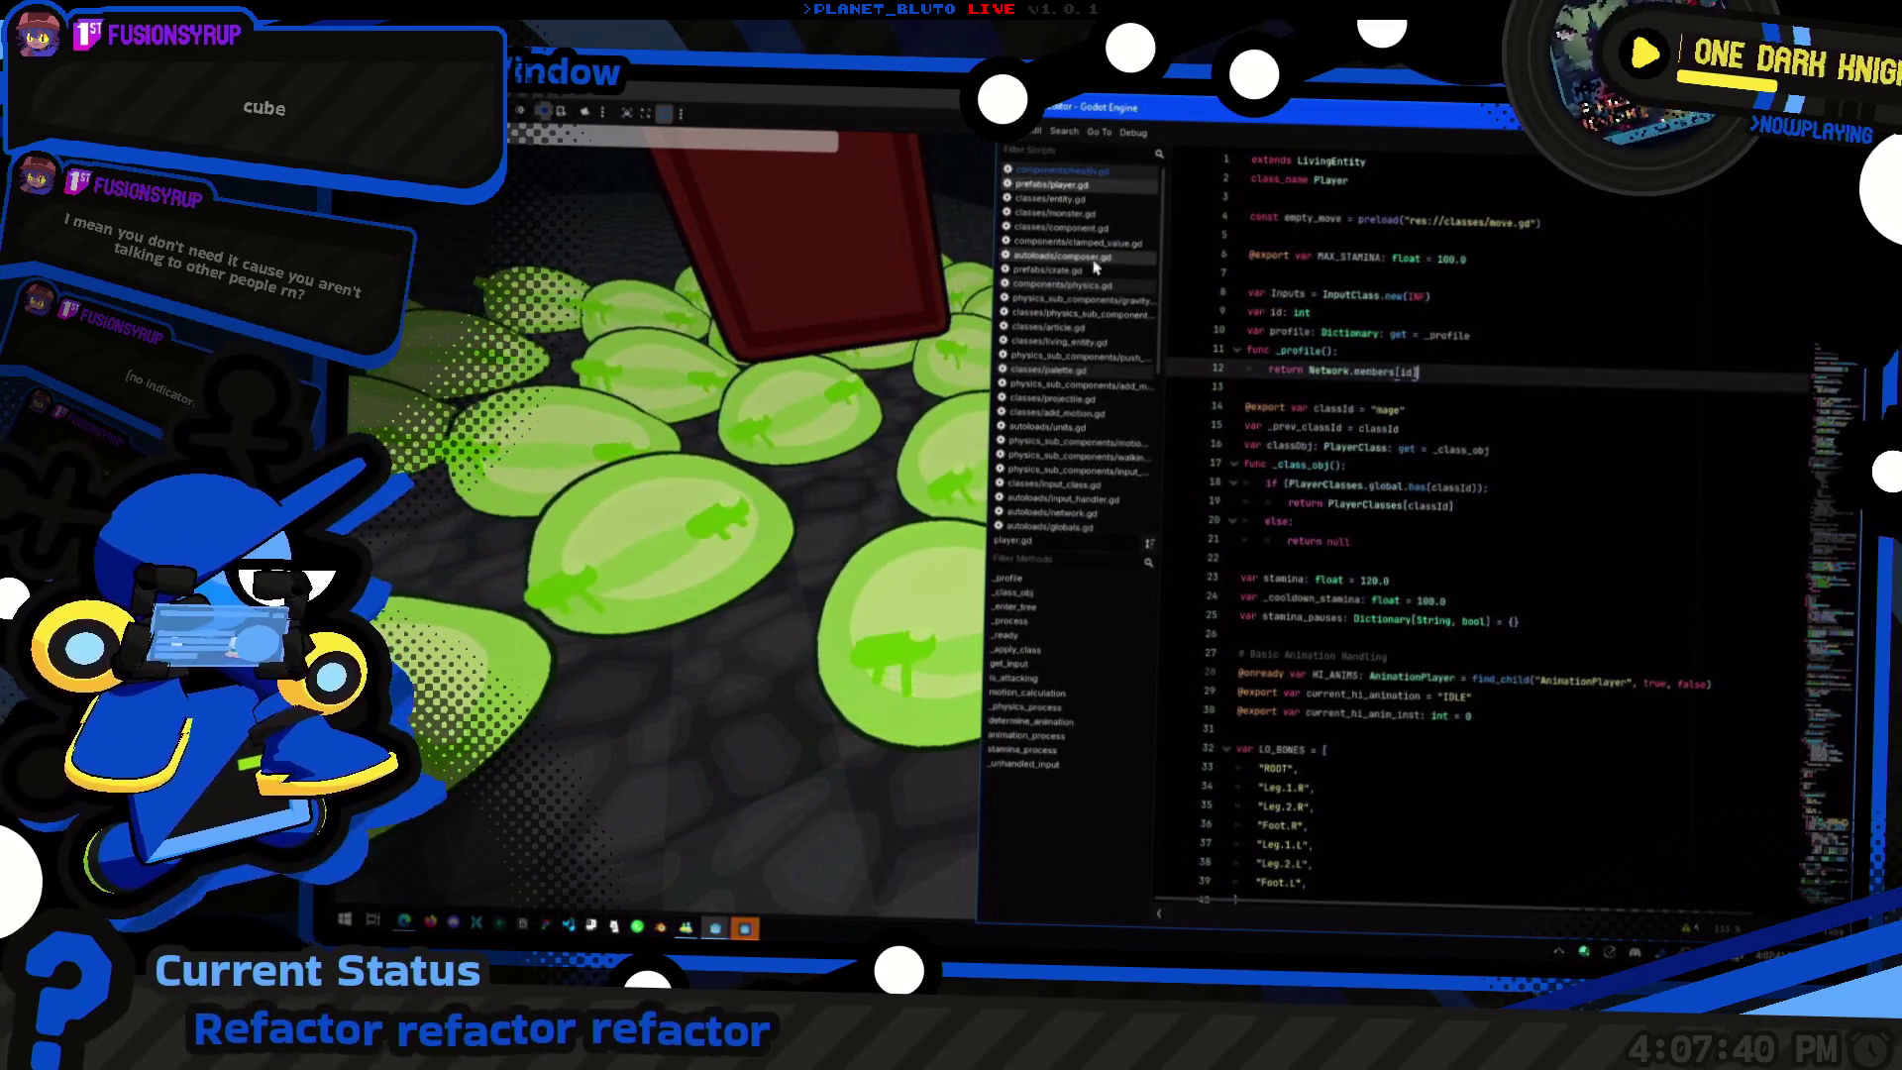
{"action": "left_click", "coordinate": [1092, 215]}
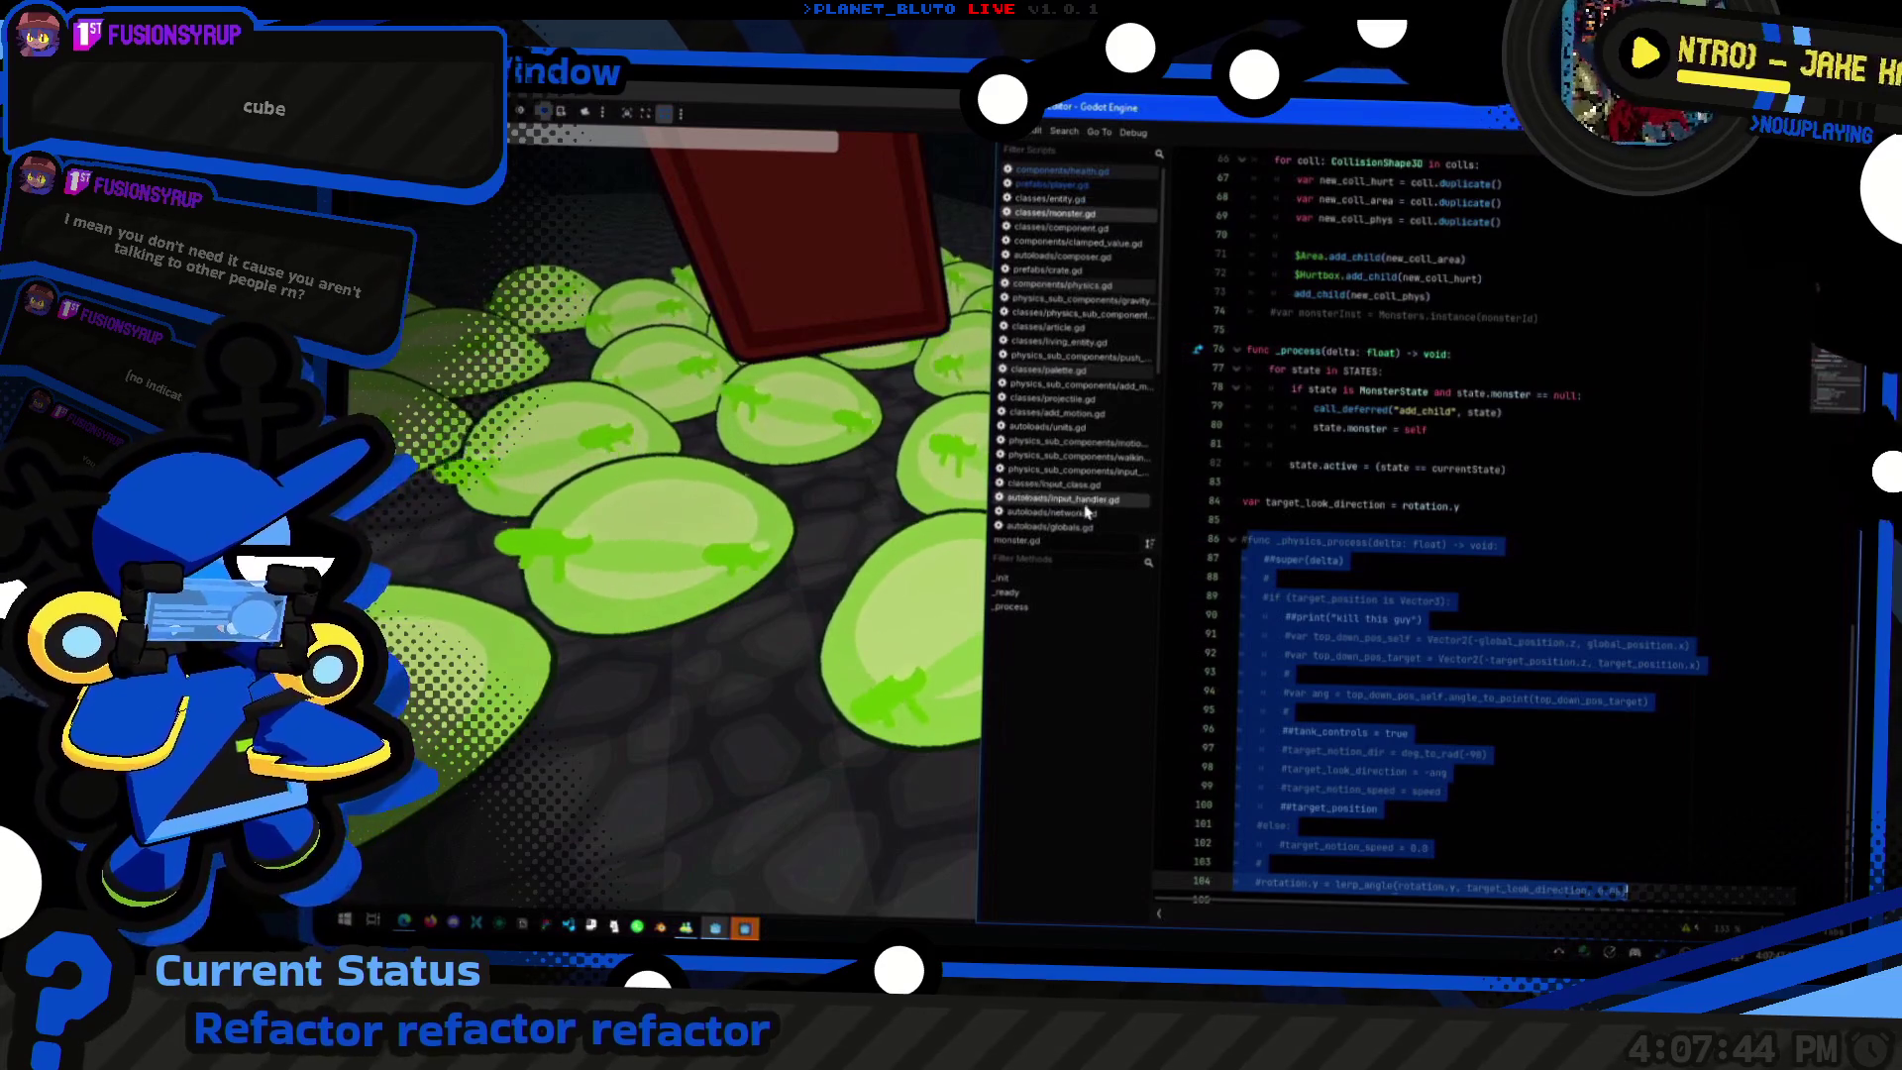
{"action": "scroll", "coordinate": [1087, 511], "scroll_direction": "down", "scroll_amount": 5}
{"action": "left_click", "coordinate": [1070, 323]}
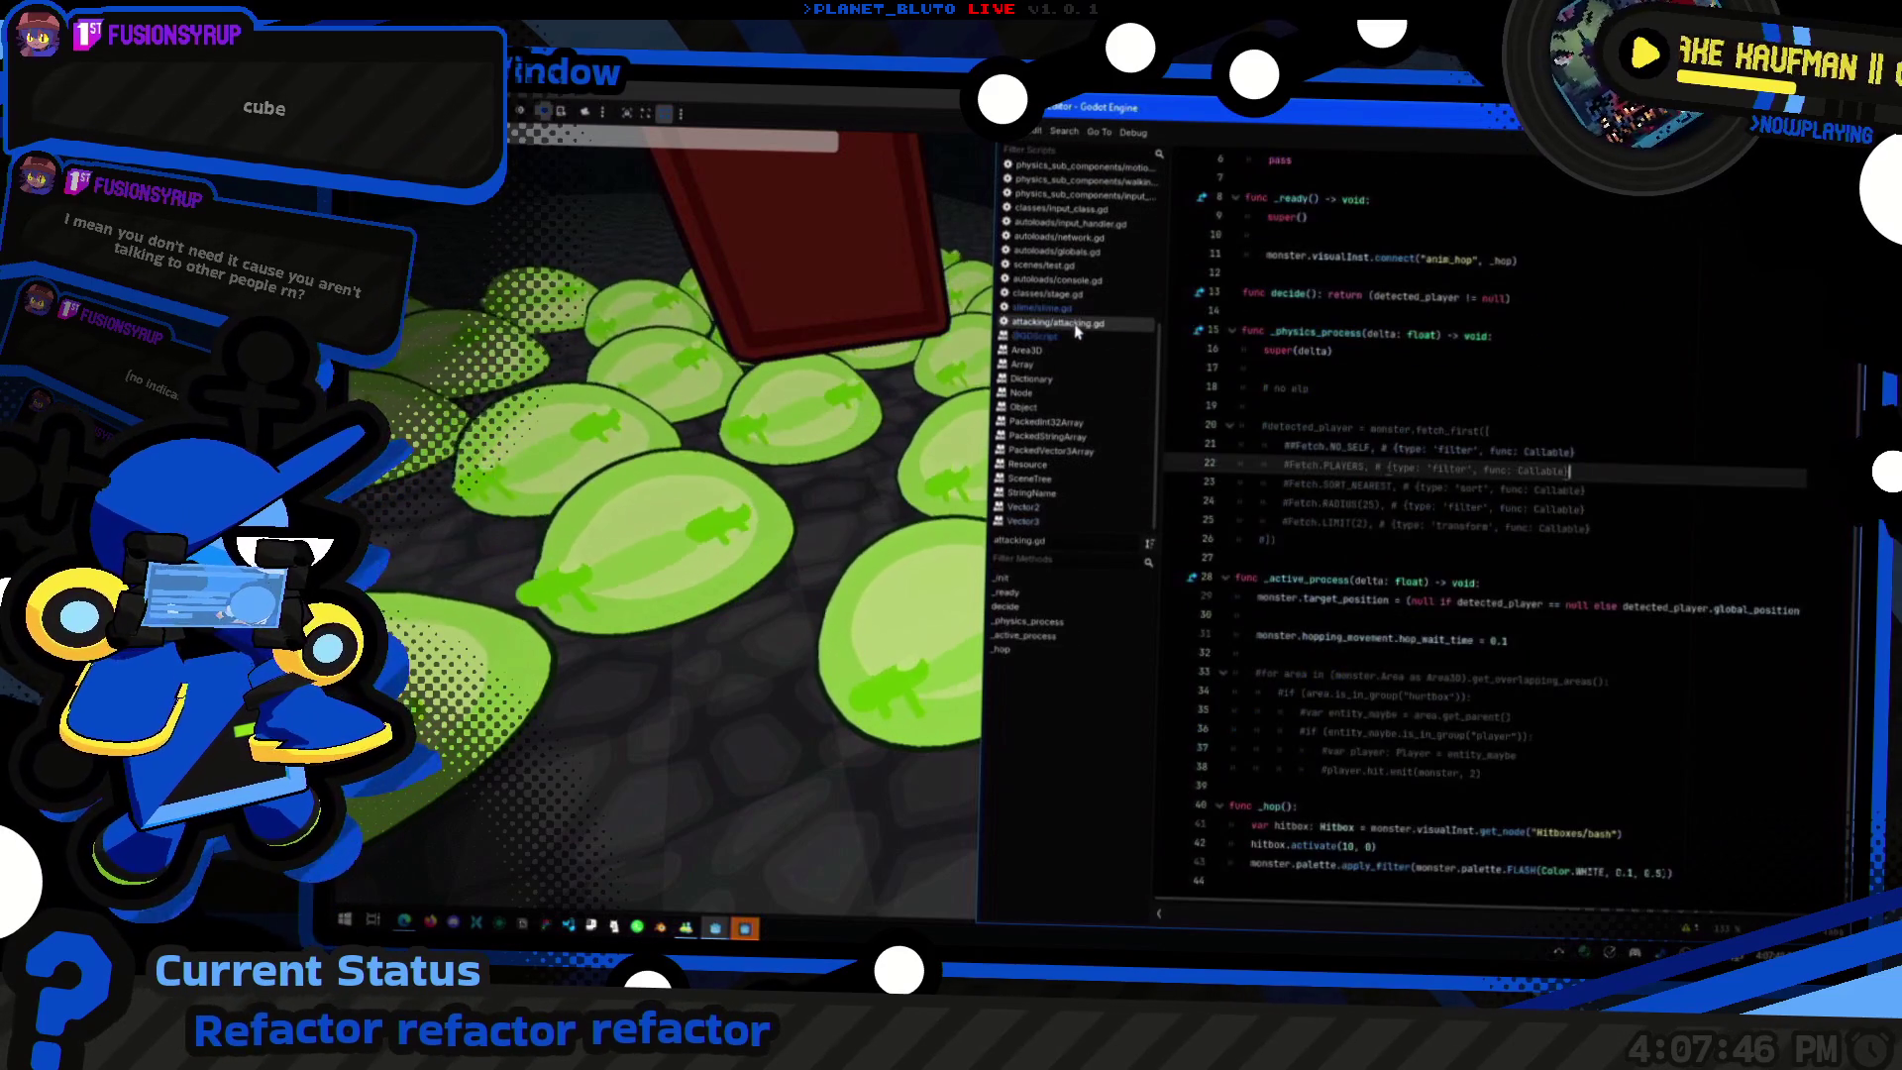
{"action": "left_click", "coordinate": [738, 557]}
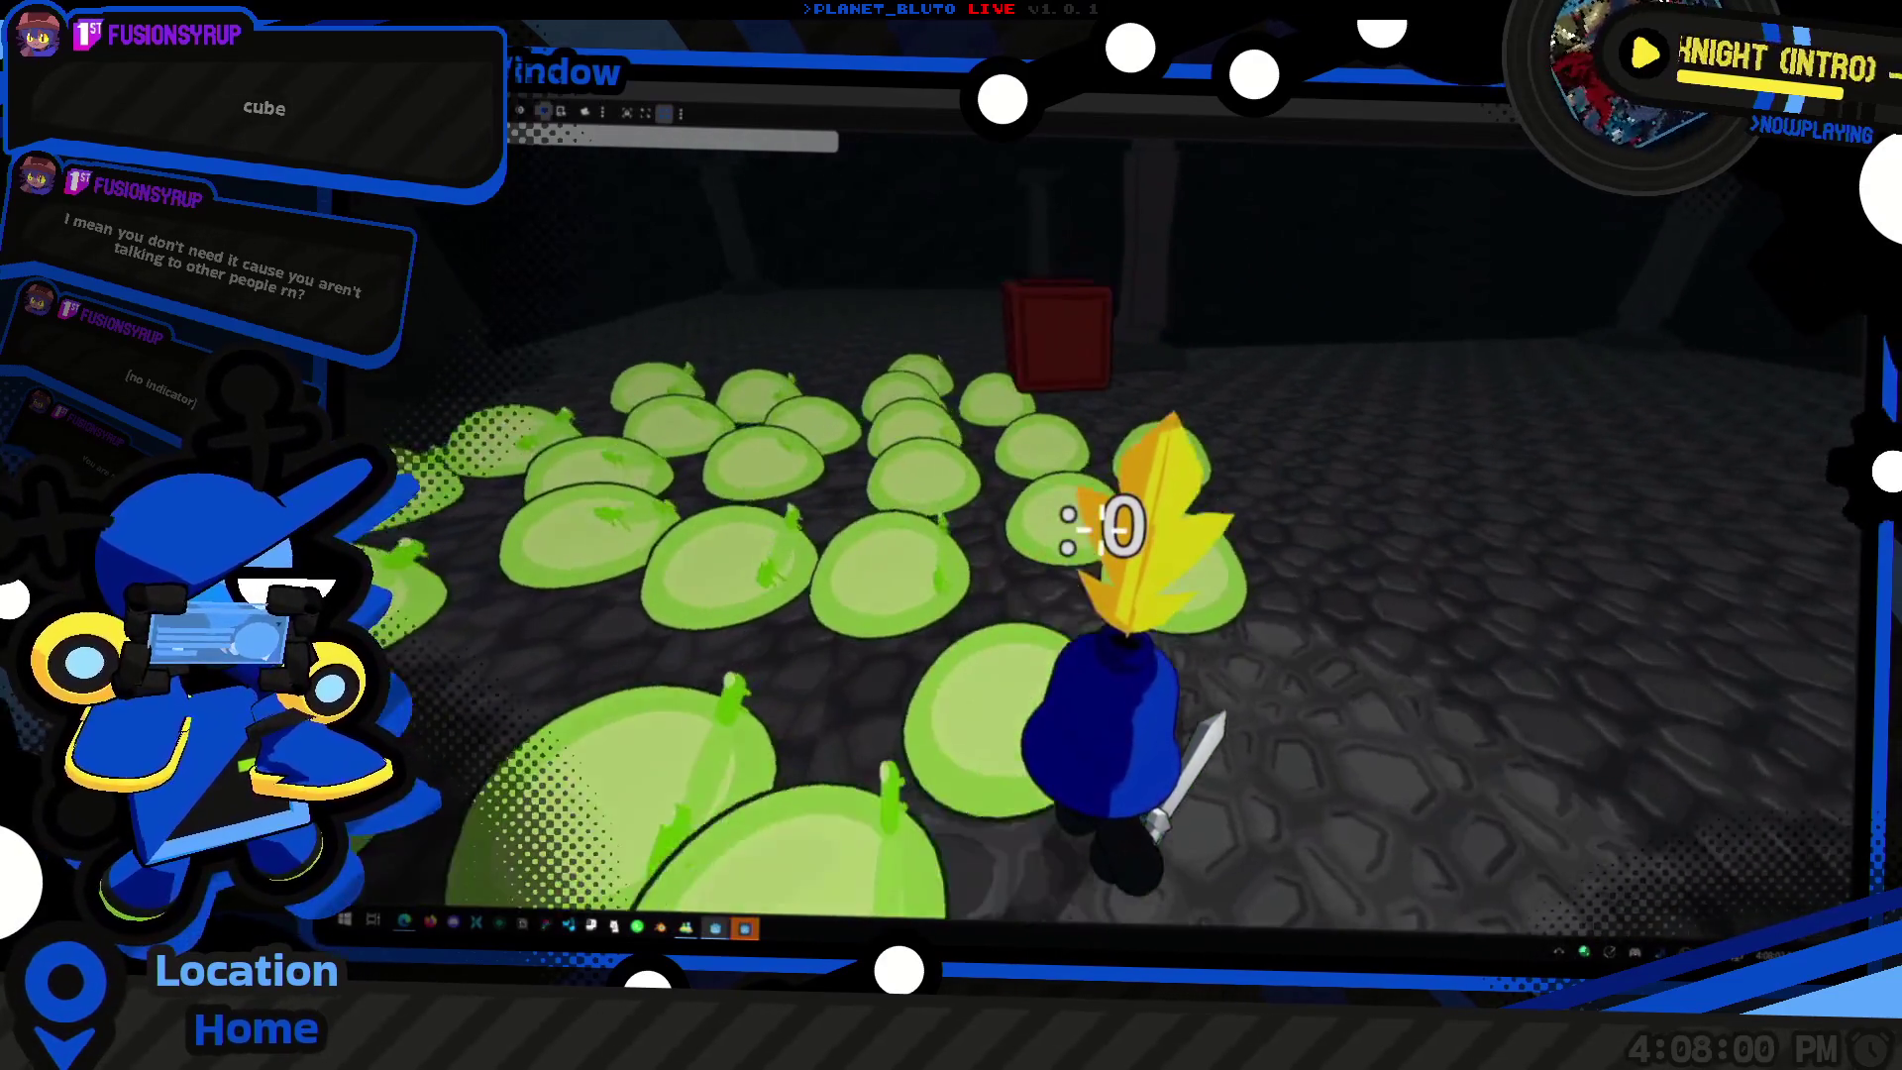
{"action": "key", "text": "grave"}
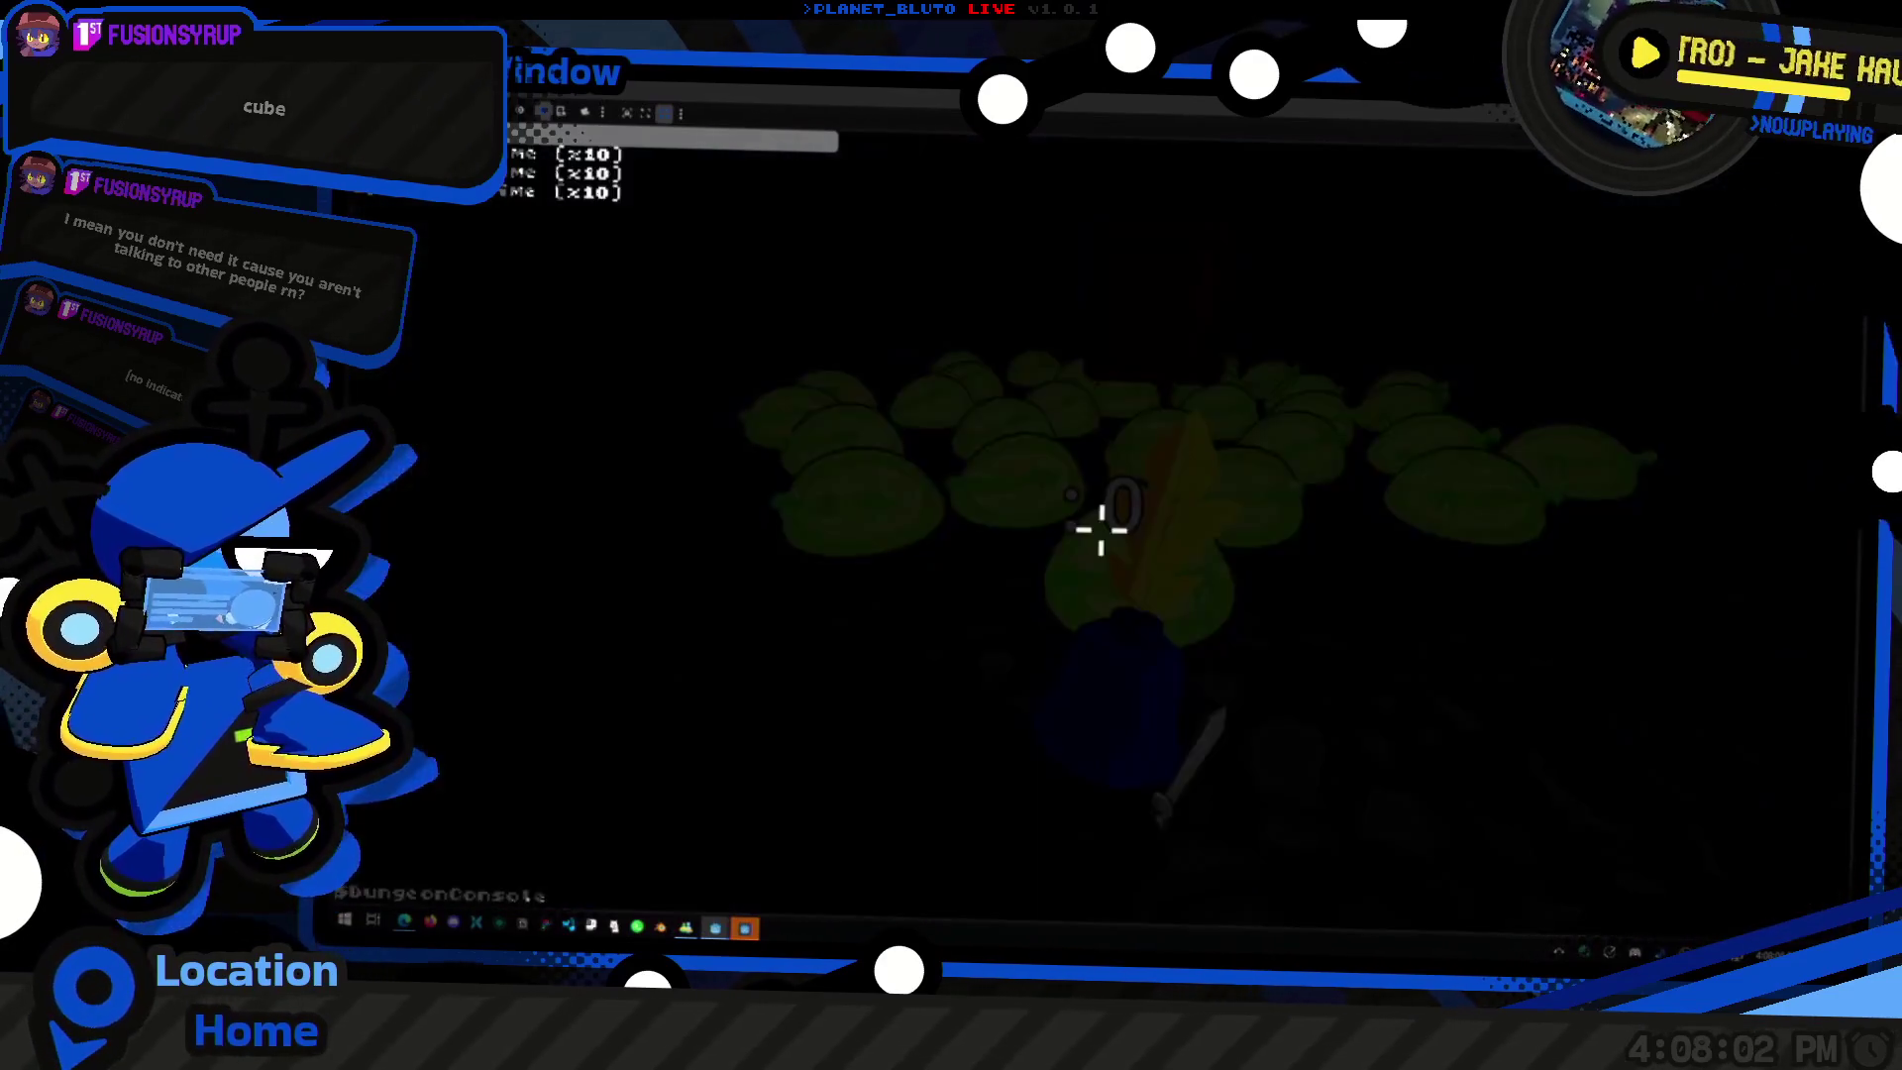
Step: Respawn 10 more slimes from the console history, walk forward, then bring up the window switcher
{"action": "key", "text": "grave"}
{"action": "key", "text": "grave"}
{"action": "key", "text": "Up"}
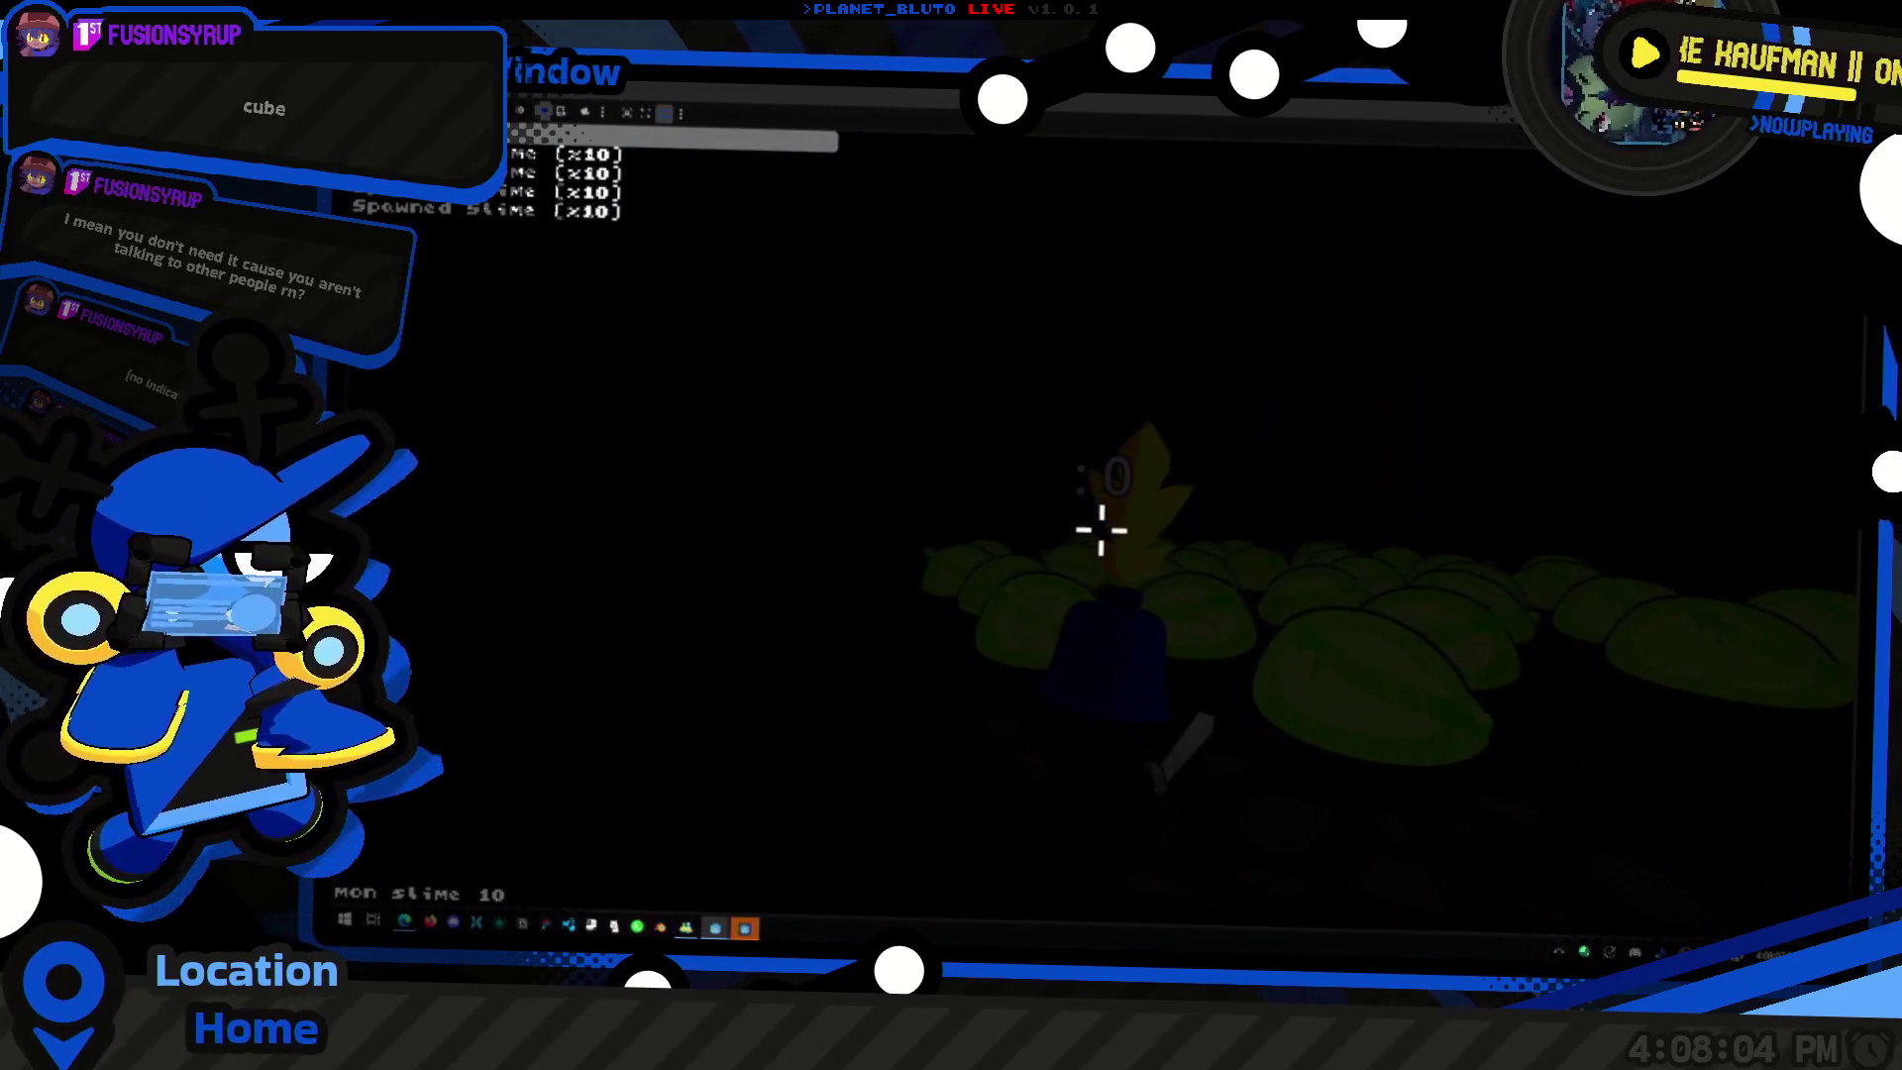
{"action": "key", "text": "grave"}
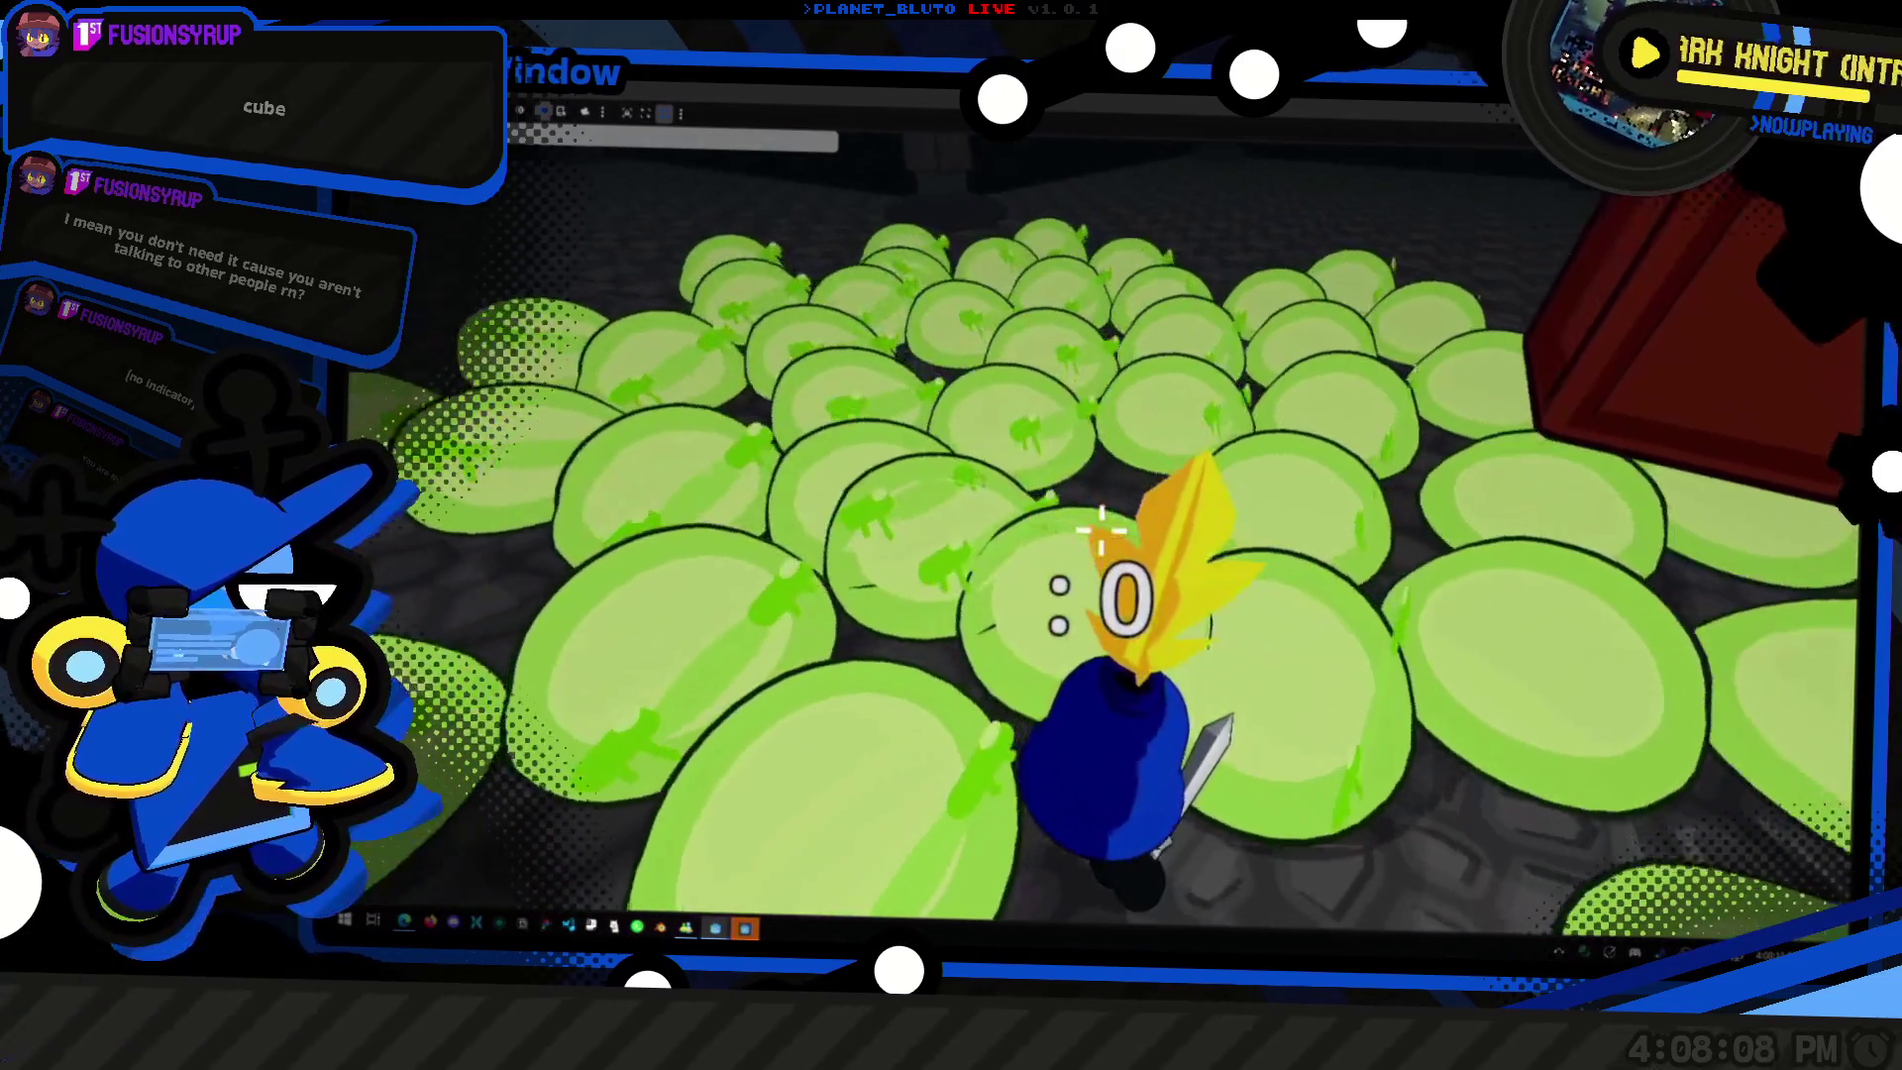
{"action": "key", "text": "w"}
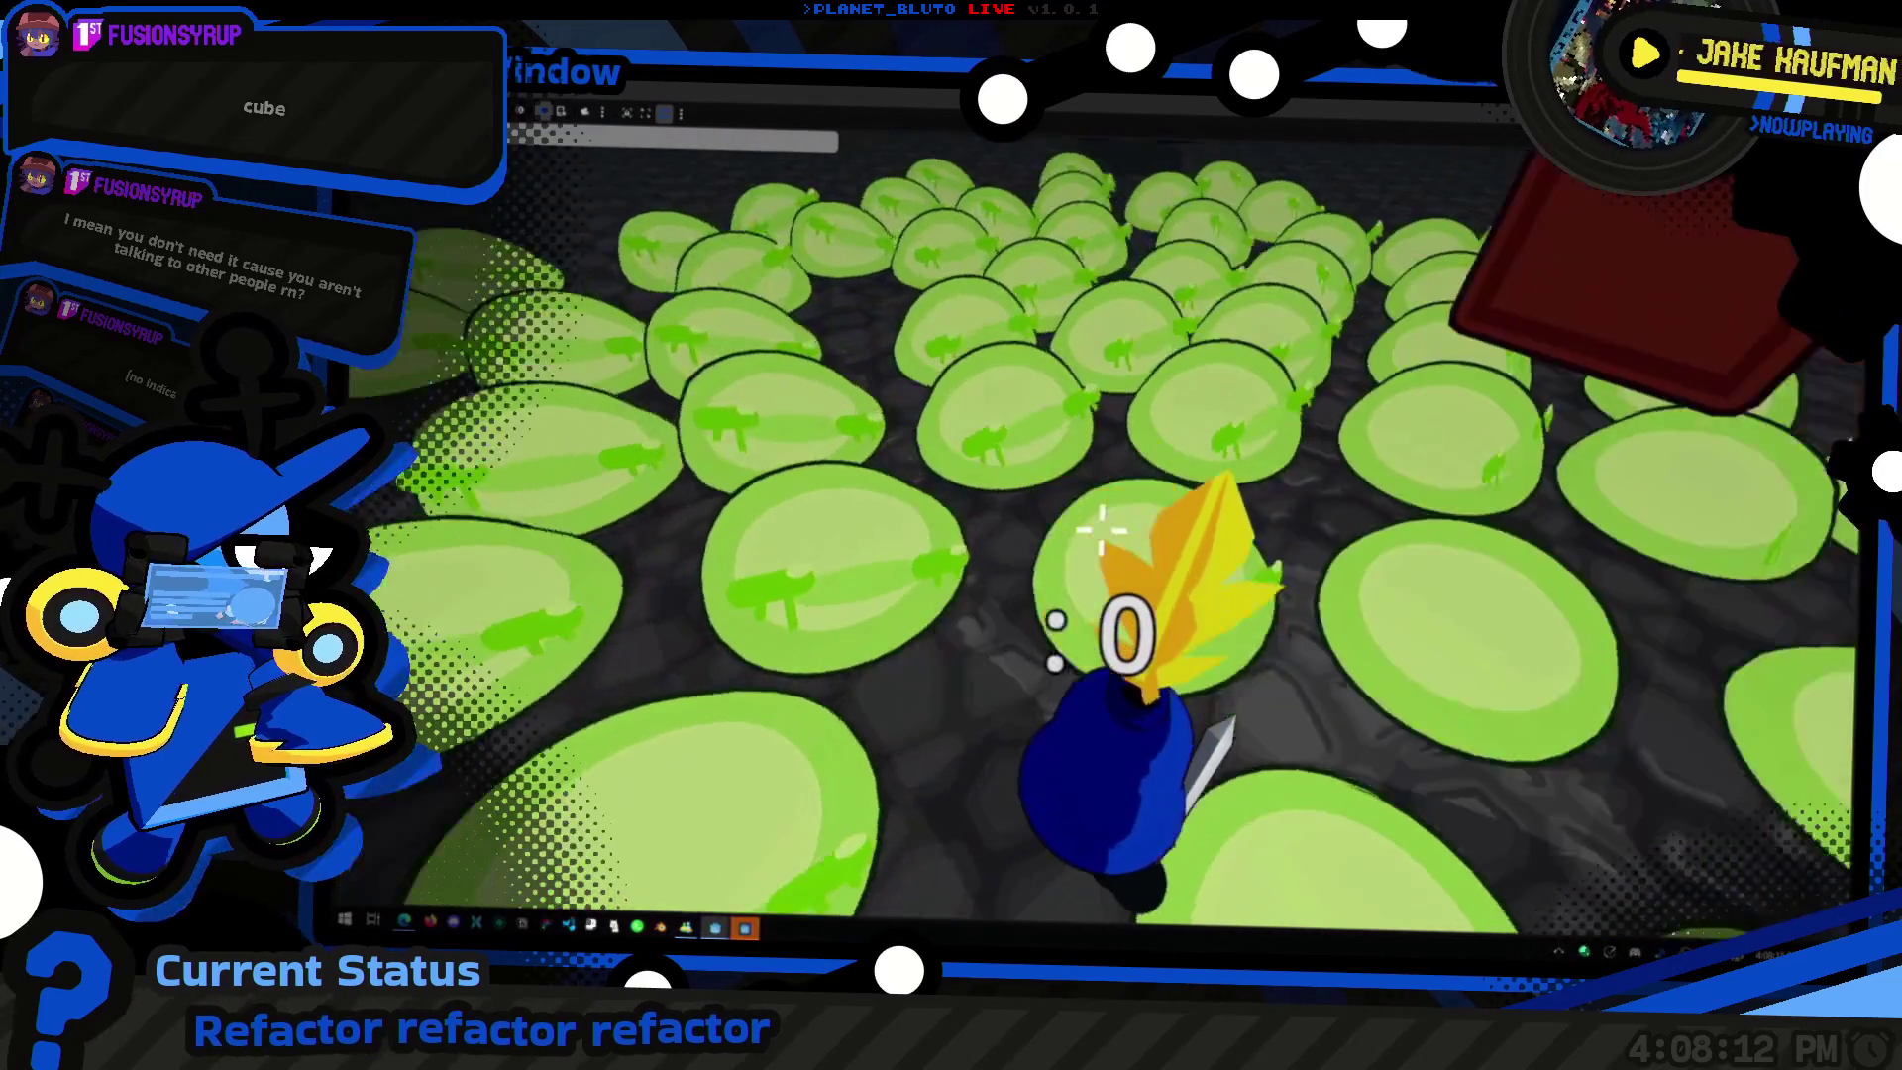
{"action": "key", "text": "alt+Tab"}
{"action": "key", "text": "Tab"}
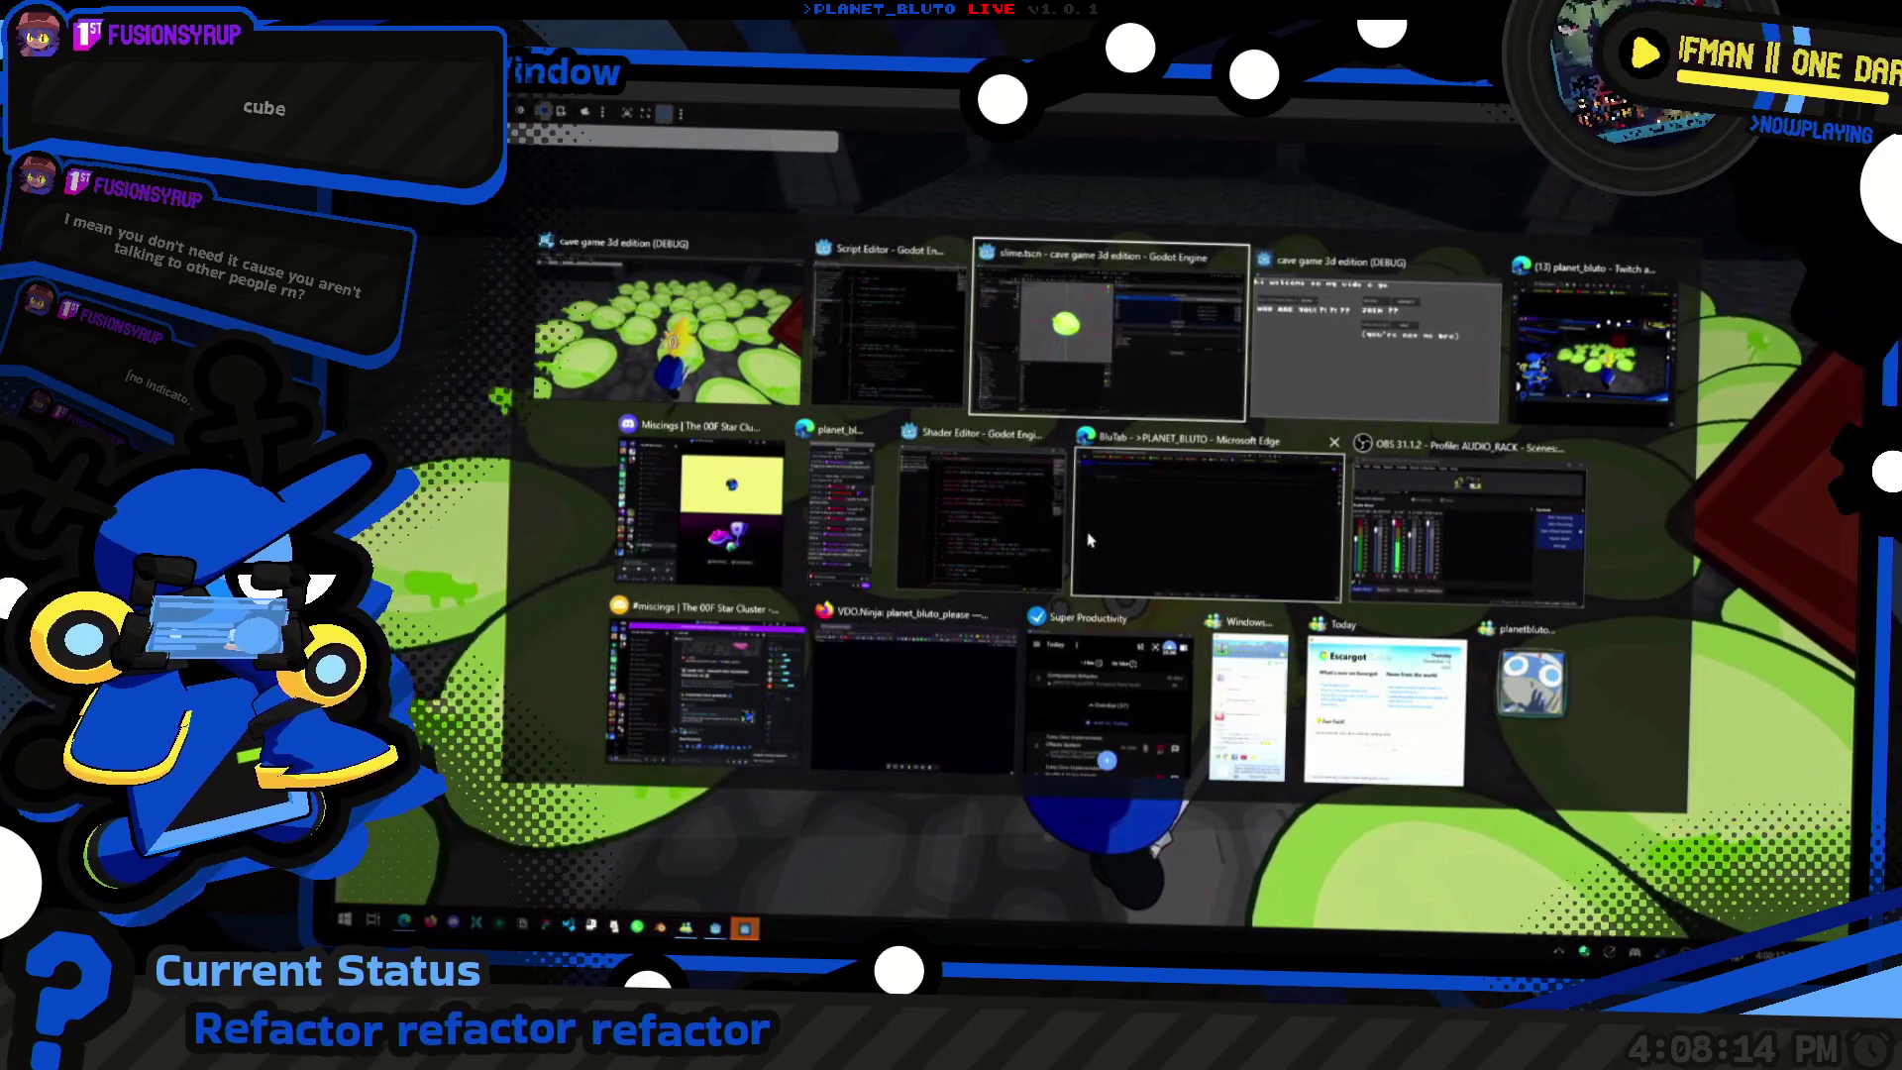
{"action": "left_click", "coordinate": [1089, 309]}
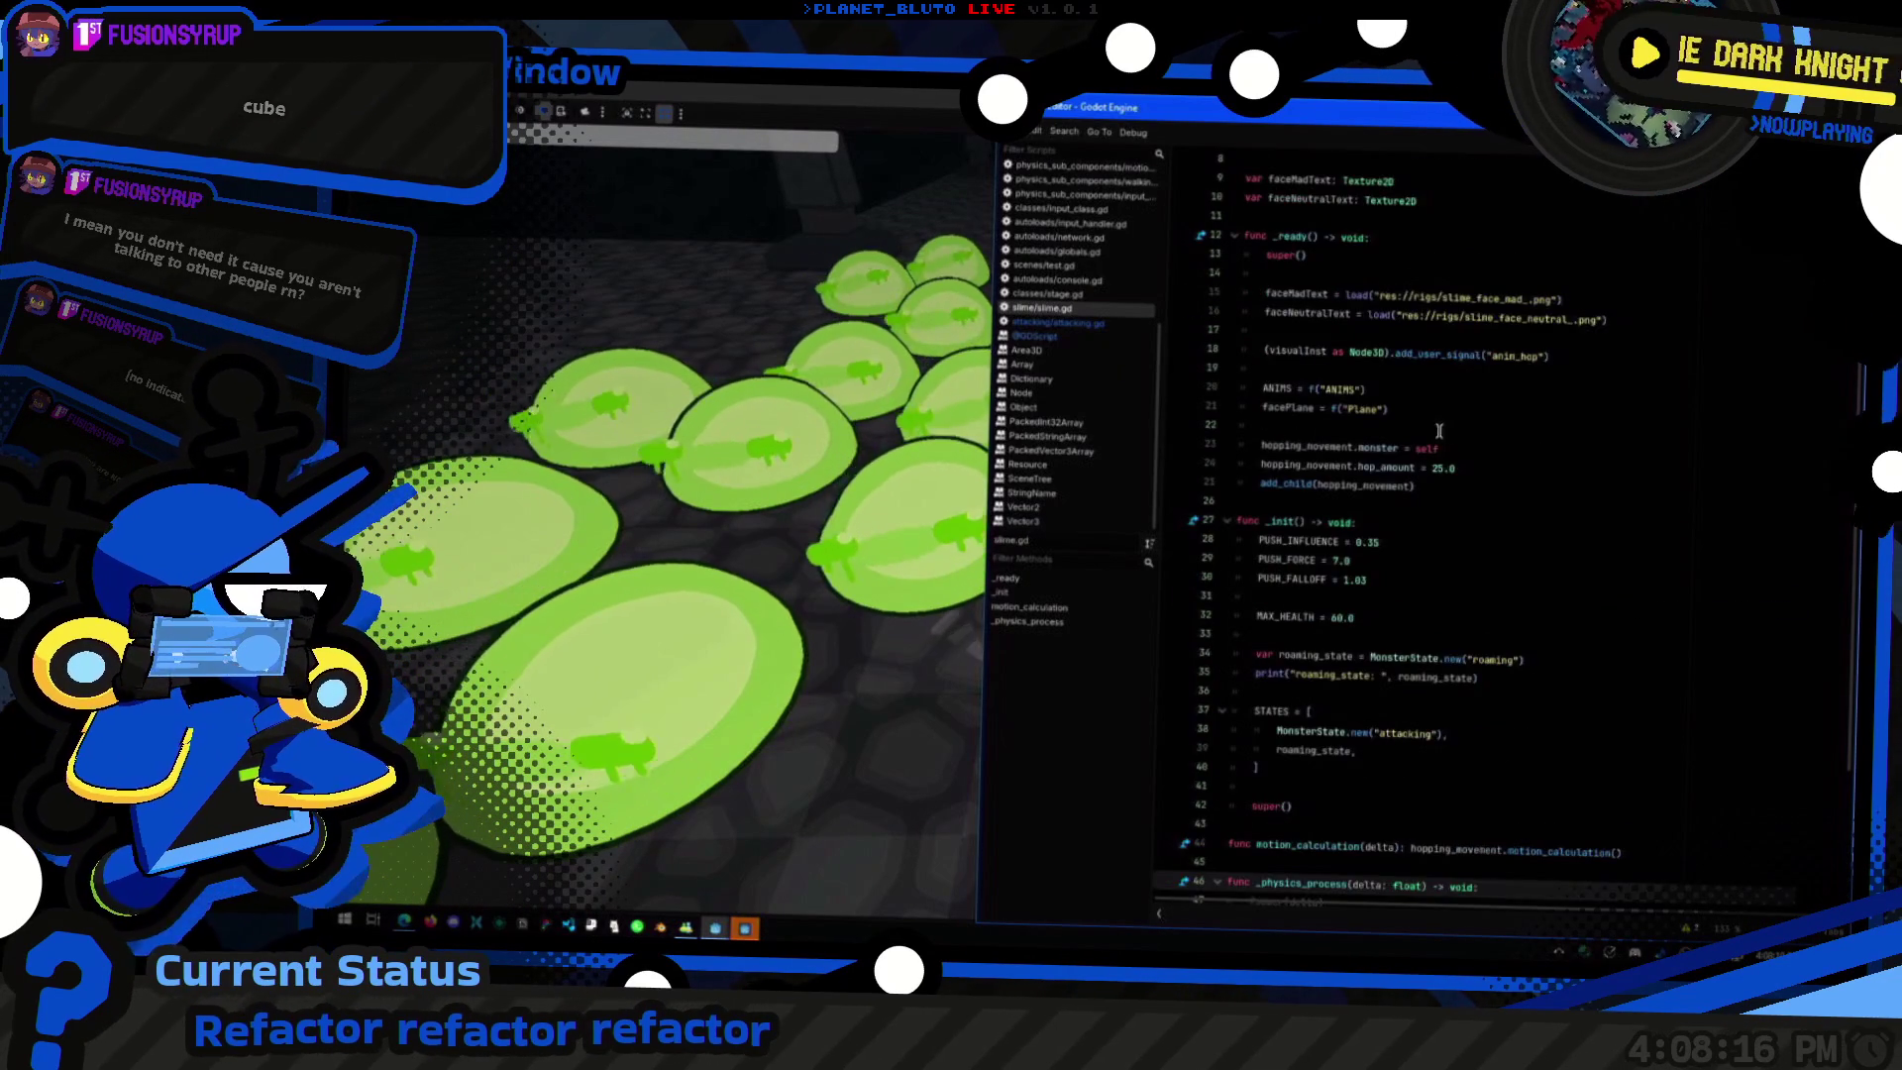
{"action": "scroll", "coordinate": [1416, 426], "scroll_direction": "up", "scroll_amount": 3}
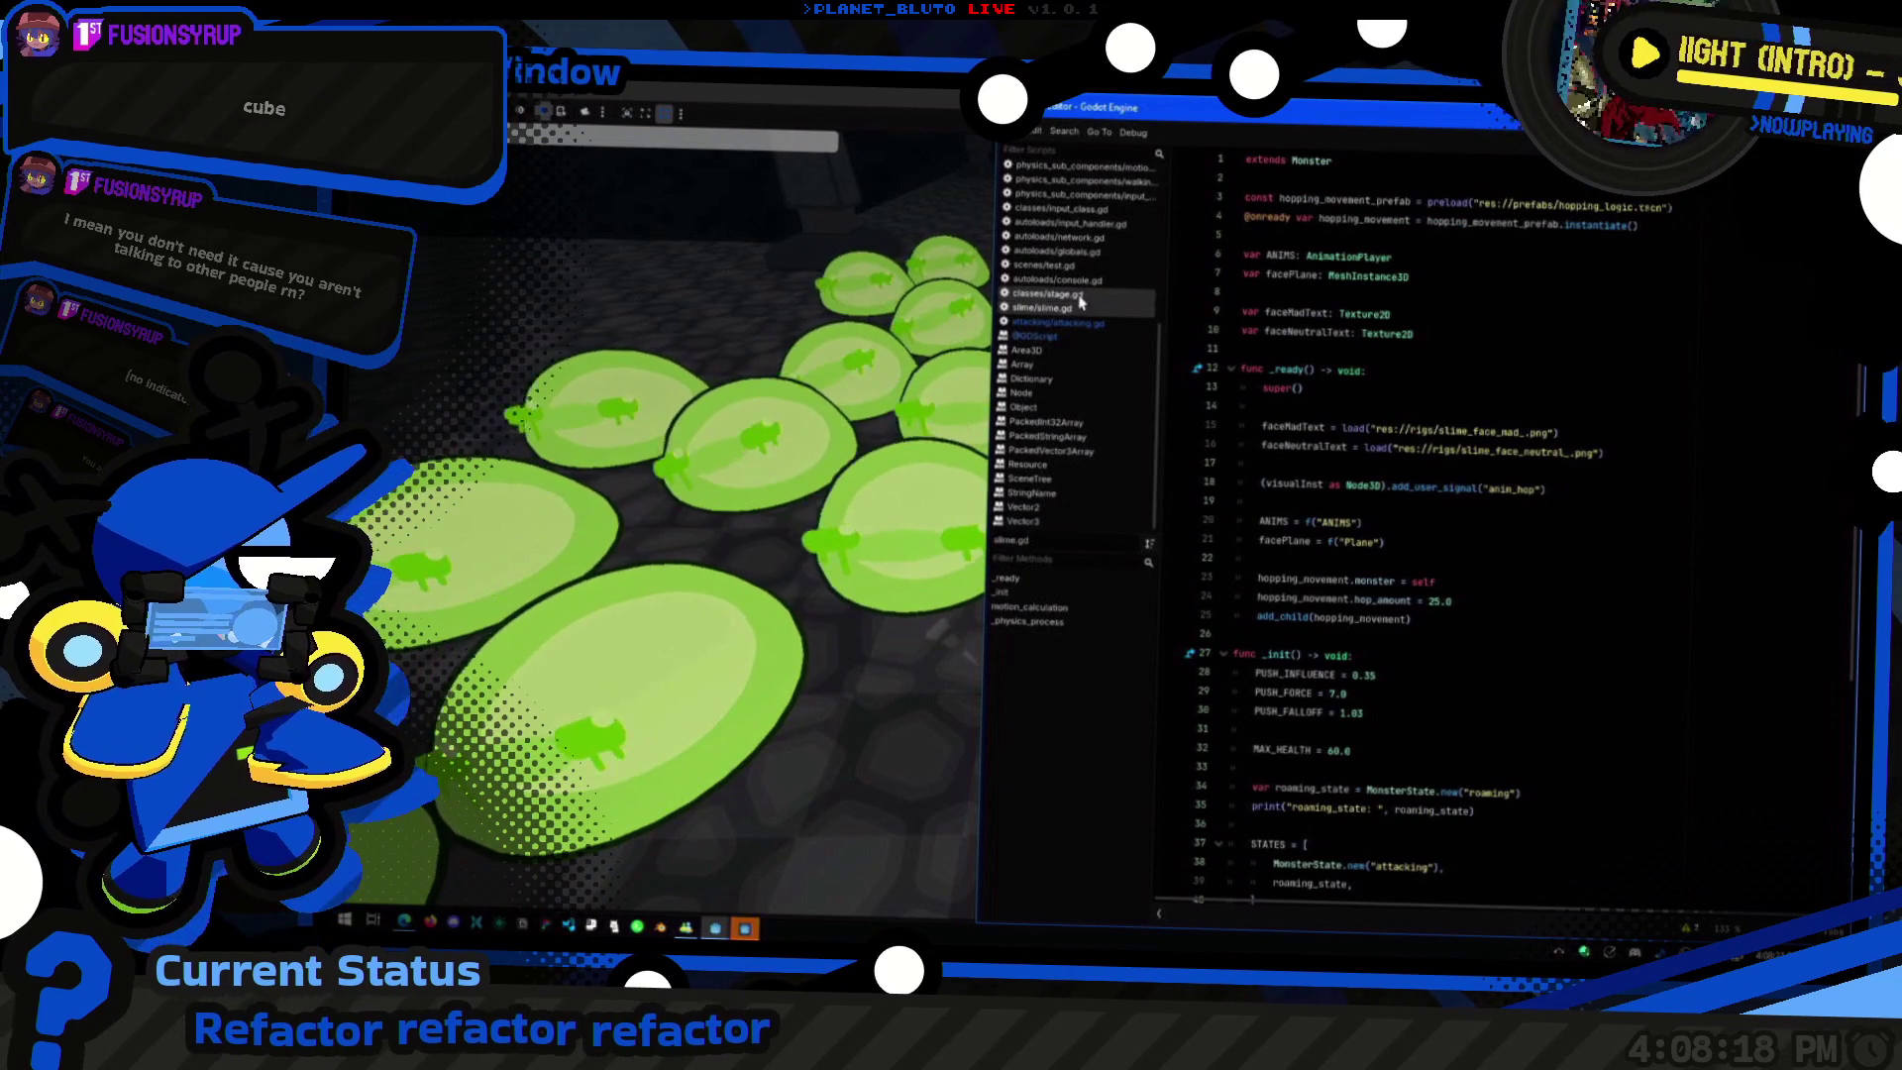
{"action": "left_click", "coordinate": [1077, 323]}
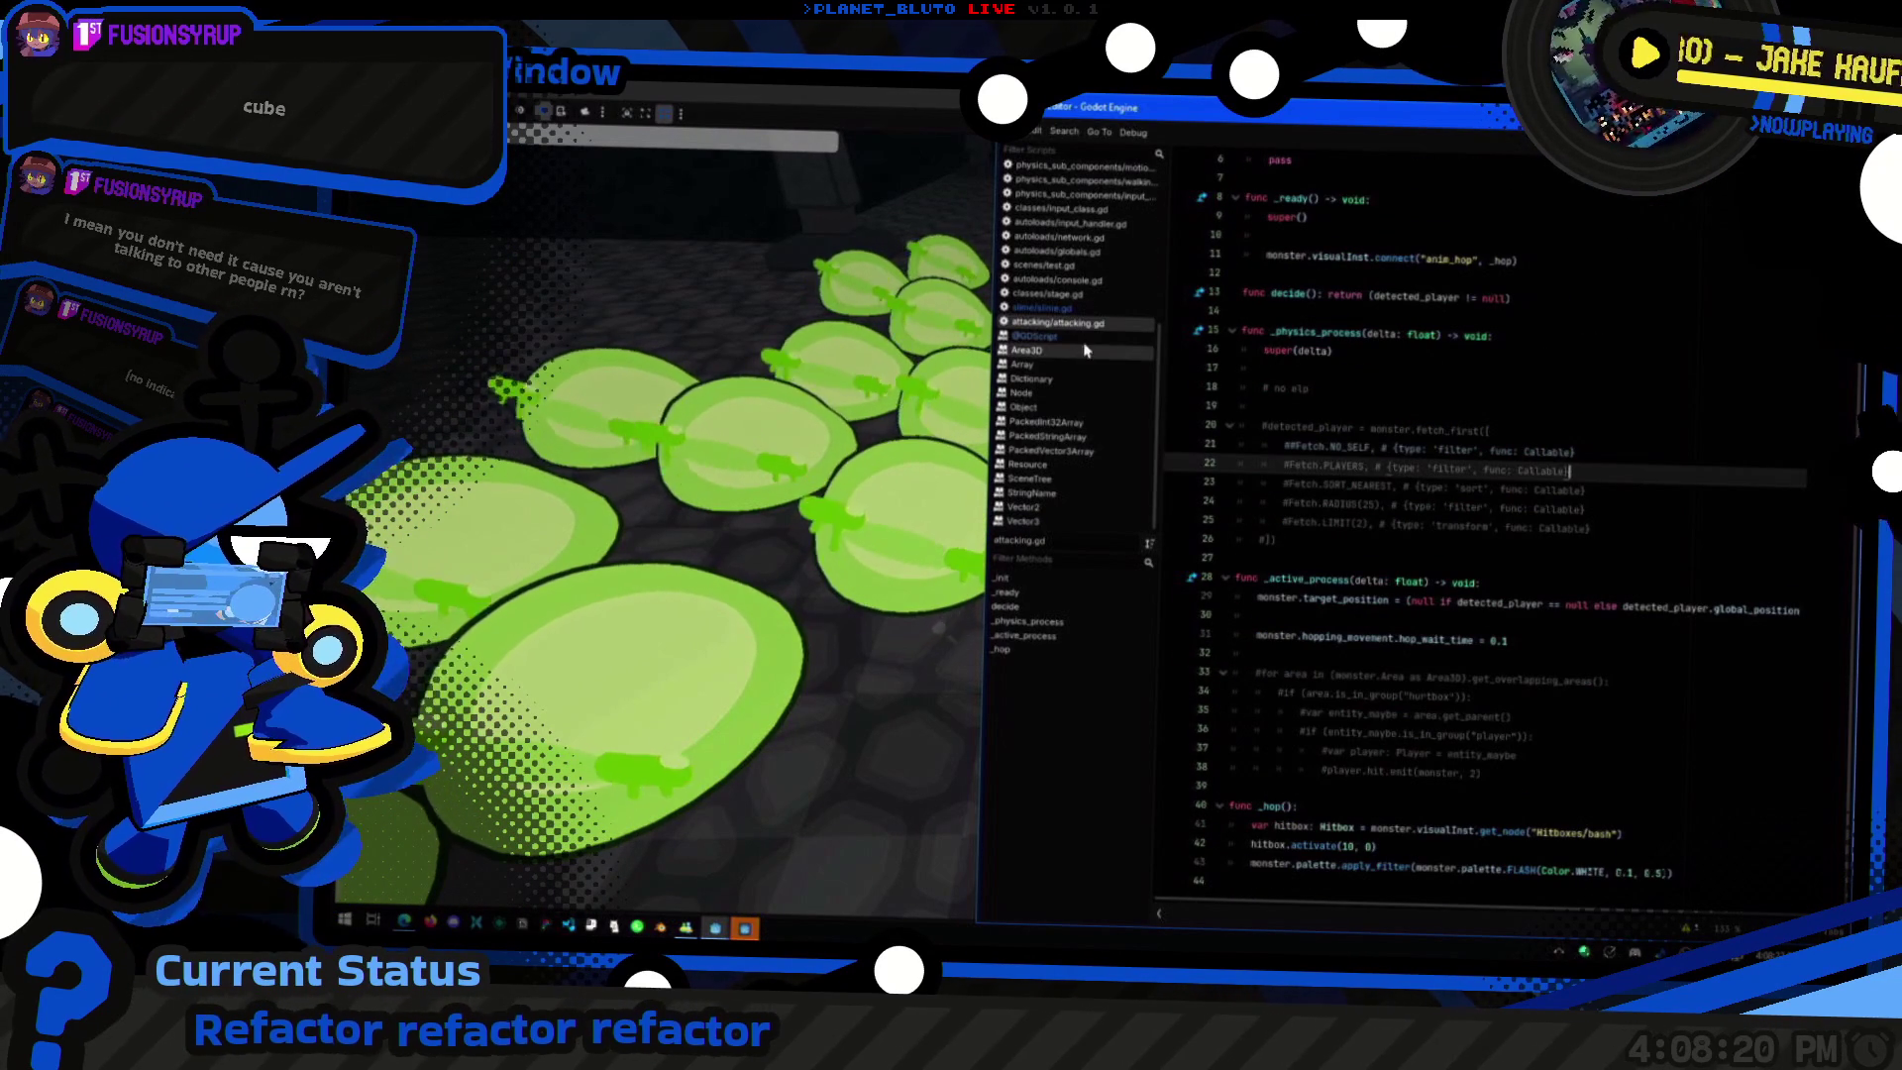
{"action": "scroll", "coordinate": [1040, 237], "scroll_direction": "up", "scroll_amount": 5}
{"action": "left_click", "coordinate": [1052, 199]}
{"action": "left_click", "coordinate": [1071, 215]}
{"action": "scroll", "coordinate": [1535, 445], "scroll_direction": "down", "scroll_amount": 5}
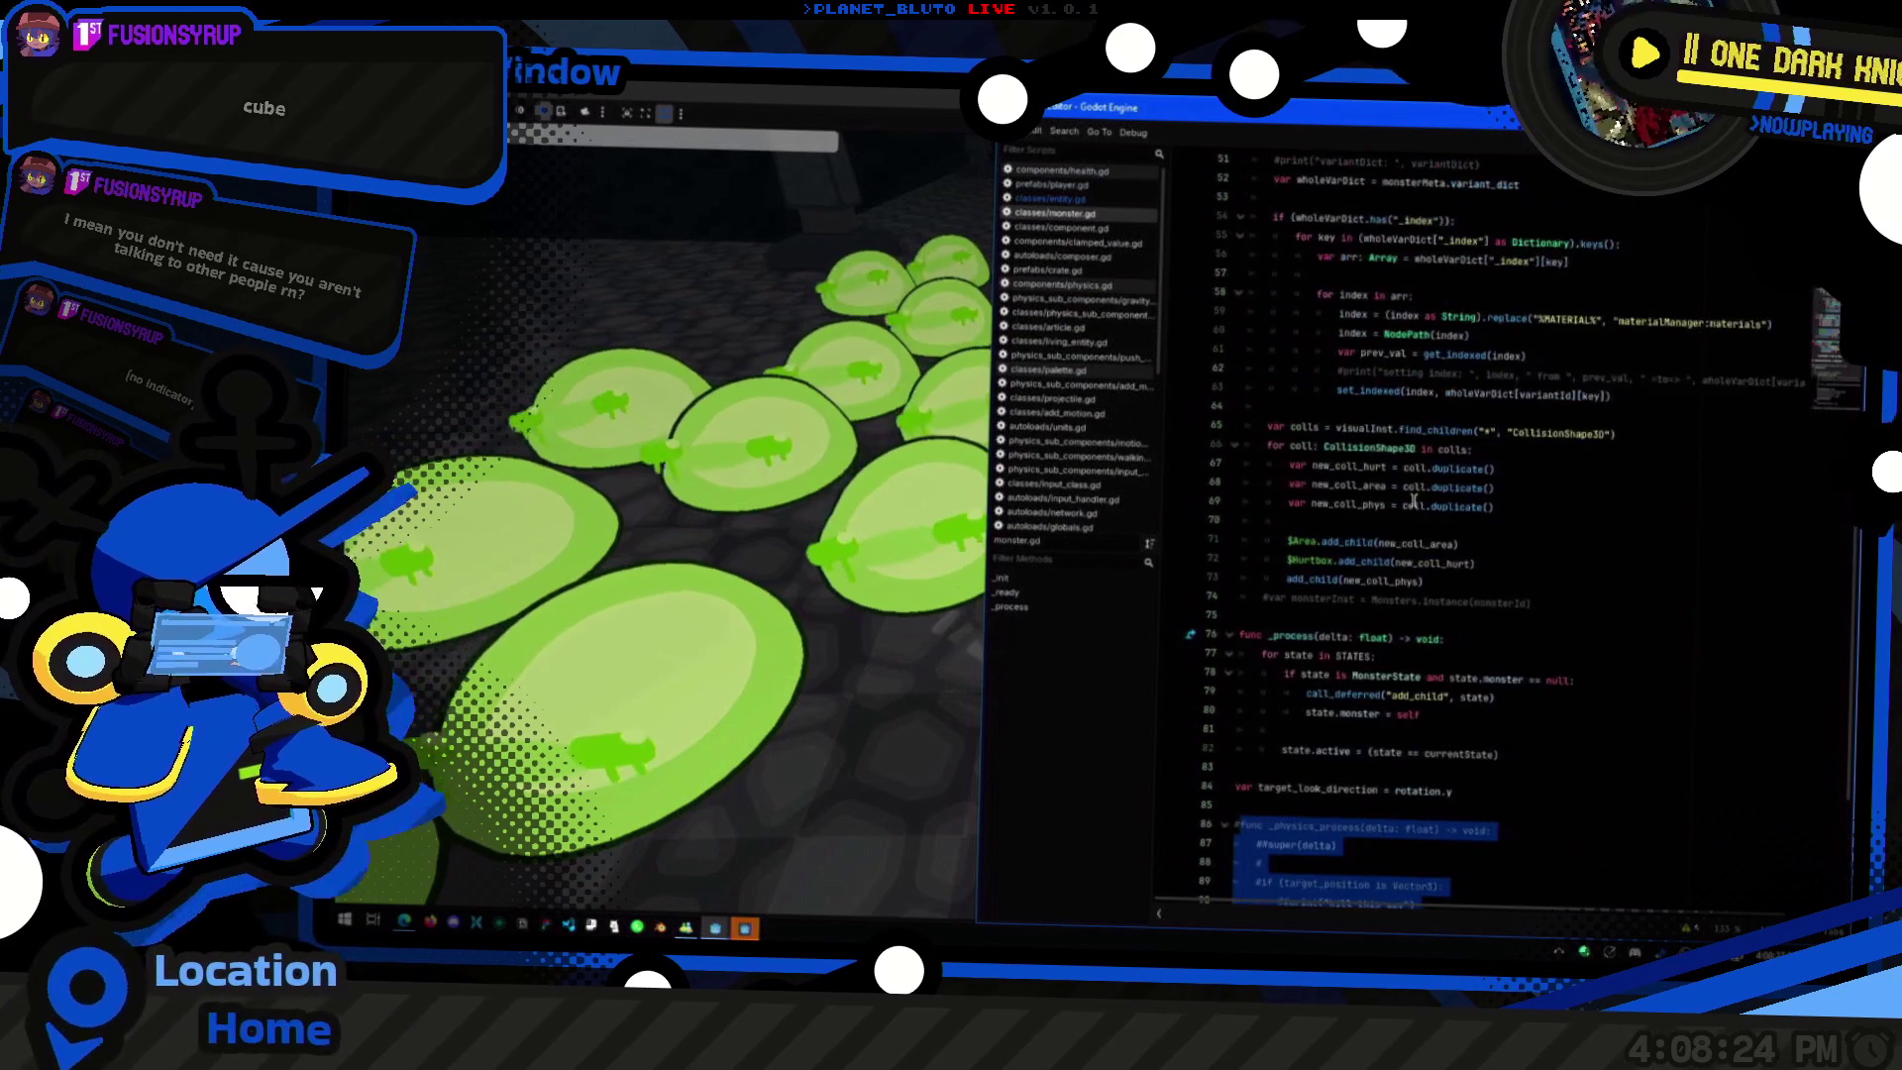
{"action": "left_click", "coordinate": [1566, 377]}
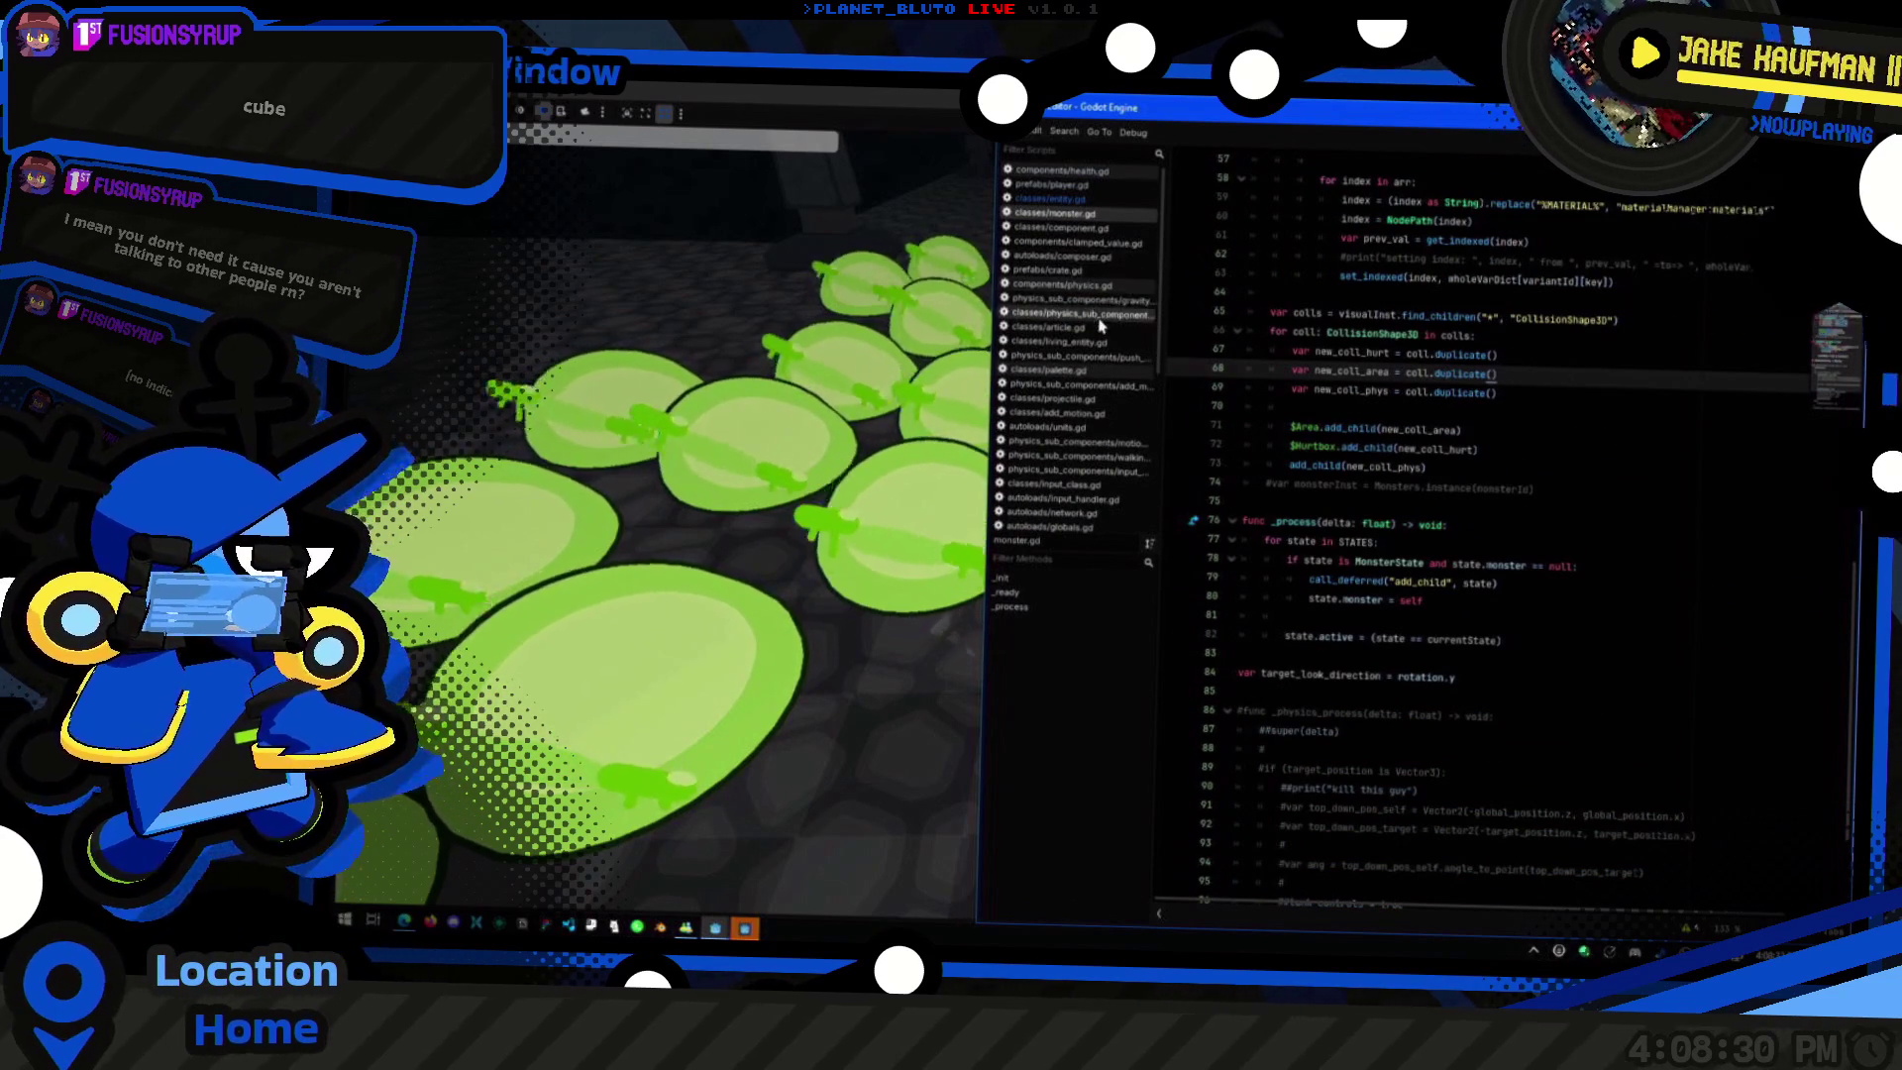
{"action": "scroll", "coordinate": [1090, 436], "scroll_direction": "down", "scroll_amount": 1}
{"action": "scroll", "coordinate": [1129, 493], "scroll_direction": "up", "scroll_amount": 1}
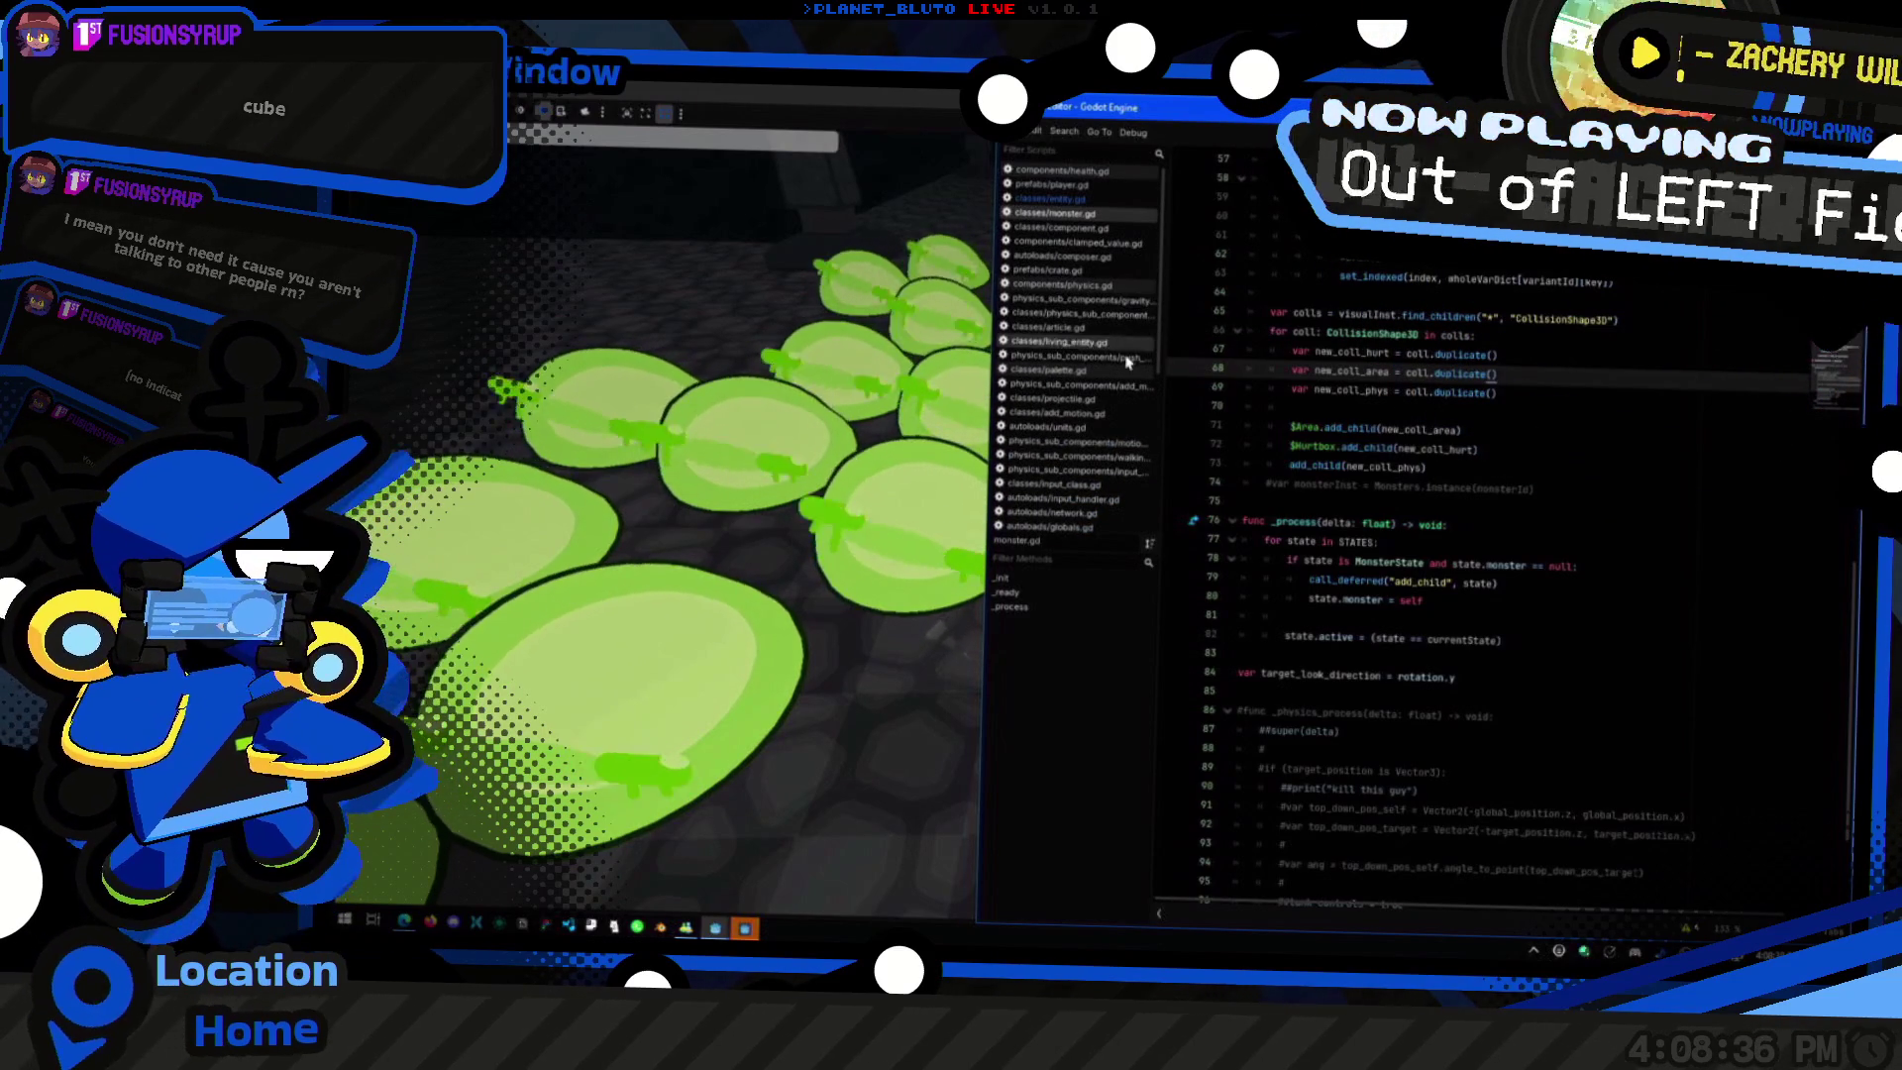
{"action": "left_click", "coordinate": [1078, 355]}
{"action": "scroll", "coordinate": [1531, 510], "scroll_direction": "down", "scroll_amount": 1}
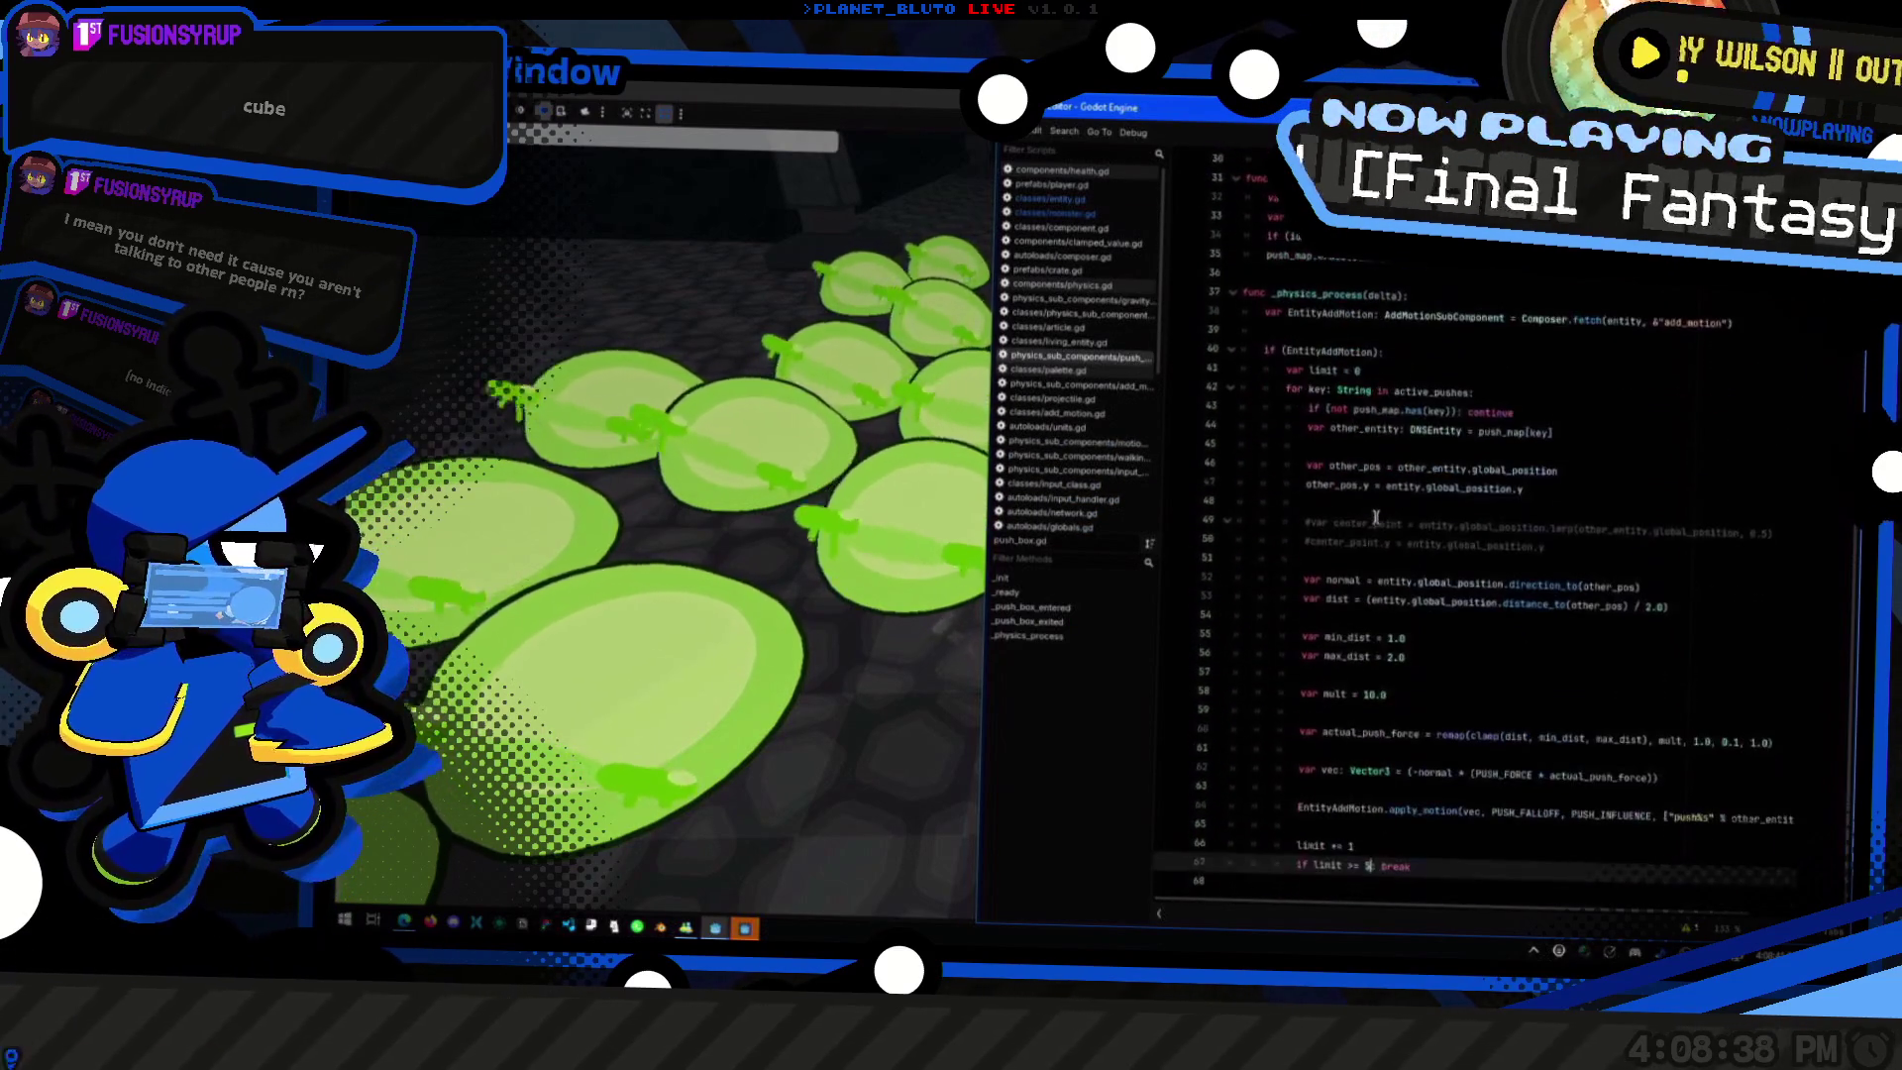
{"action": "left_click_drag", "start_coordinate": [1525, 489], "coordinate": [1449, 402]}
{"action": "left_click", "coordinate": [1474, 392]}
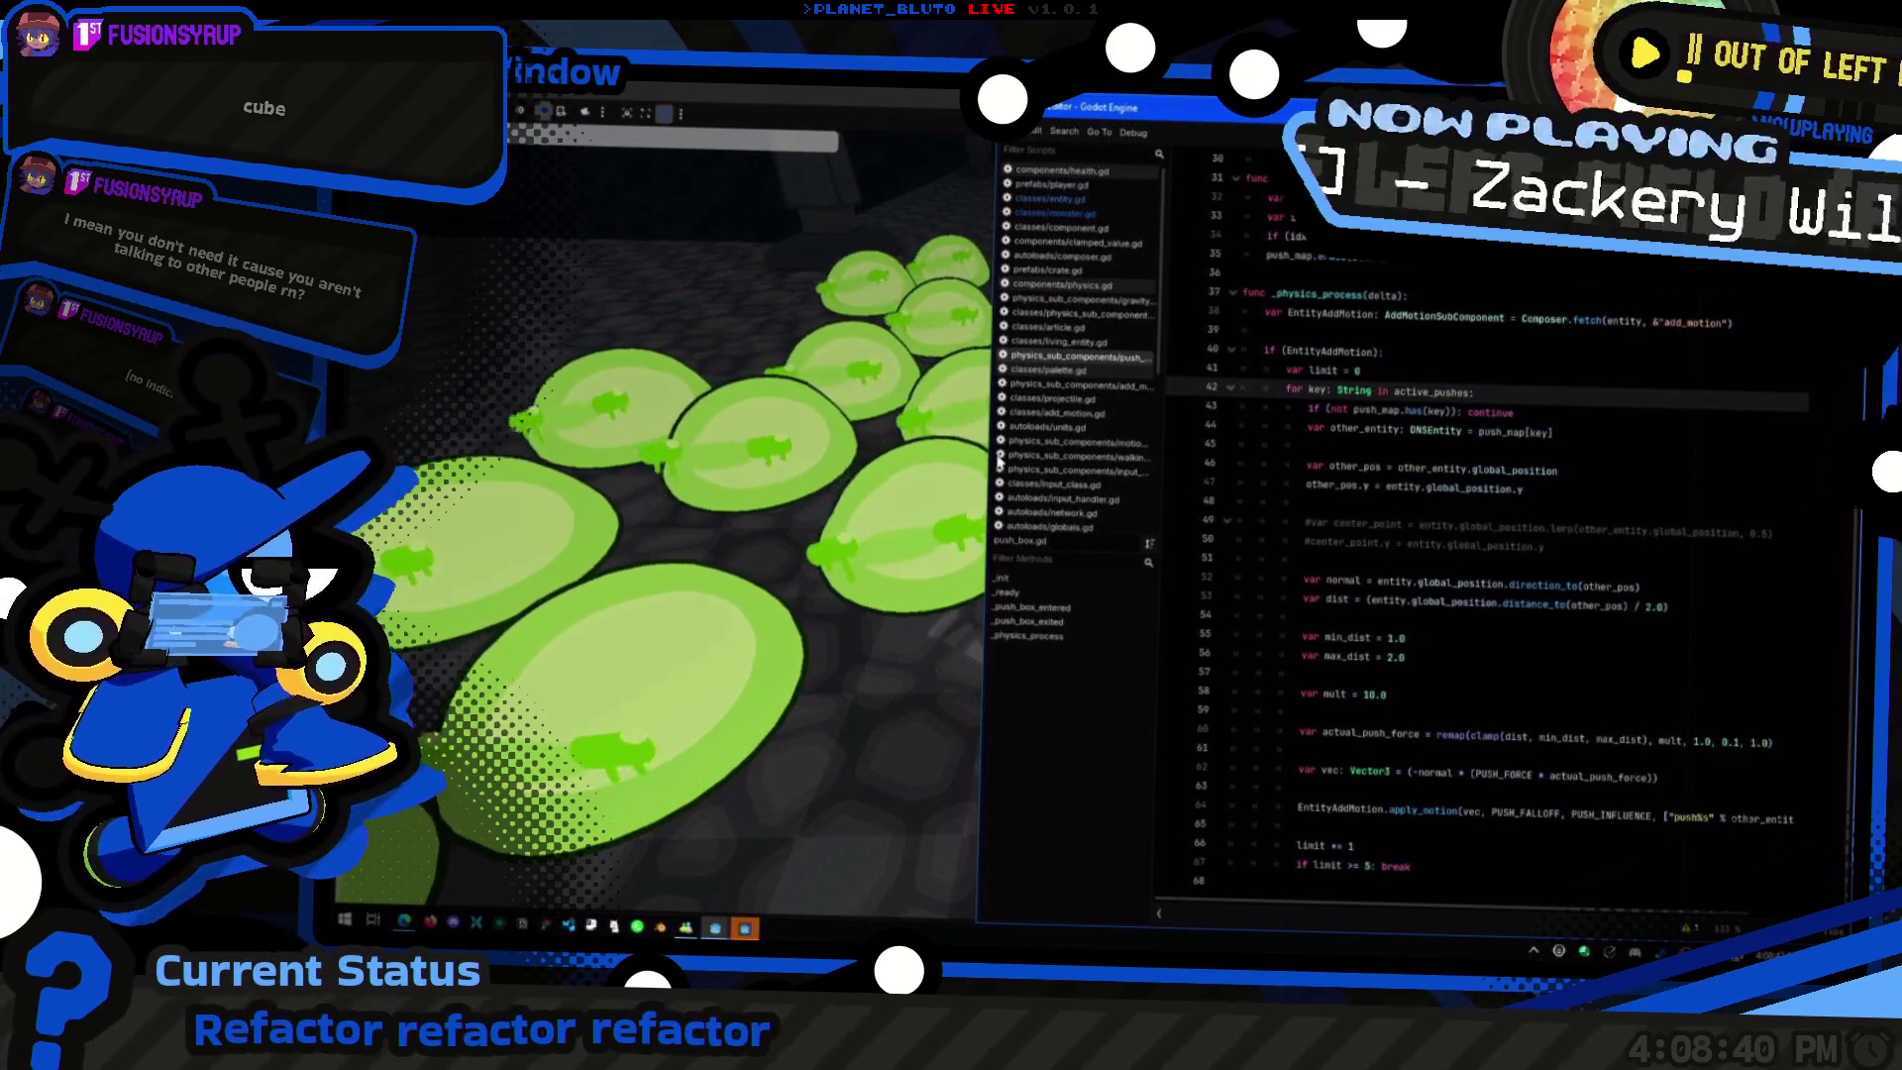
{"action": "left_click", "coordinate": [821, 488]}
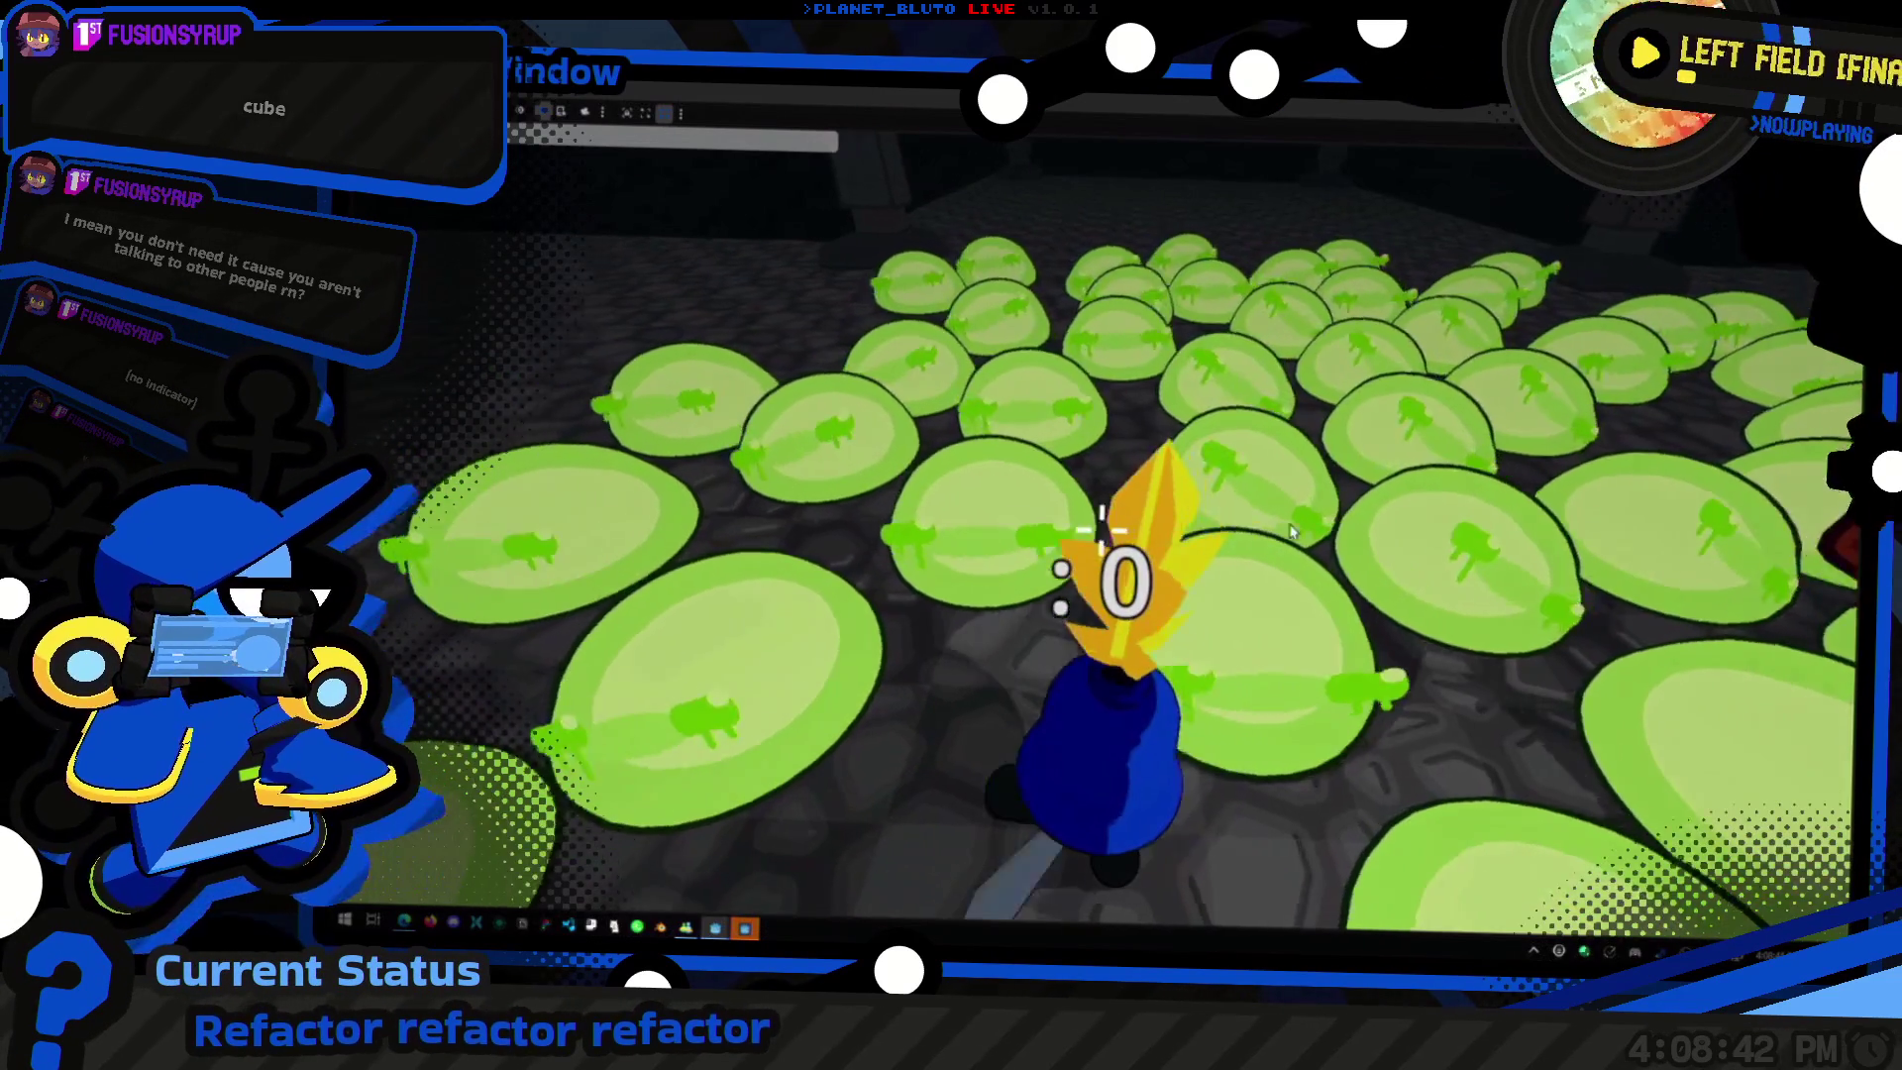
{"action": "key", "text": "alt+Tab"}
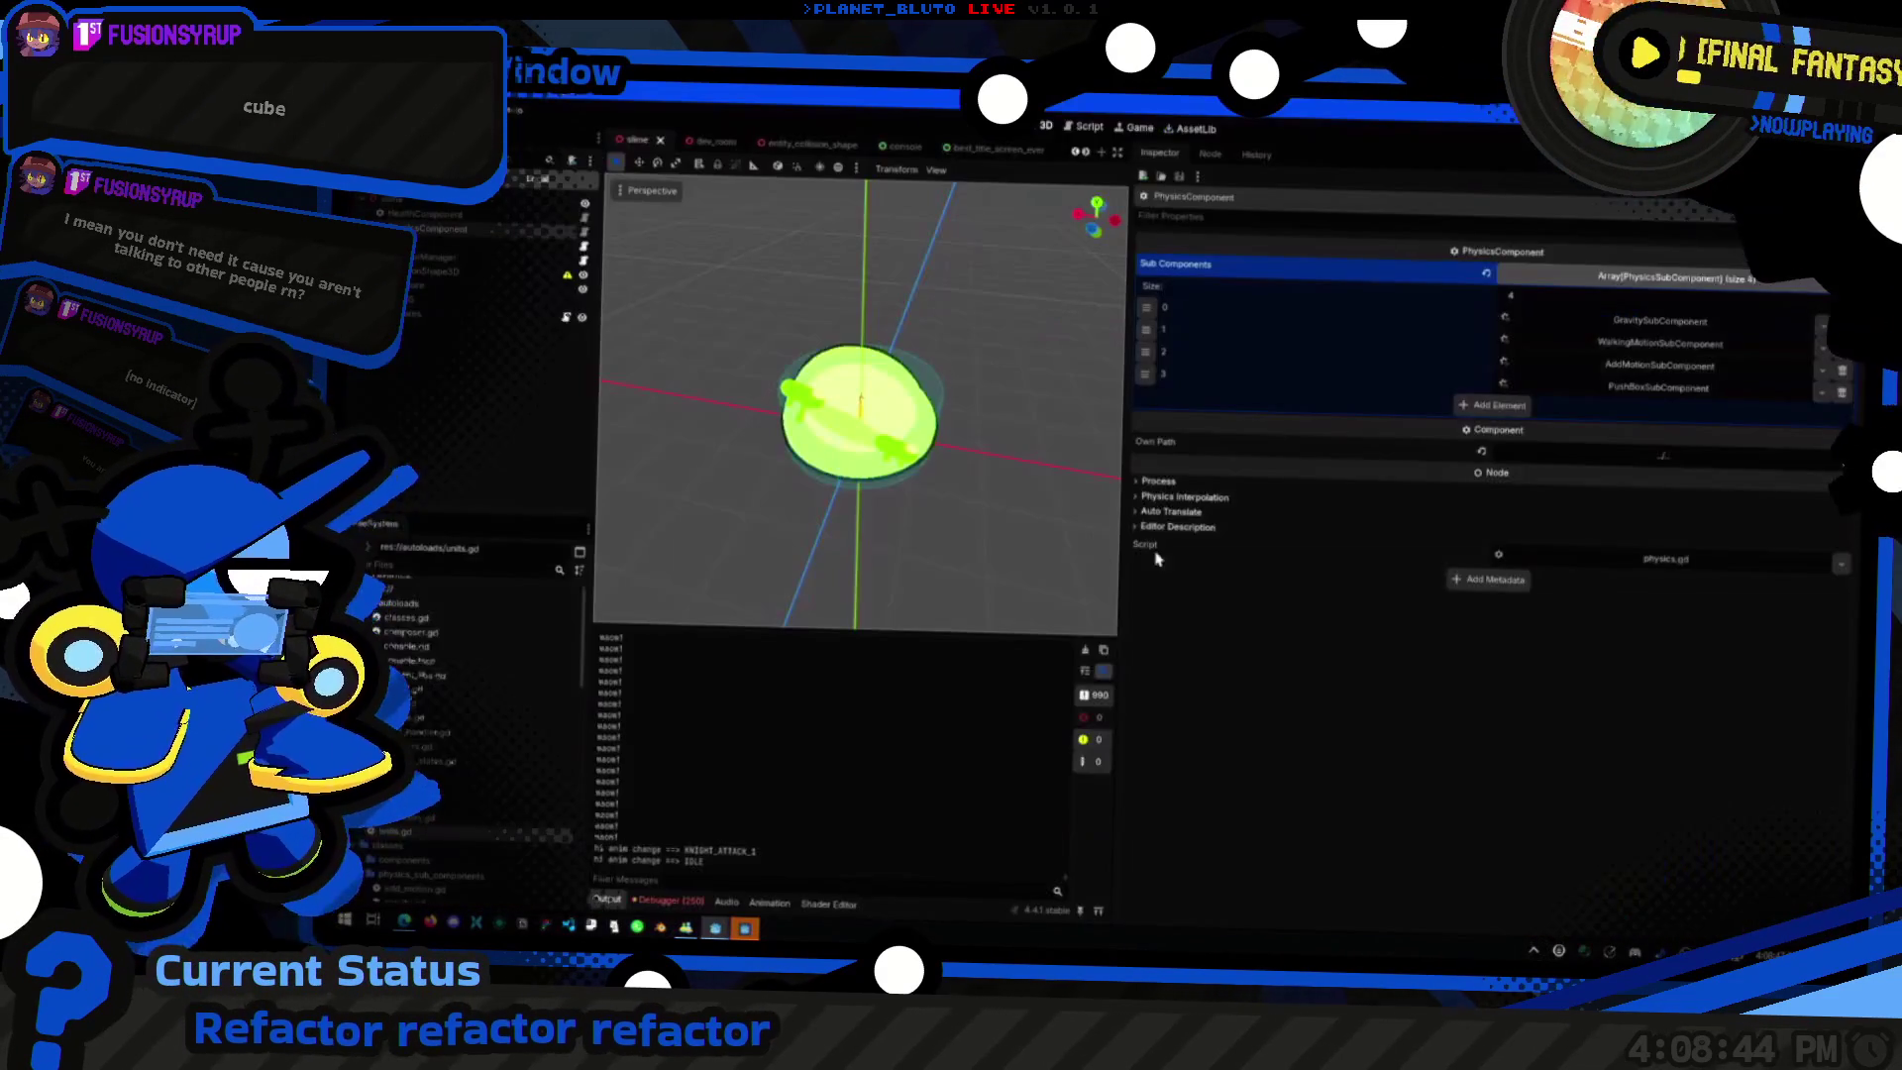
{"action": "key", "text": "alt+Tab"}
{"action": "key", "text": "alt+Tab"}
{"action": "key", "text": "Tab"}
{"action": "double_click", "coordinate": [1428, 391]}
{"action": "scroll", "coordinate": [1469, 477], "scroll_direction": "up", "scroll_amount": 6}
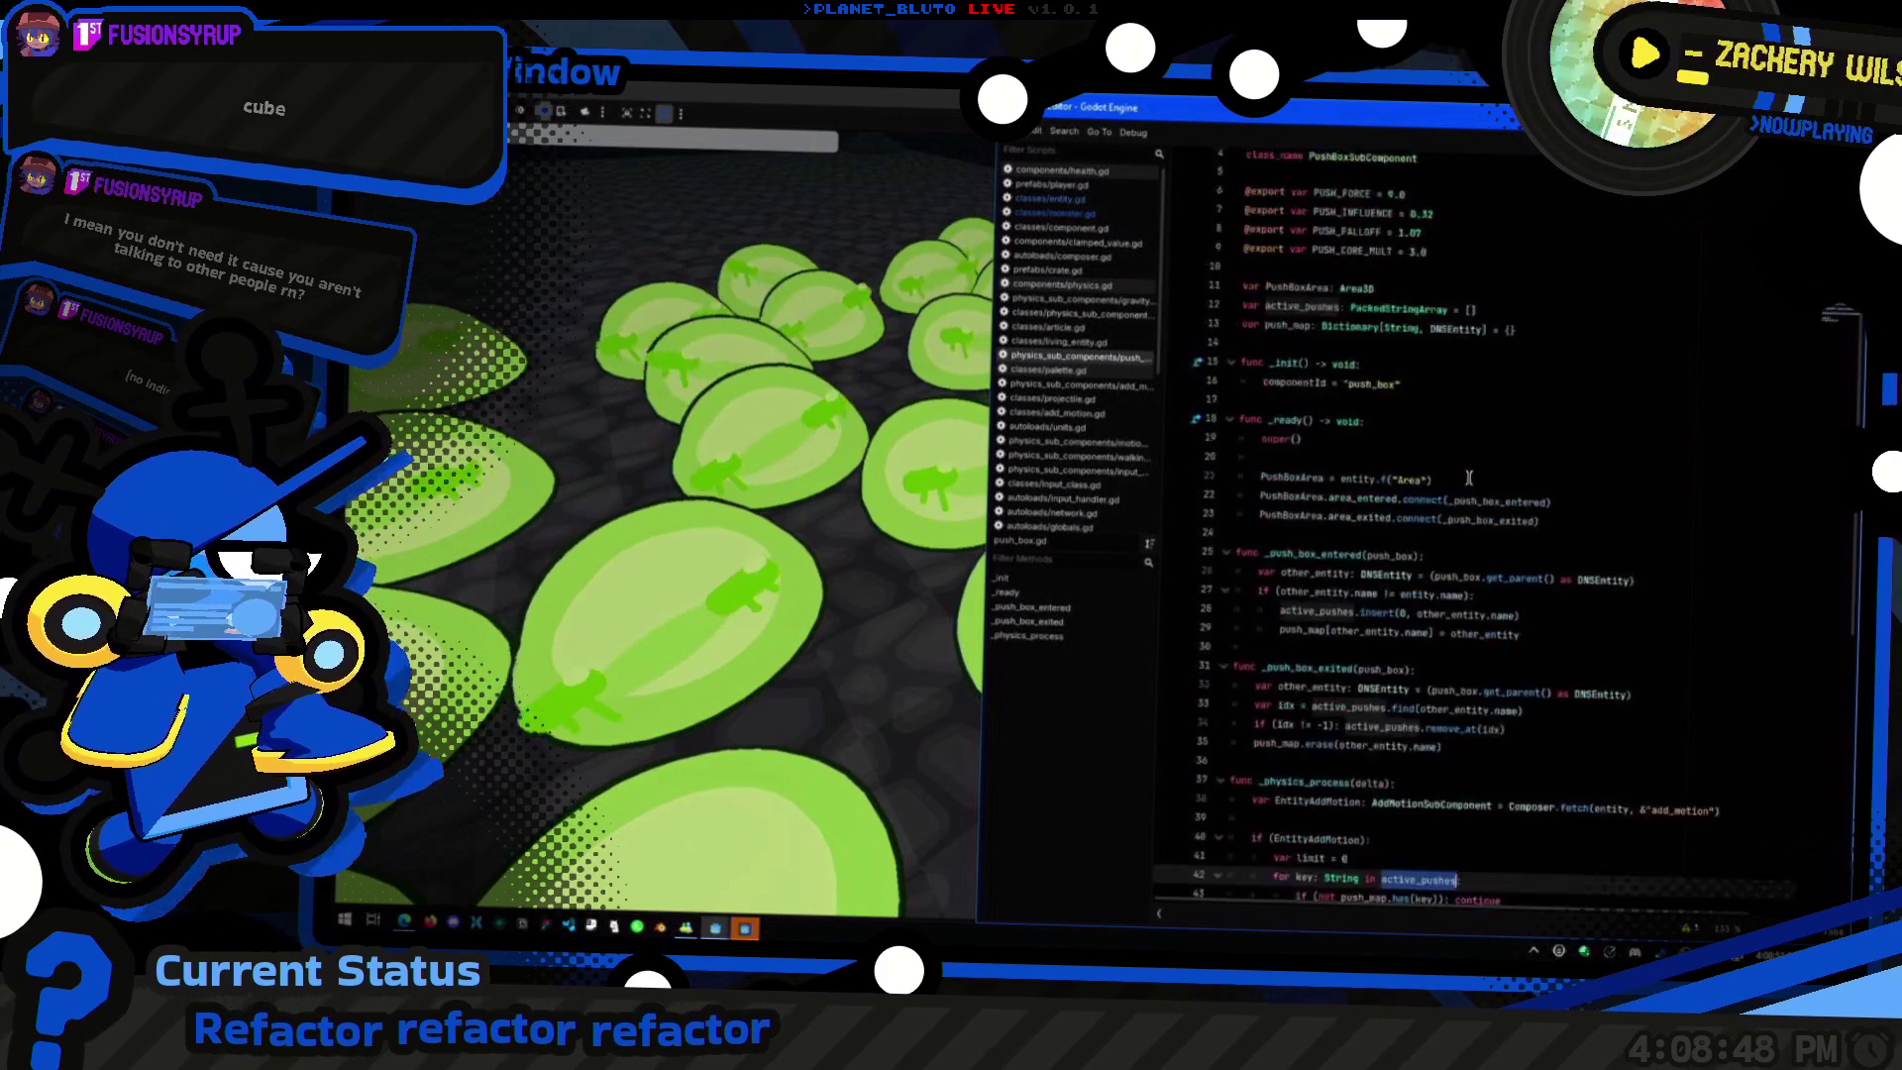
{"action": "scroll", "coordinate": [1468, 478], "scroll_direction": "up", "scroll_amount": 3}
{"action": "double_click", "coordinate": [1312, 368]}
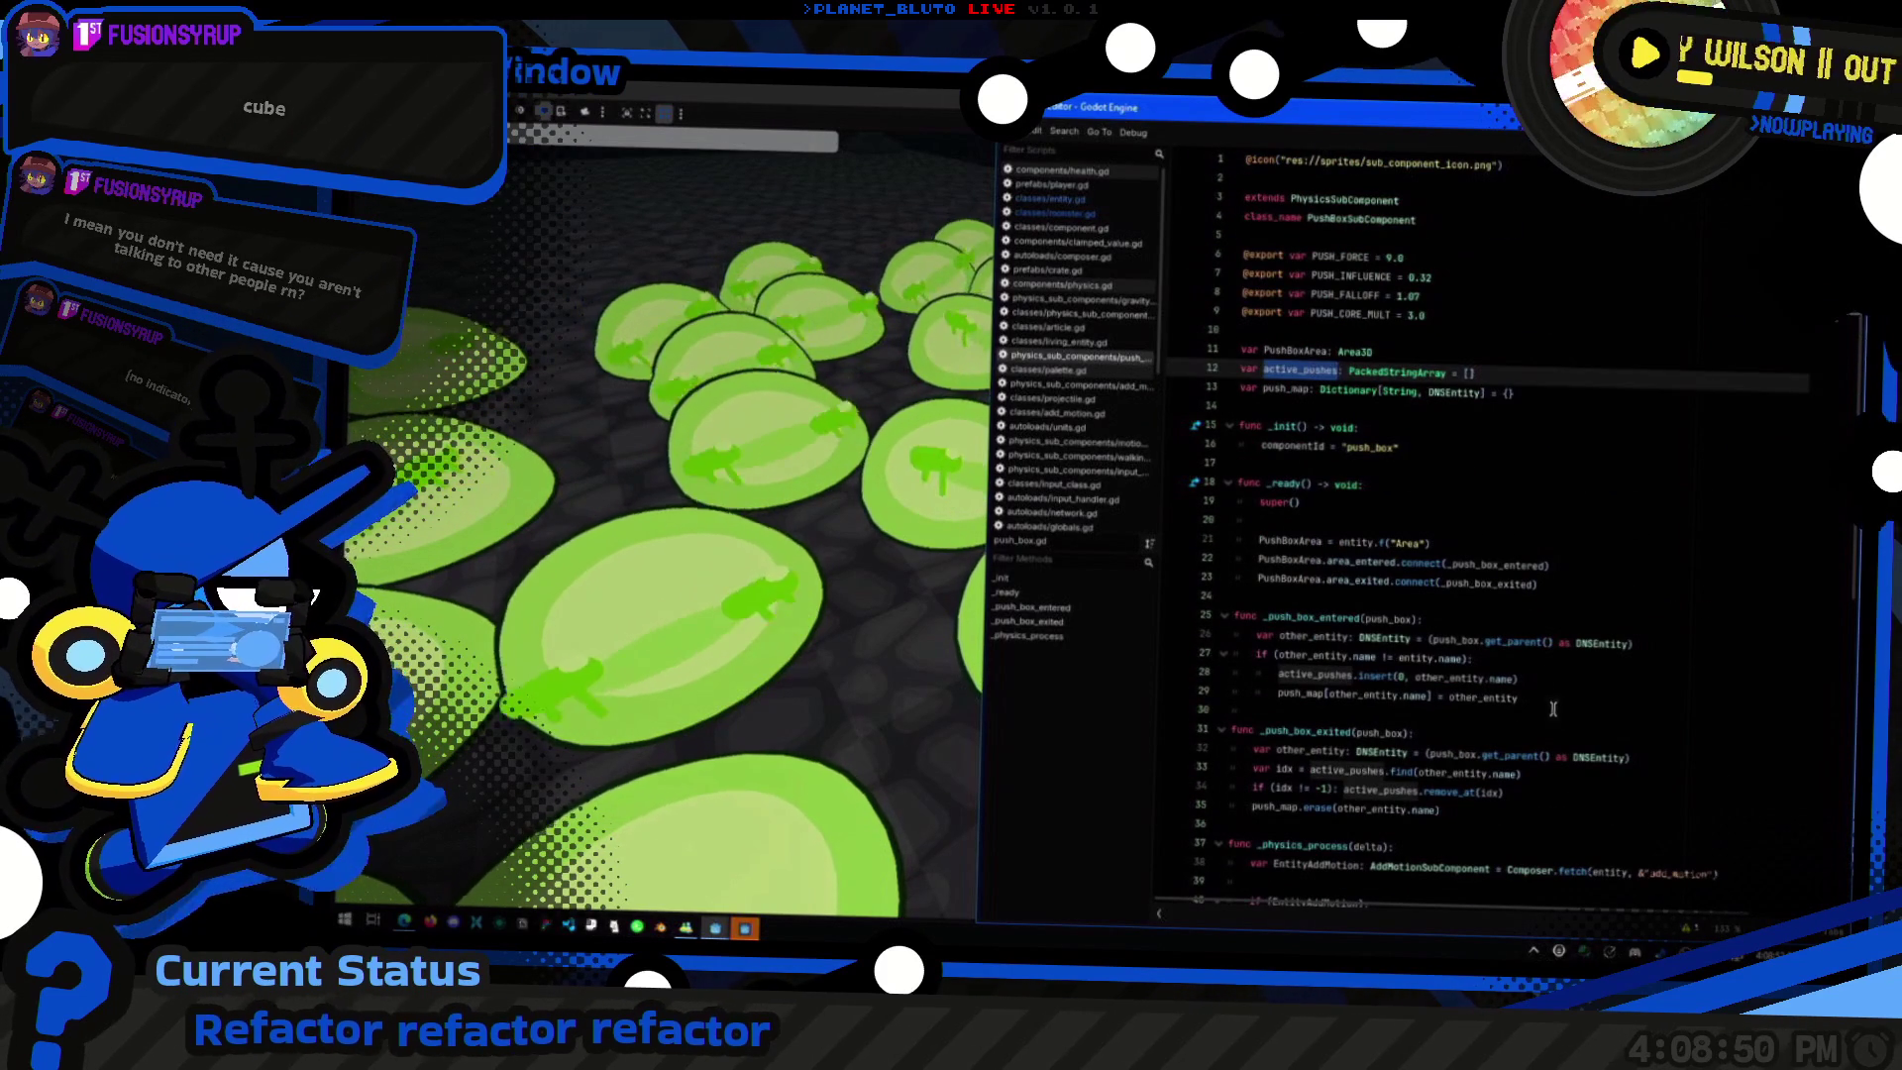
{"action": "left_click", "coordinate": [1540, 681]}
{"action": "scroll", "coordinate": [1485, 669], "scroll_direction": "down", "scroll_amount": 2}
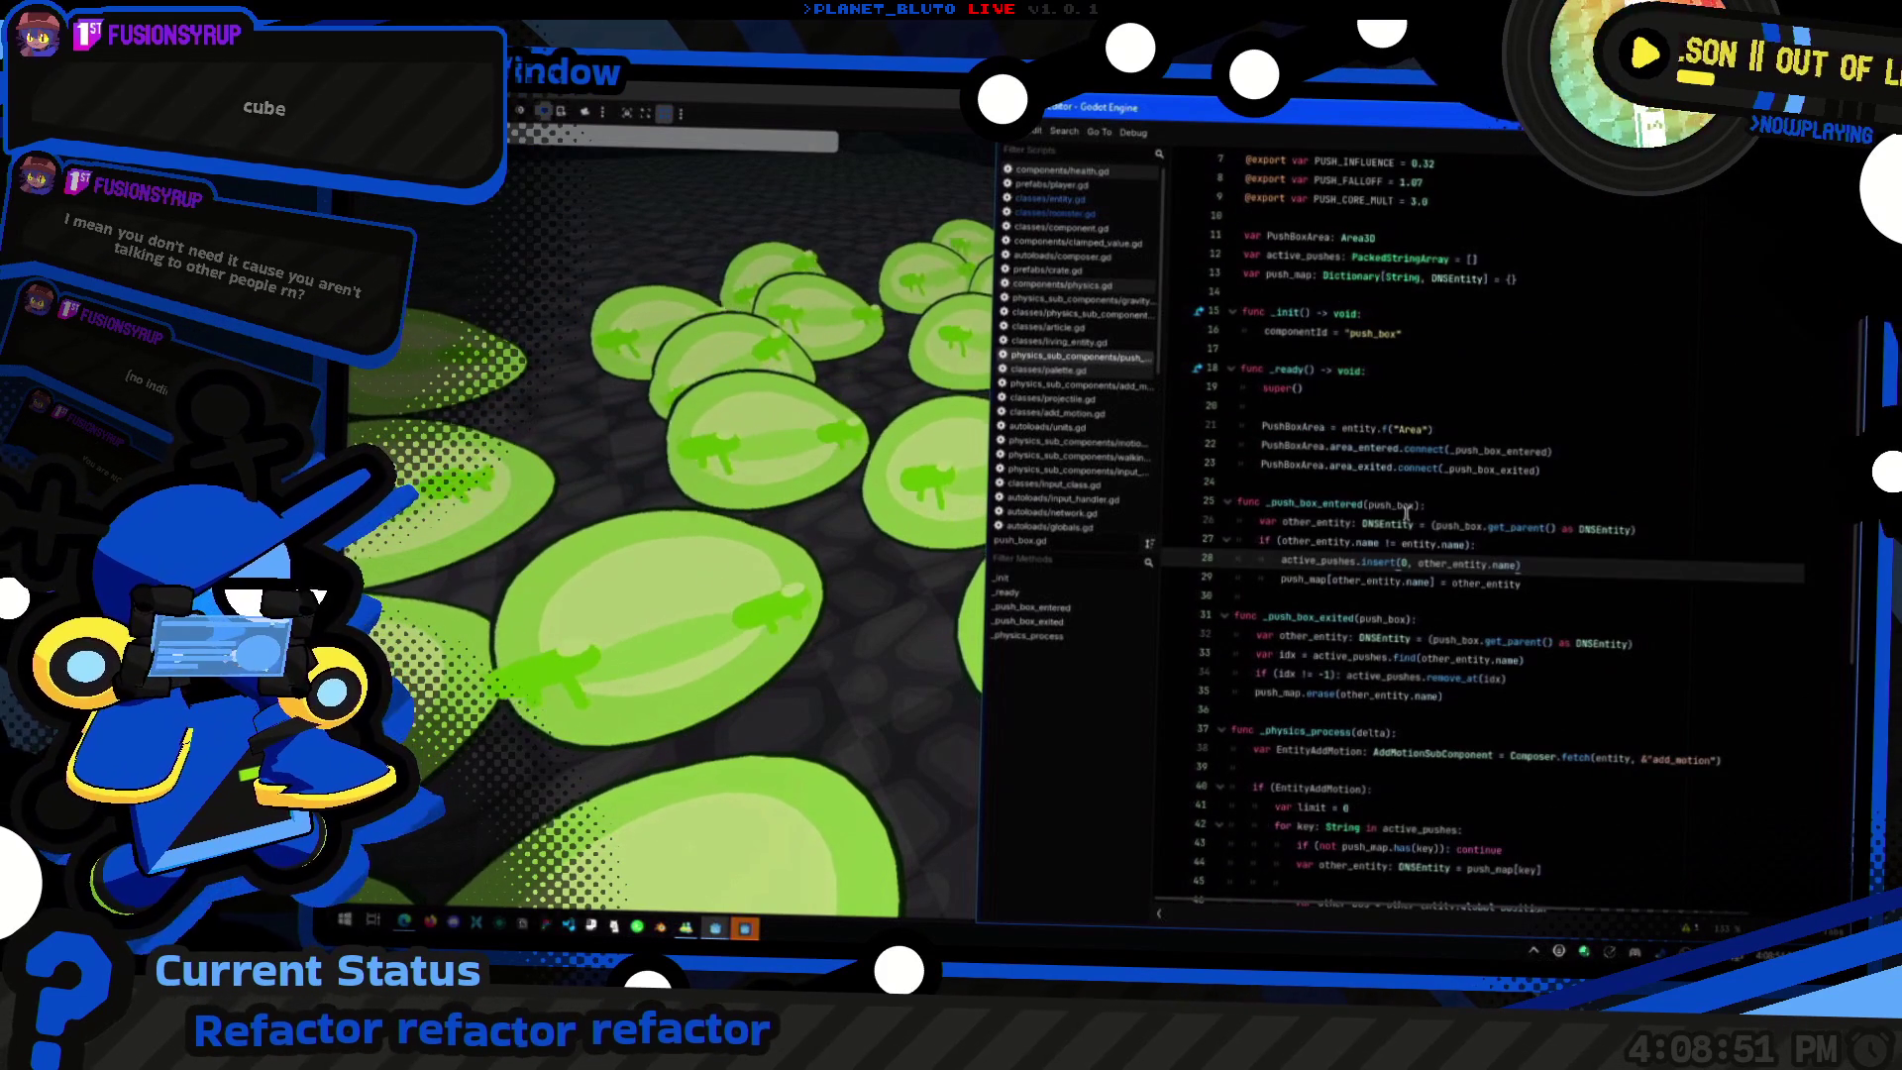
{"action": "left_click", "coordinate": [1367, 581]}
{"action": "scroll", "coordinate": [1338, 432], "scroll_direction": "down", "scroll_amount": 3}
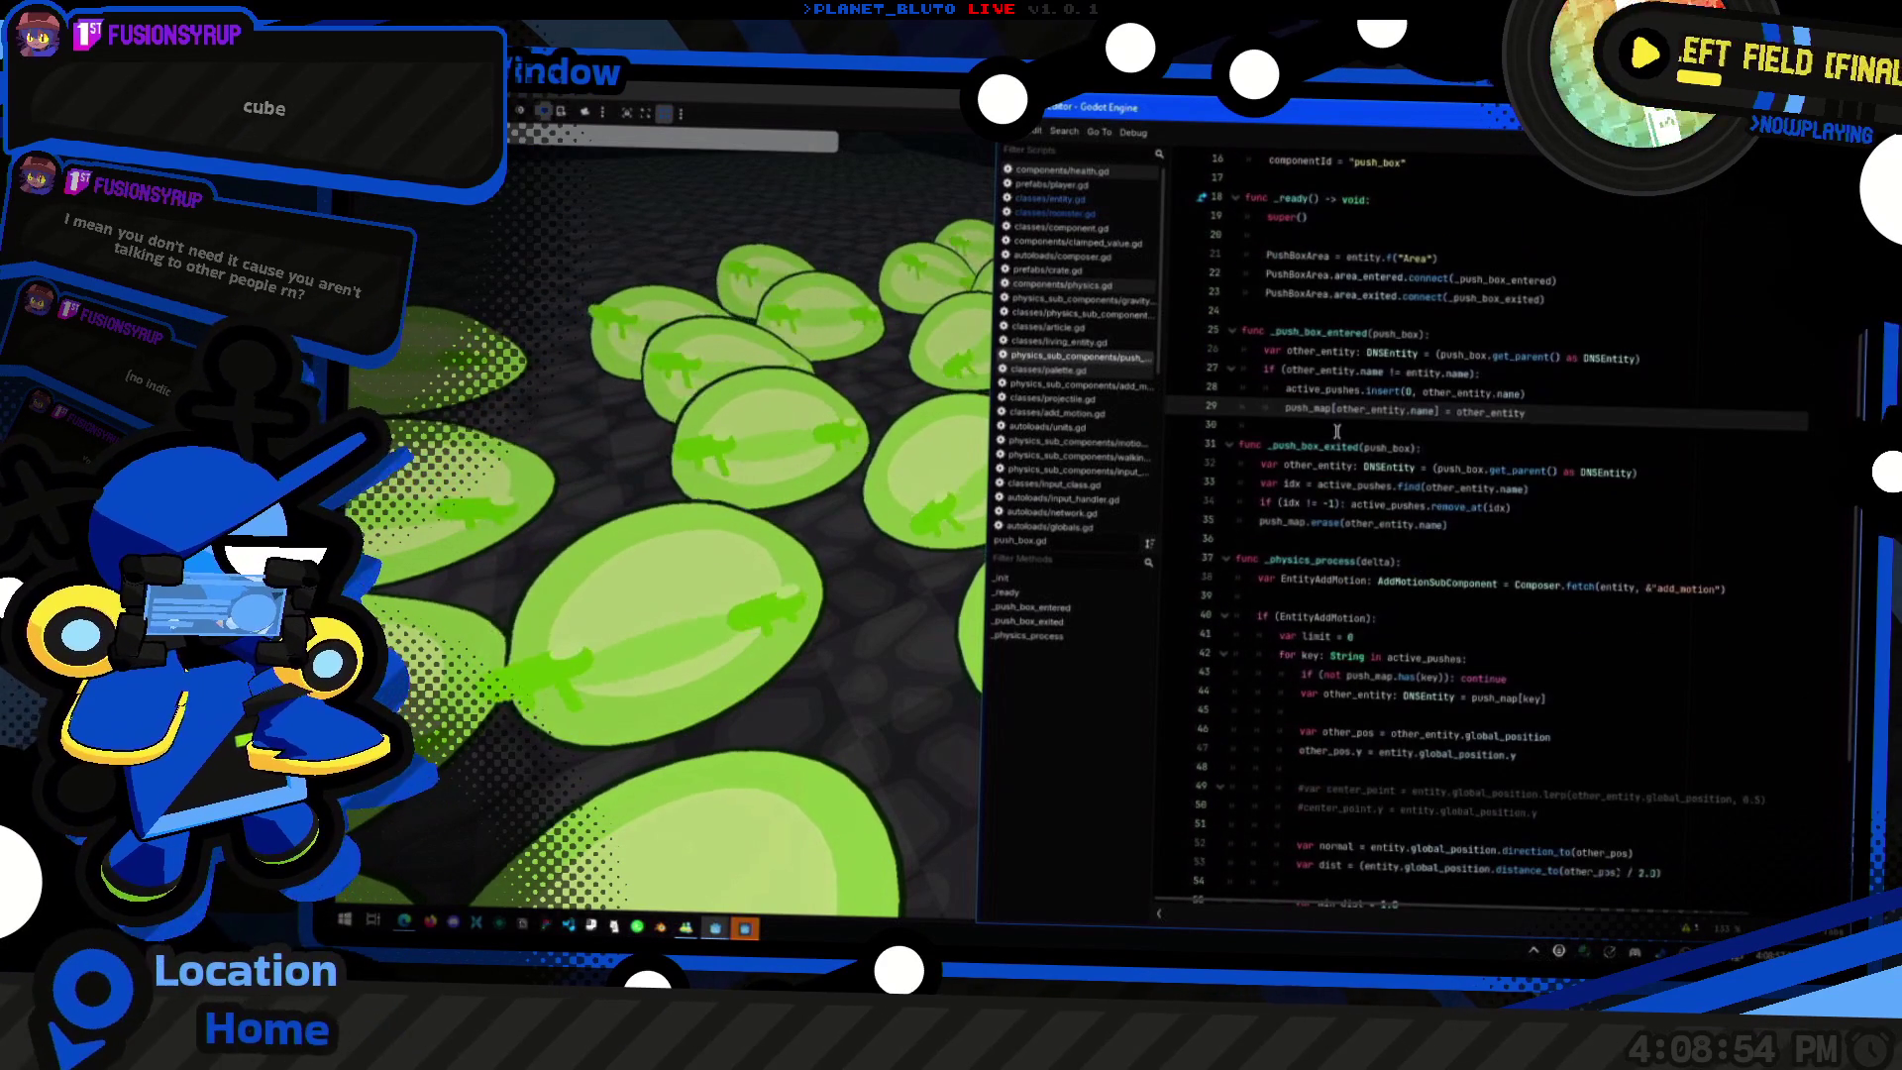
{"action": "double_click", "coordinate": [1304, 414]}
{"action": "scroll", "coordinate": [1349, 497], "scroll_direction": "up", "scroll_amount": 5}
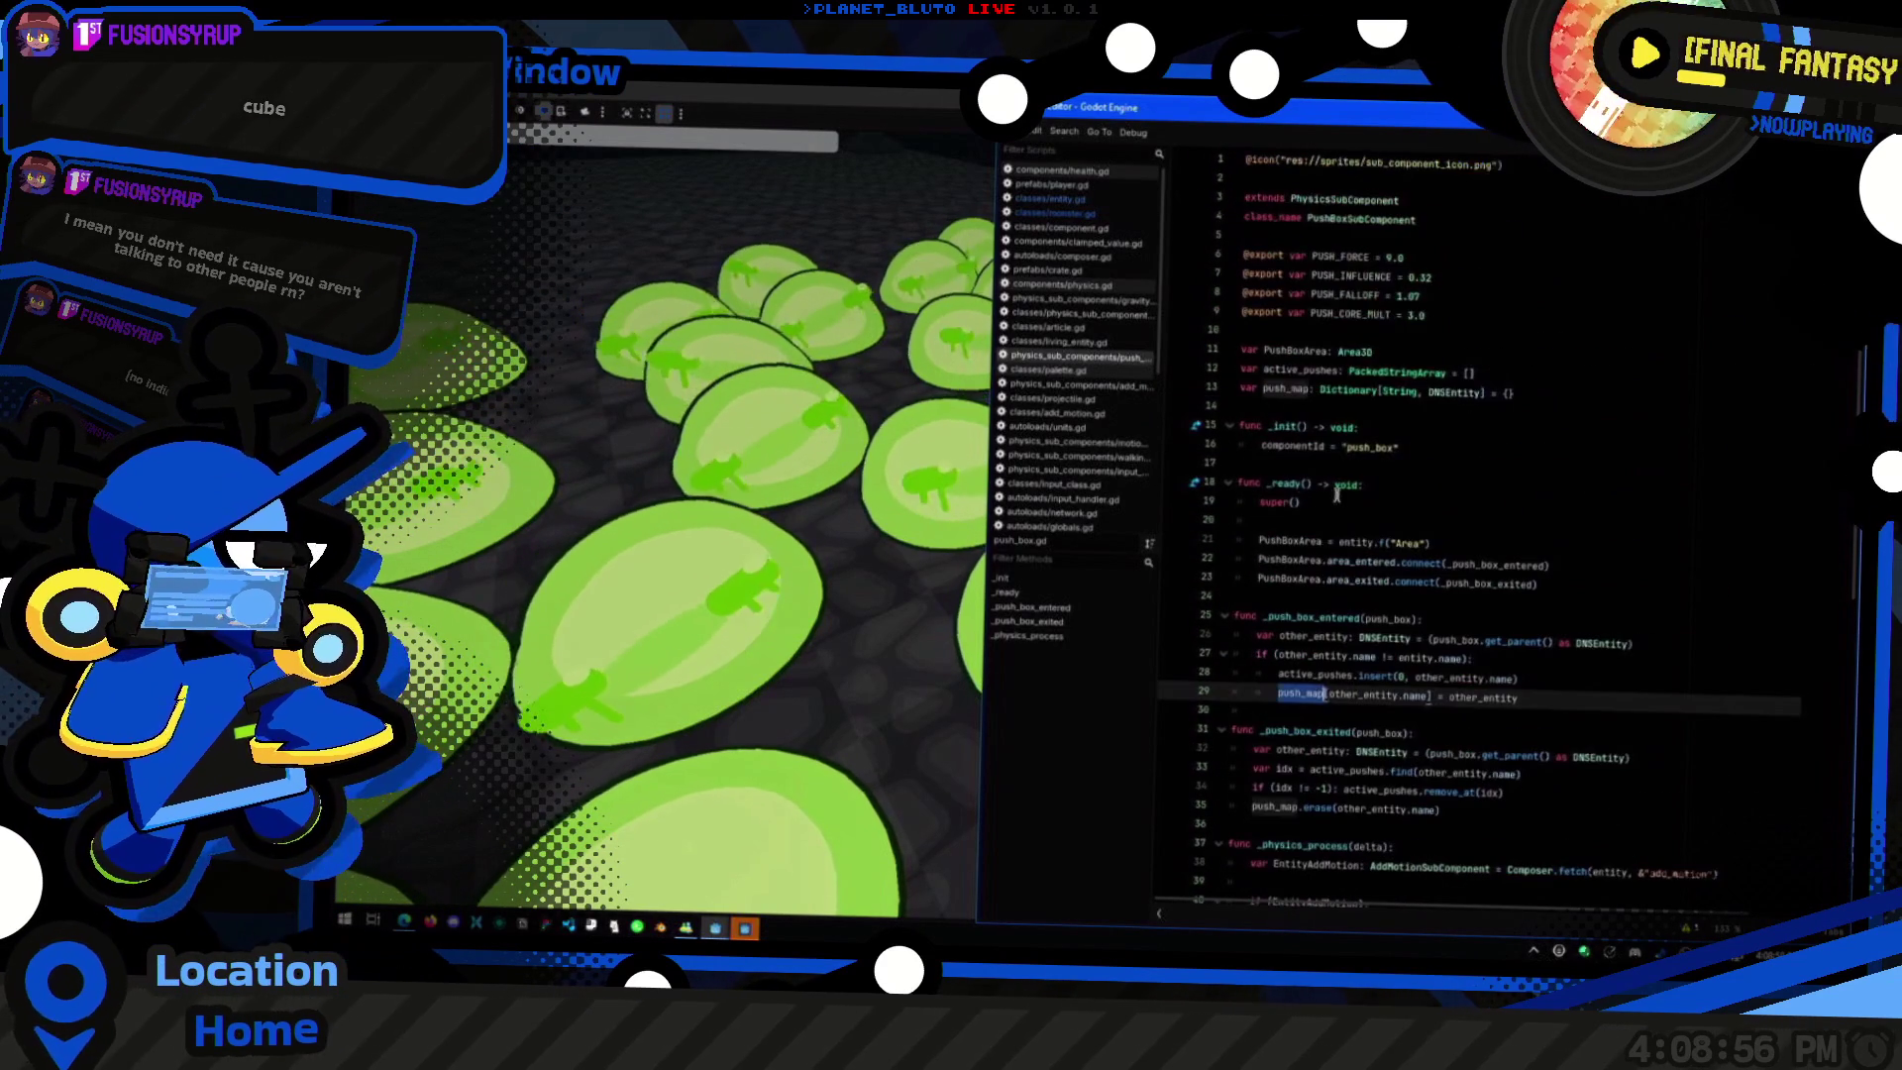
{"action": "scroll", "coordinate": [1186, 500], "scroll_direction": "down", "scroll_amount": 3}
{"action": "left_click", "coordinate": [1563, 527]}
{"action": "scroll", "coordinate": [1526, 476], "scroll_direction": "down", "scroll_amount": 6}
{"action": "left_click_drag", "start_coordinate": [1299, 451], "coordinate": [1648, 645]}
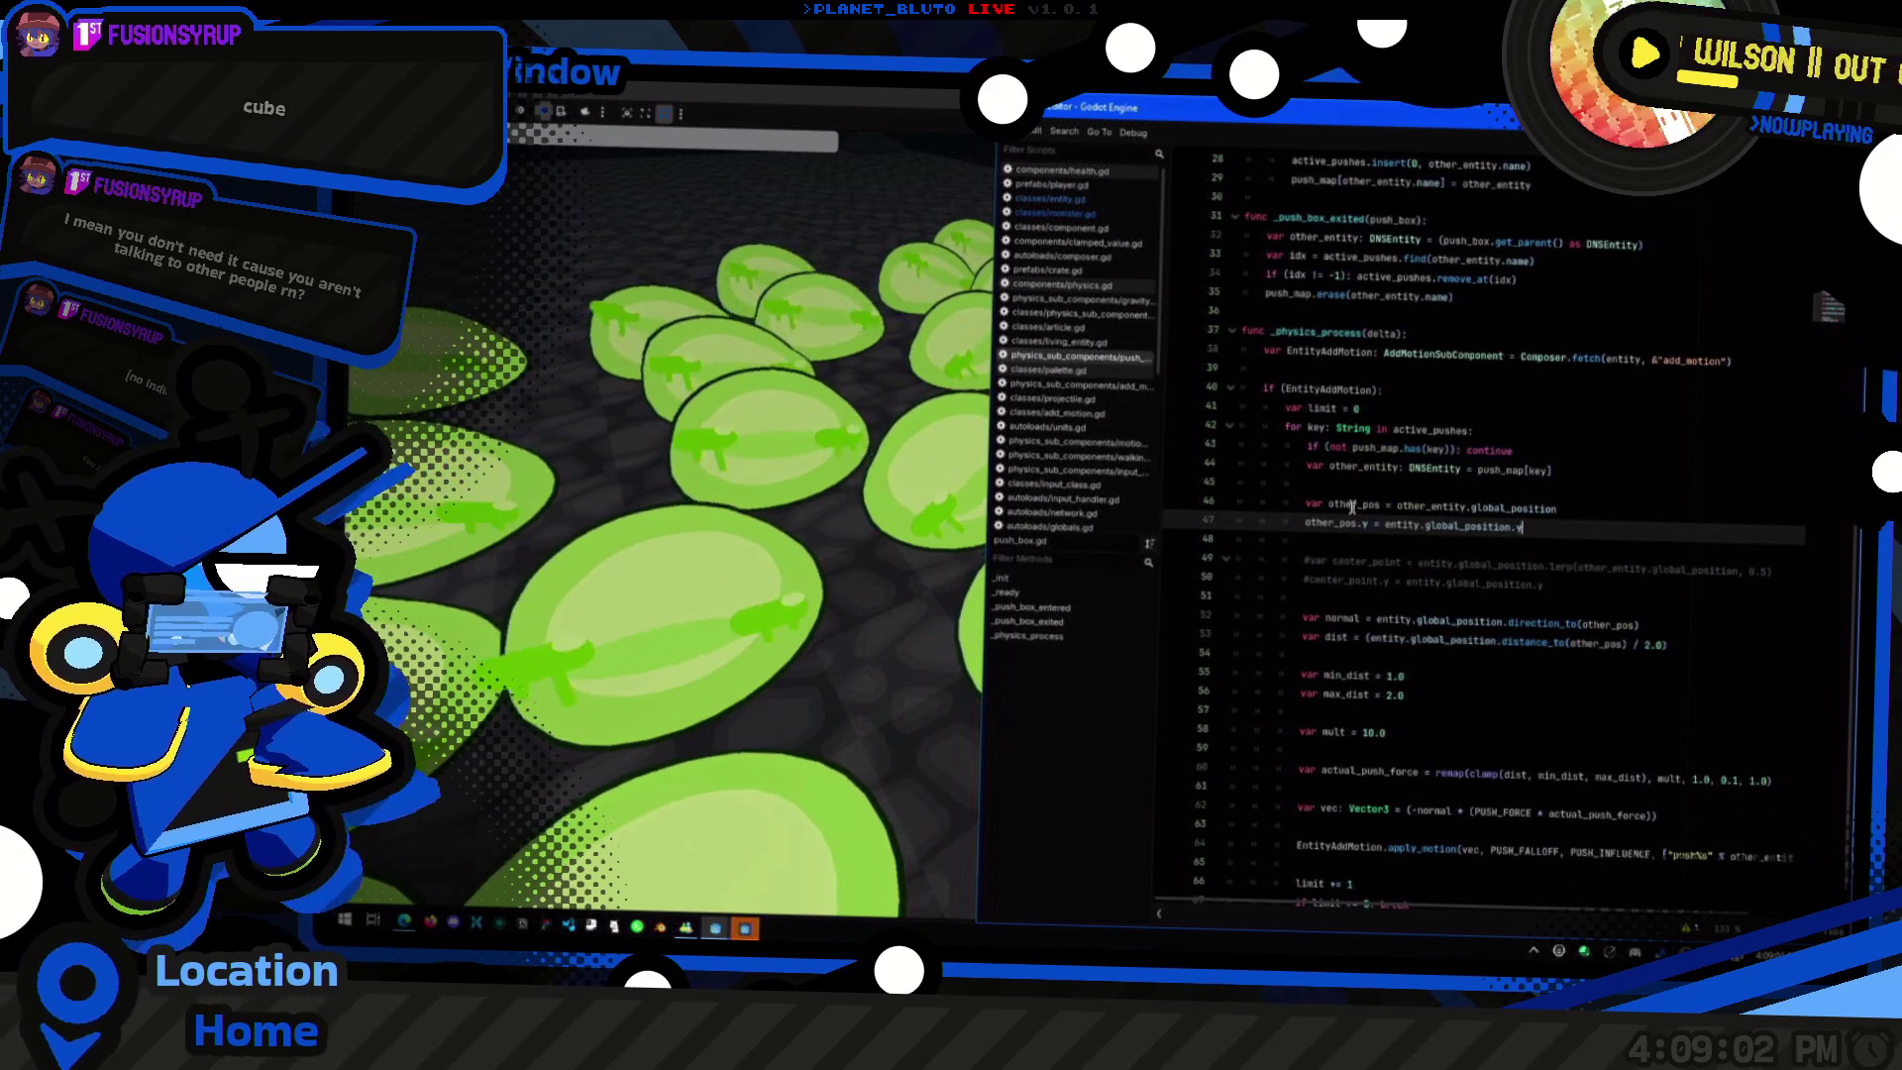
{"action": "scroll", "coordinate": [1536, 576], "scroll_direction": "down", "scroll_amount": 1}
{"action": "left_click", "coordinate": [869, 455]}
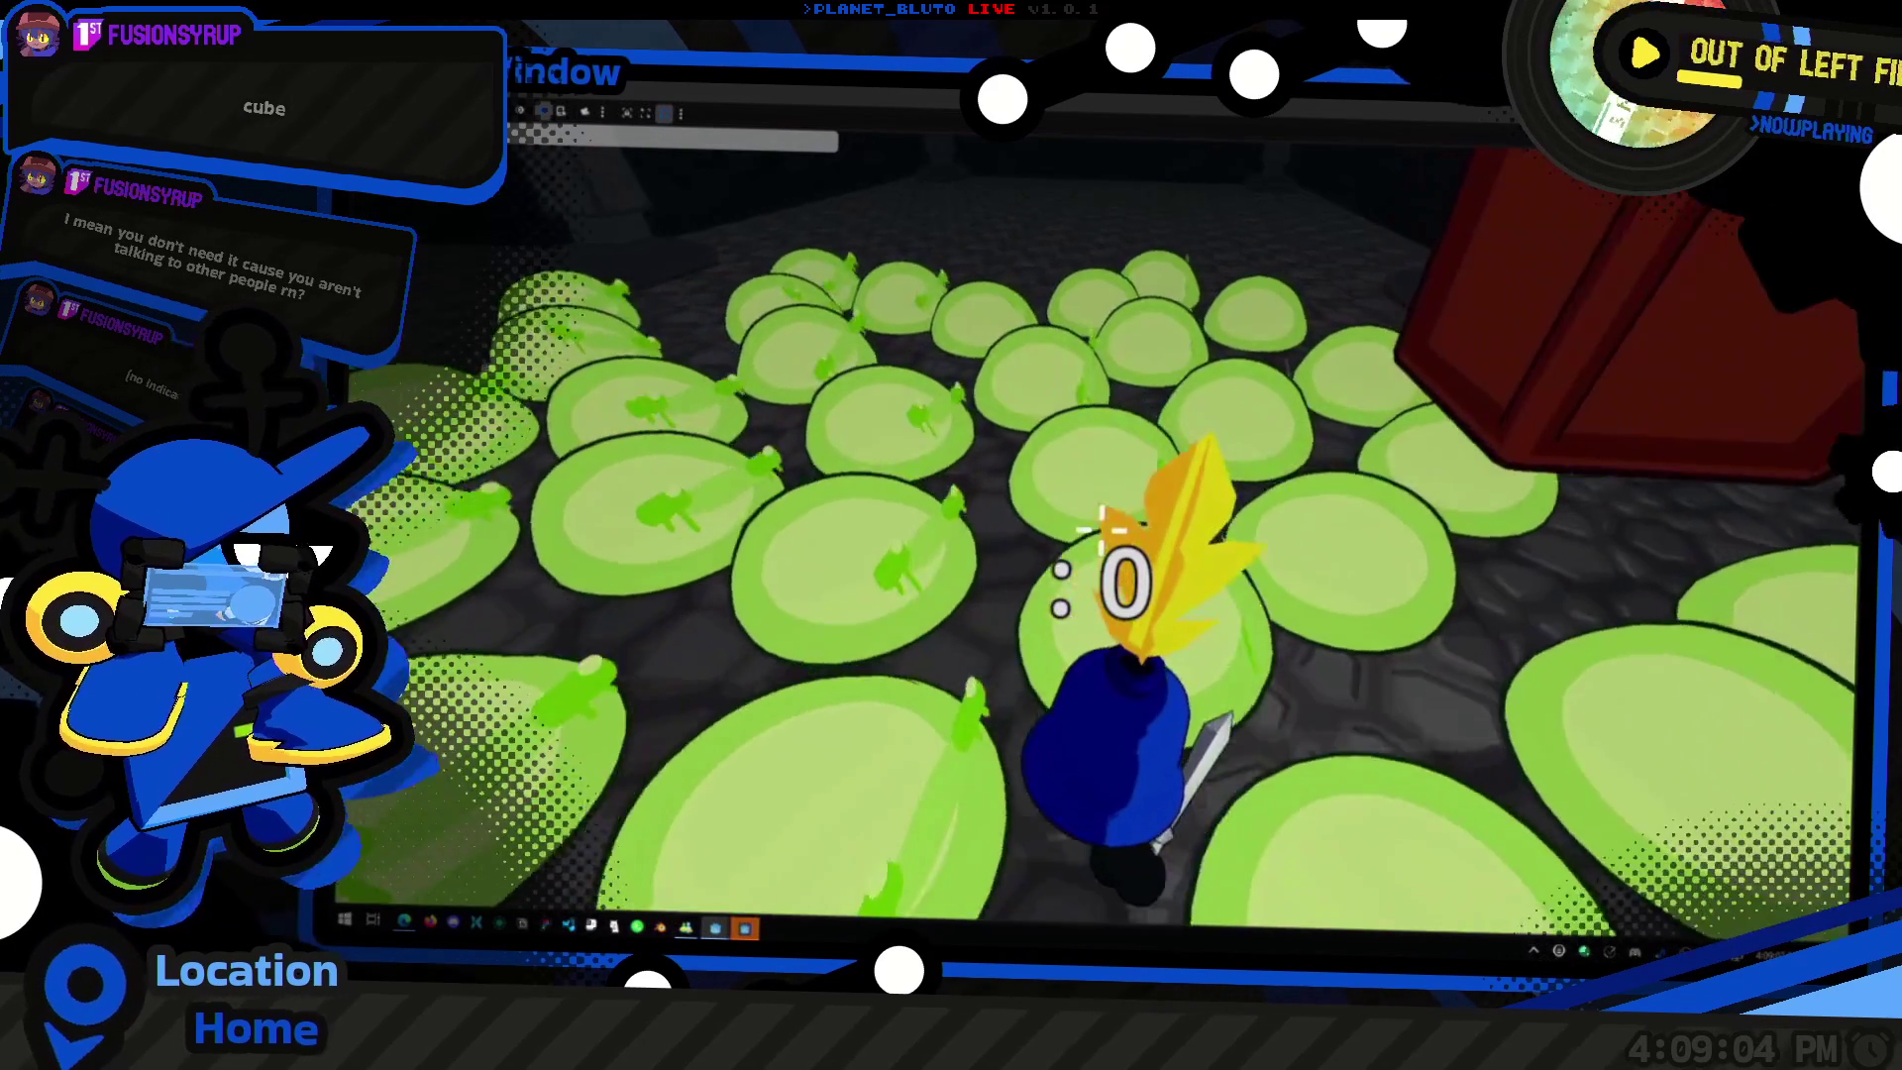
Step: Turn the player back and forth across the slime field and the red crate
{"action": "key", "text": "a"}
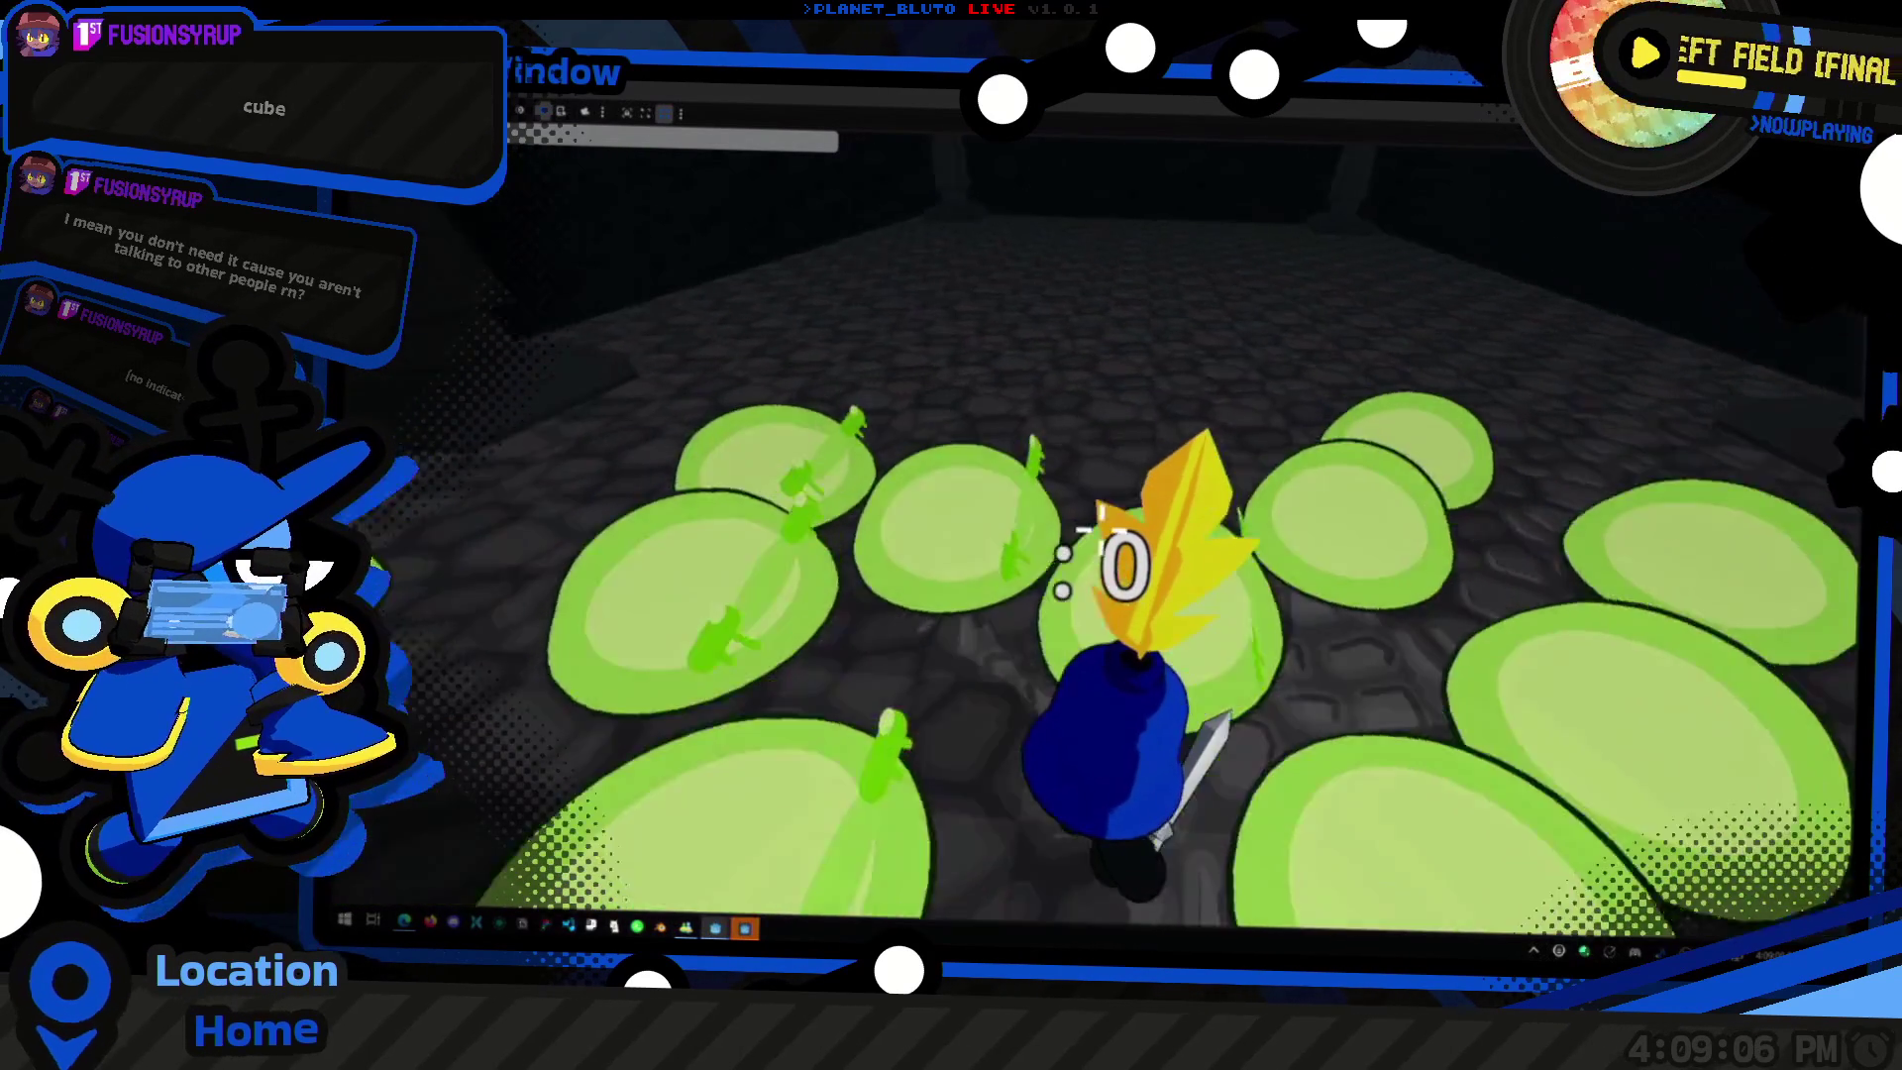
{"action": "key", "text": "d"}
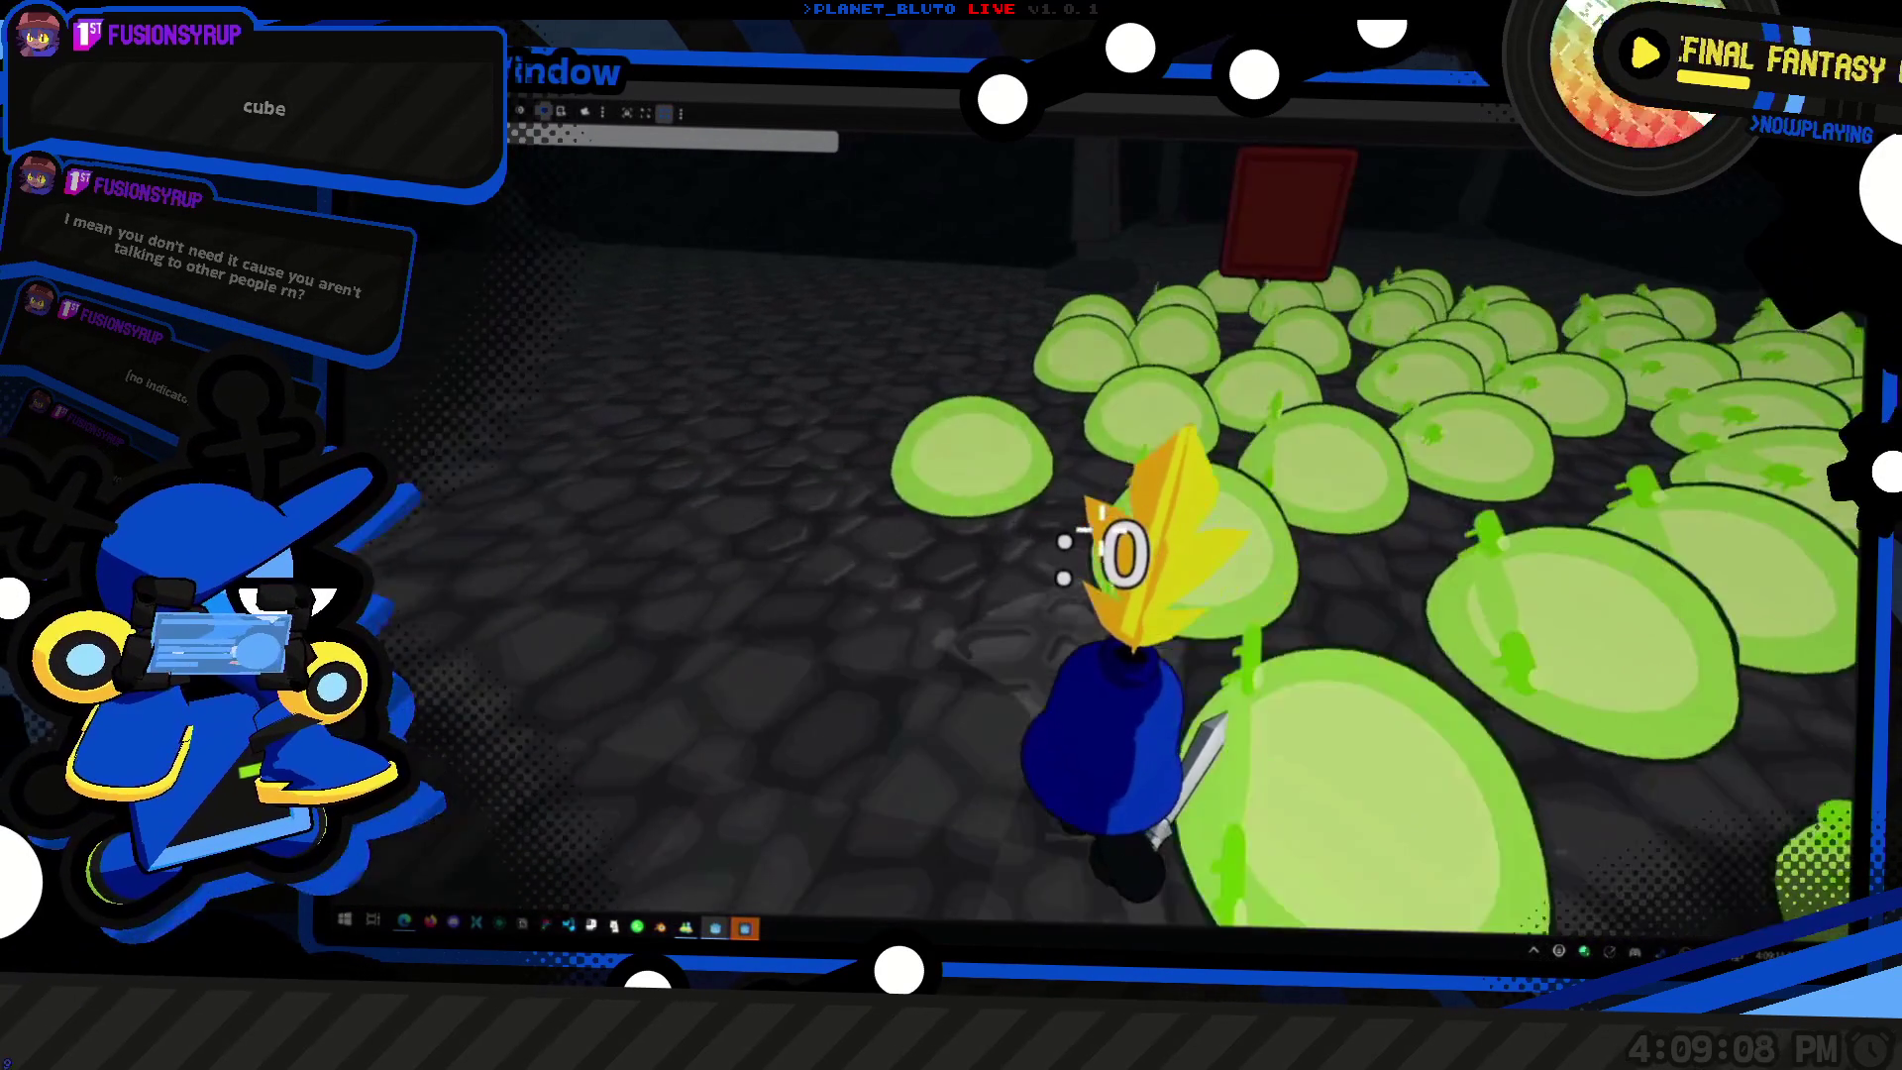
{"action": "key", "text": "a"}
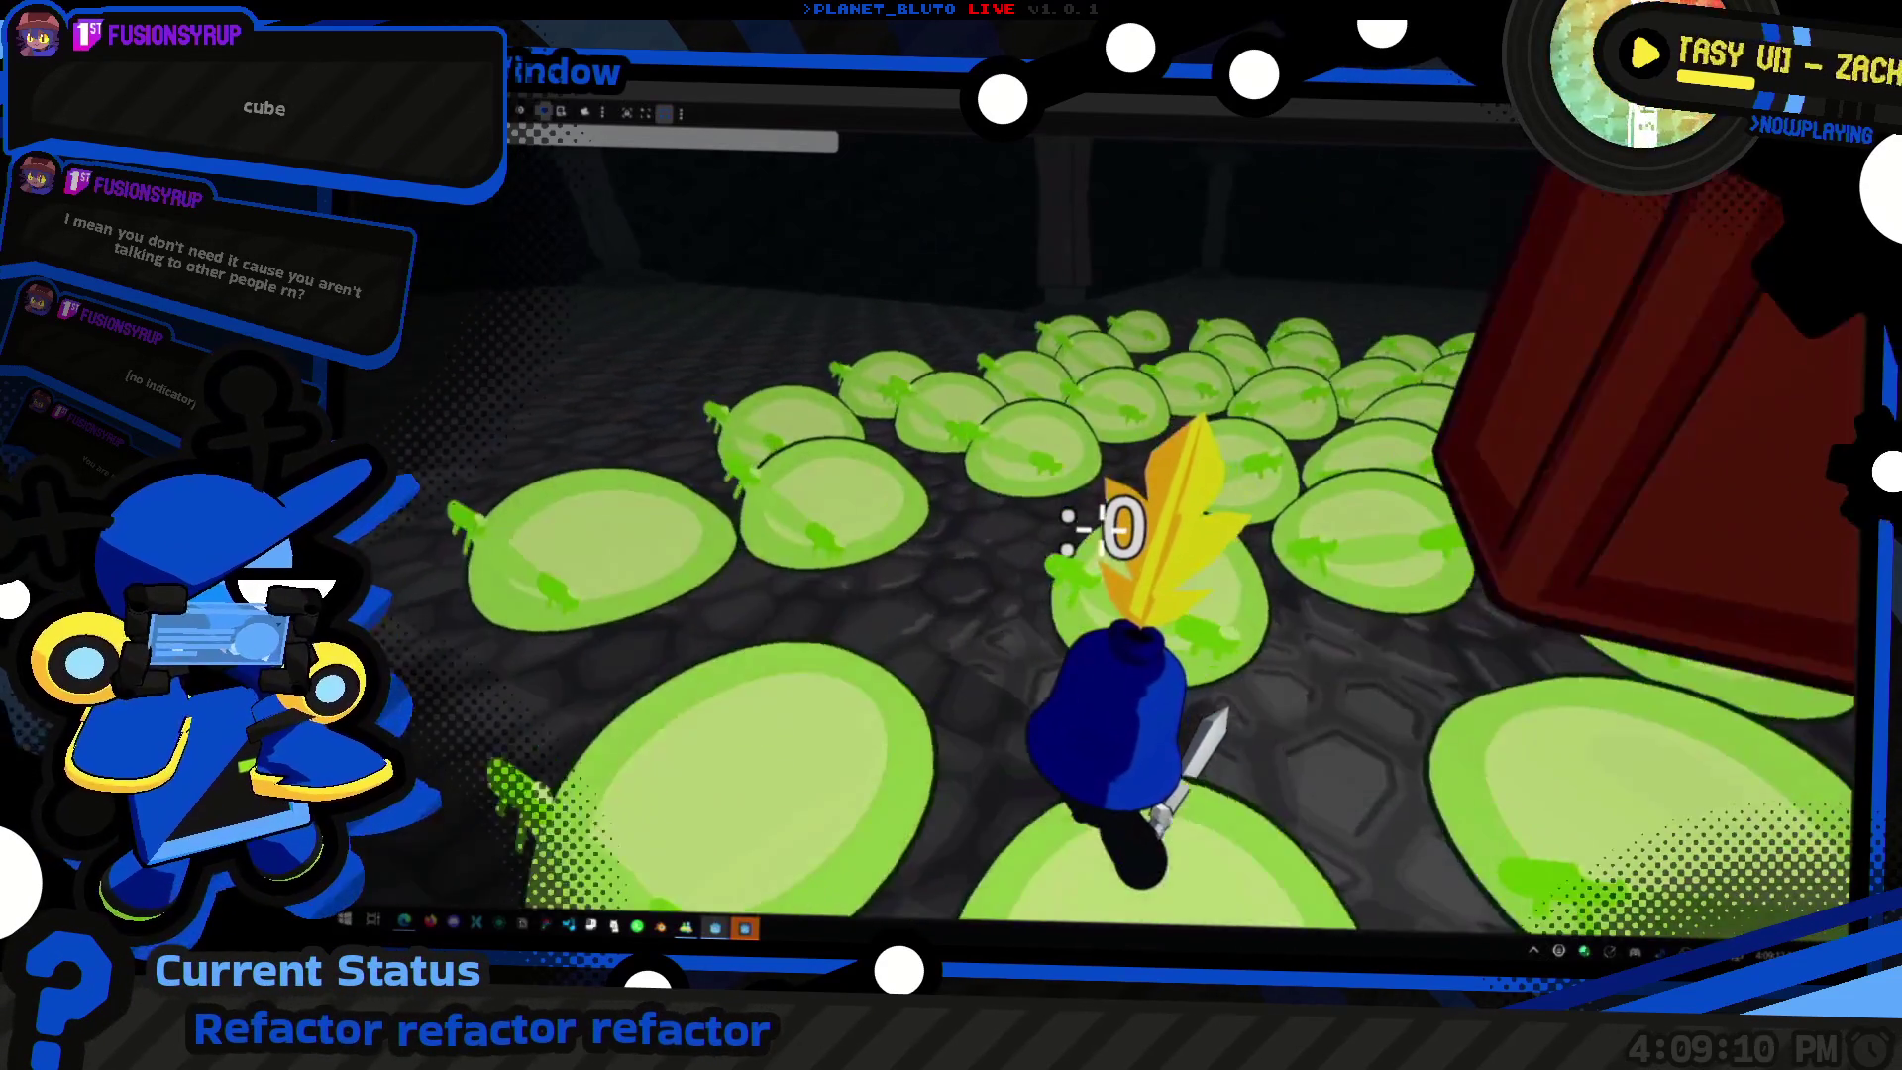
{"action": "key", "text": "a"}
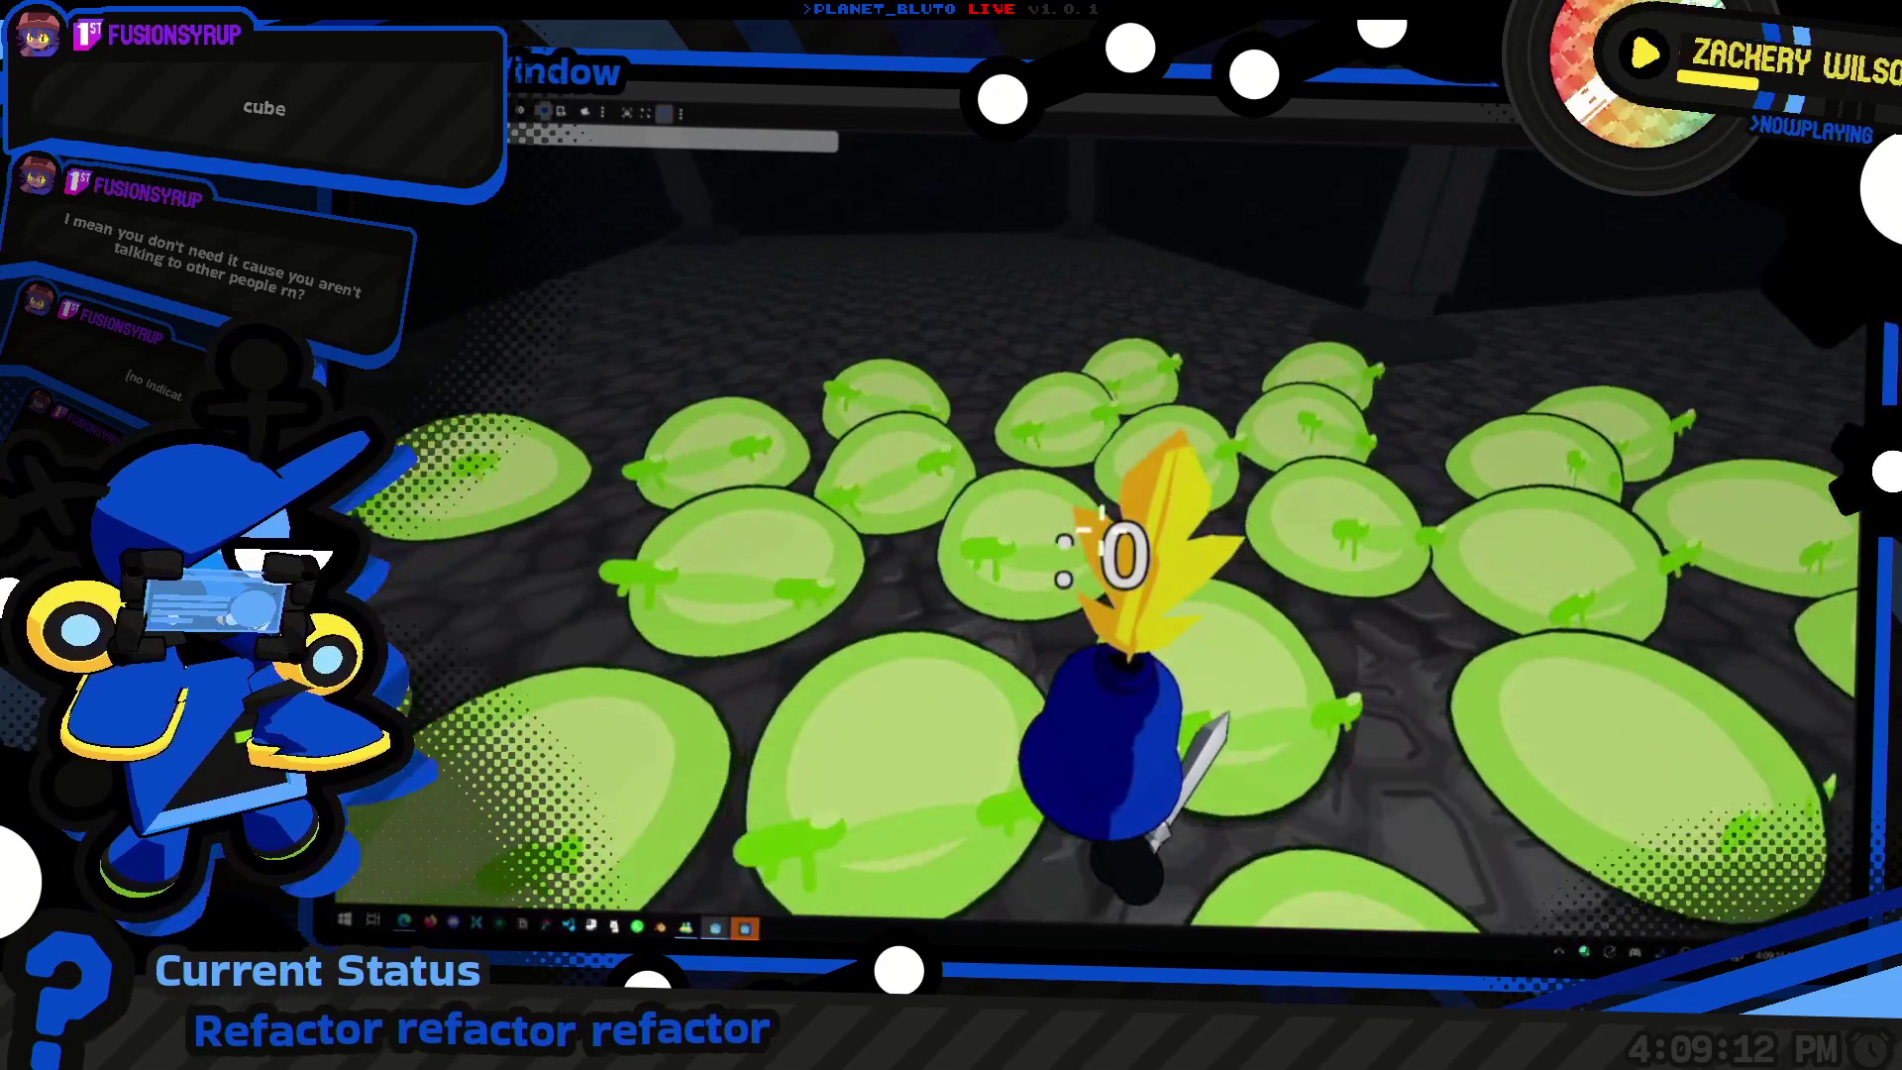
{"action": "key", "text": "a"}
{"action": "key", "text": "a"}
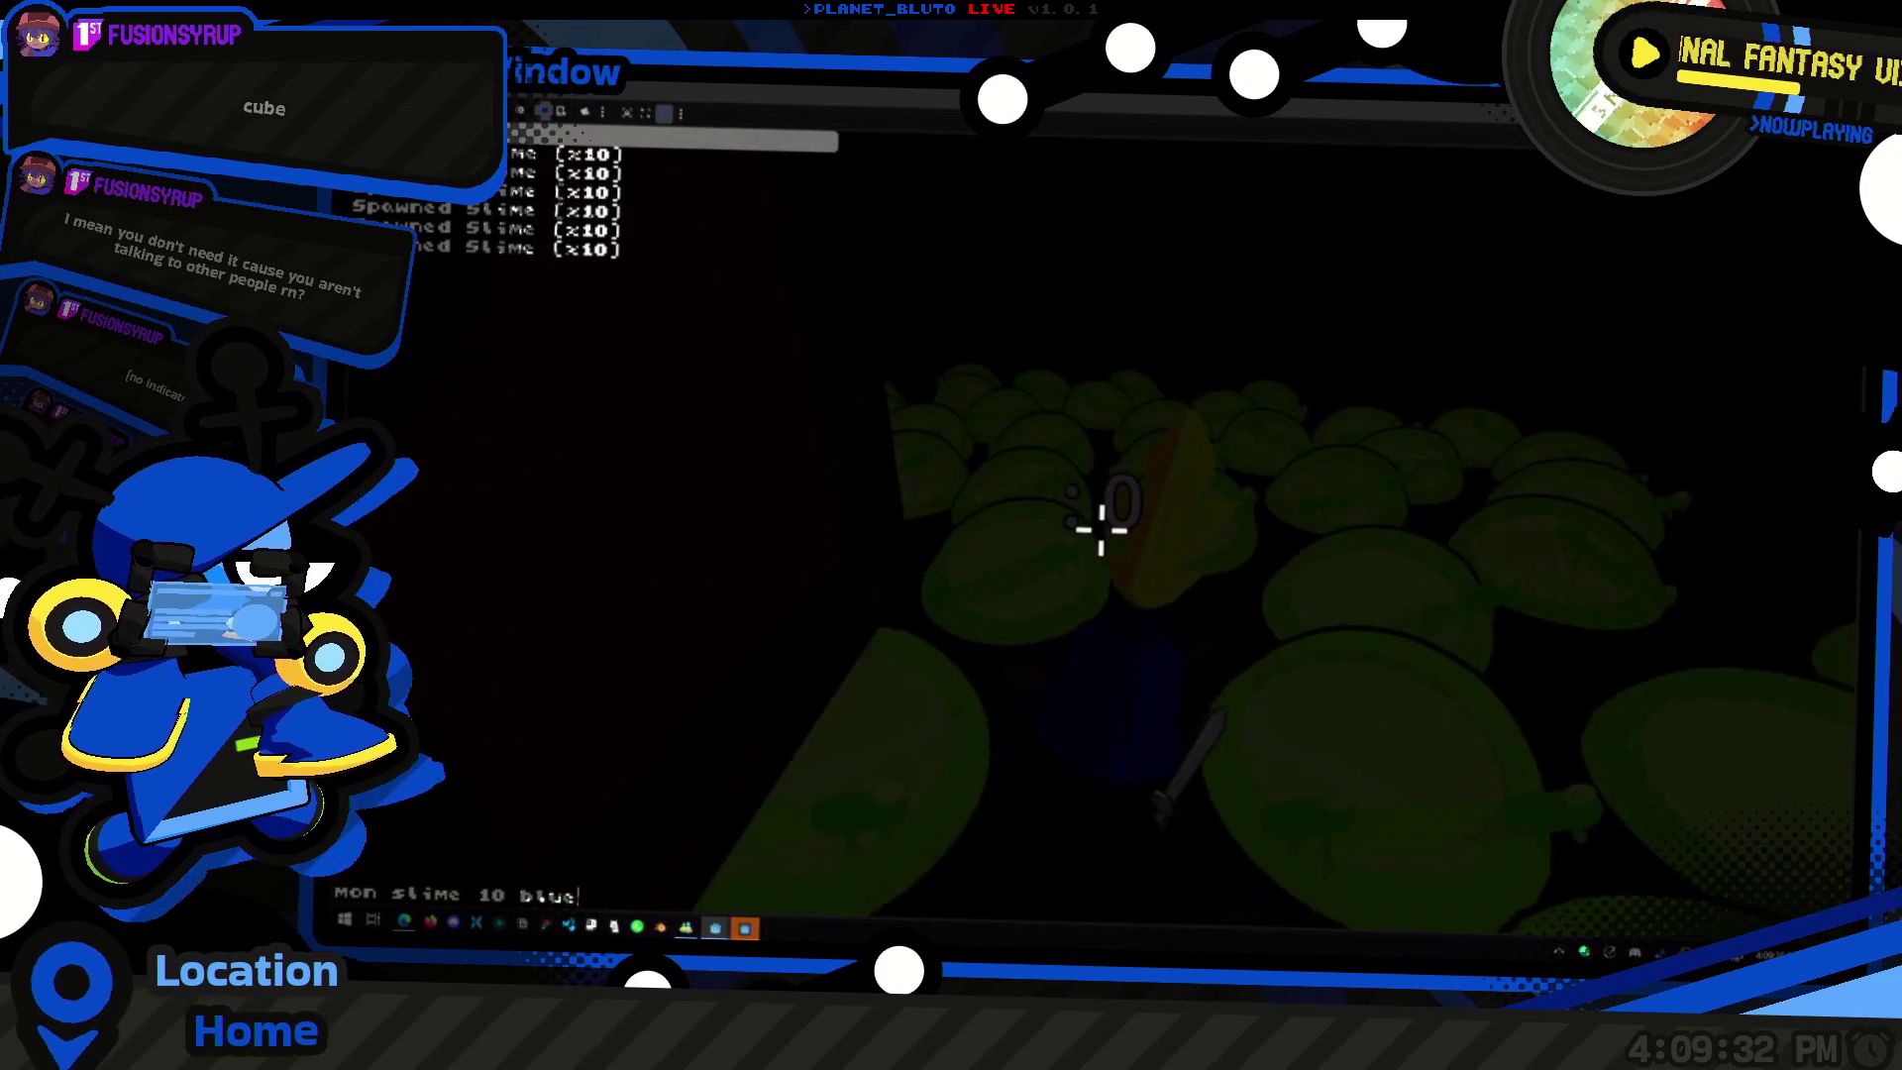
Step: Spawn 10 blue, 10 magma and 10 snow slimes through the in-game console
{"action": "key", "text": "Return"}
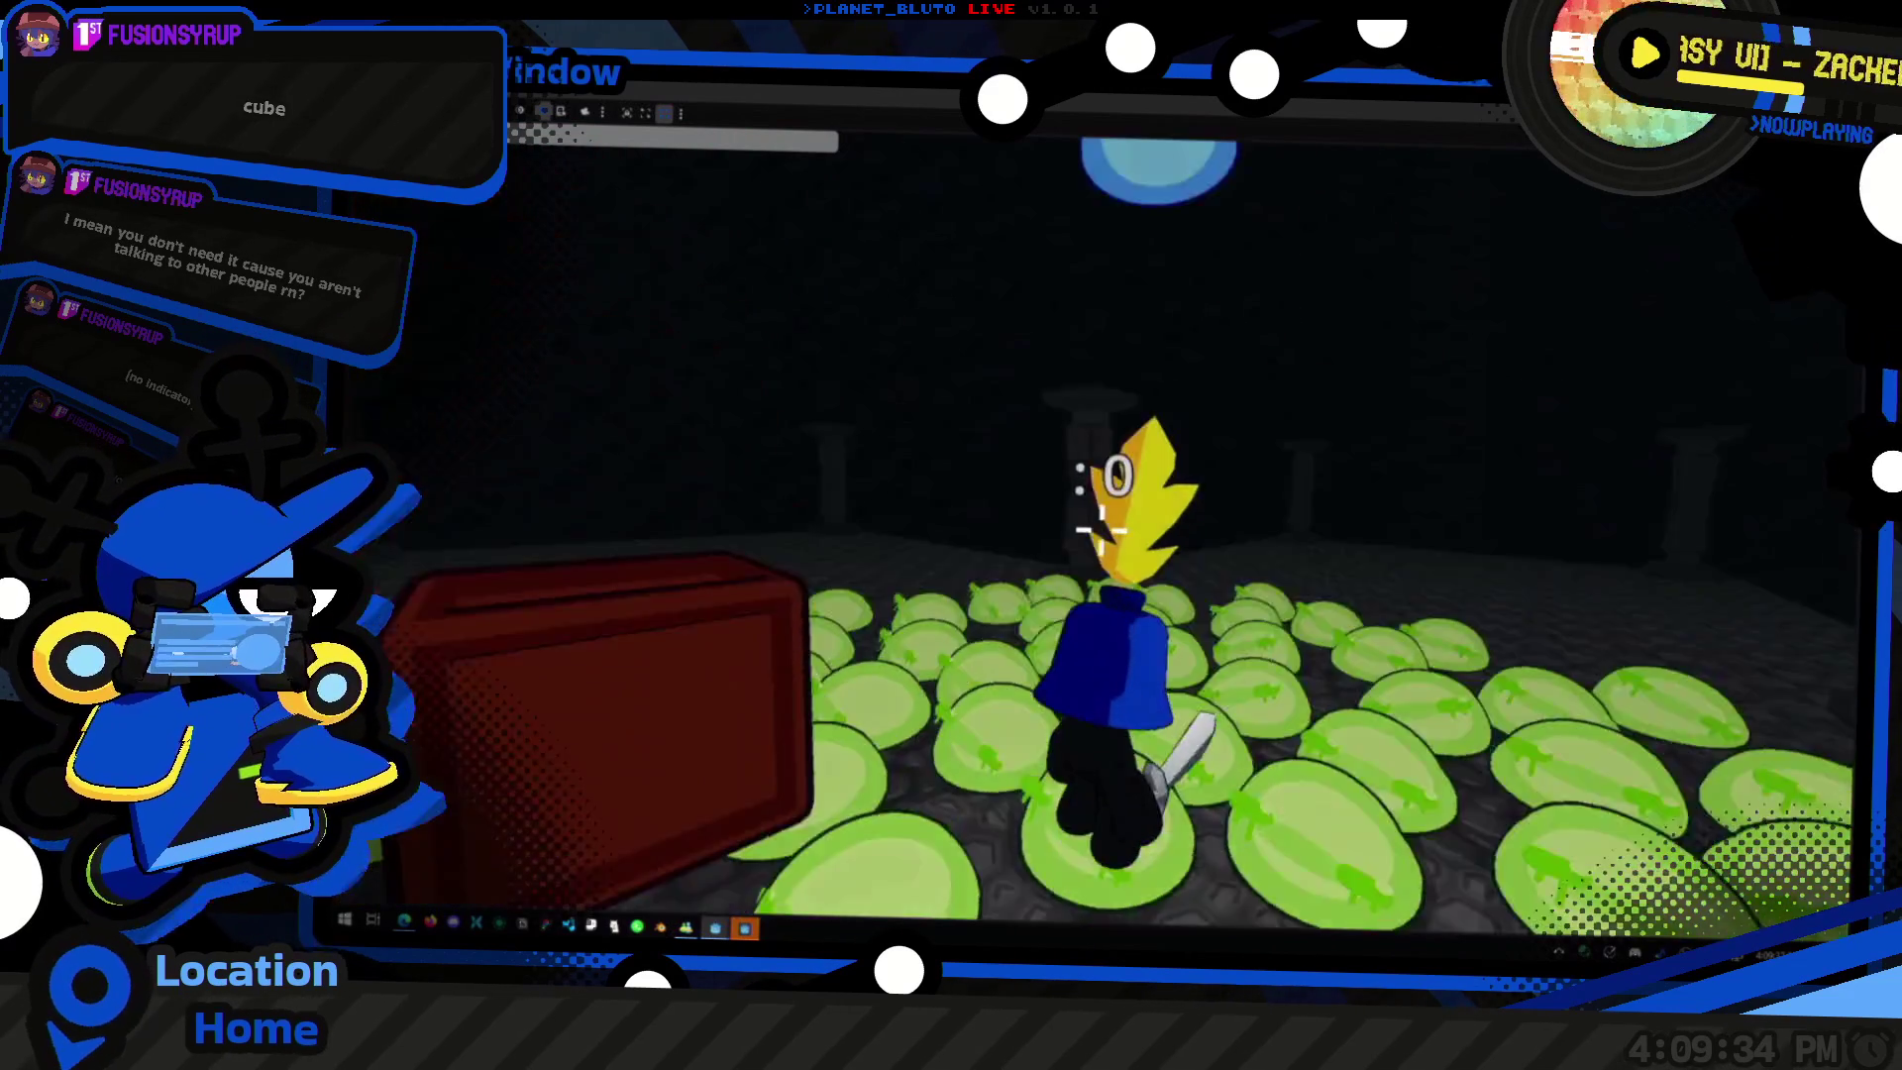
{"action": "key", "text": "grave"}
{"action": "type", "text": "mon slime 10 magma"}
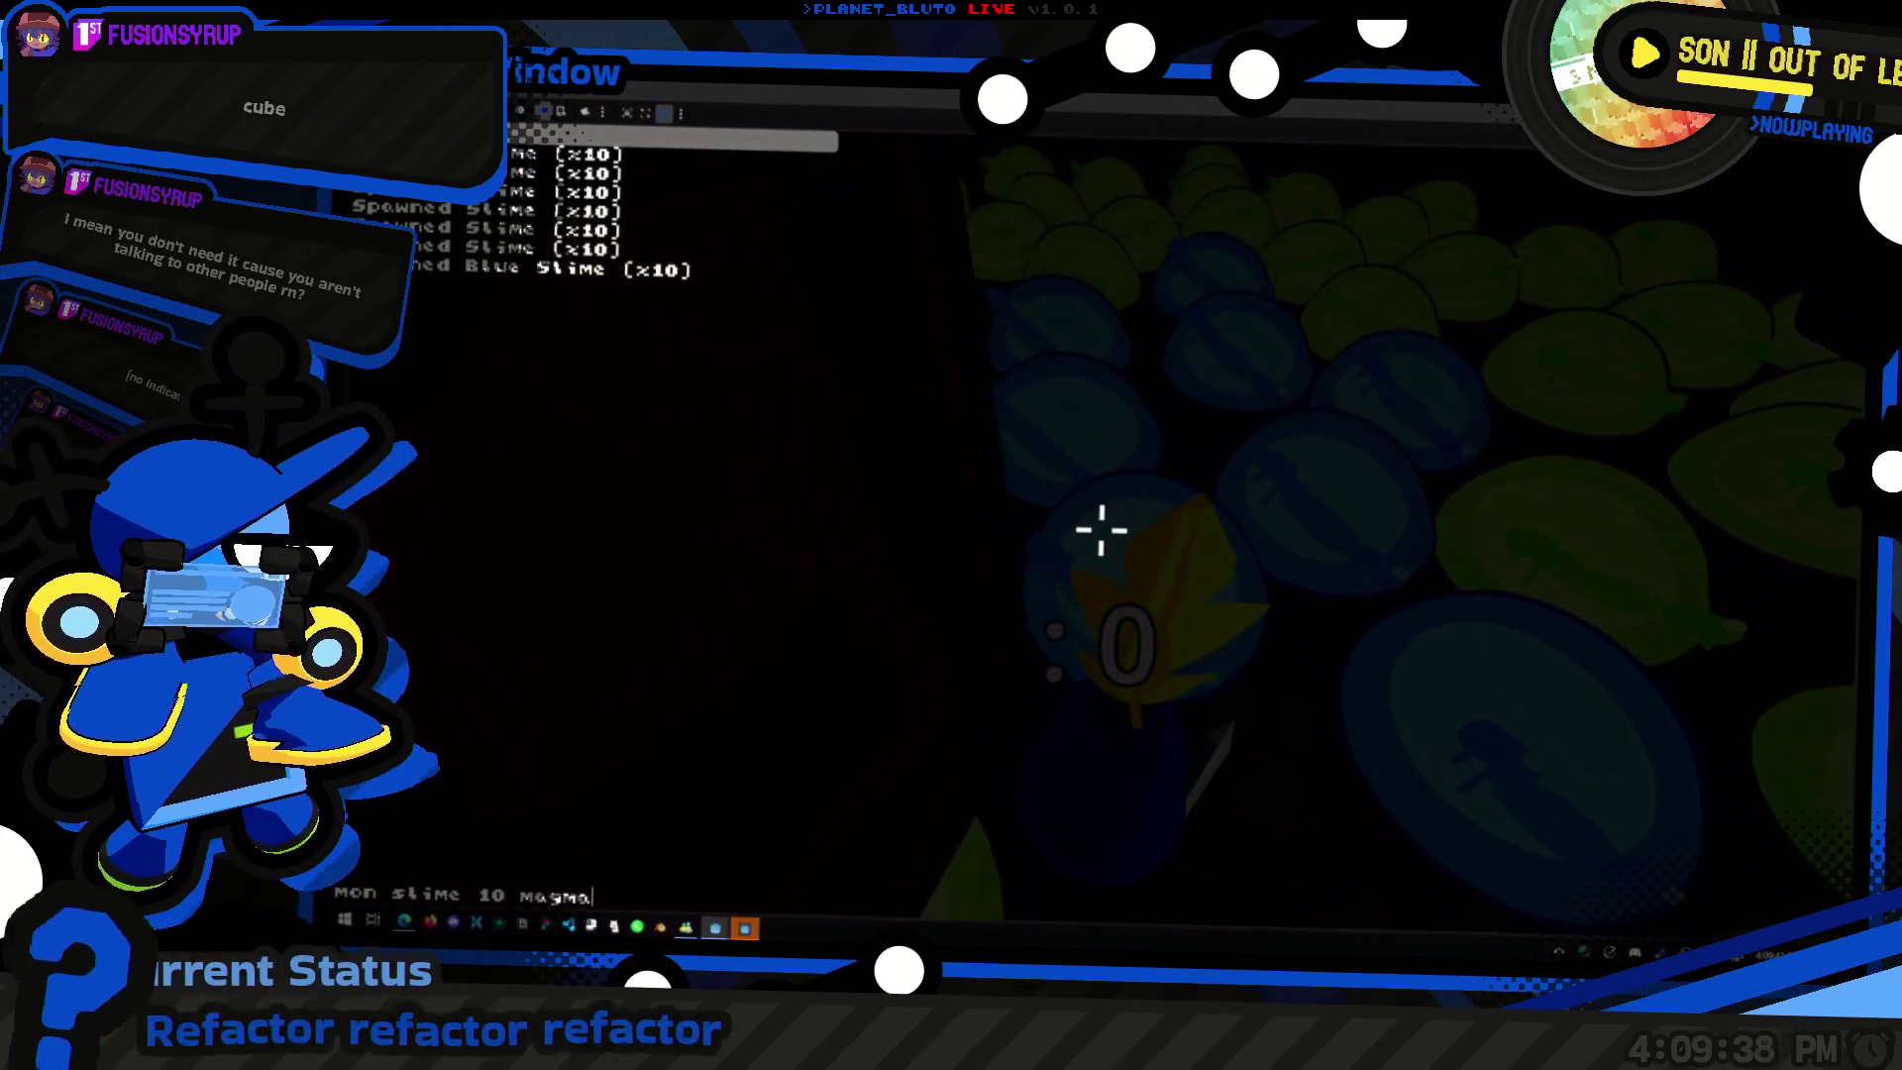
{"action": "key", "text": "Return"}
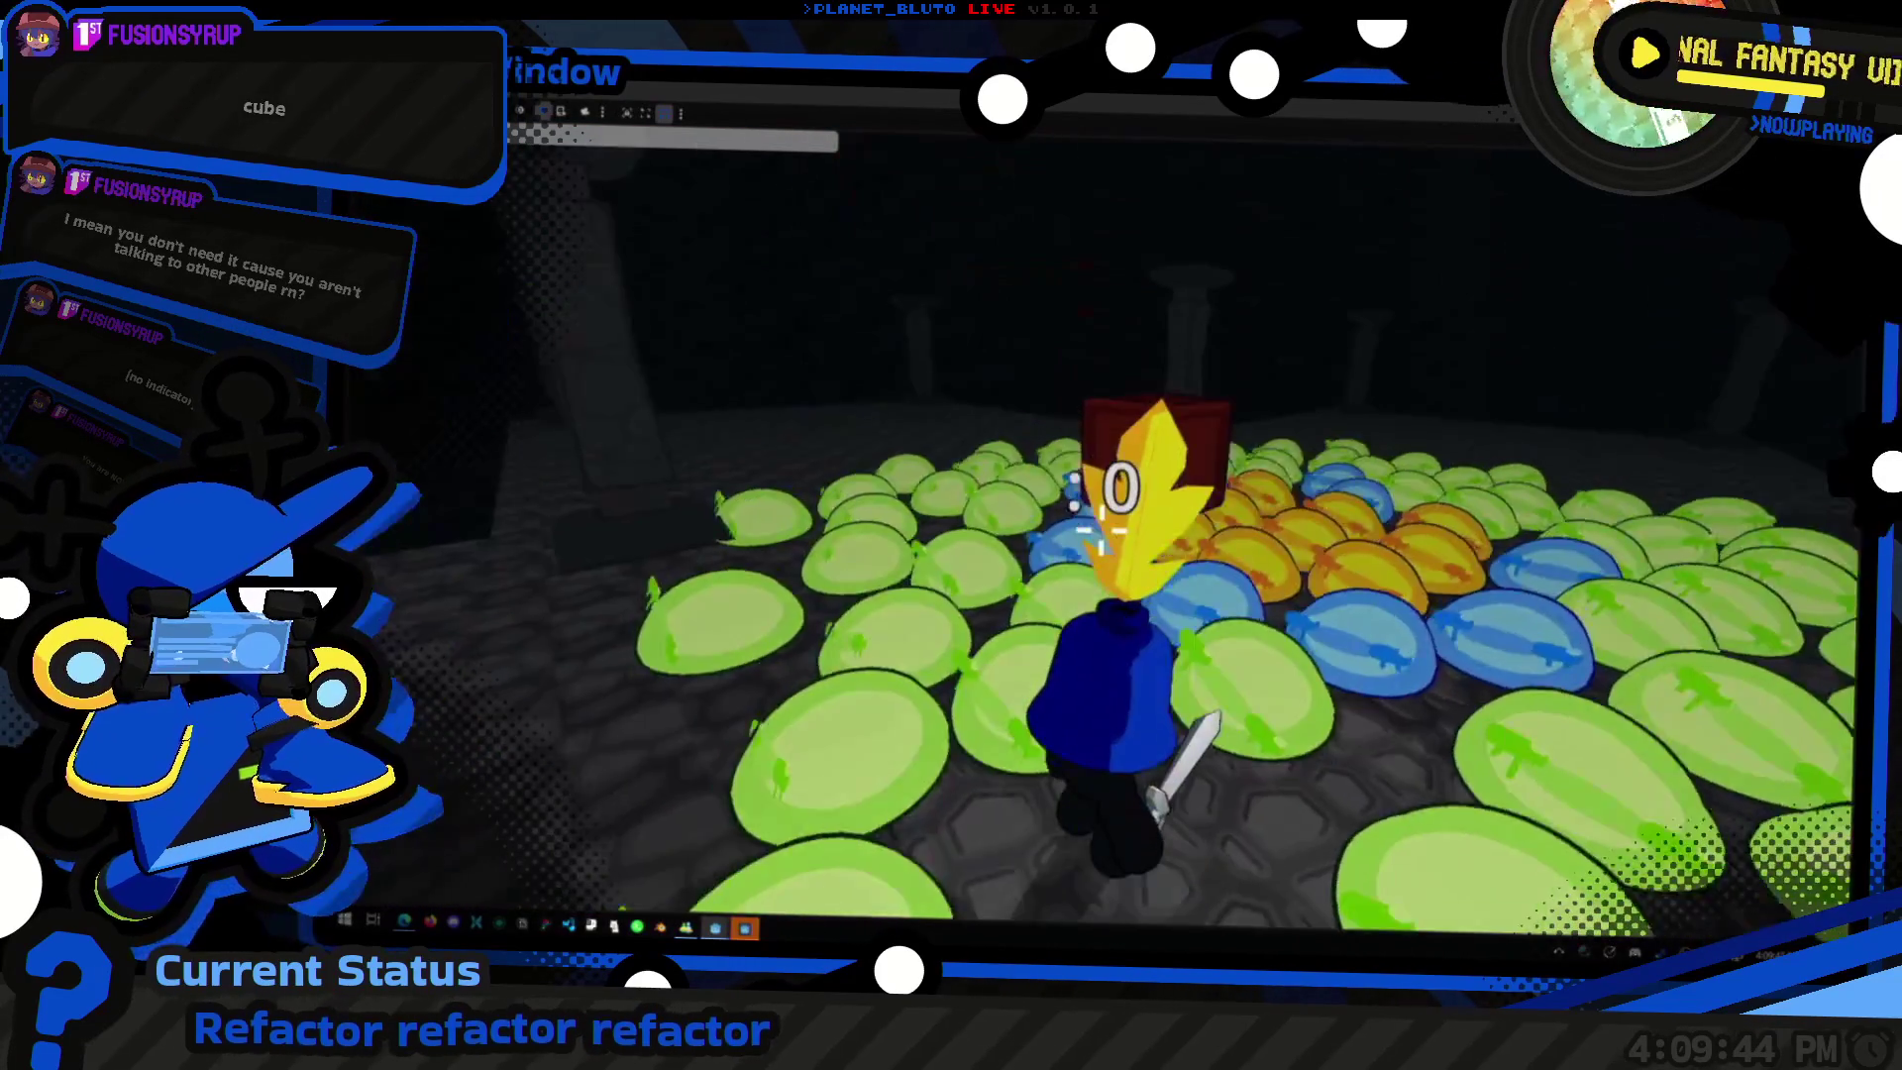
{"action": "key", "text": "grave"}
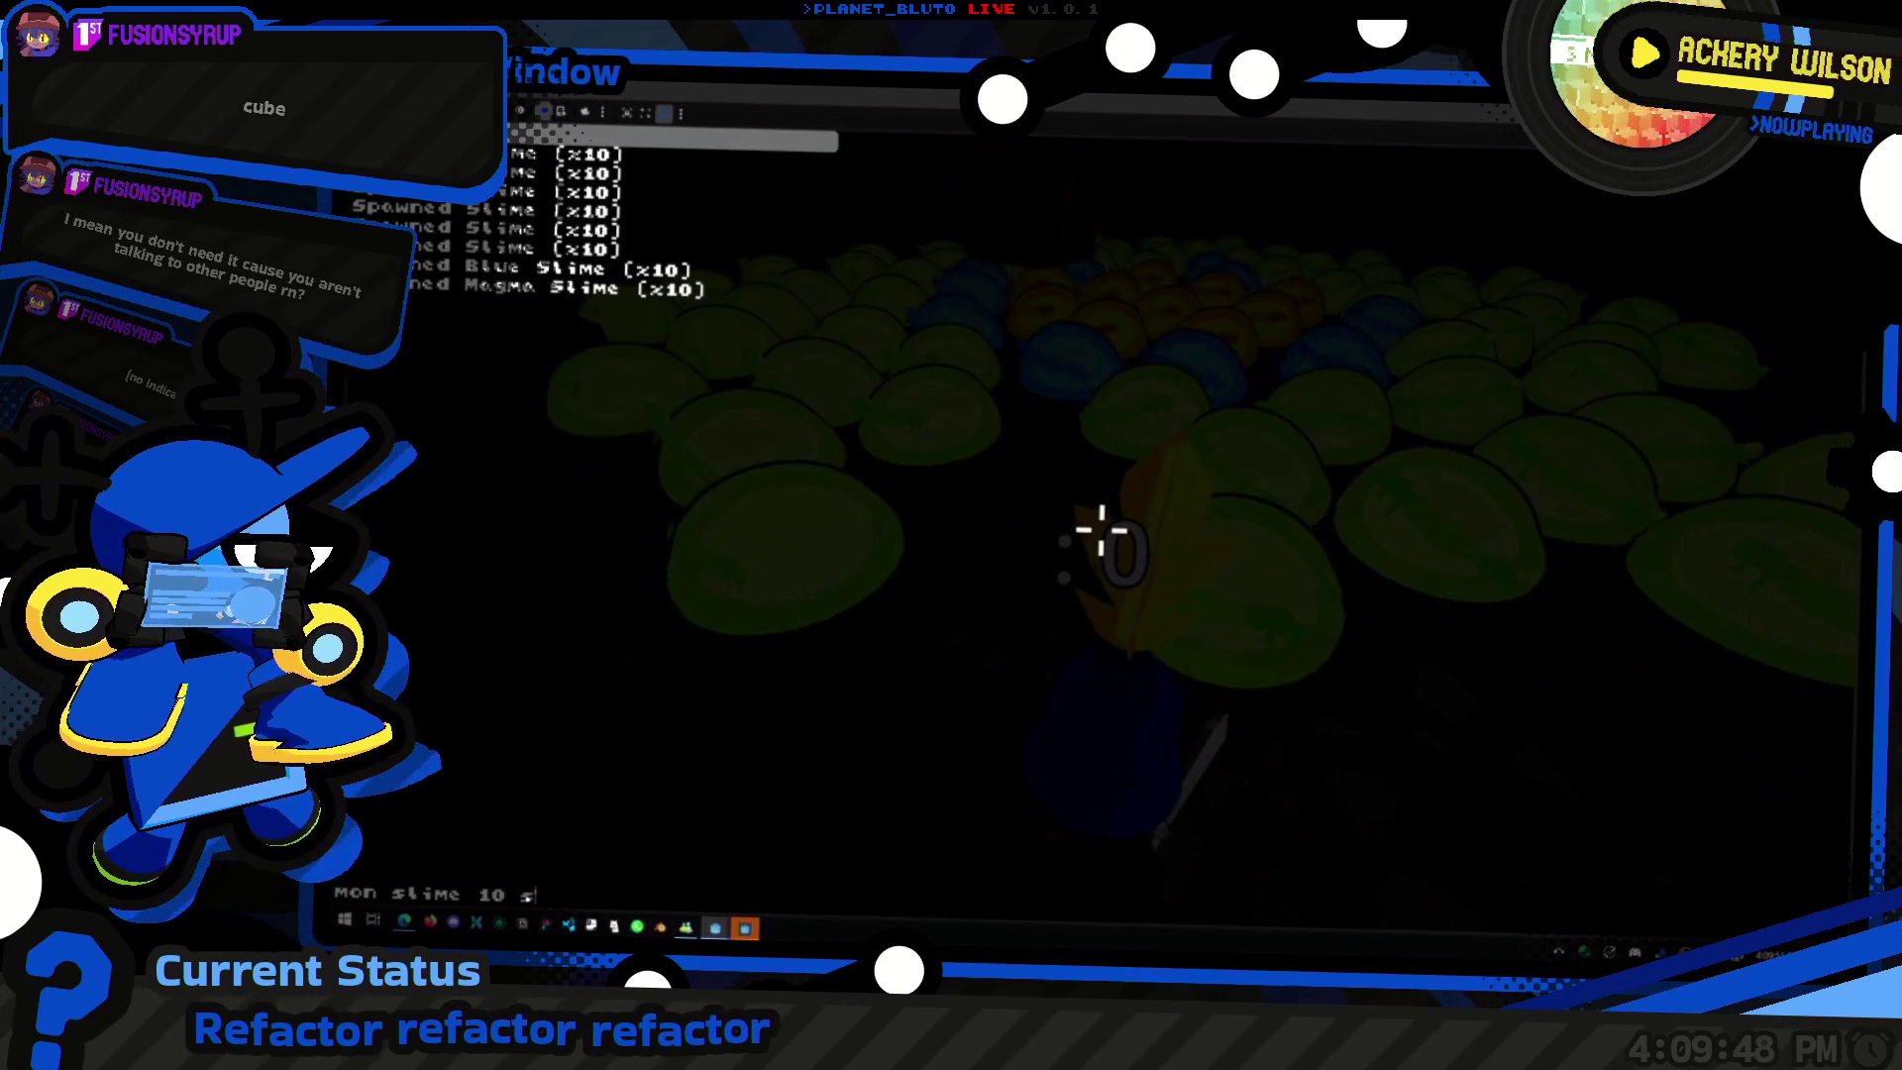
{"action": "key", "text": "grave"}
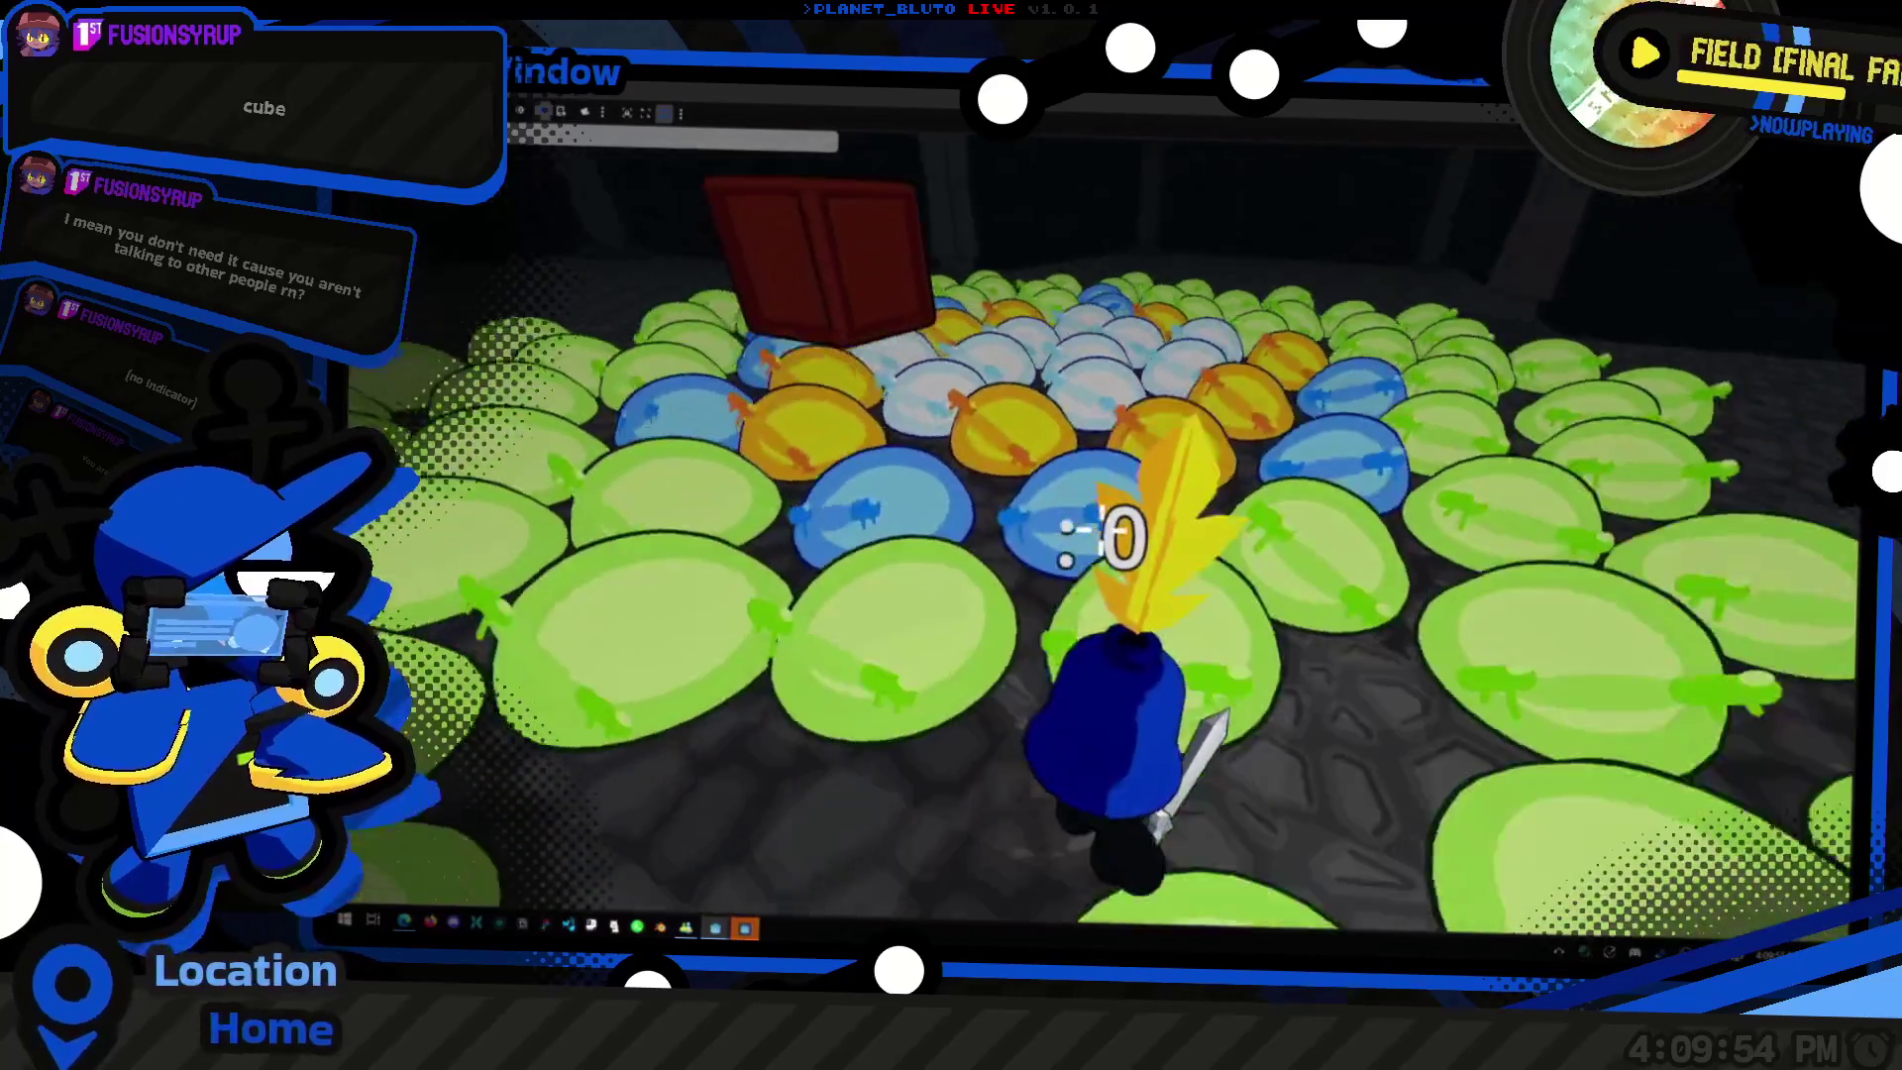
{"action": "key", "text": "grave"}
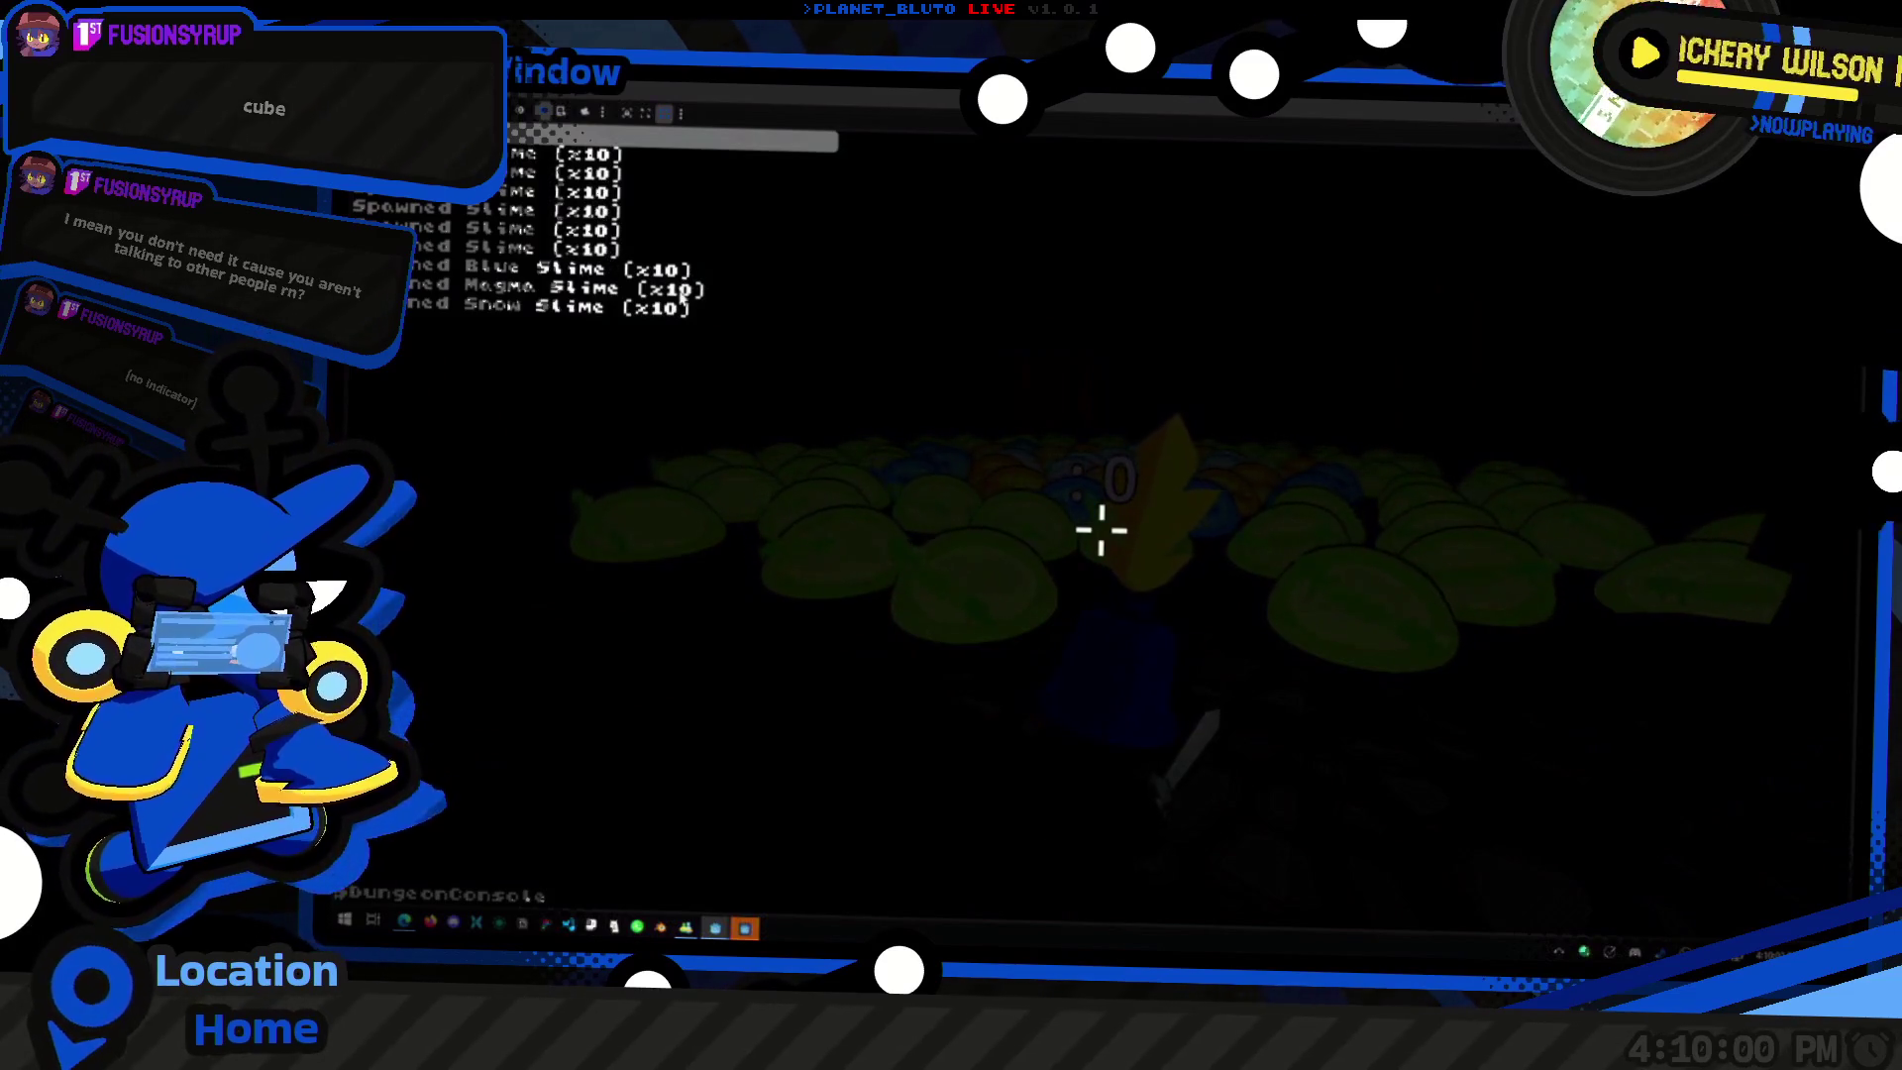
{"action": "key", "text": "grave"}
Step: Walk the character through the slime crowd, circling the red cube to face the slimes
{"action": "key", "text": "w"}
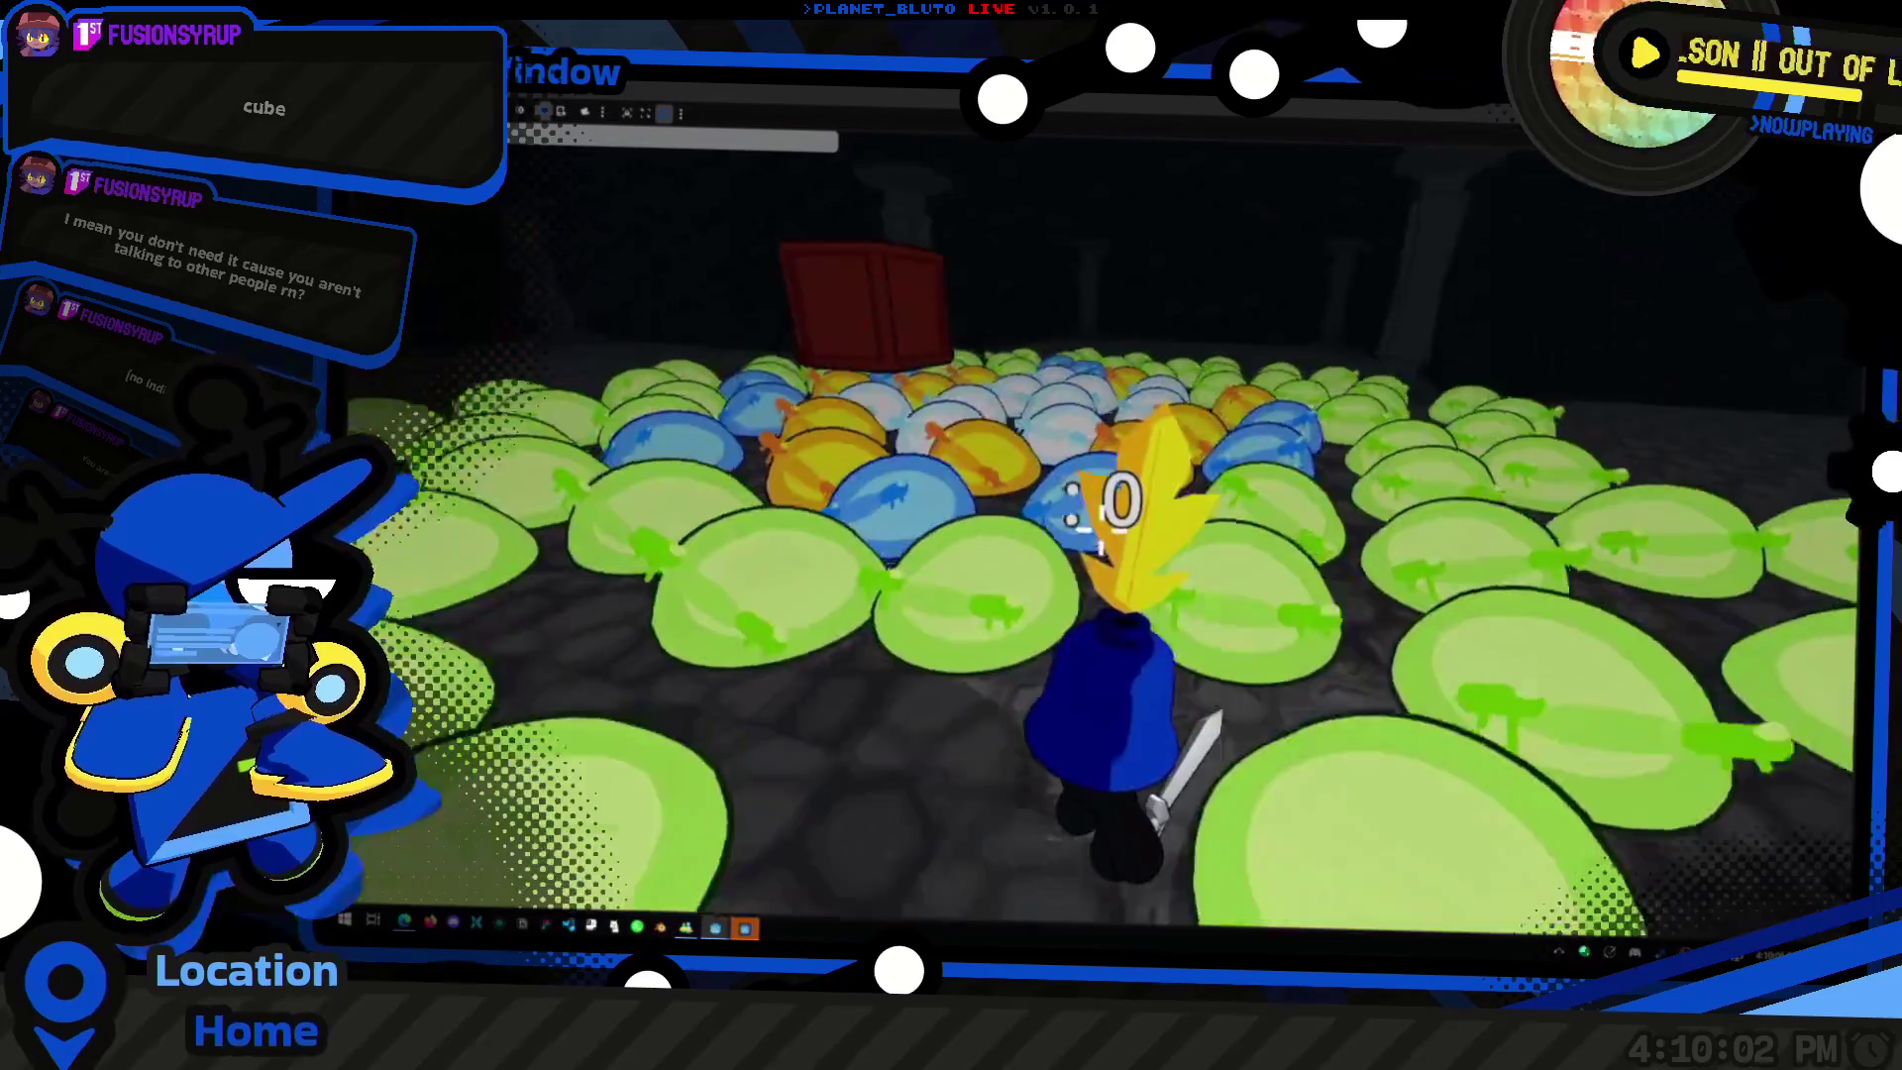
{"action": "key", "text": "w"}
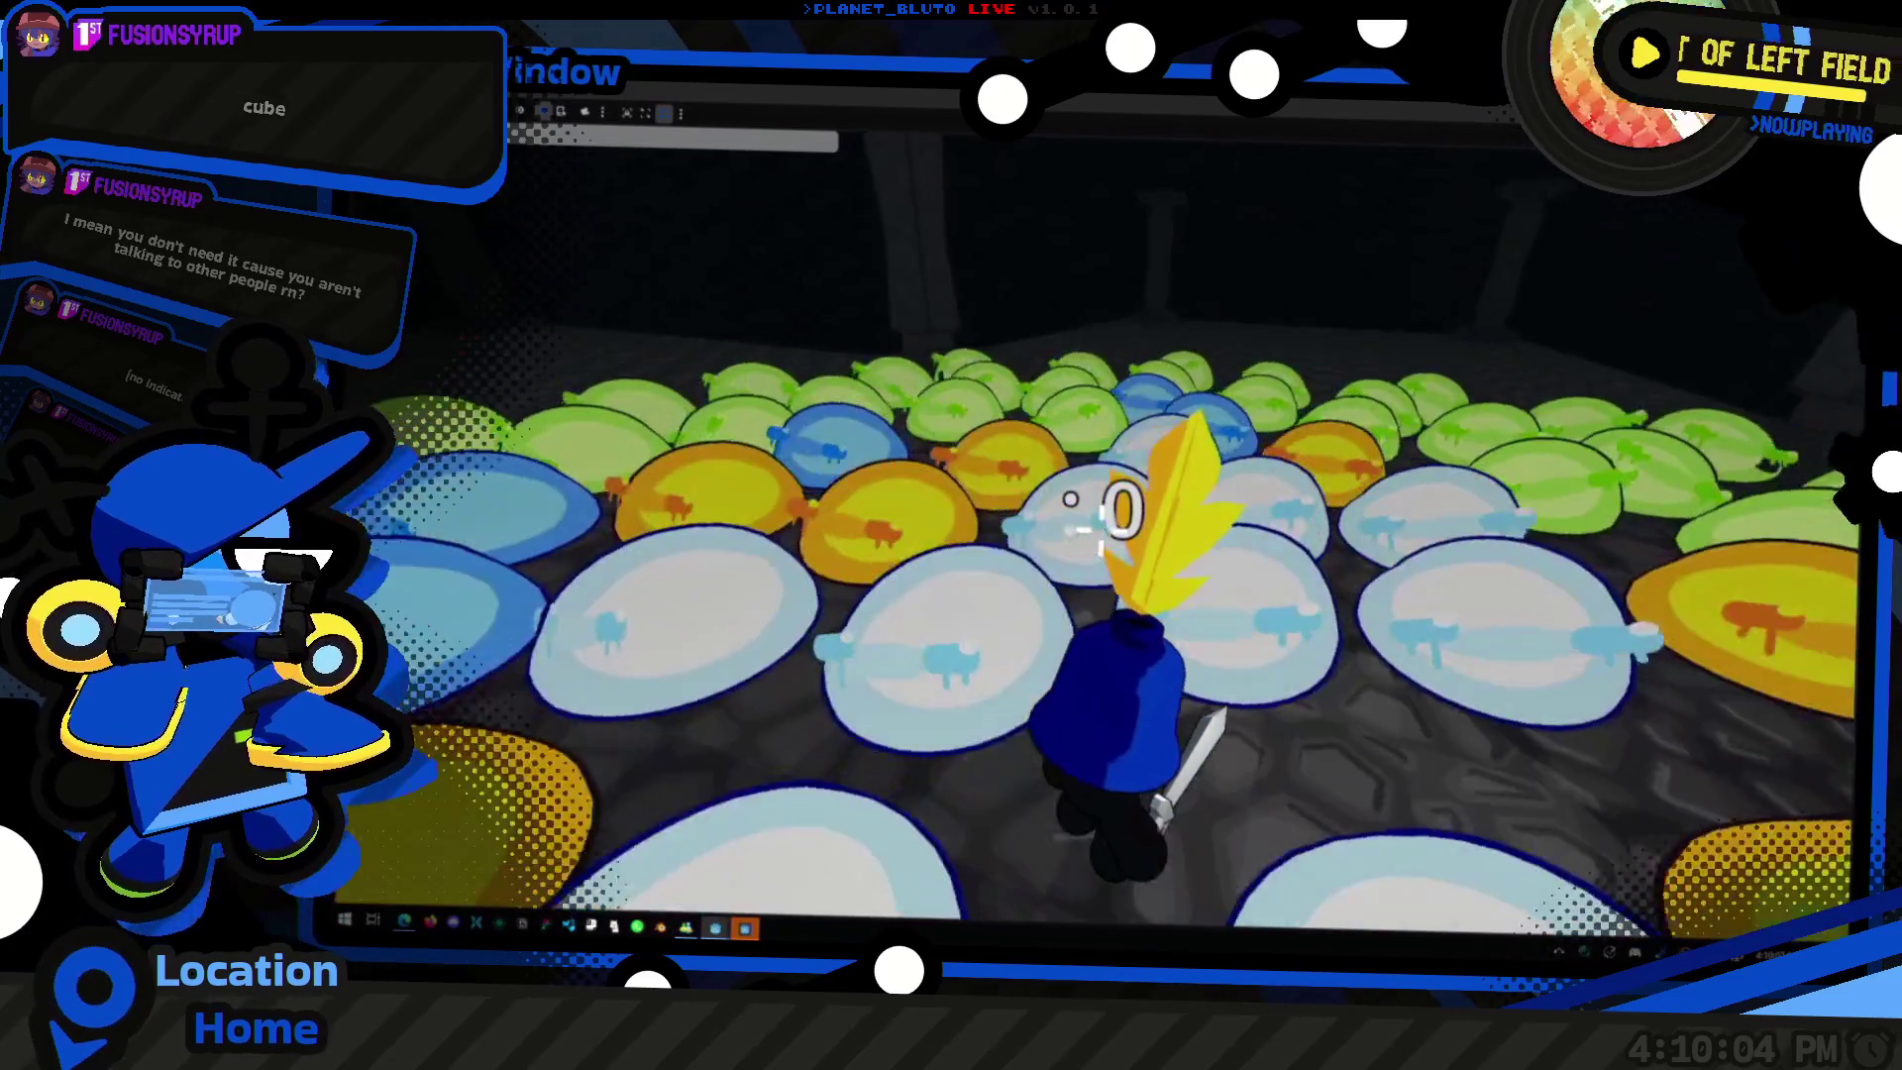
{"action": "key", "text": "w"}
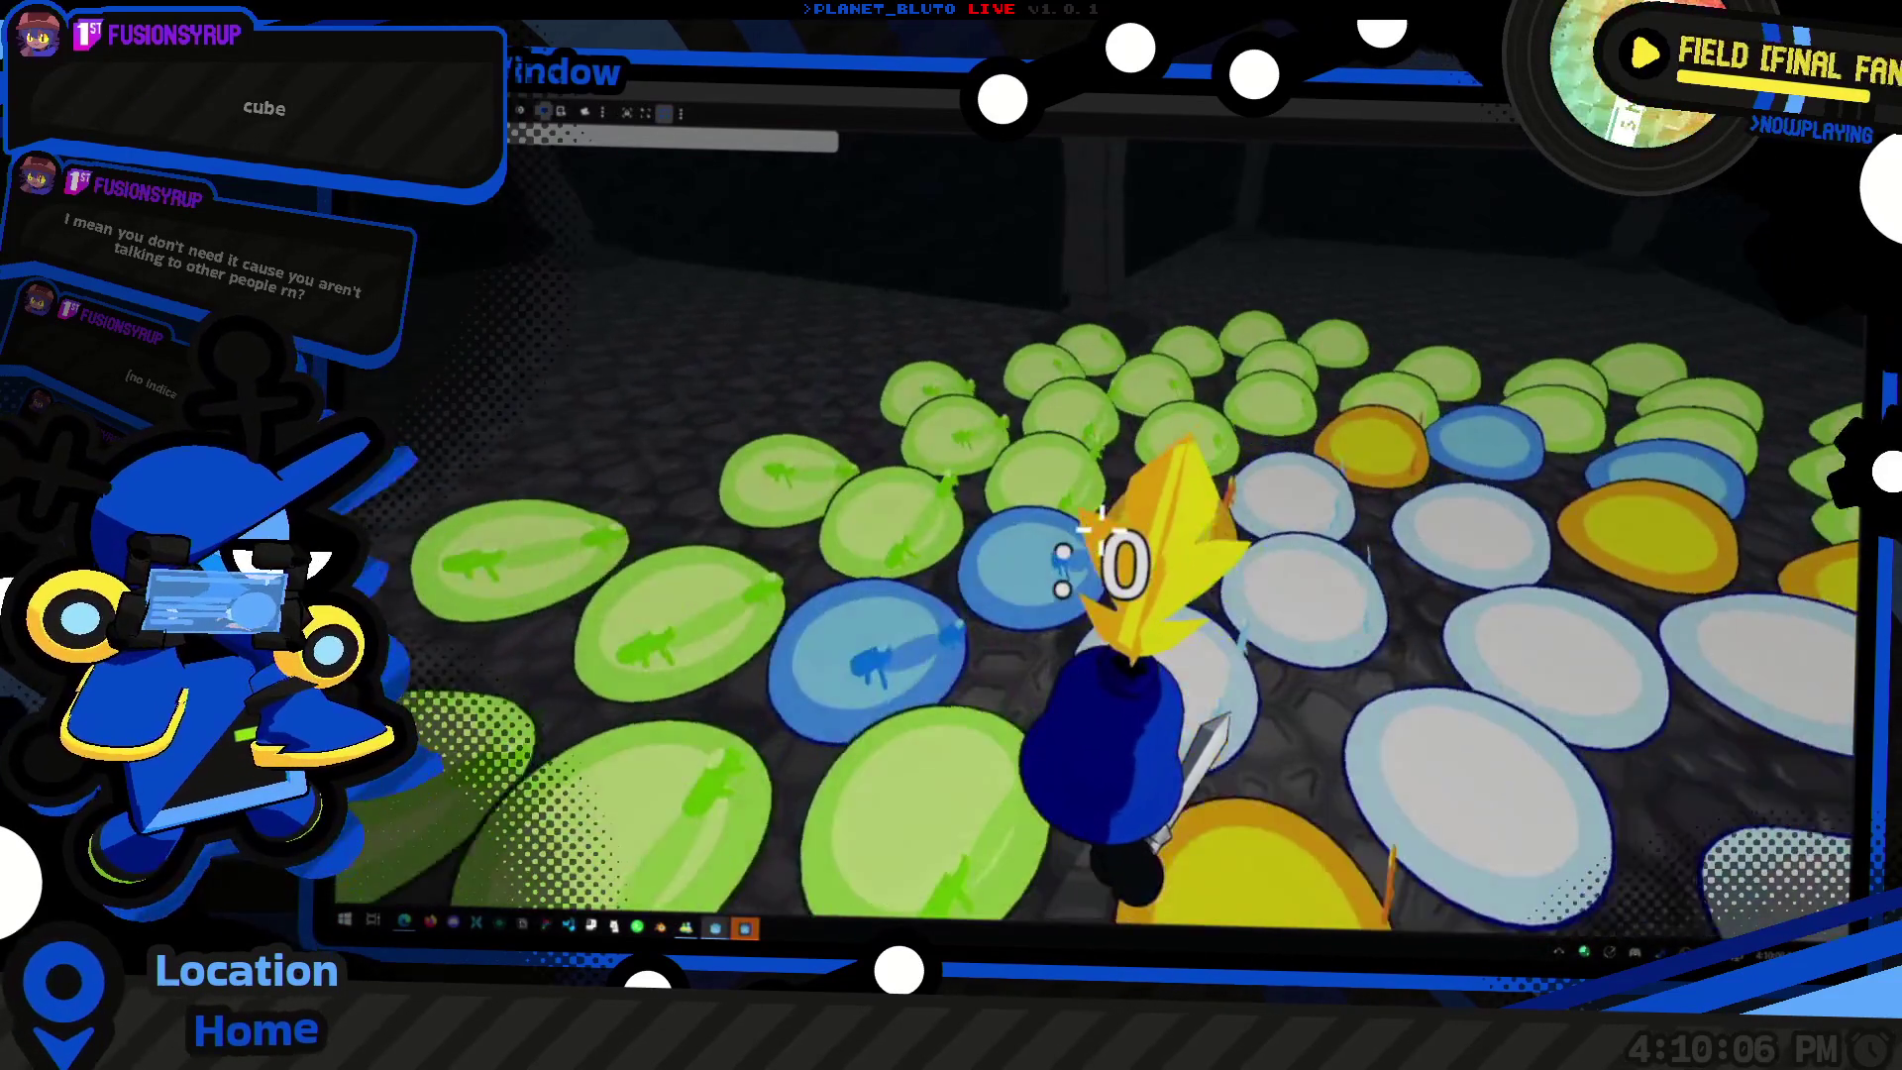
{"action": "key", "text": "w"}
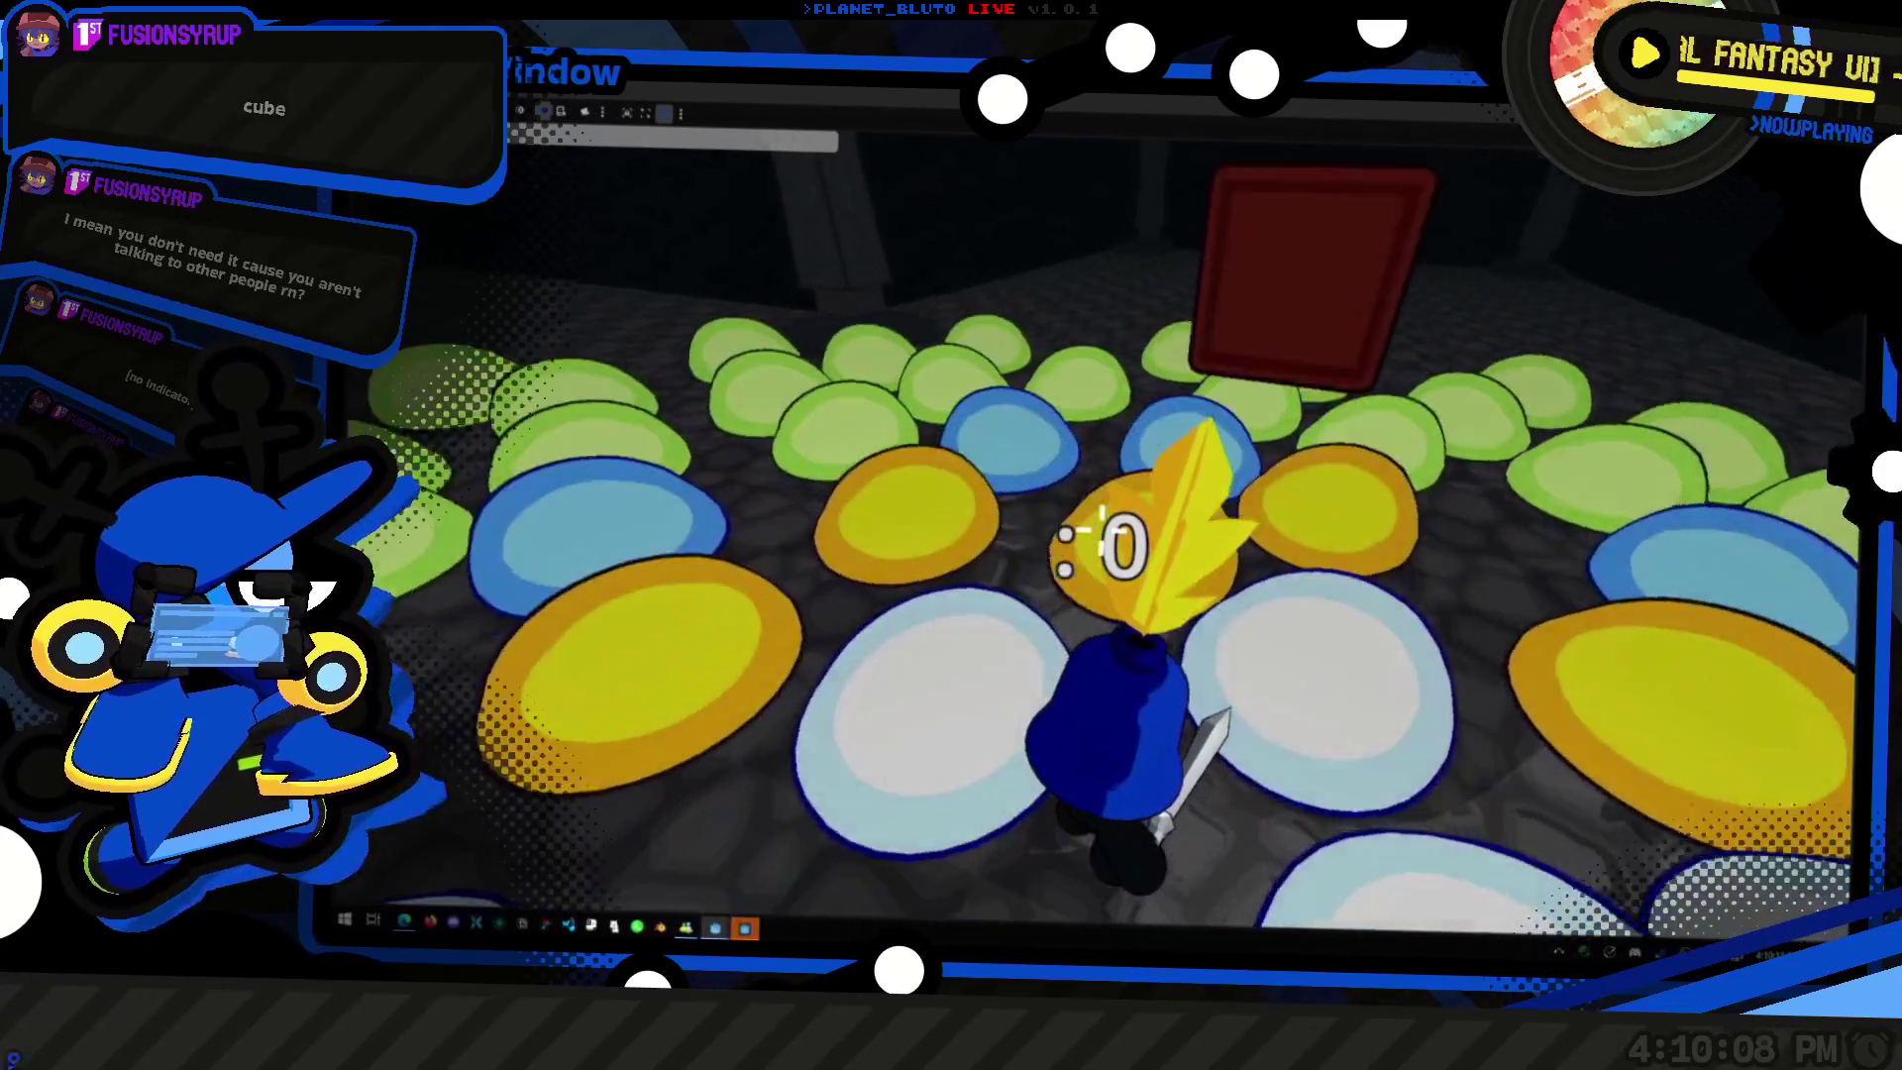
{"action": "key", "text": "w"}
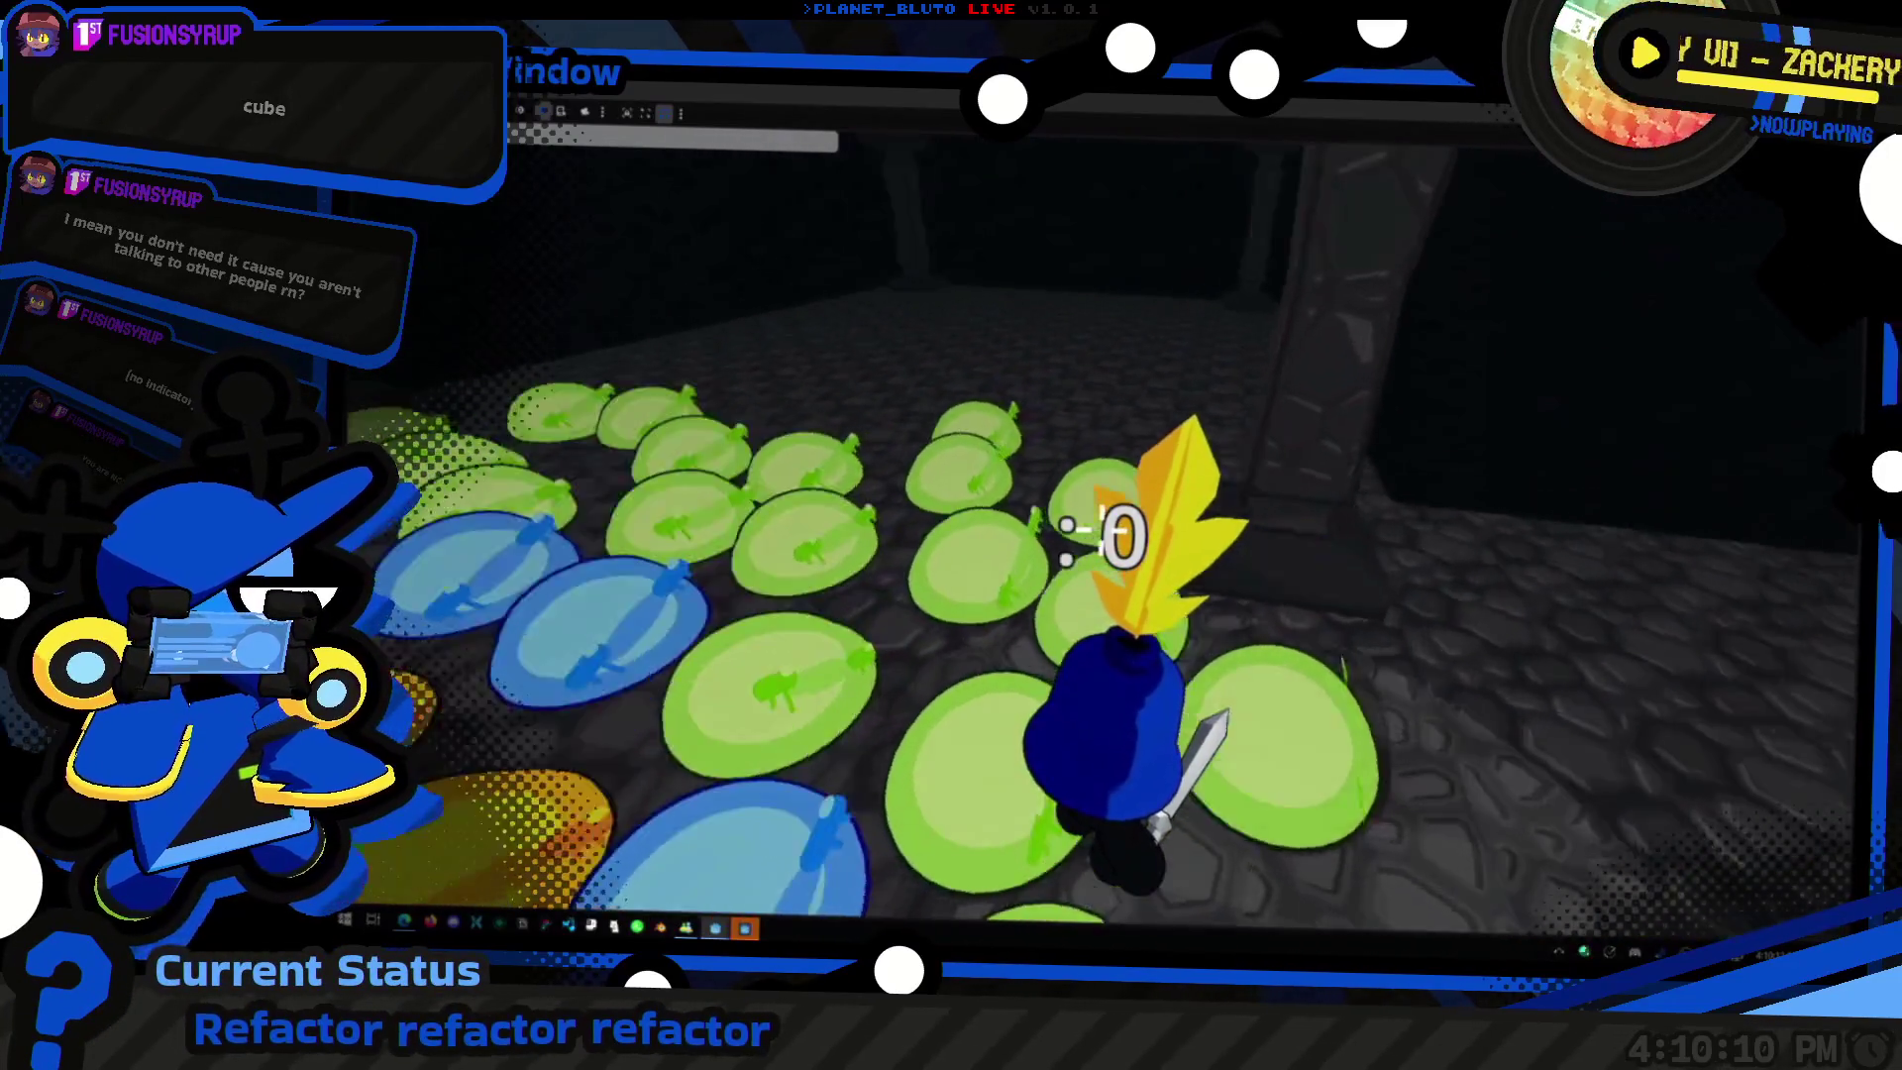
{"action": "key", "text": "w"}
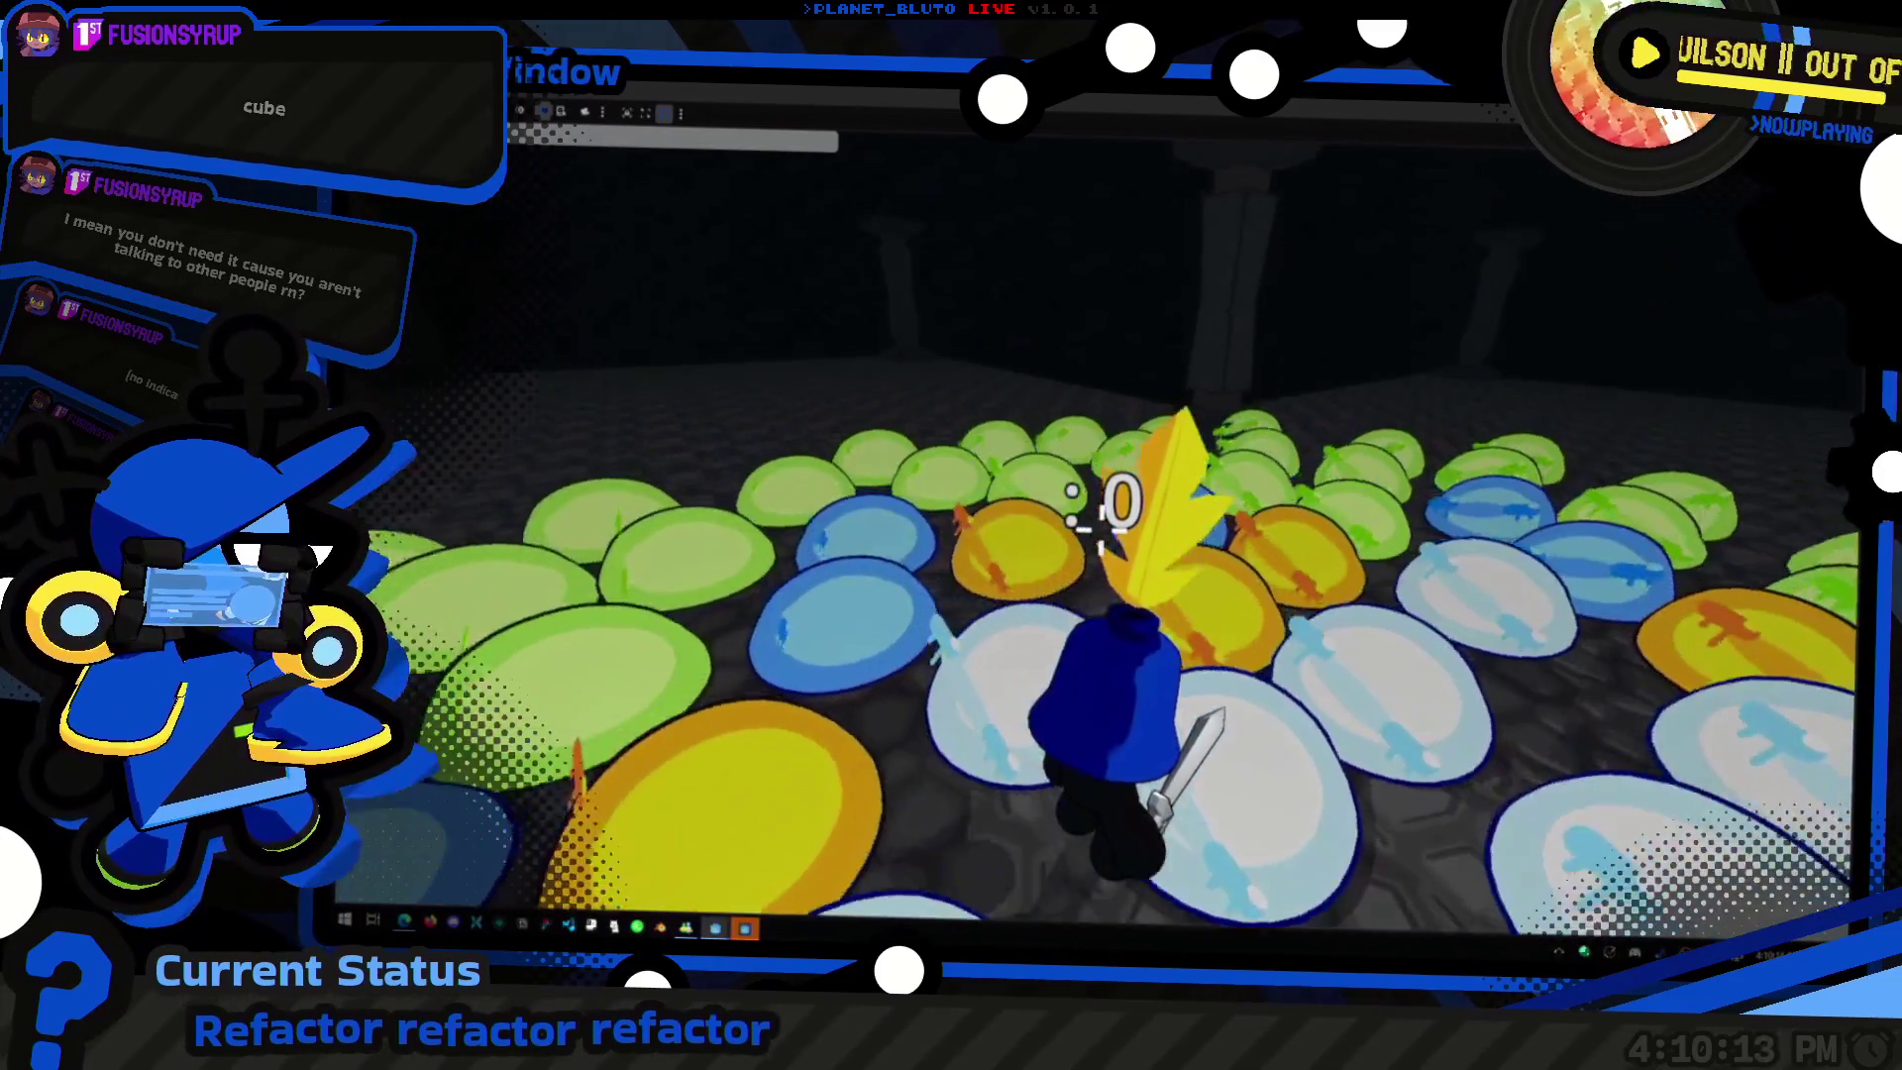
{"action": "key", "text": "w"}
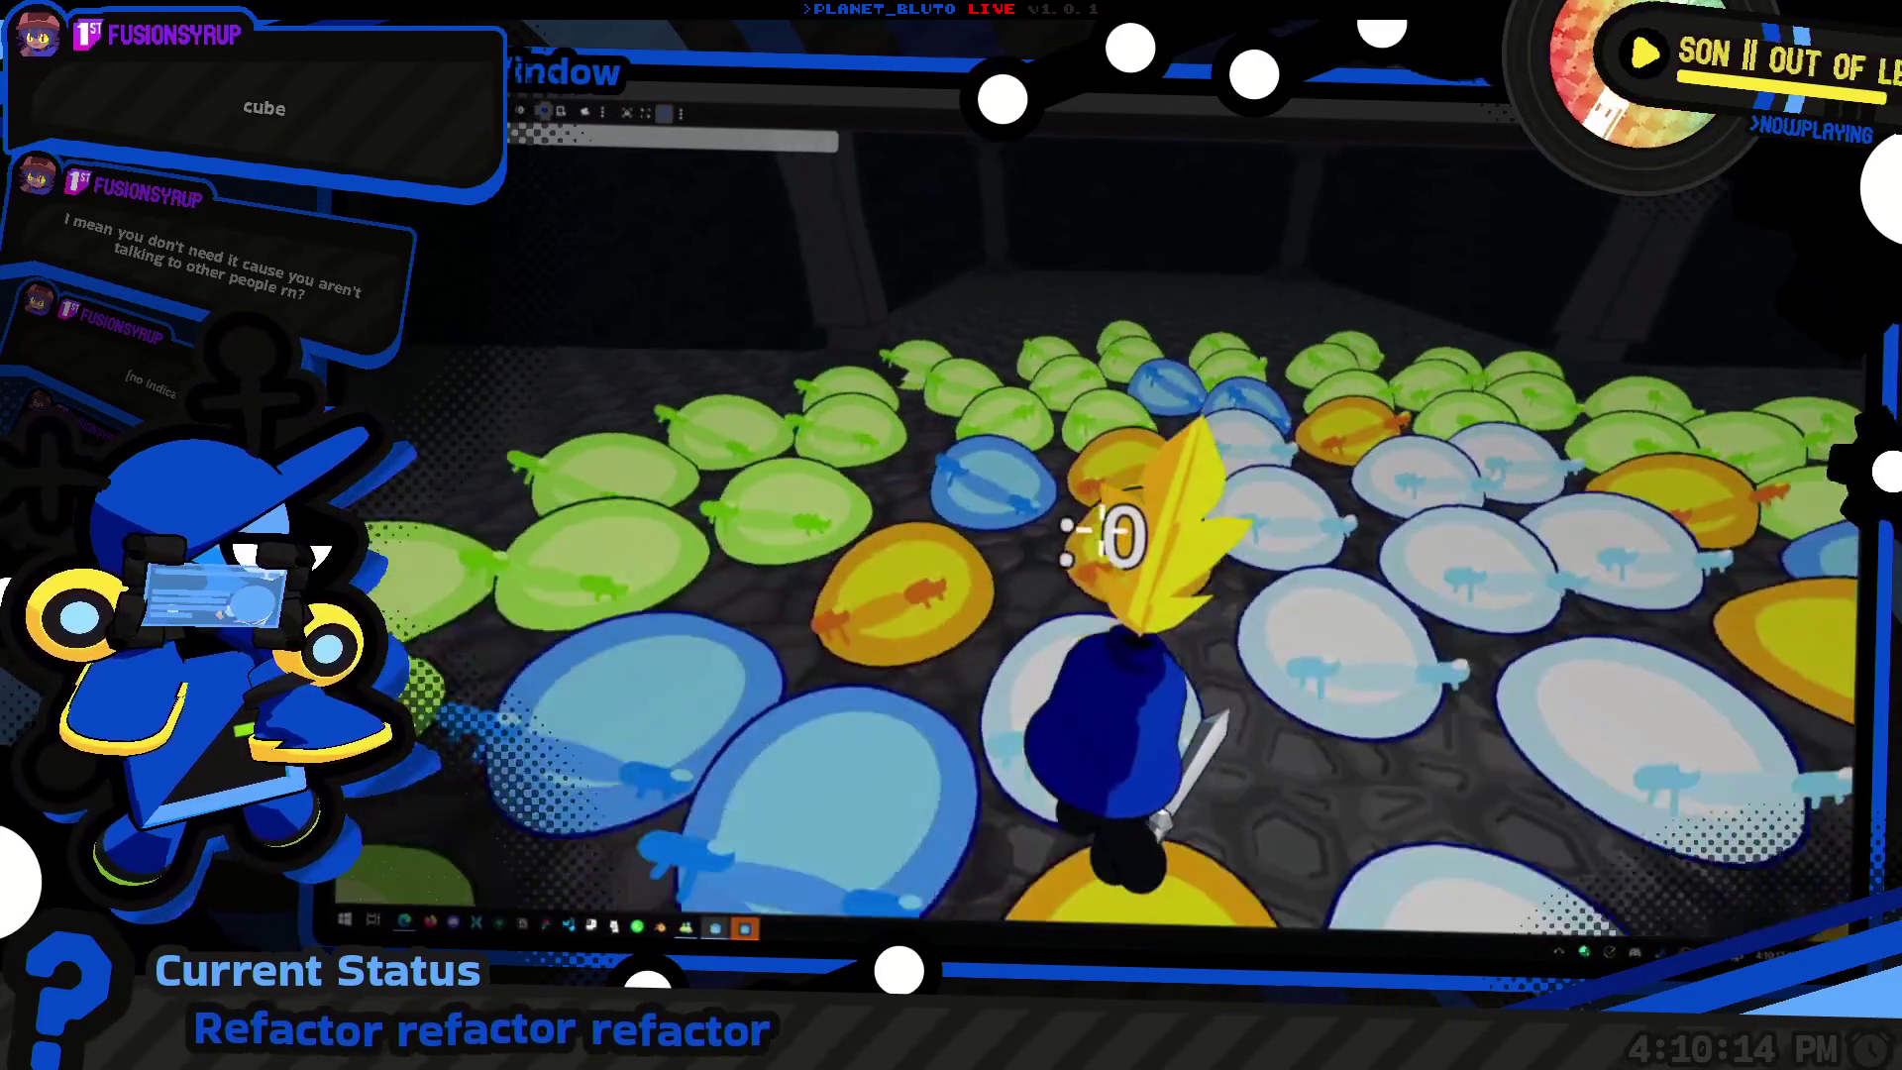
{"action": "key", "text": "w"}
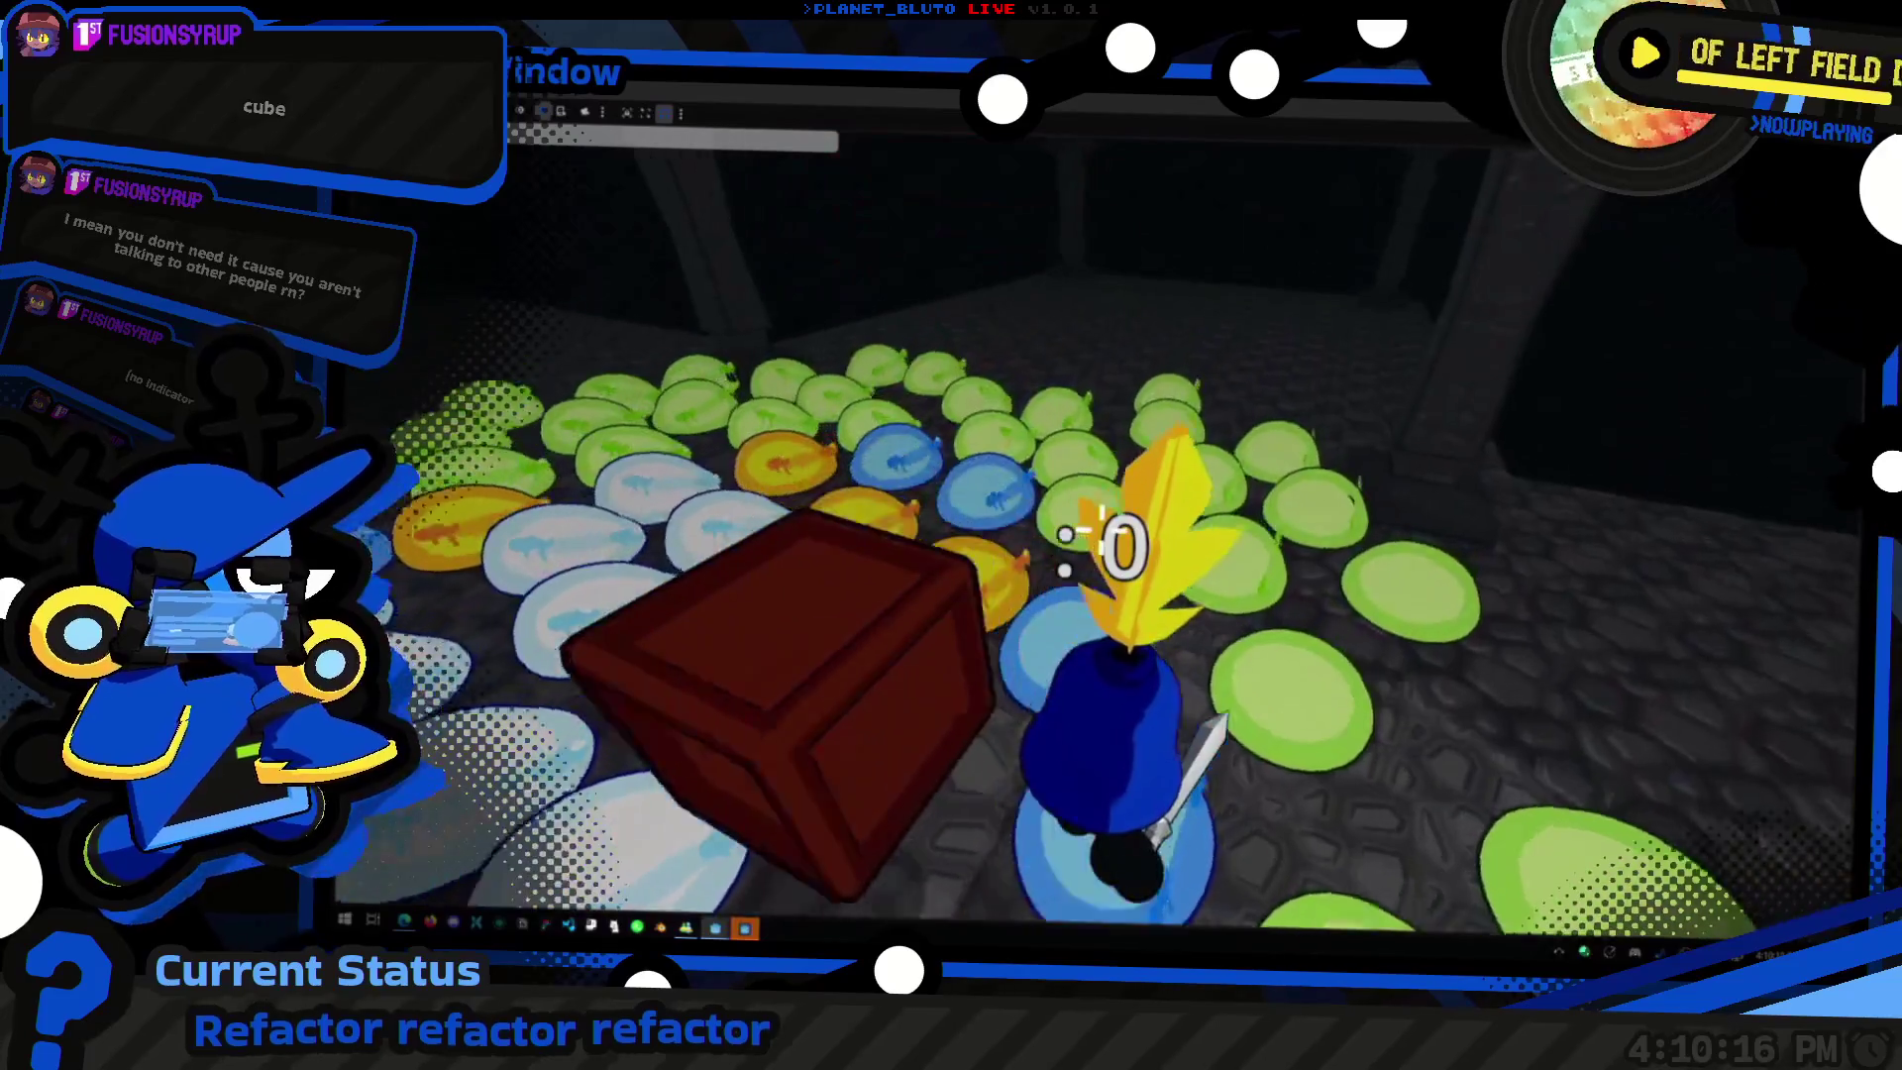
{"action": "key", "text": "w"}
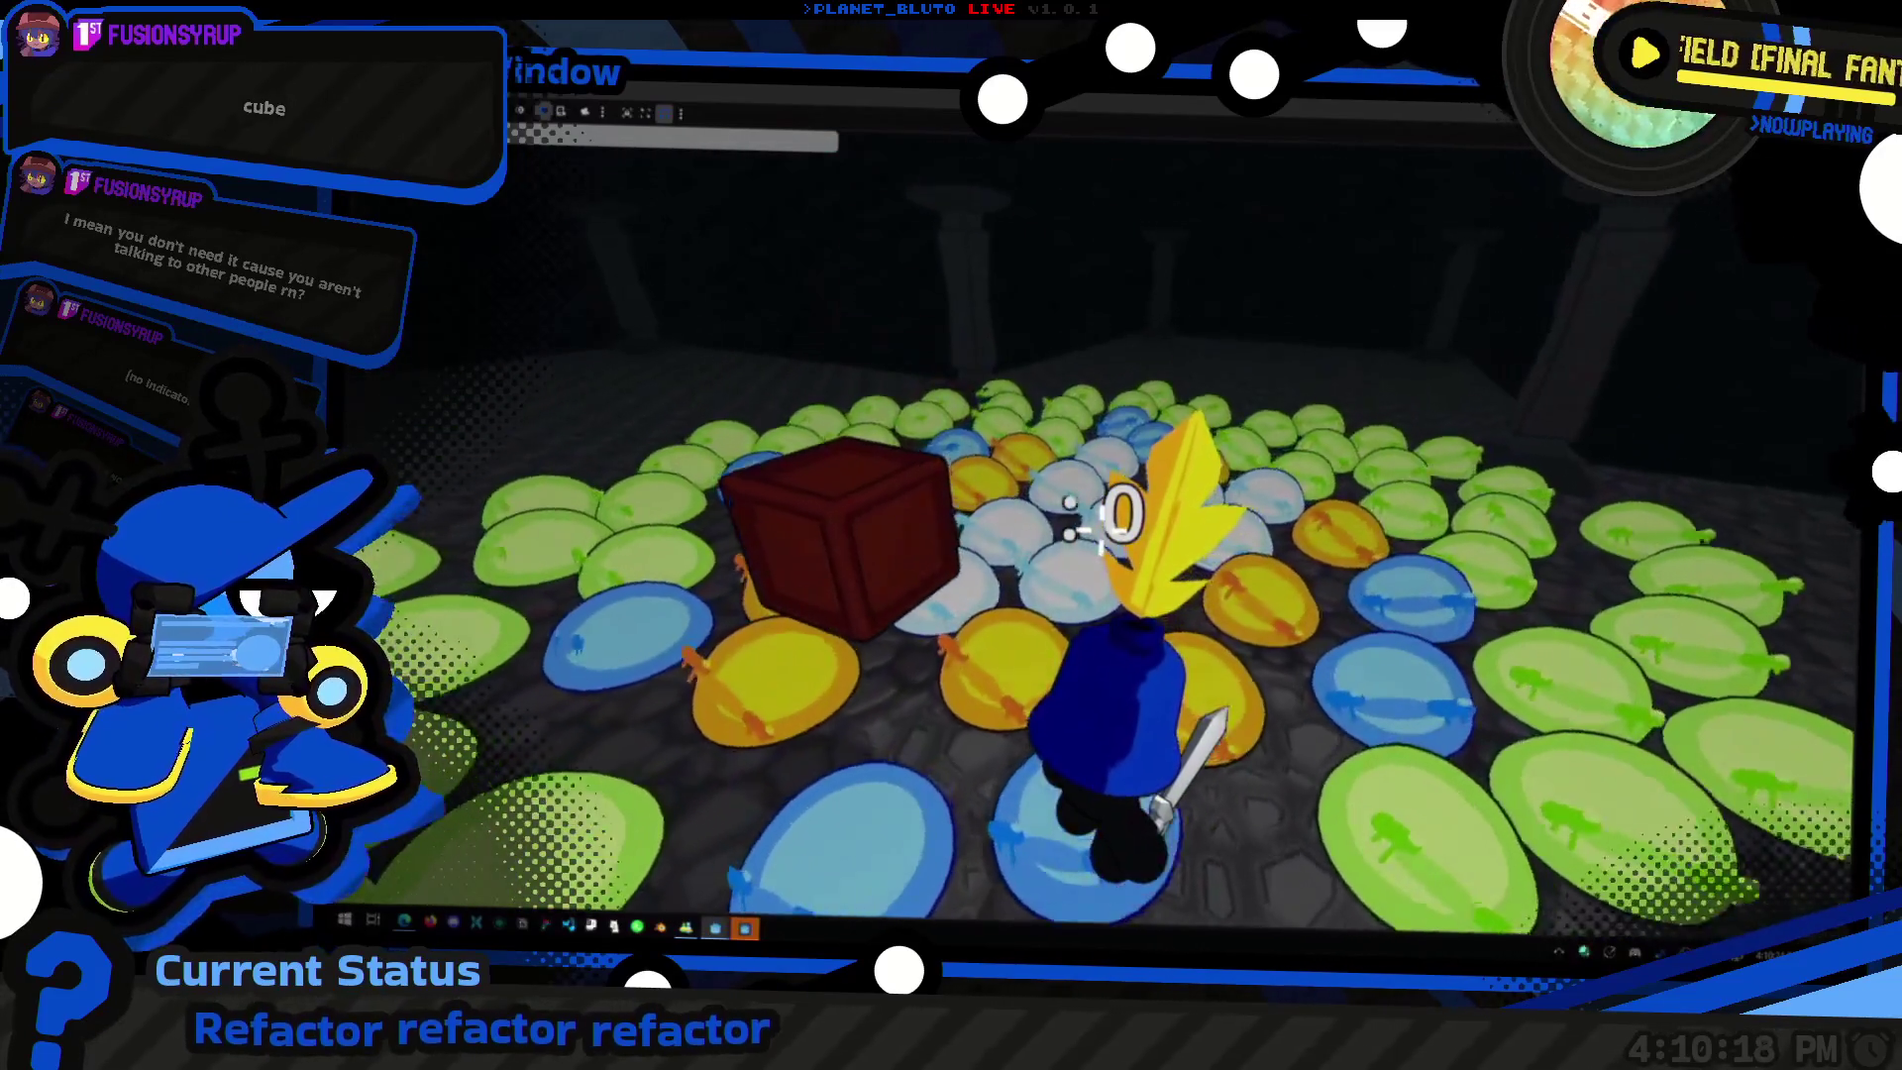
{"action": "key", "text": "s"}
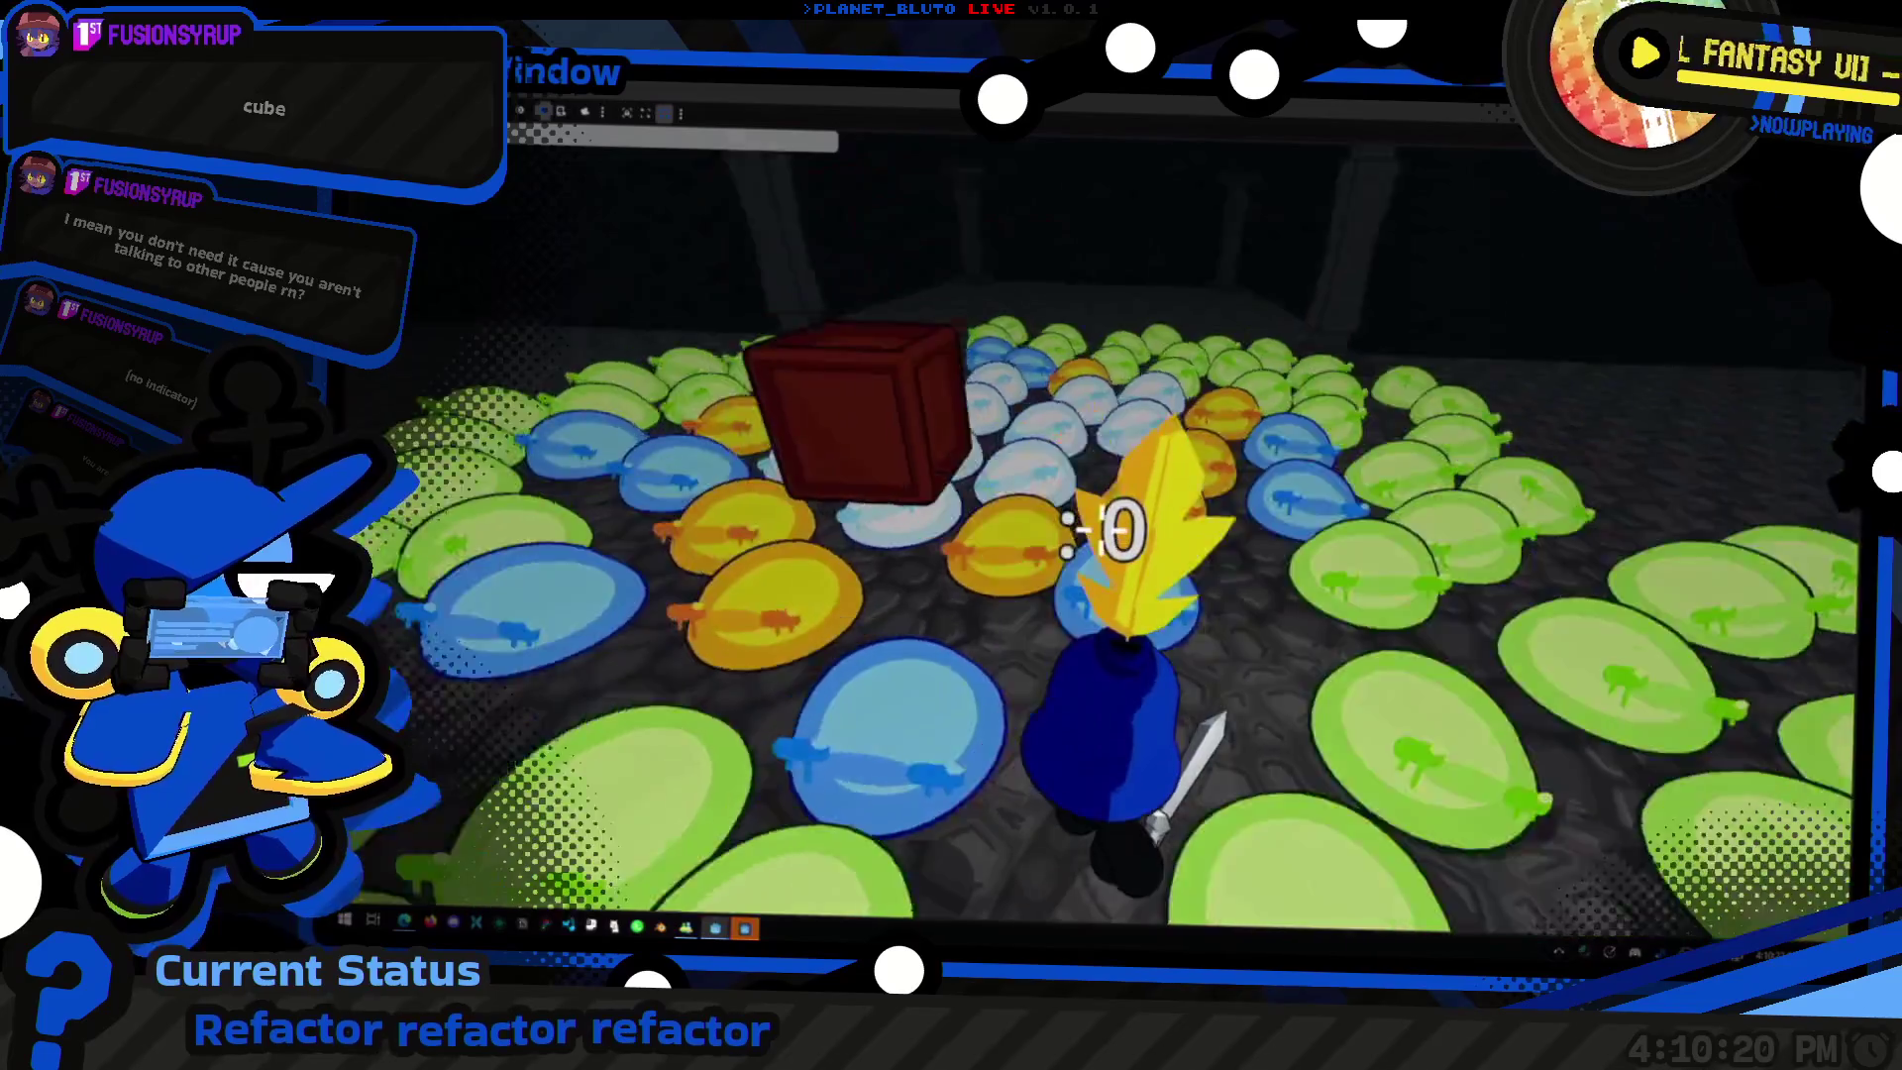
{"action": "key", "text": "w"}
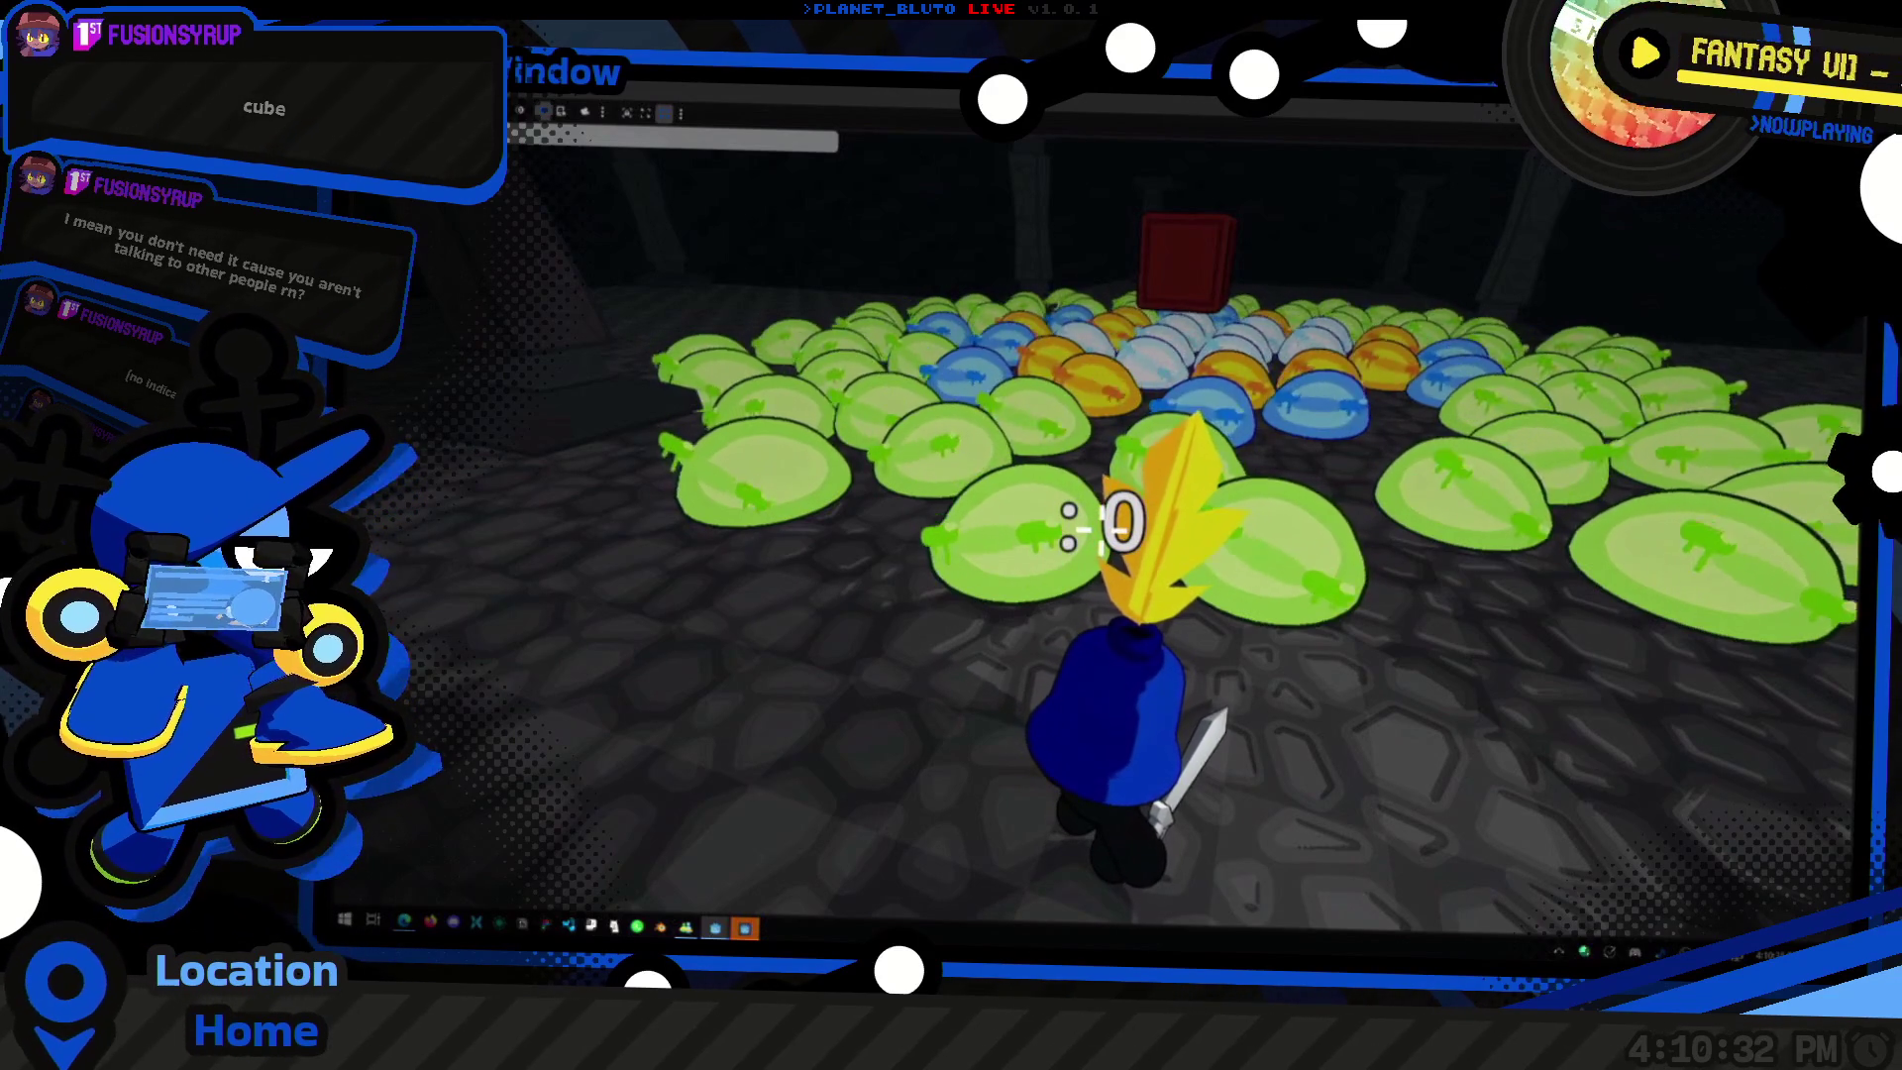
Step: Walk toward the red block, then return to the editor's slime scene with the Profiler showing
{"action": "key", "text": "w"}
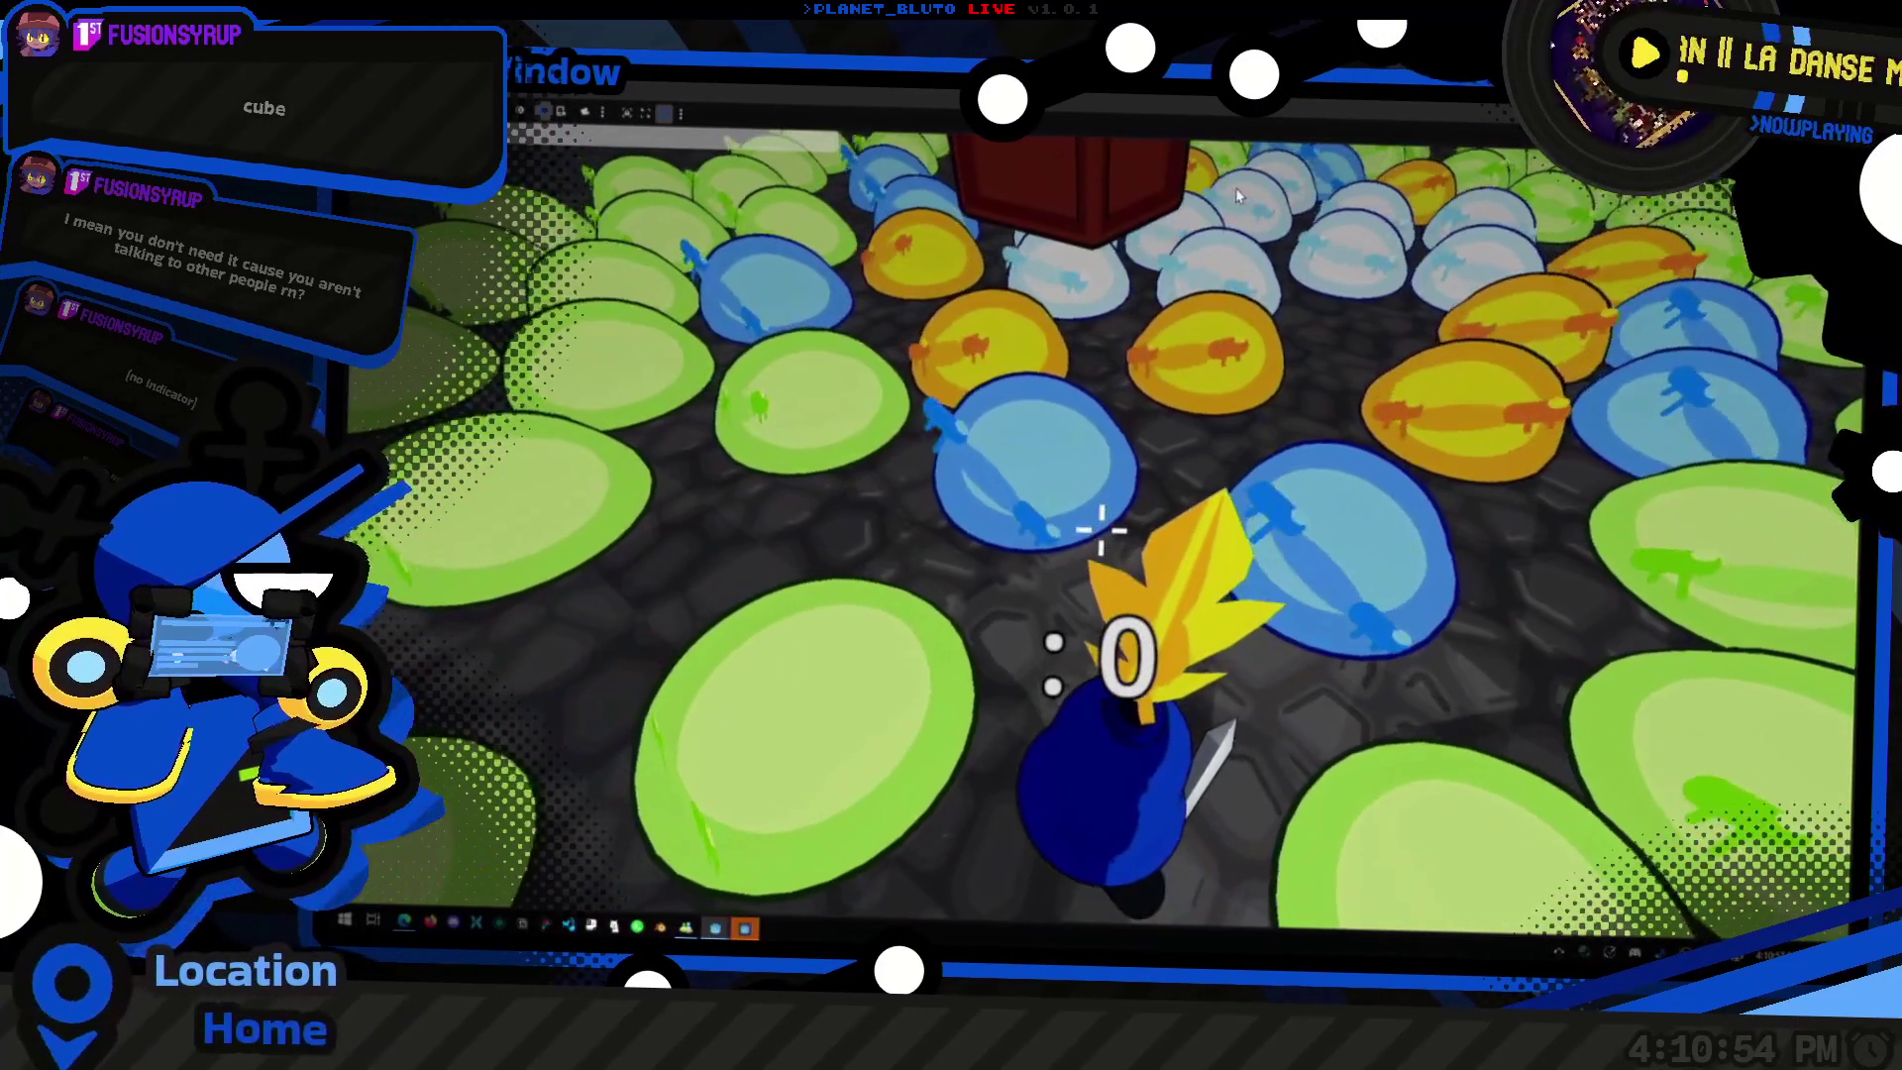
{"action": "key", "text": "alt+Tab"}
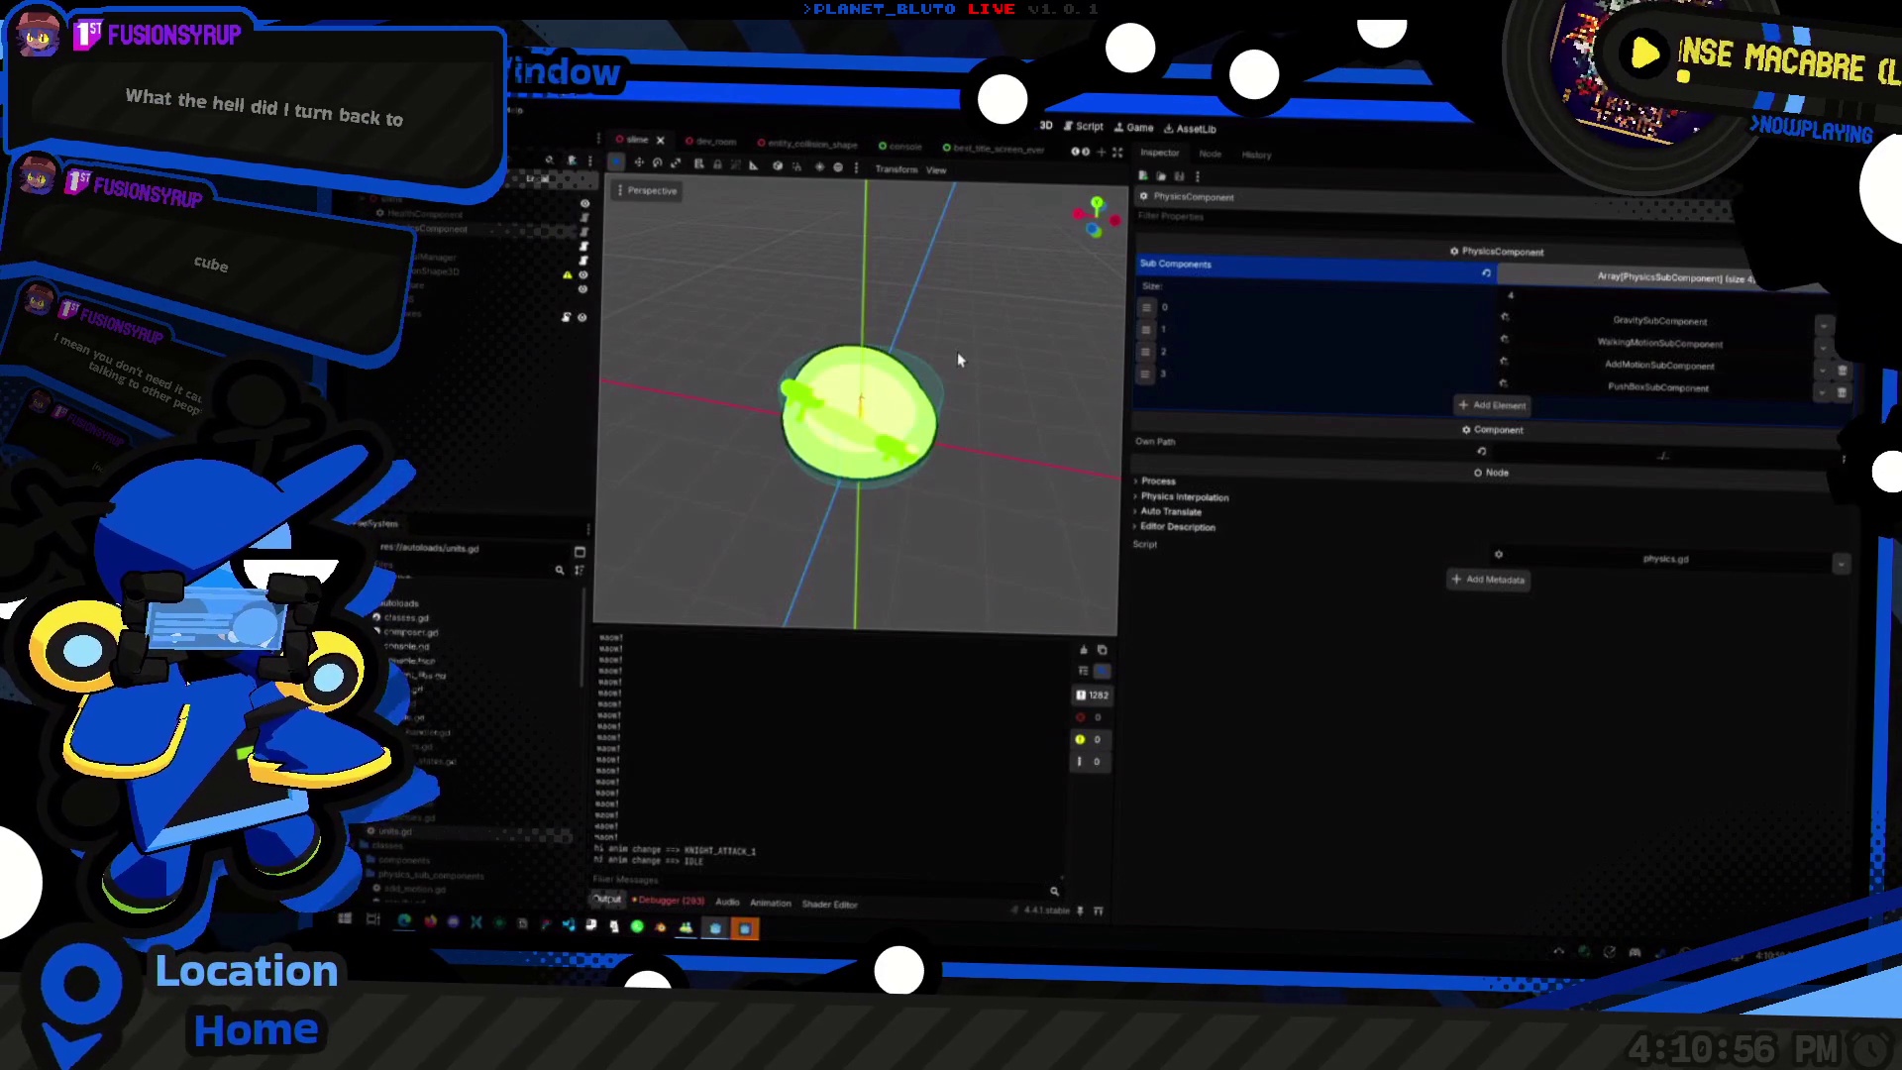
{"action": "key", "text": "alt+Tab"}
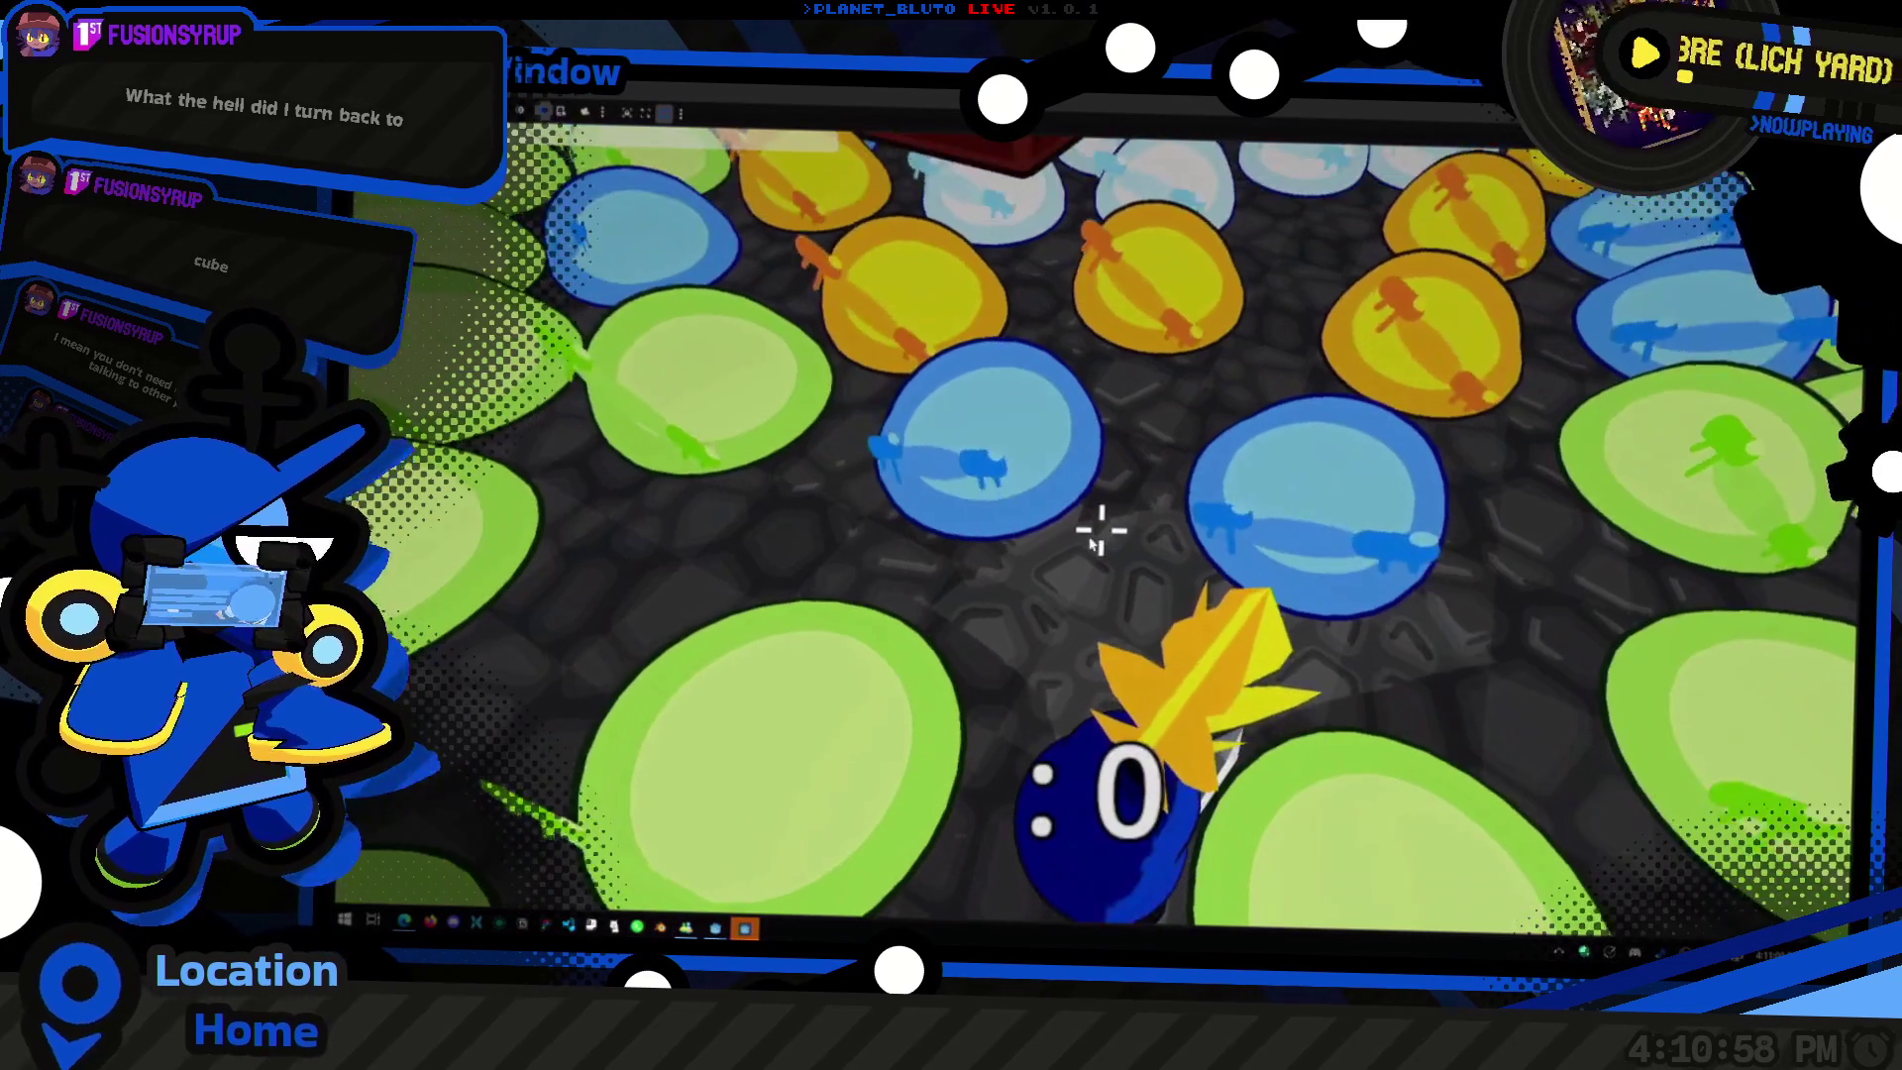
{"action": "scroll", "coordinate": [1093, 542], "scroll_direction": "down", "scroll_amount": 5}
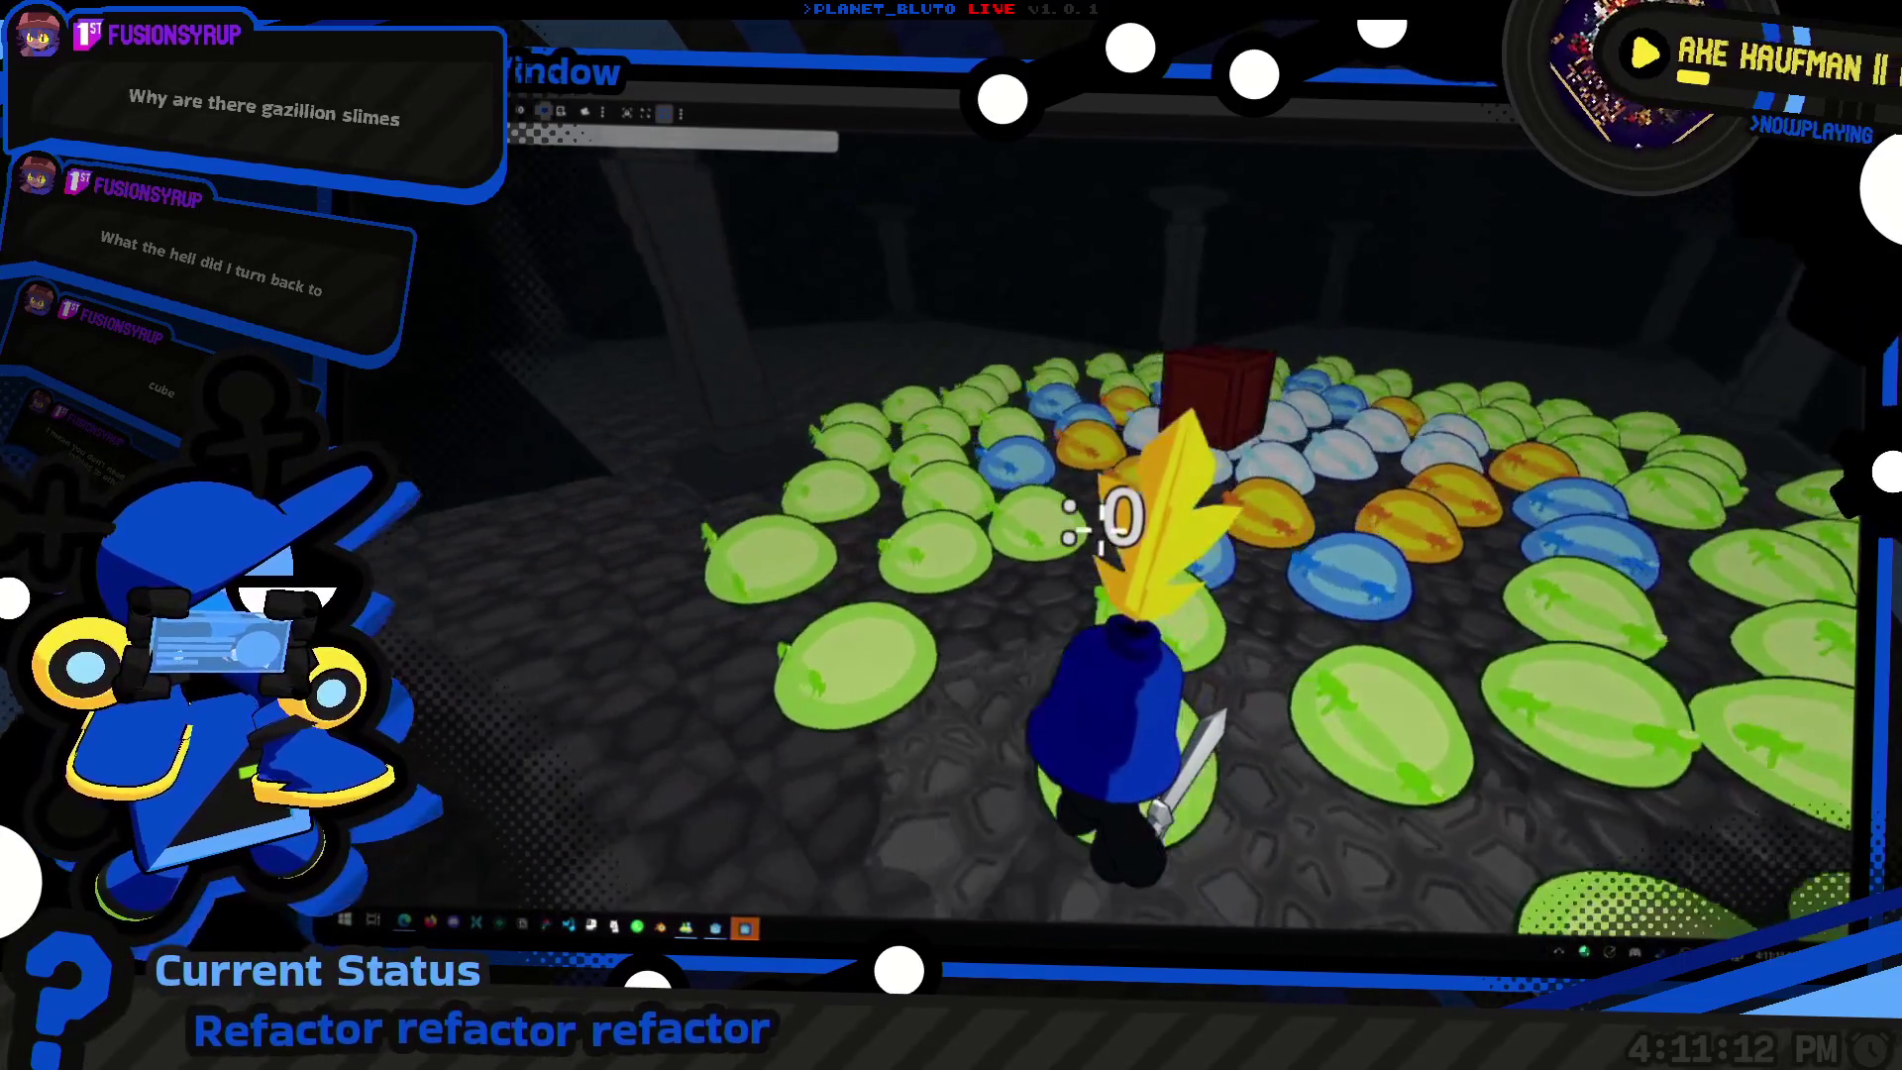
{"action": "key", "text": "alt+Tab"}
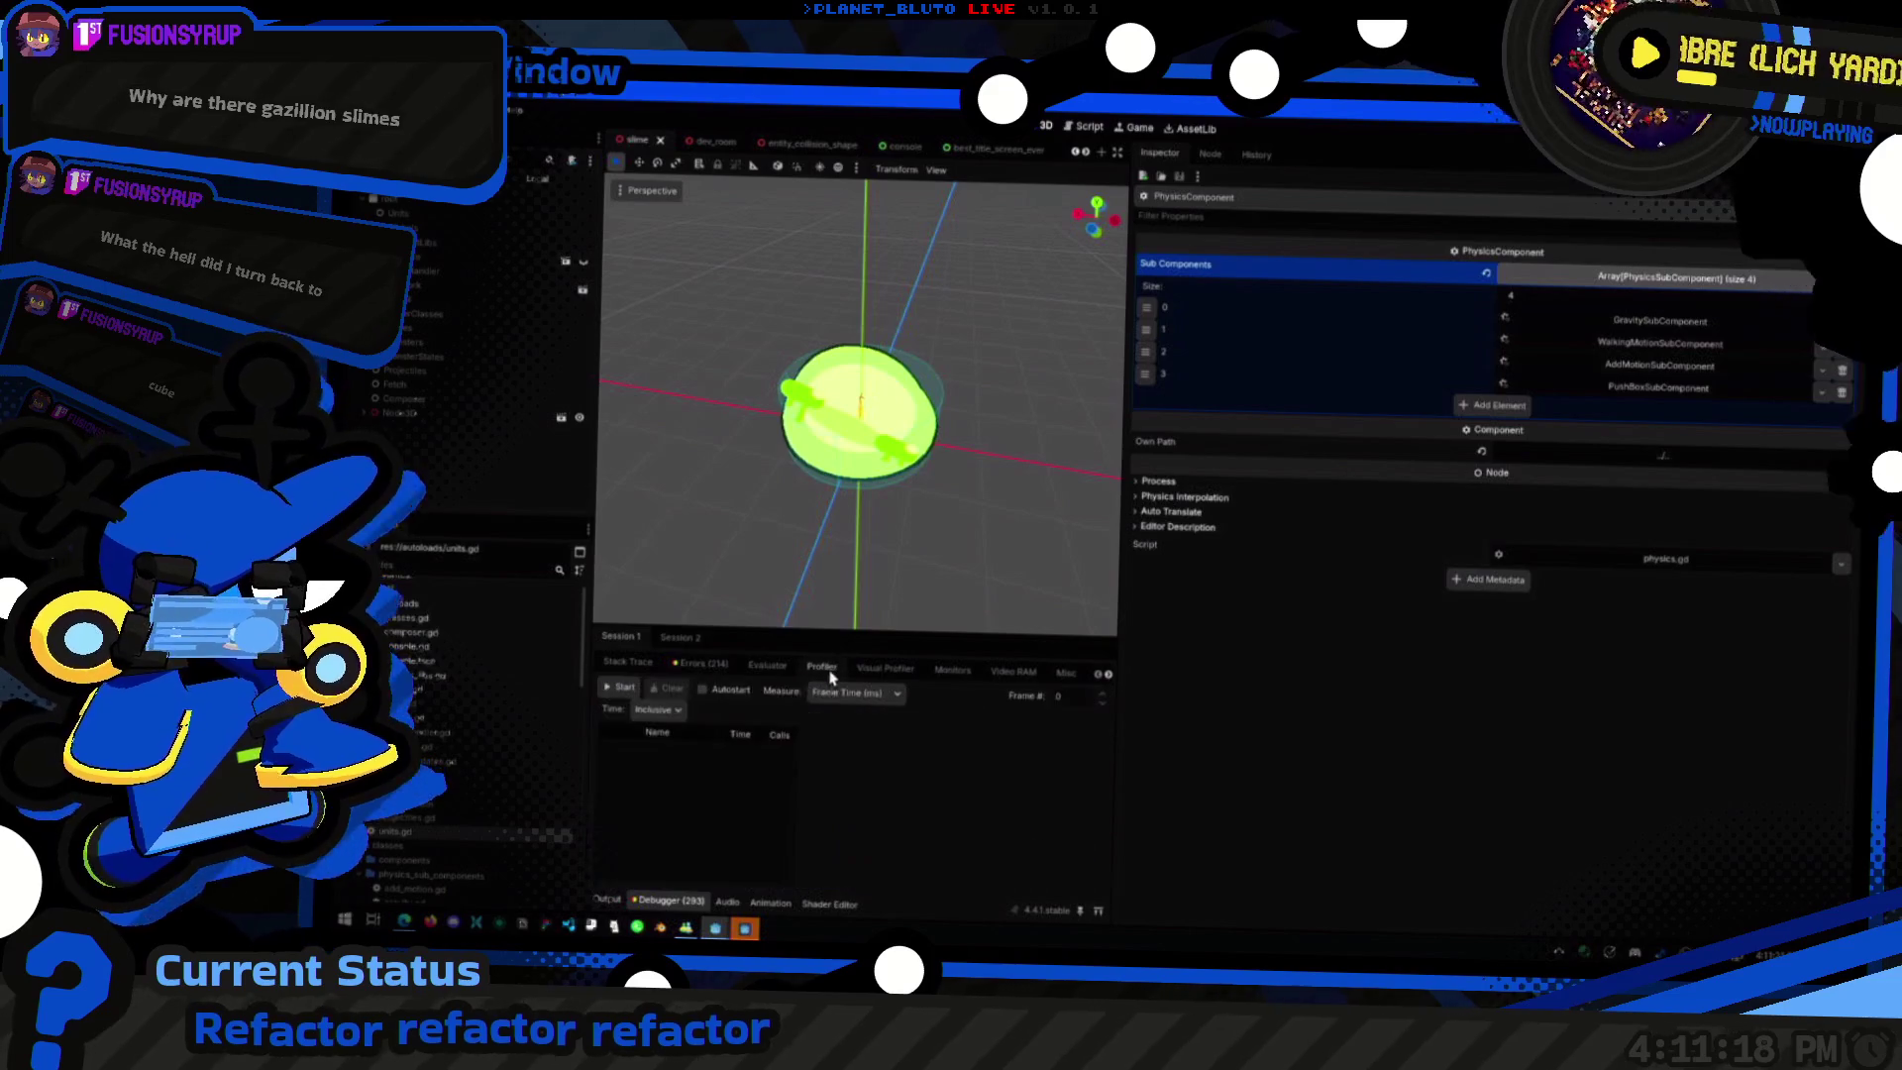
Step: Start profiler recording, then shrink the running slime game into a smaller window
{"action": "left_click", "coordinate": [623, 688]}
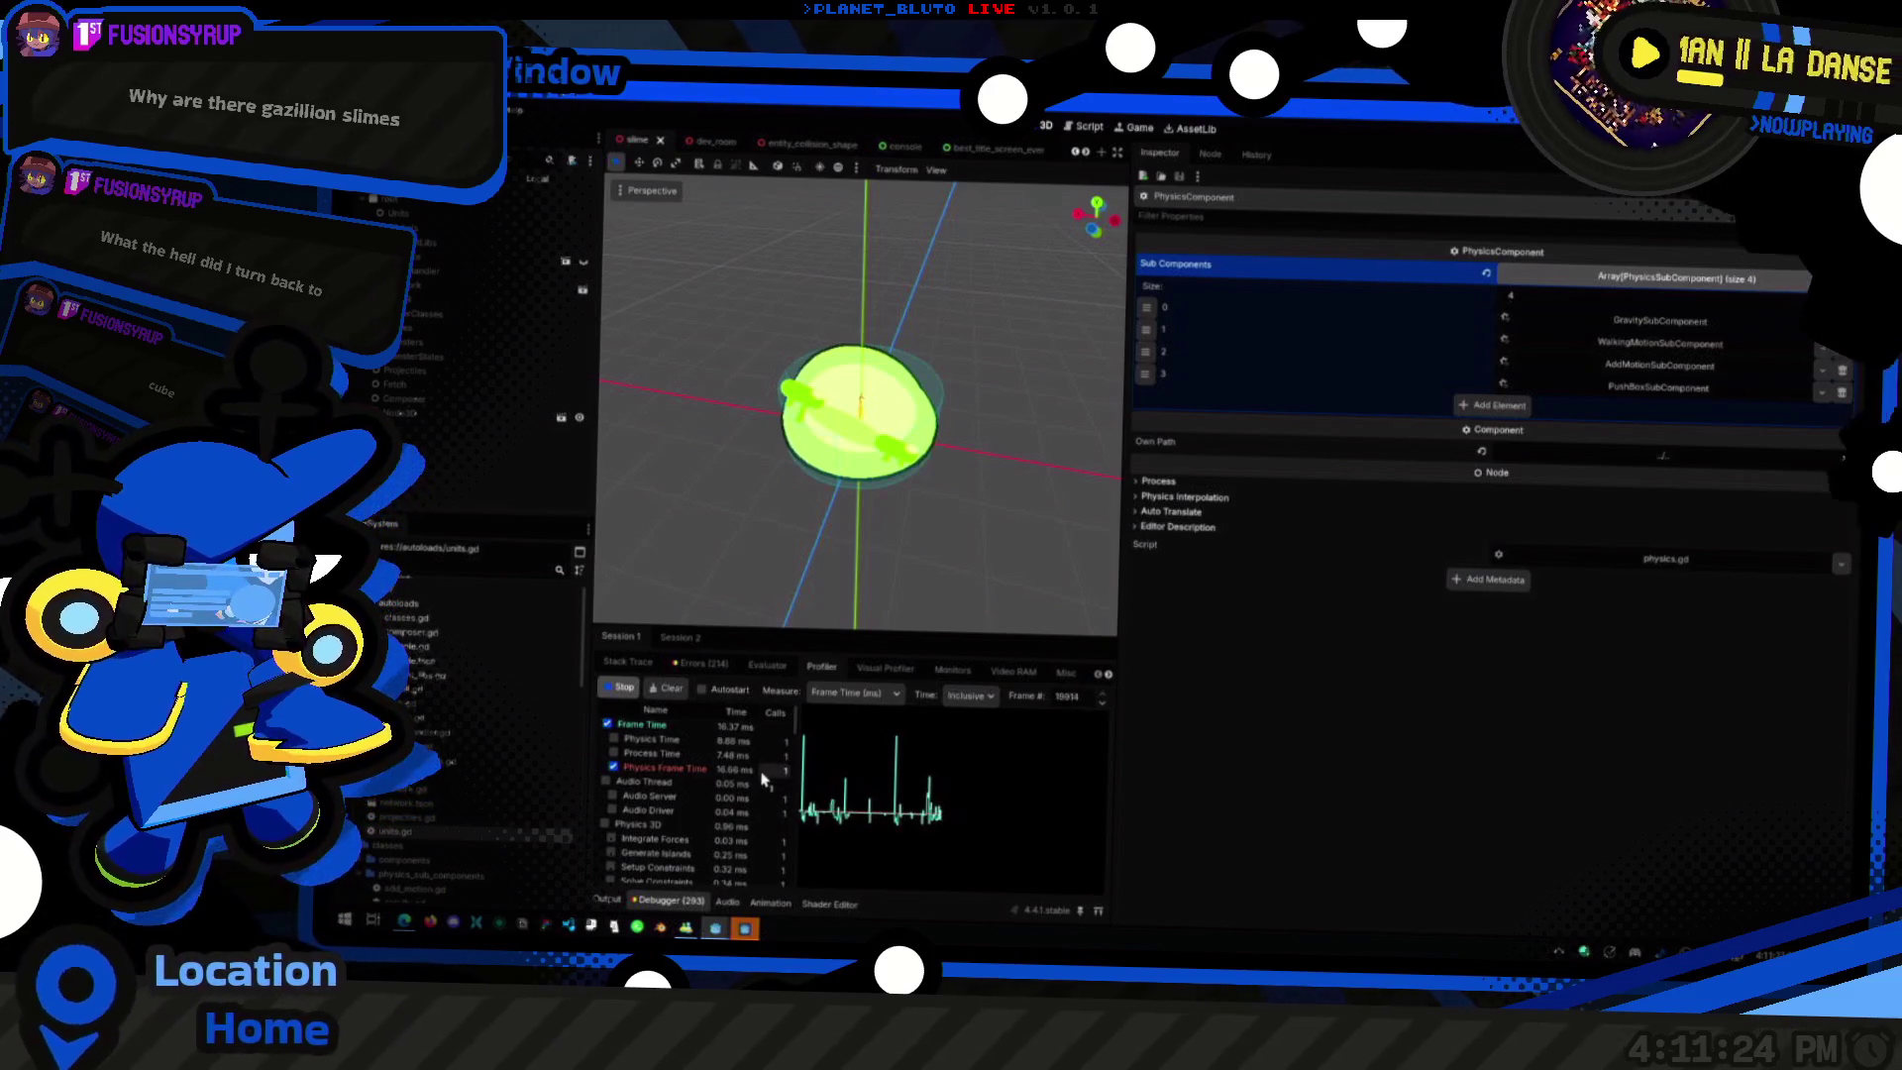
{"action": "scroll", "coordinate": [762, 779], "scroll_direction": "down", "scroll_amount": 5}
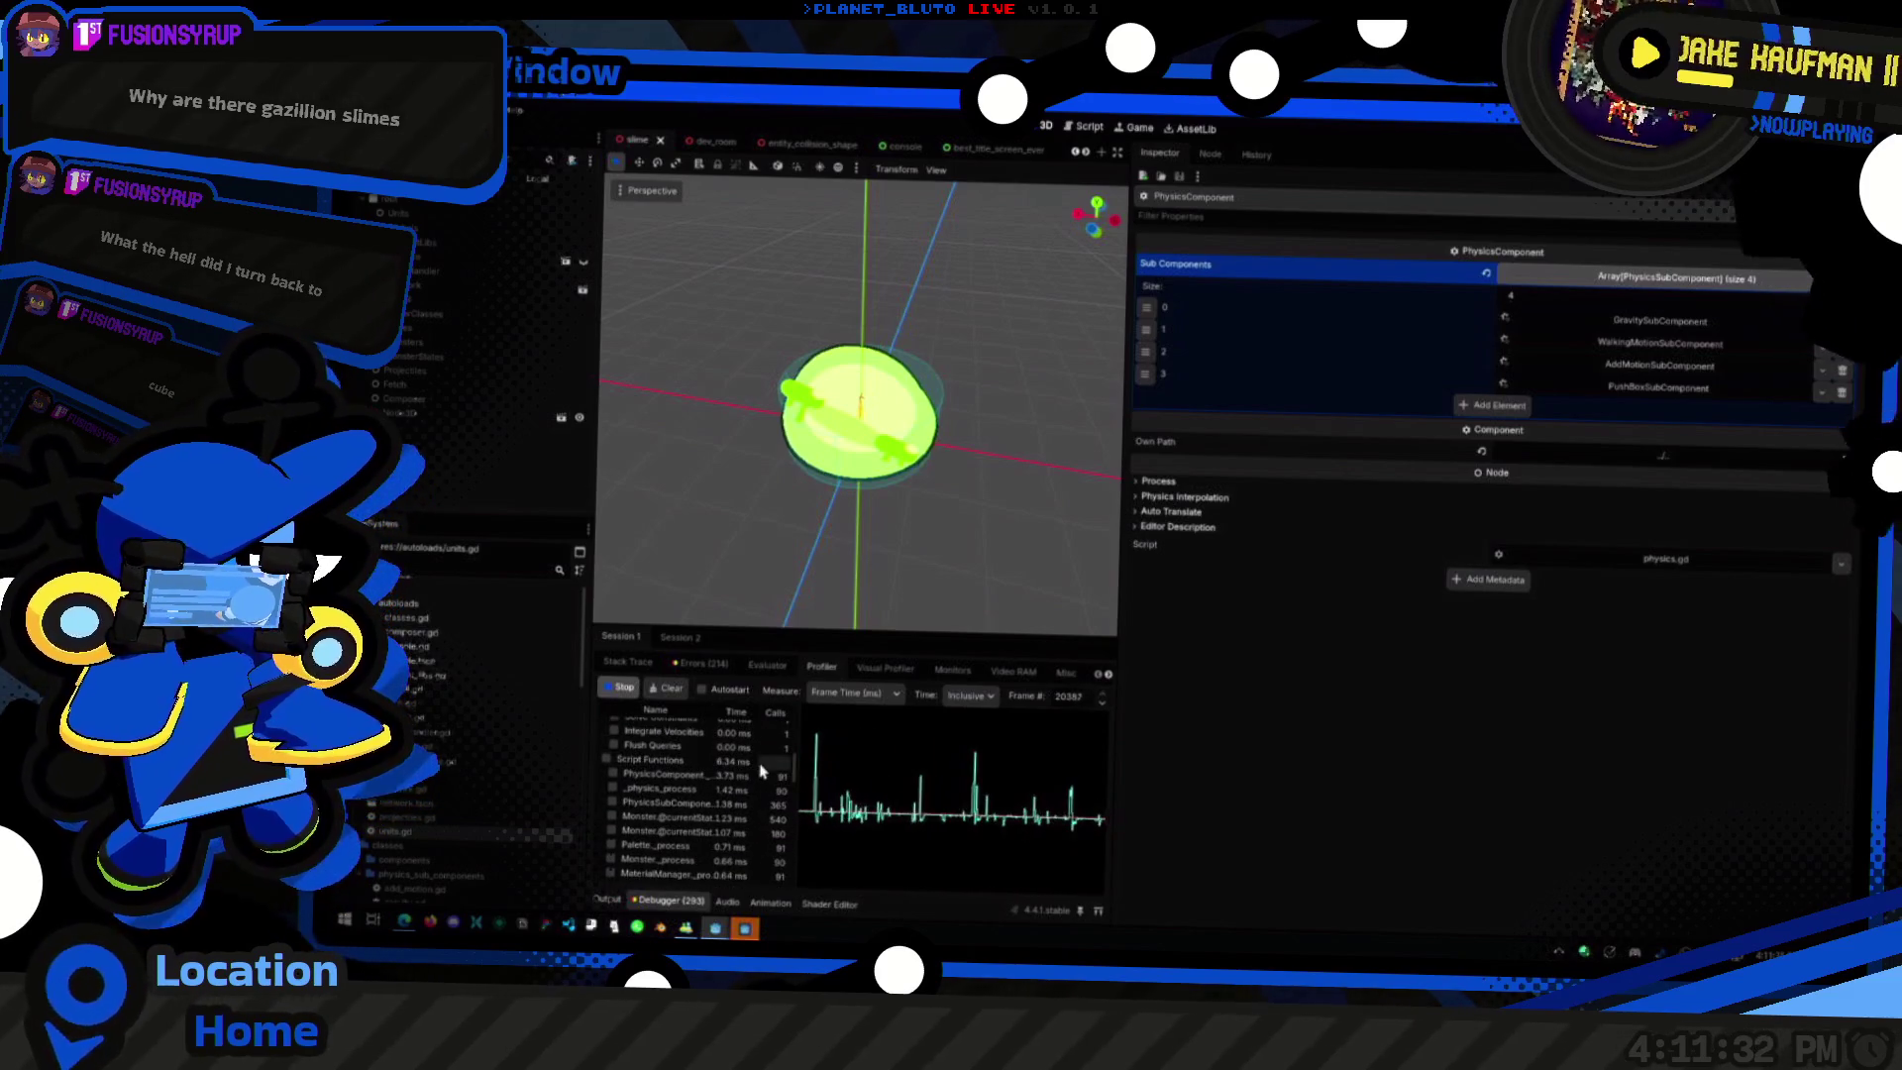
{"action": "scroll", "coordinate": [762, 777], "scroll_direction": "up", "scroll_amount": 5}
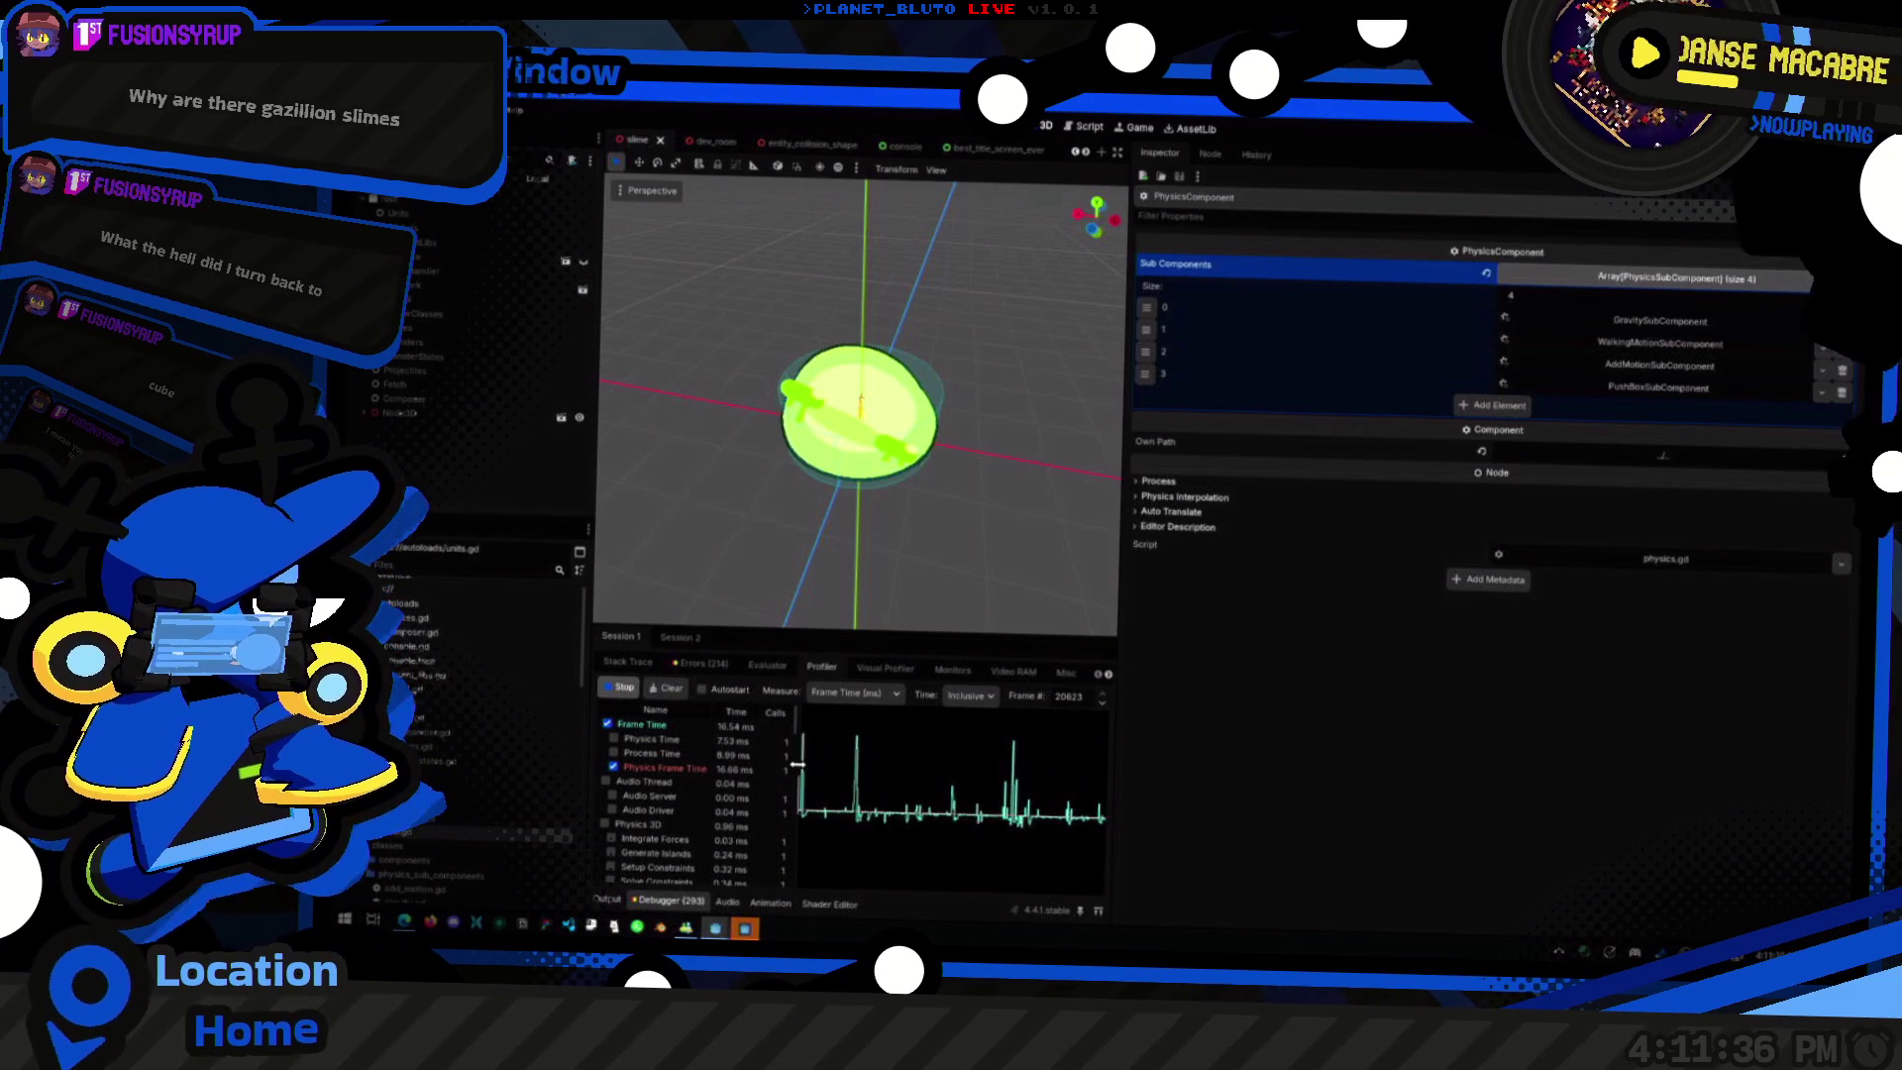
{"action": "key", "text": "alt+Tab"}
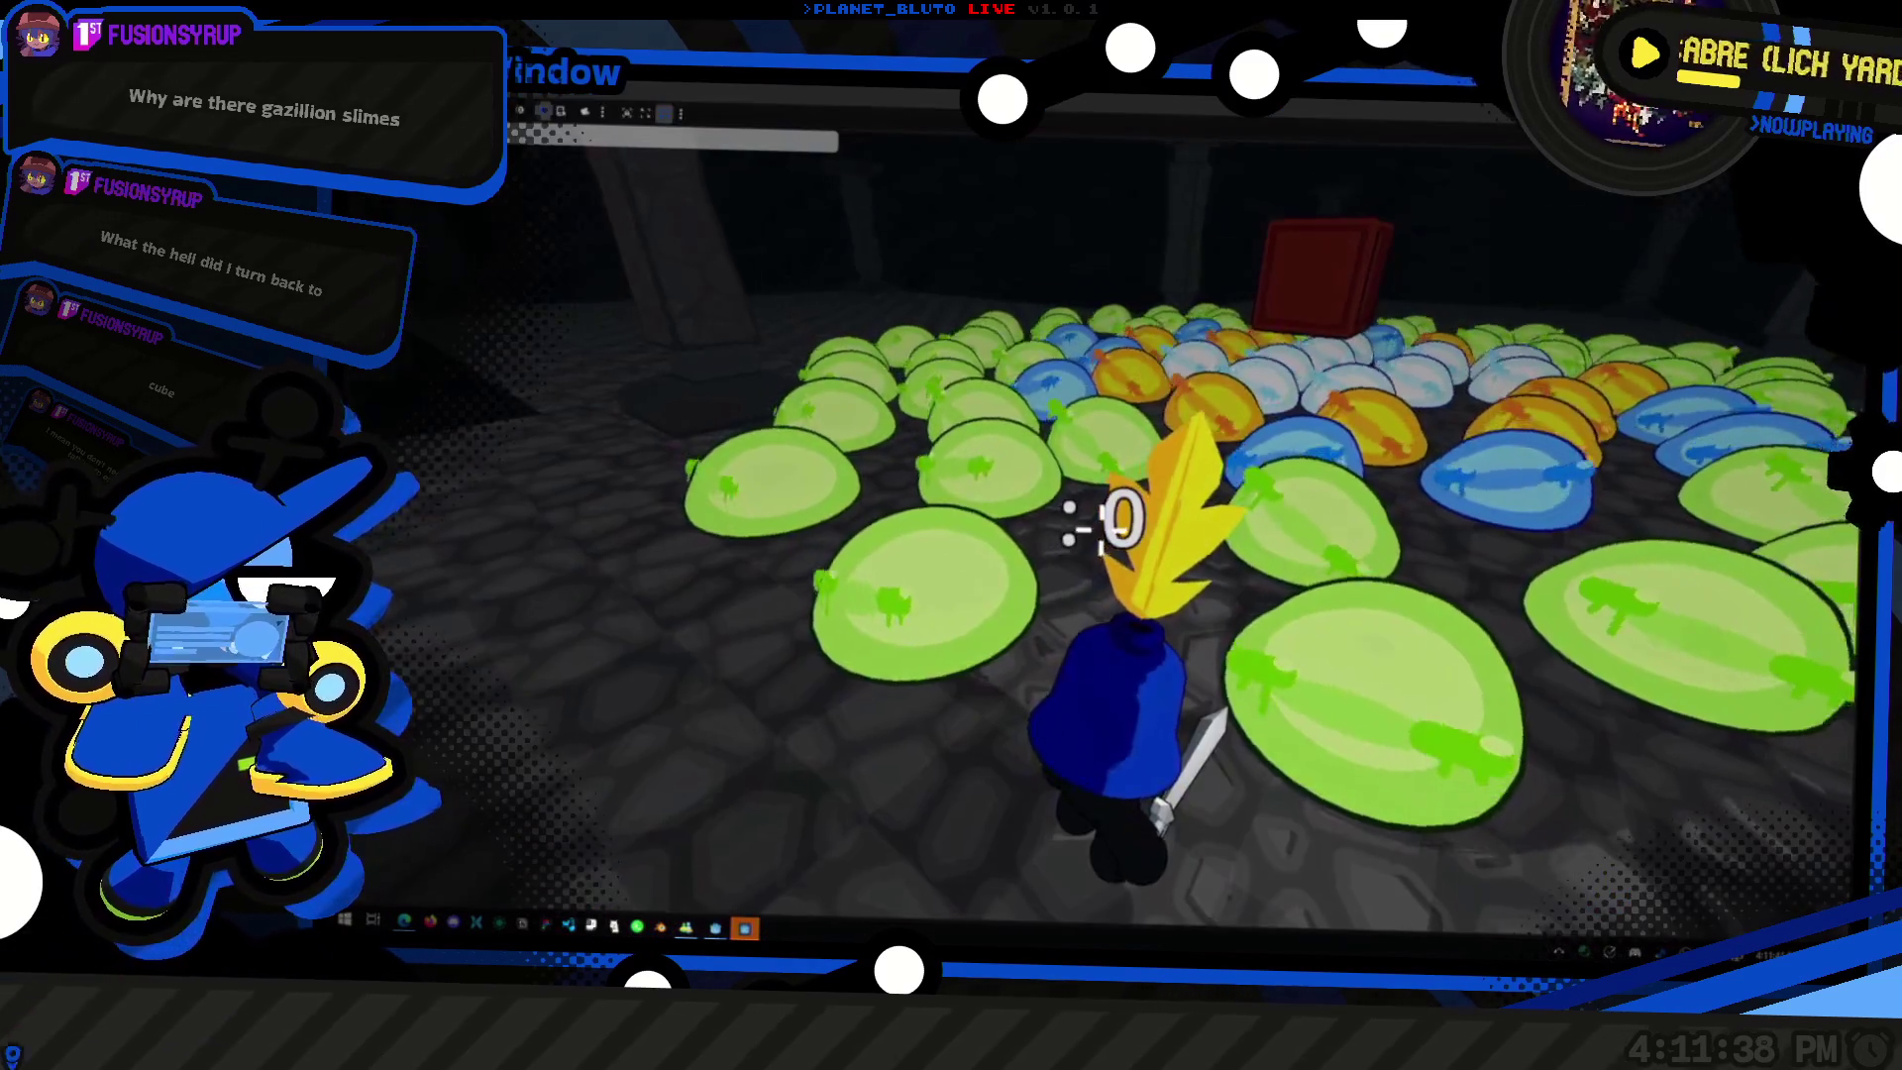
{"action": "key", "text": "w"}
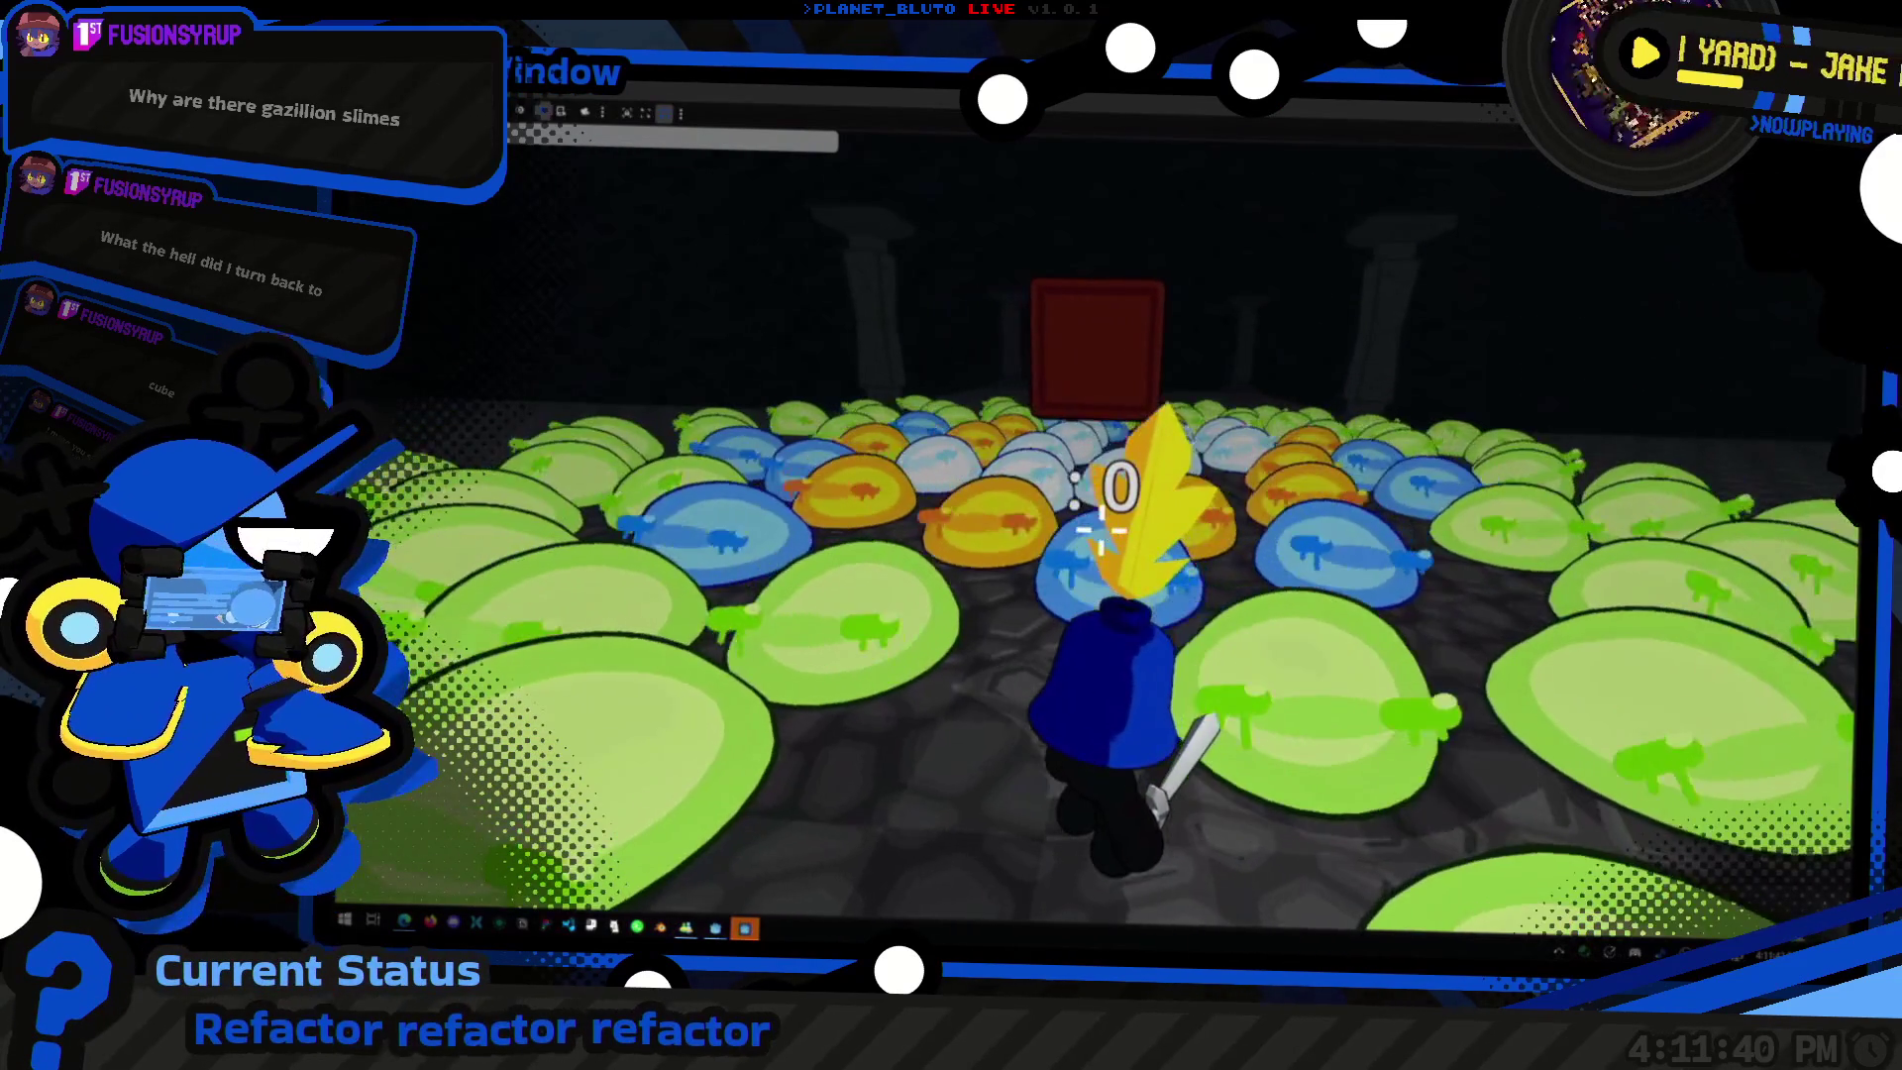
{"action": "double_click", "coordinate": [1165, 145]}
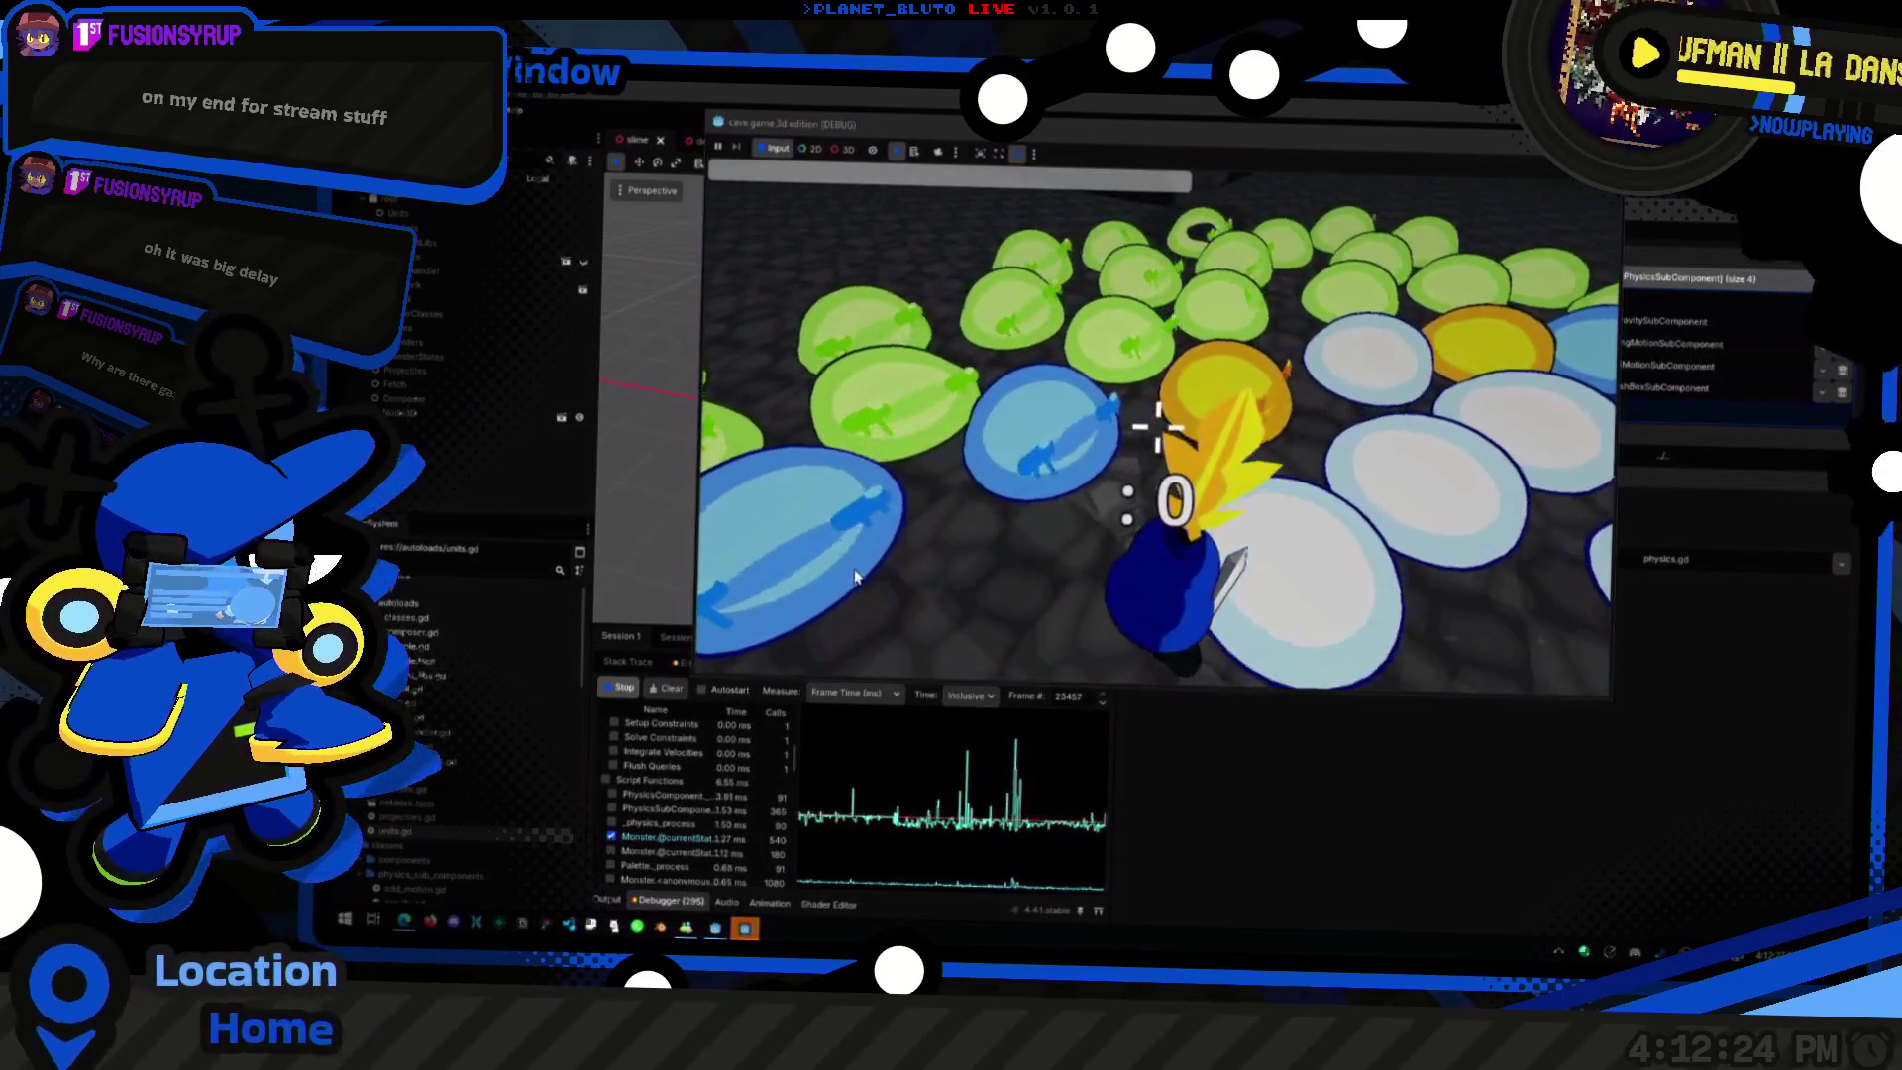
{"action": "scroll", "coordinate": [746, 797], "scroll_direction": "up", "scroll_amount": 5}
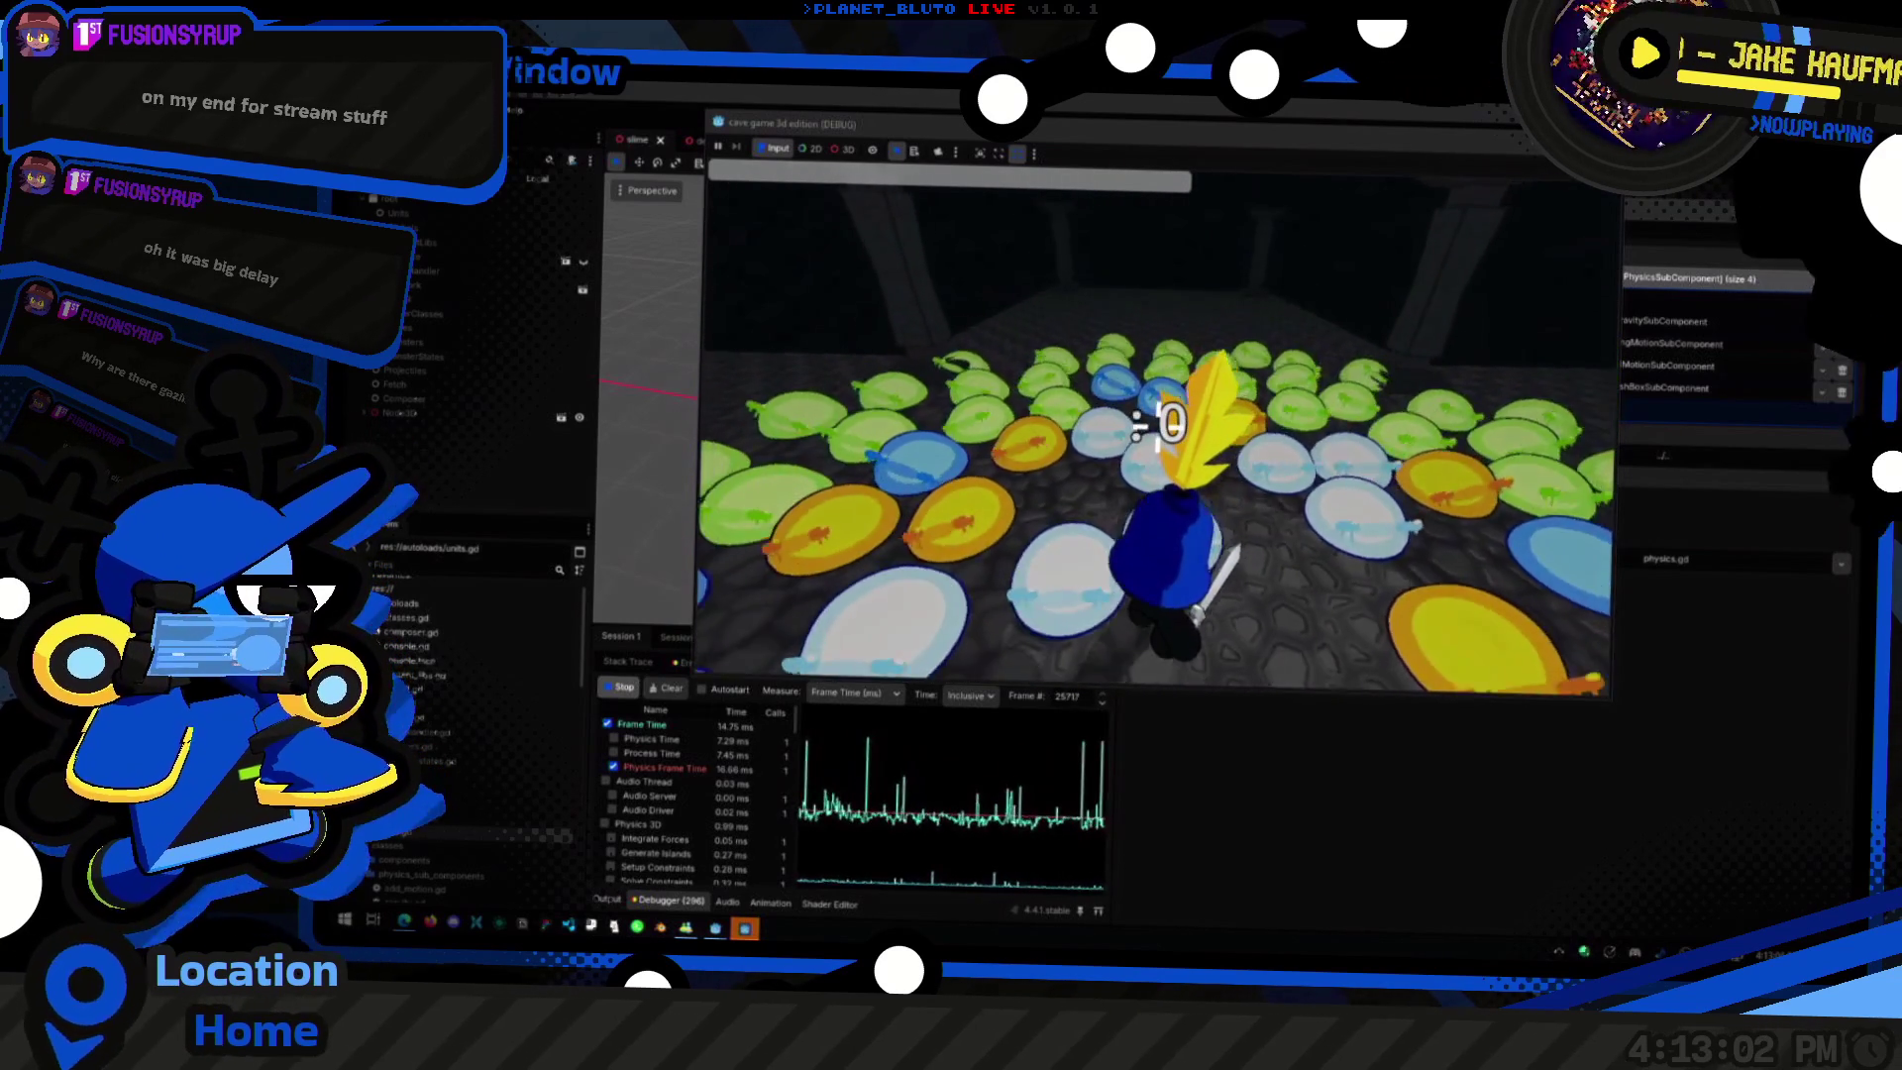
Step: Spawn ten pink slimes by switching the summon command's colour to pink, then close the console
{"action": "key", "text": "BackSpace"}
{"action": "key", "text": "BackSpace"}
{"action": "key", "text": "BackSpace"}
{"action": "type", "text": "pink"}
{"action": "key", "text": "Return"}
{"action": "key", "text": "grave"}
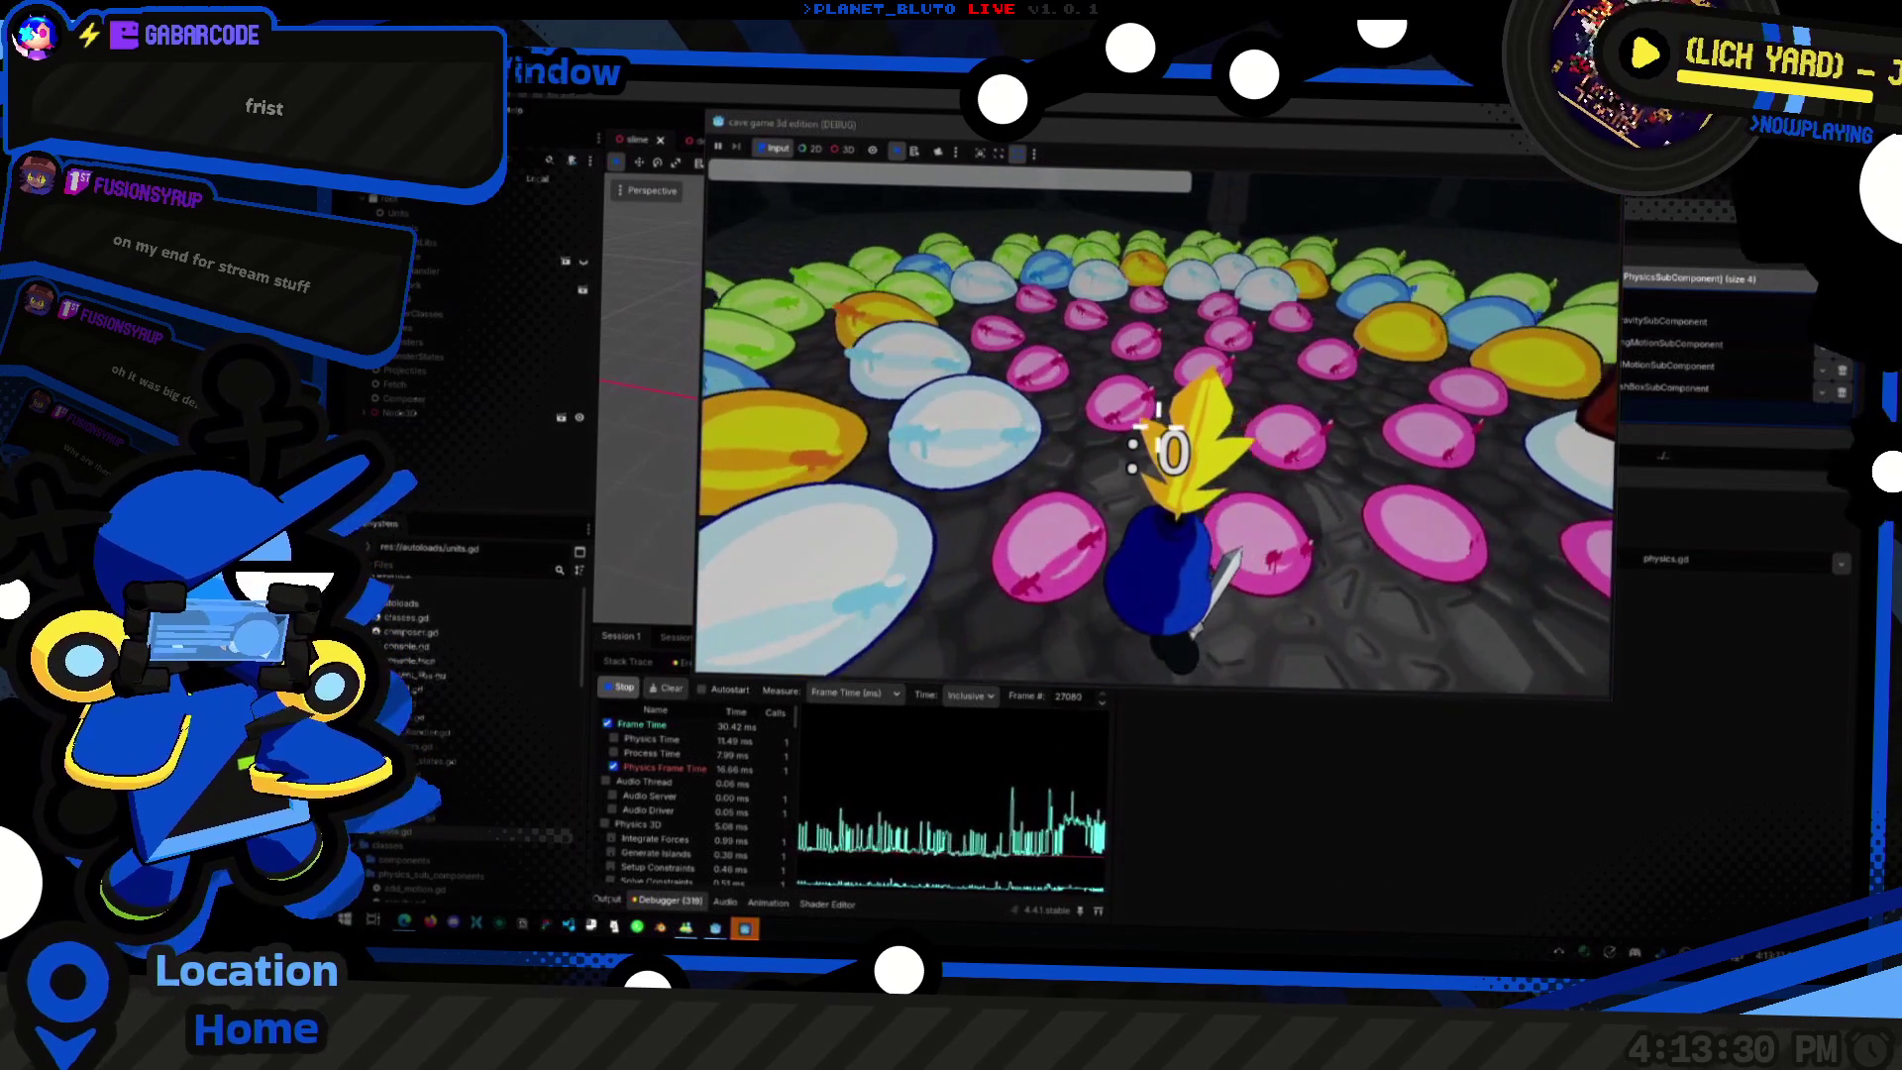
{"action": "scroll", "coordinate": [746, 810], "scroll_direction": "down", "scroll_amount": 5}
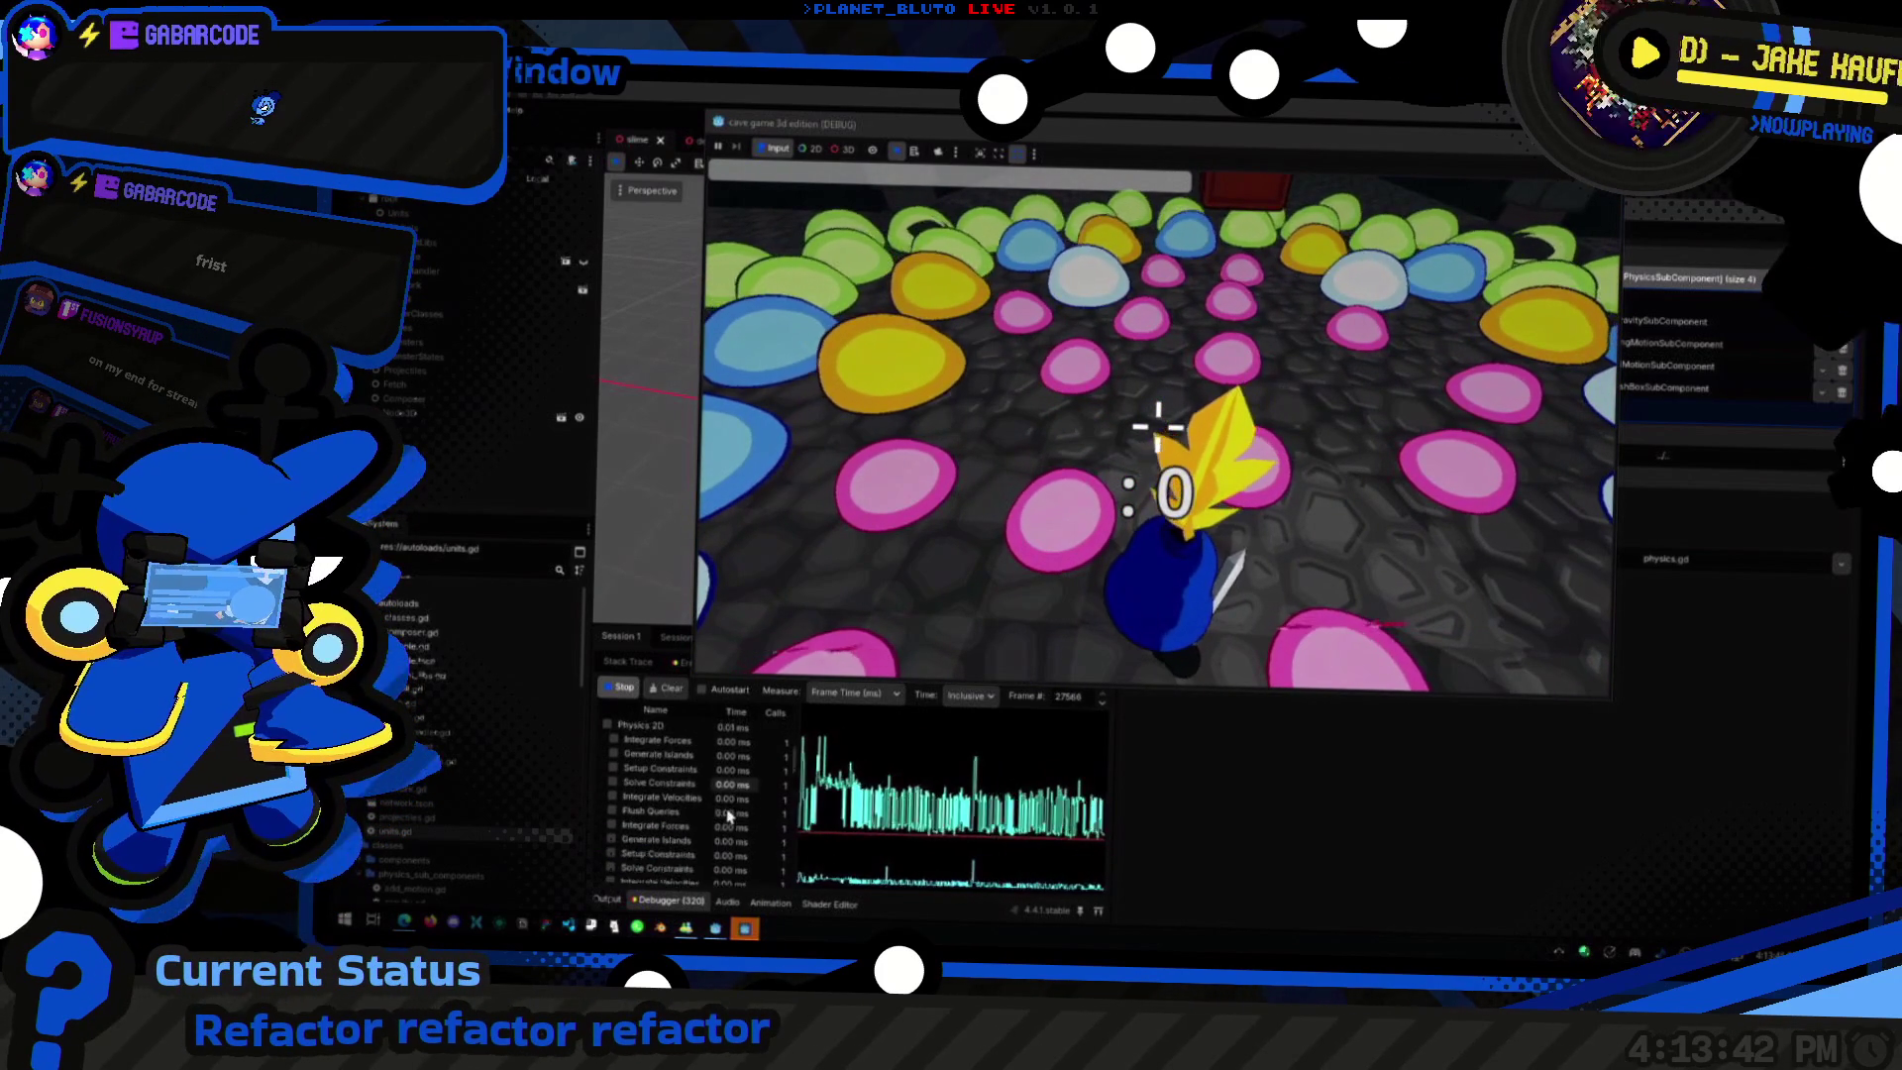
Step: Review the profiler's function timings and walk the knight forward through the slimes
{"action": "scroll", "coordinate": [708, 798], "scroll_direction": "down", "scroll_amount": 3}
{"action": "scroll", "coordinate": [708, 804], "scroll_direction": "down", "scroll_amount": 3}
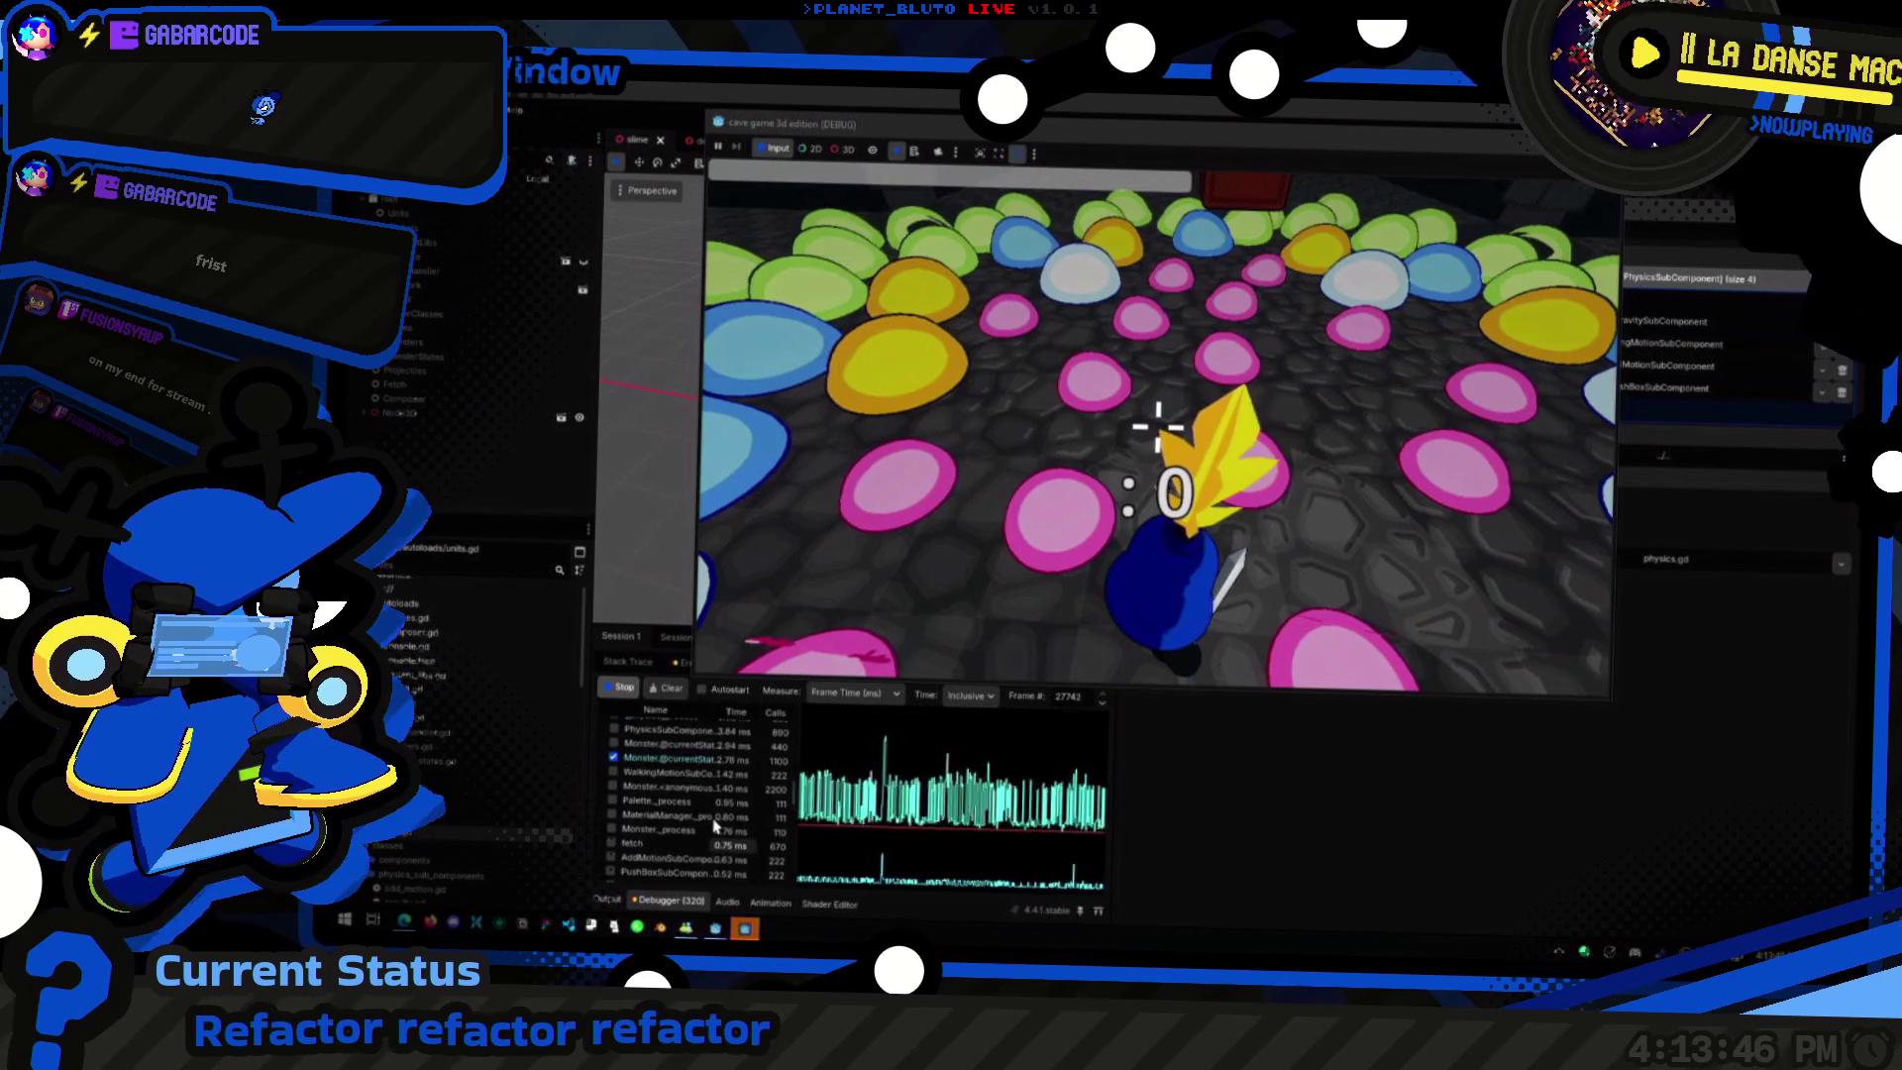
{"action": "scroll", "coordinate": [715, 813], "scroll_direction": "up", "scroll_amount": 10}
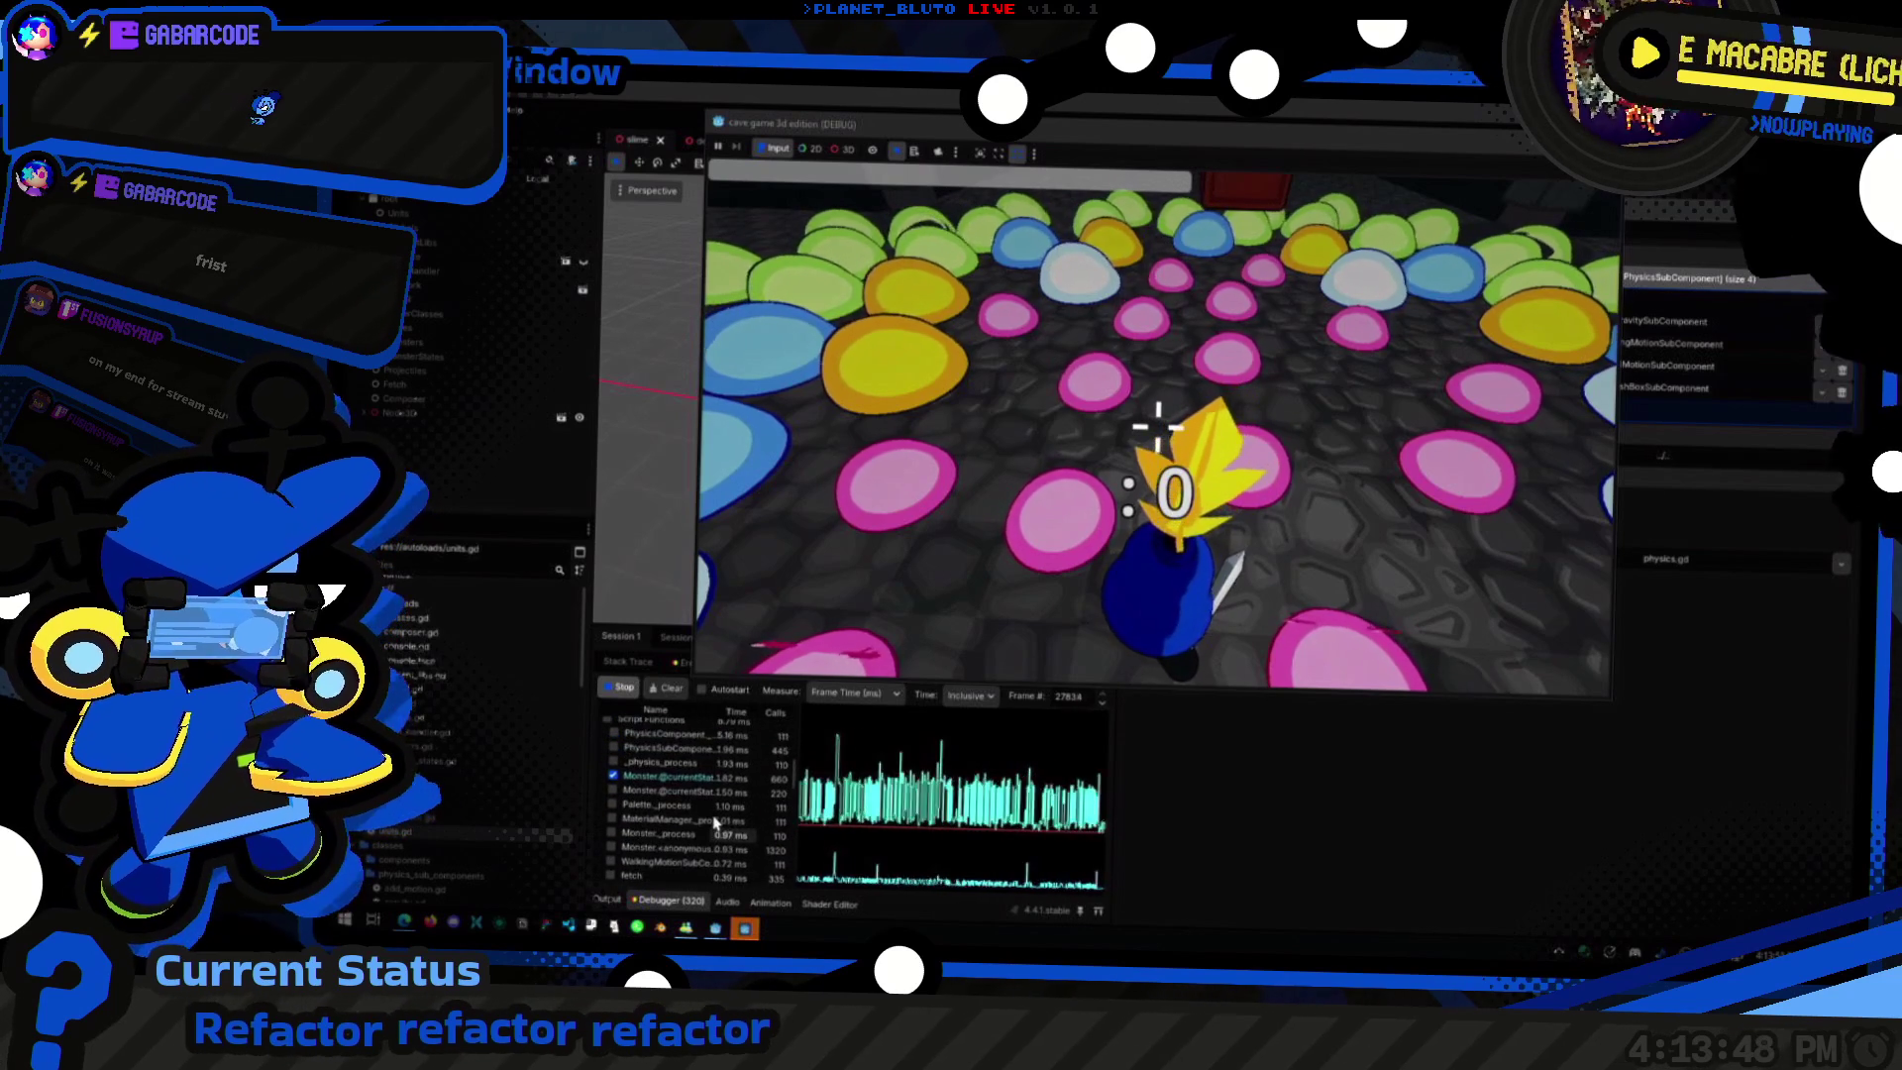
{"action": "left_click", "coordinate": [879, 495]}
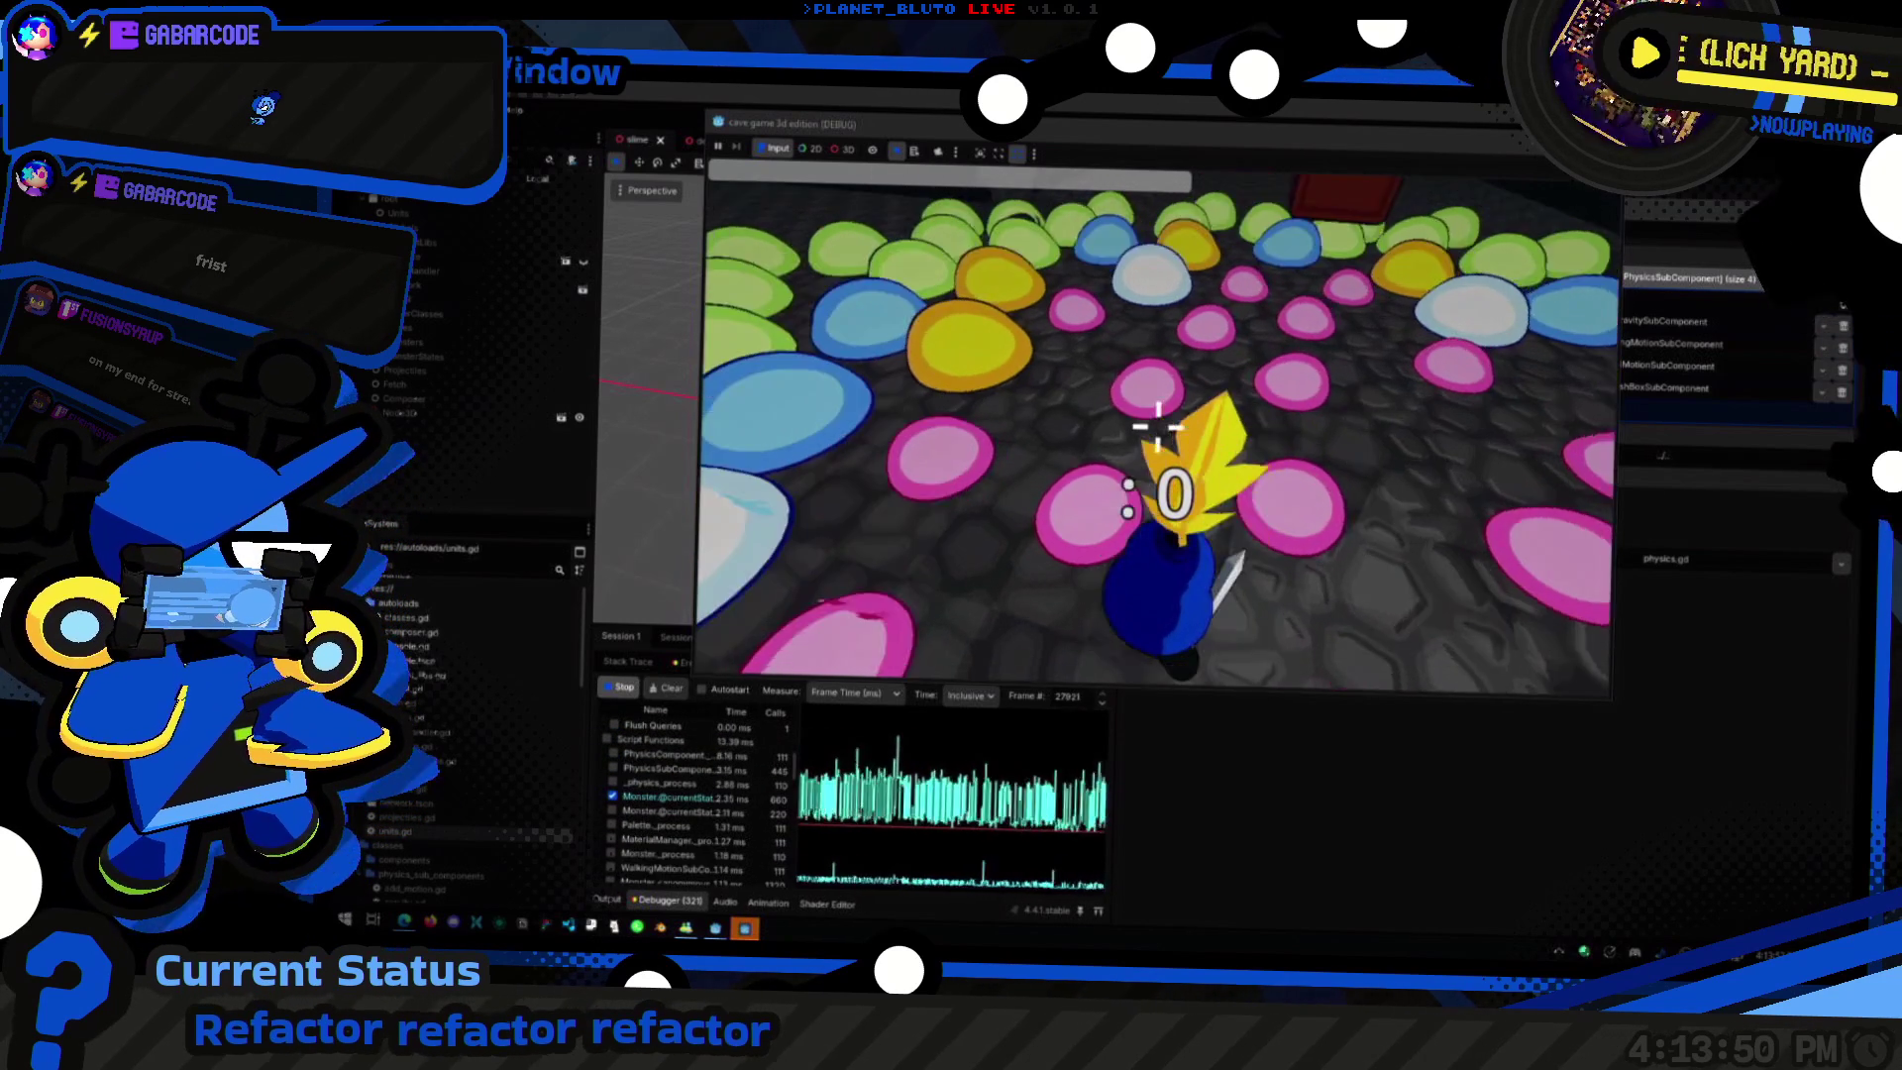
{"action": "key", "text": "w"}
{"action": "key", "text": "w"}
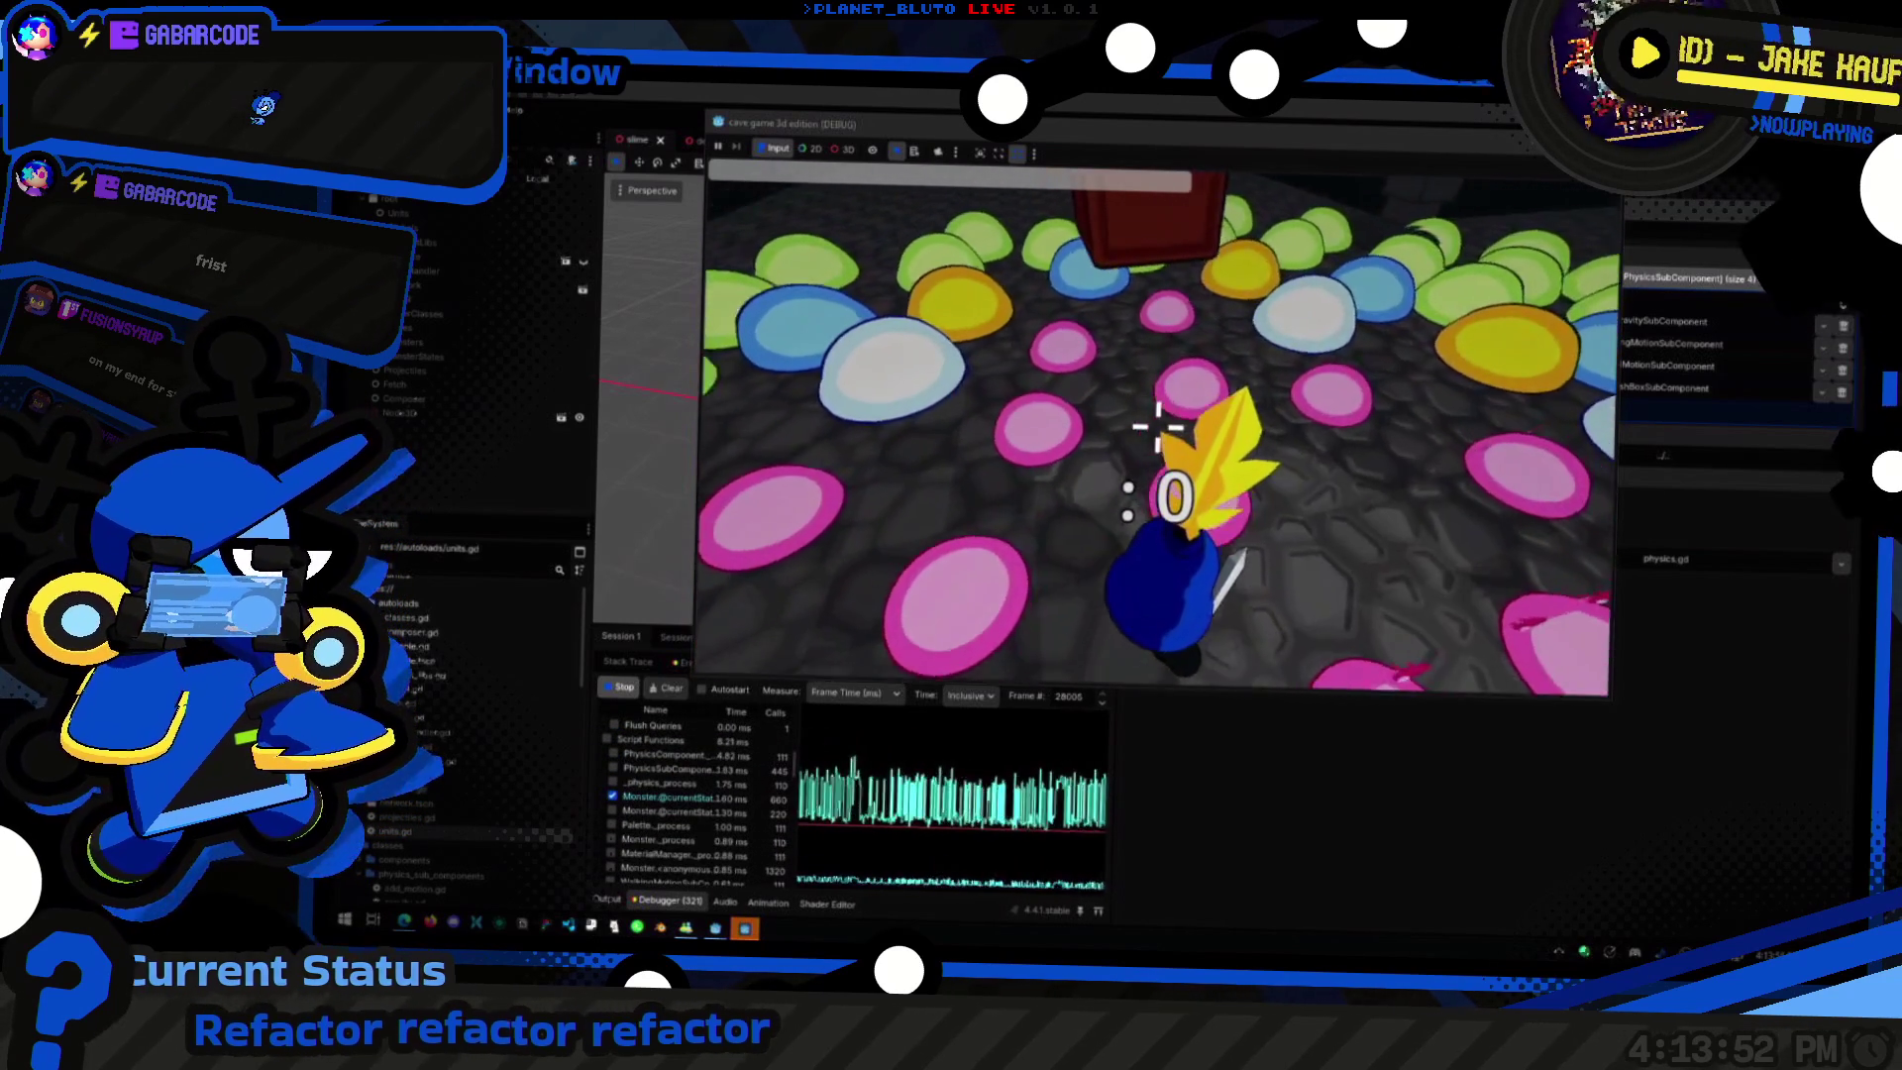
{"action": "key", "text": "w"}
{"action": "key", "text": "w"}
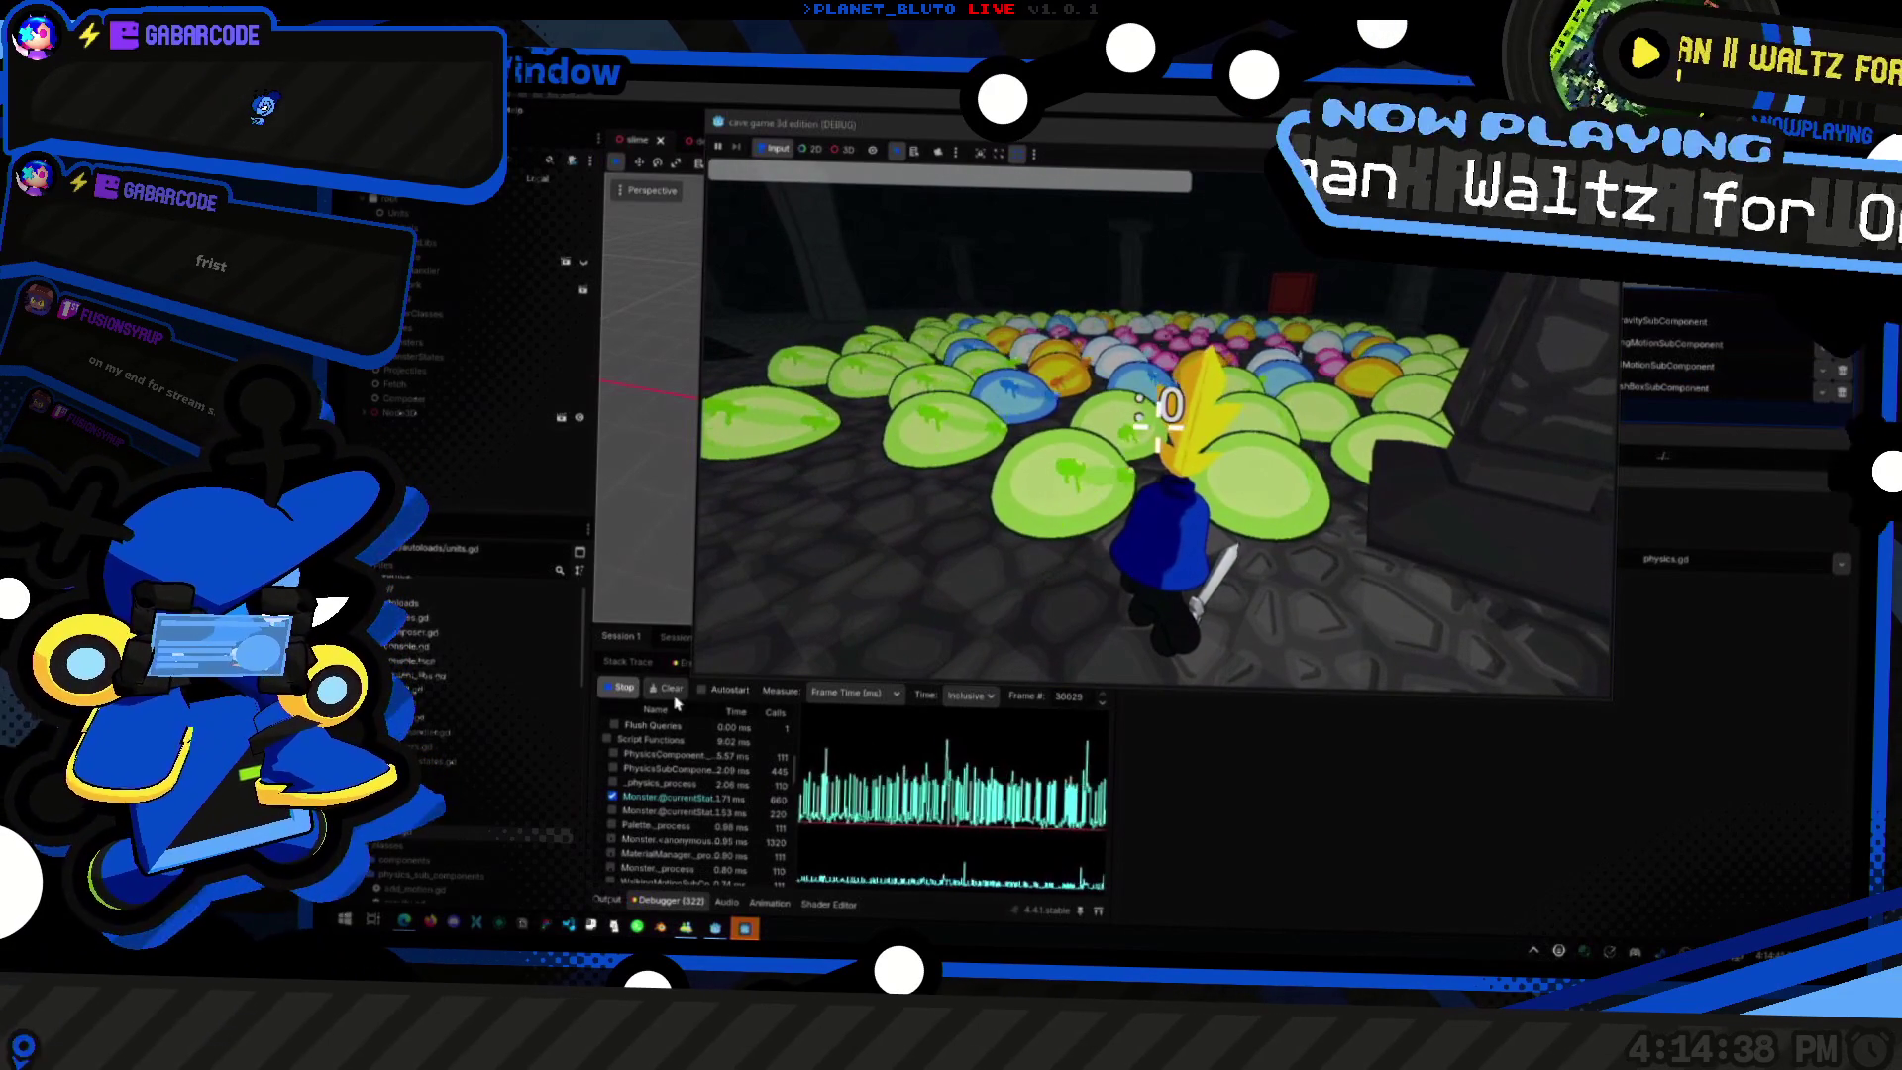
Step: Stop the game, run and stop it once more, and bring the floating script editor forward
{"action": "key", "text": "F8"}
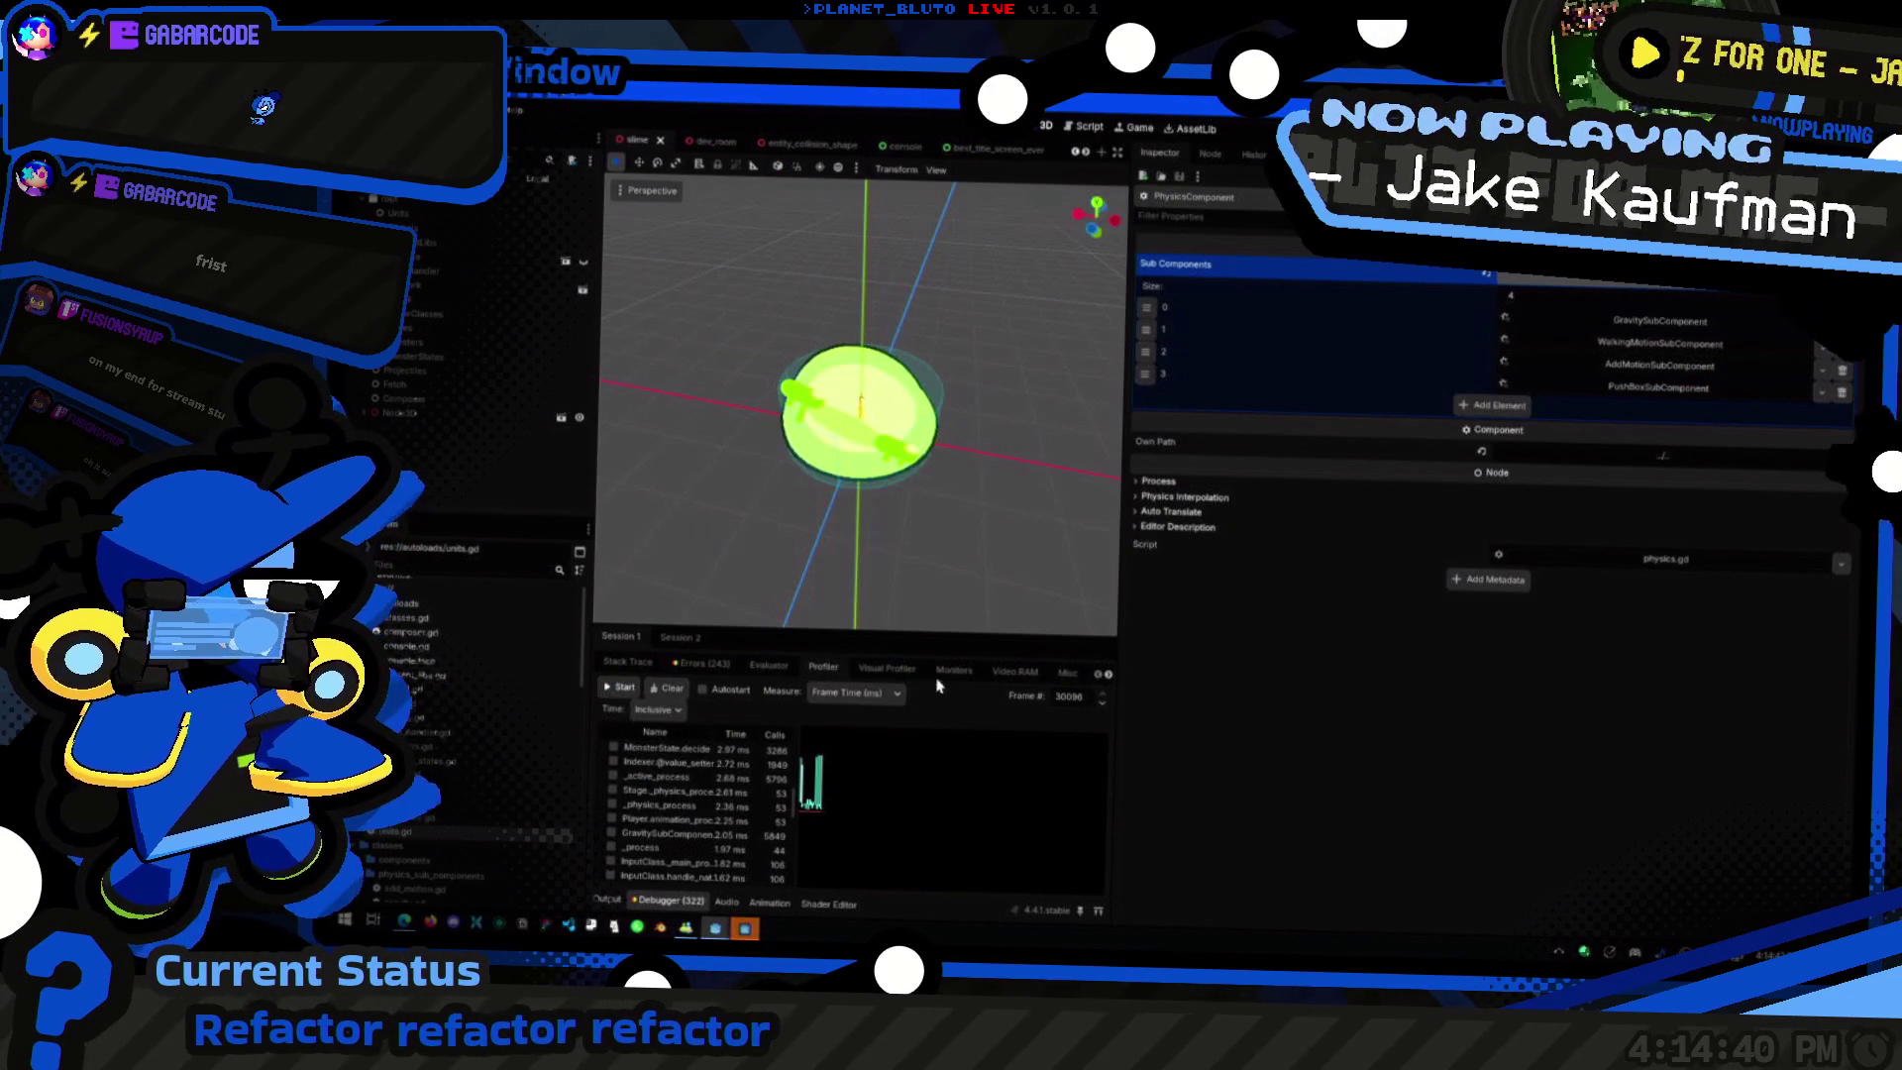
{"action": "key", "text": "F5"}
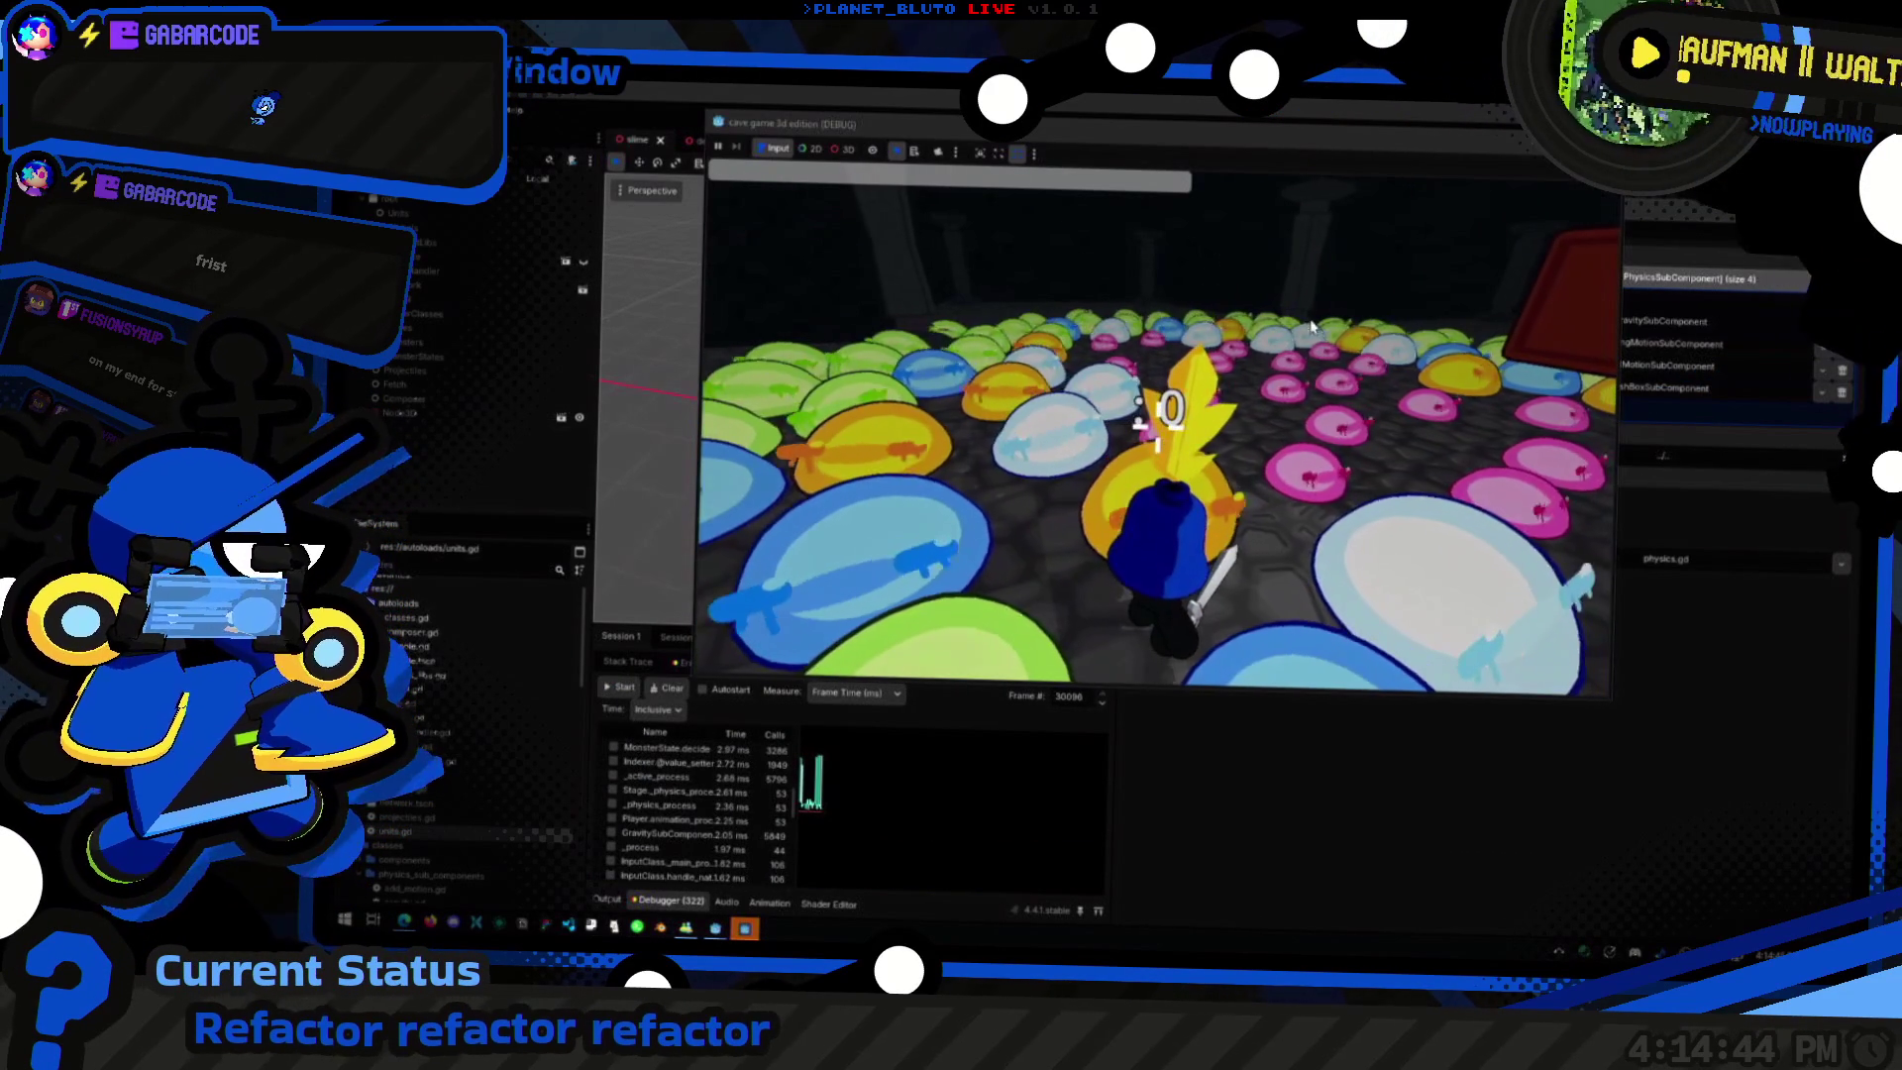
{"action": "key", "text": "F8"}
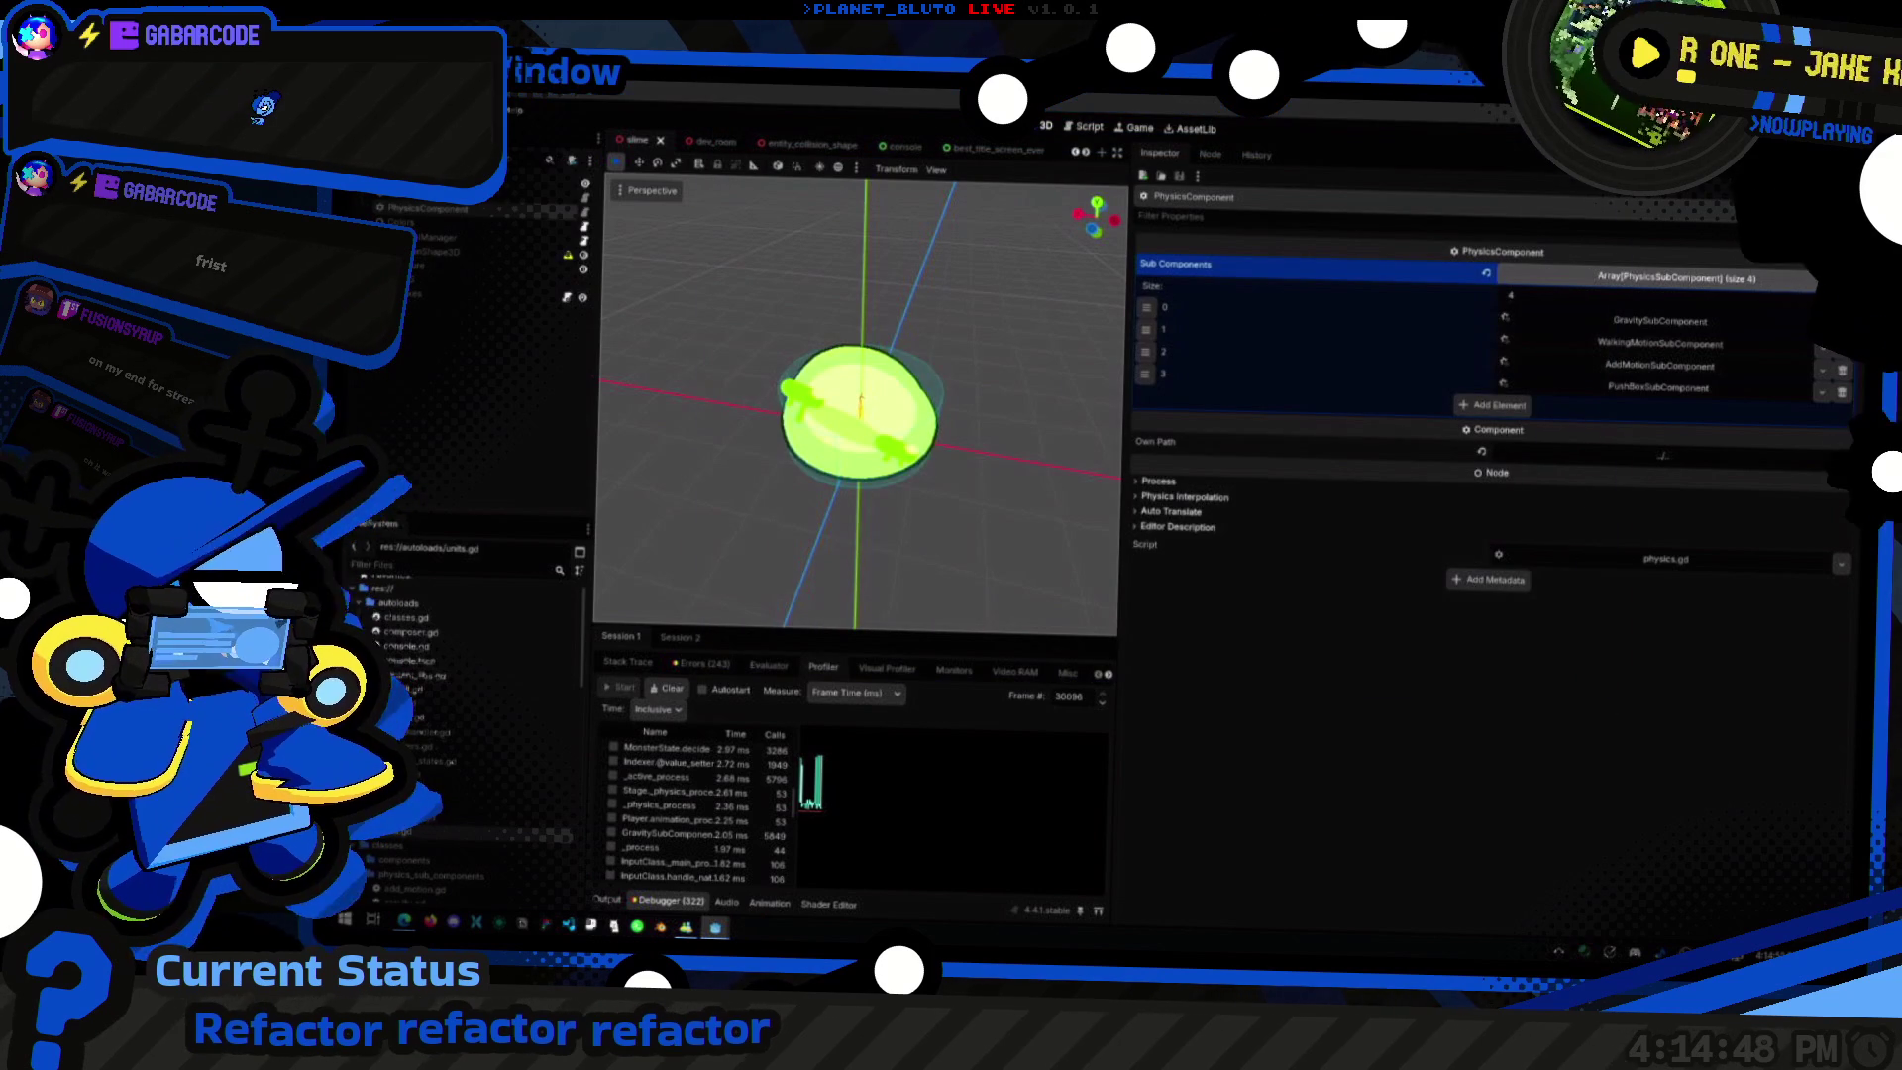
{"action": "key", "text": "alt+Tab"}
{"action": "left_click", "coordinate": [1079, 436]}
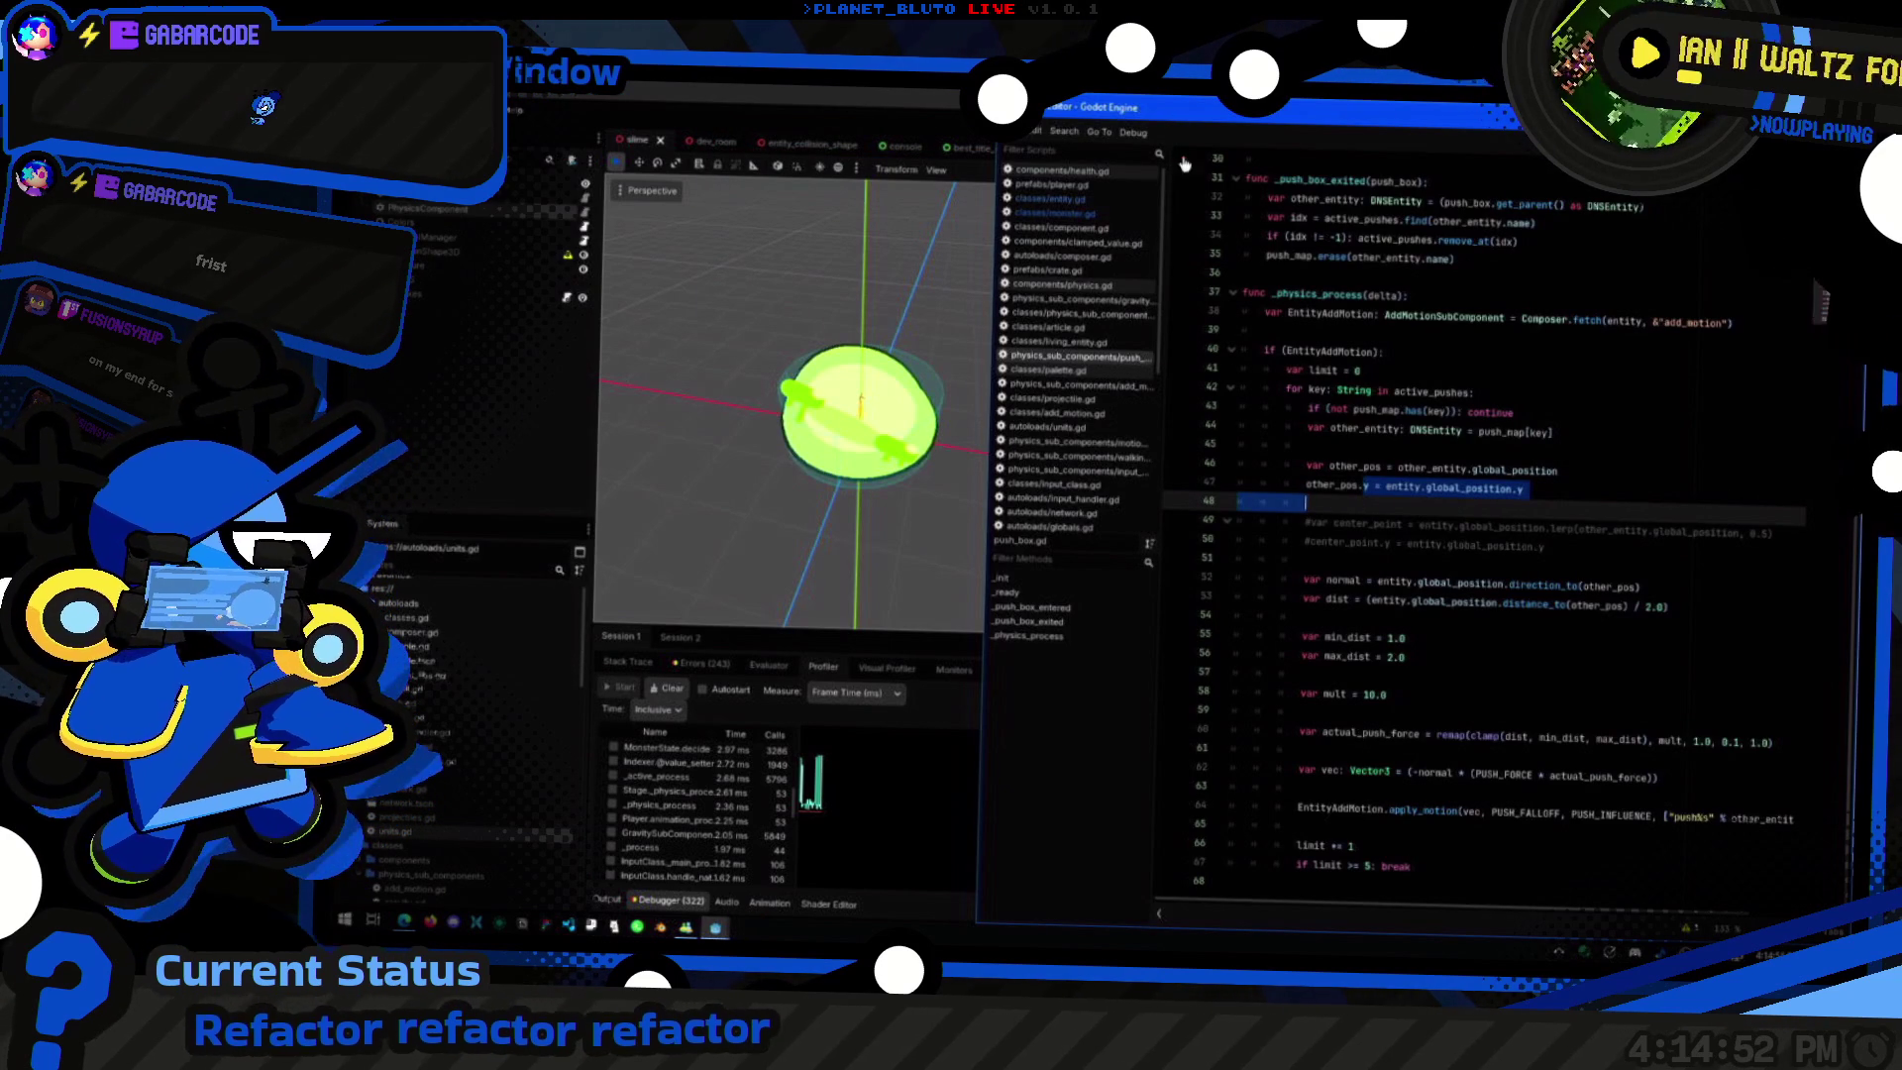
Step: Review push_box.gd's _physics_process function and widen the Script Editor window
{"action": "scroll", "coordinate": [1179, 170], "scroll_direction": "up", "scroll_amount": 3, "text": "ctrl"}
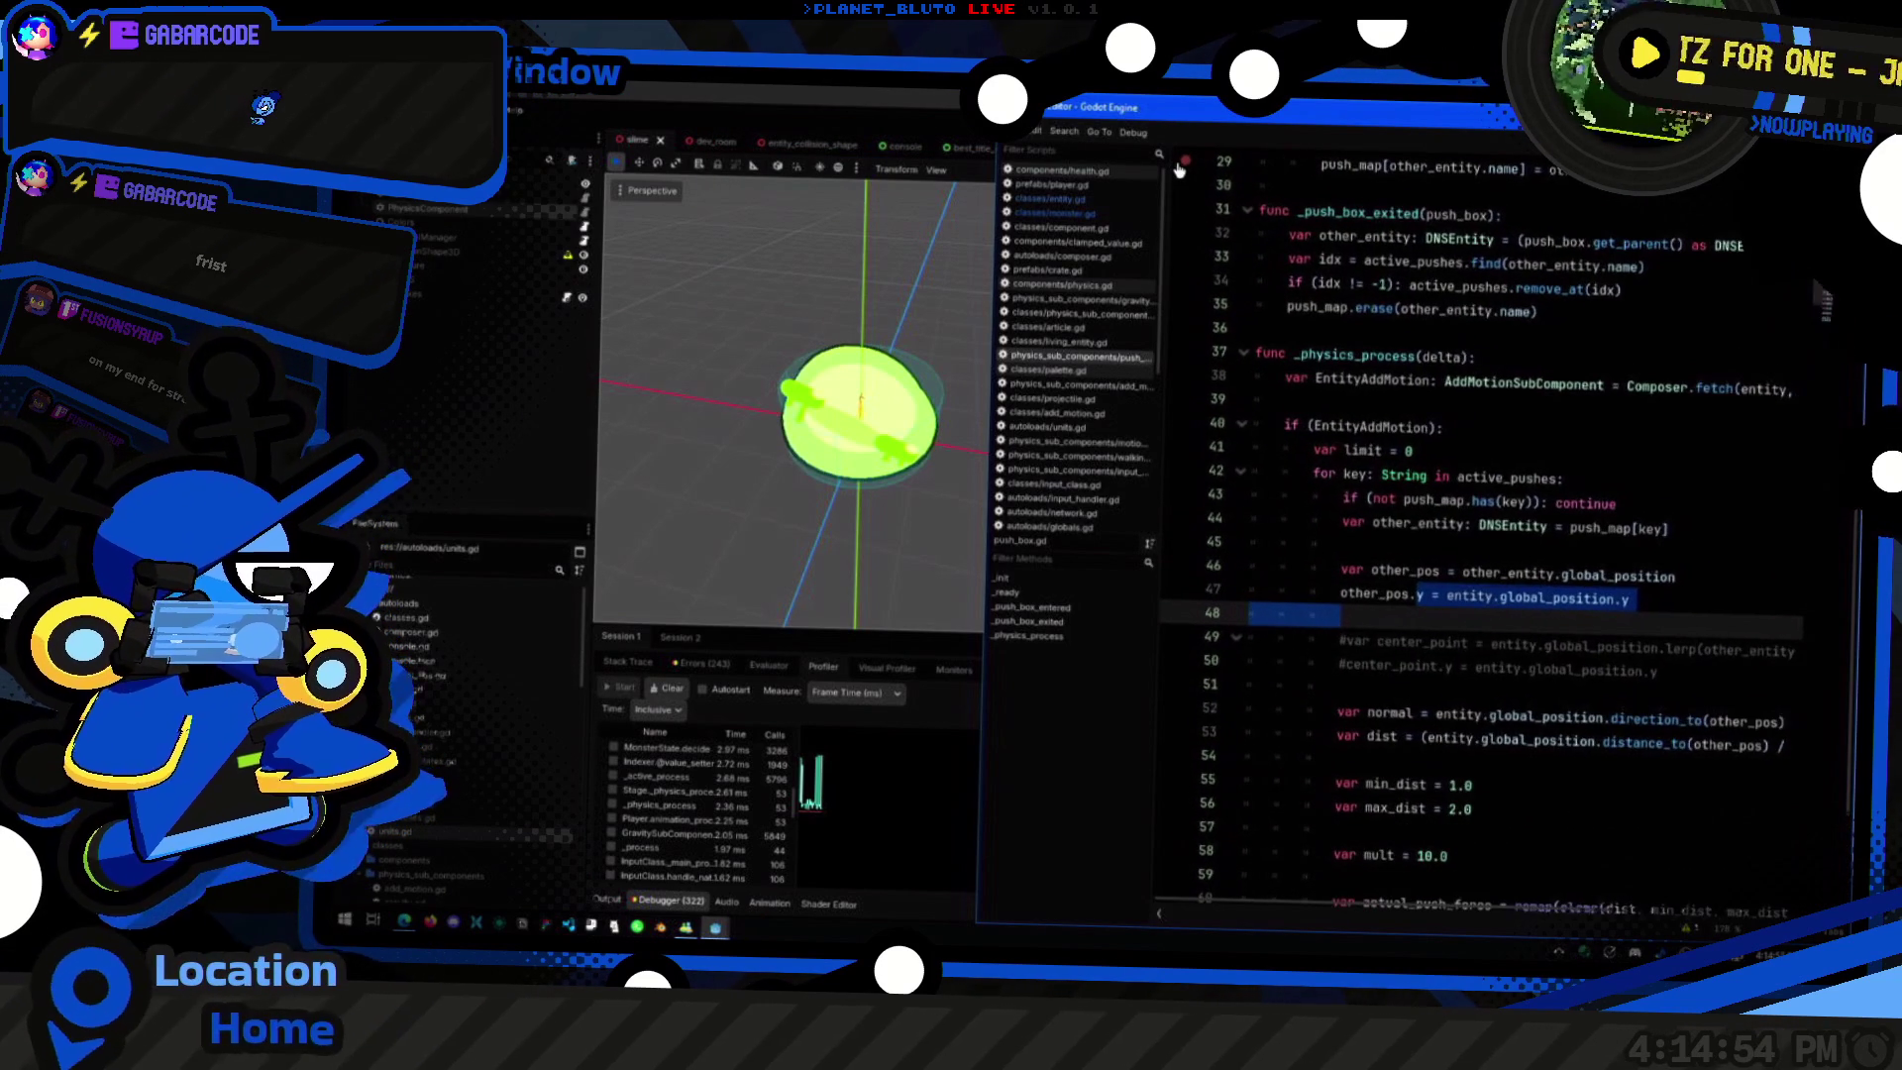
{"action": "scroll", "coordinate": [1178, 170], "scroll_direction": "up", "scroll_amount": 2, "text": "ctrl"}
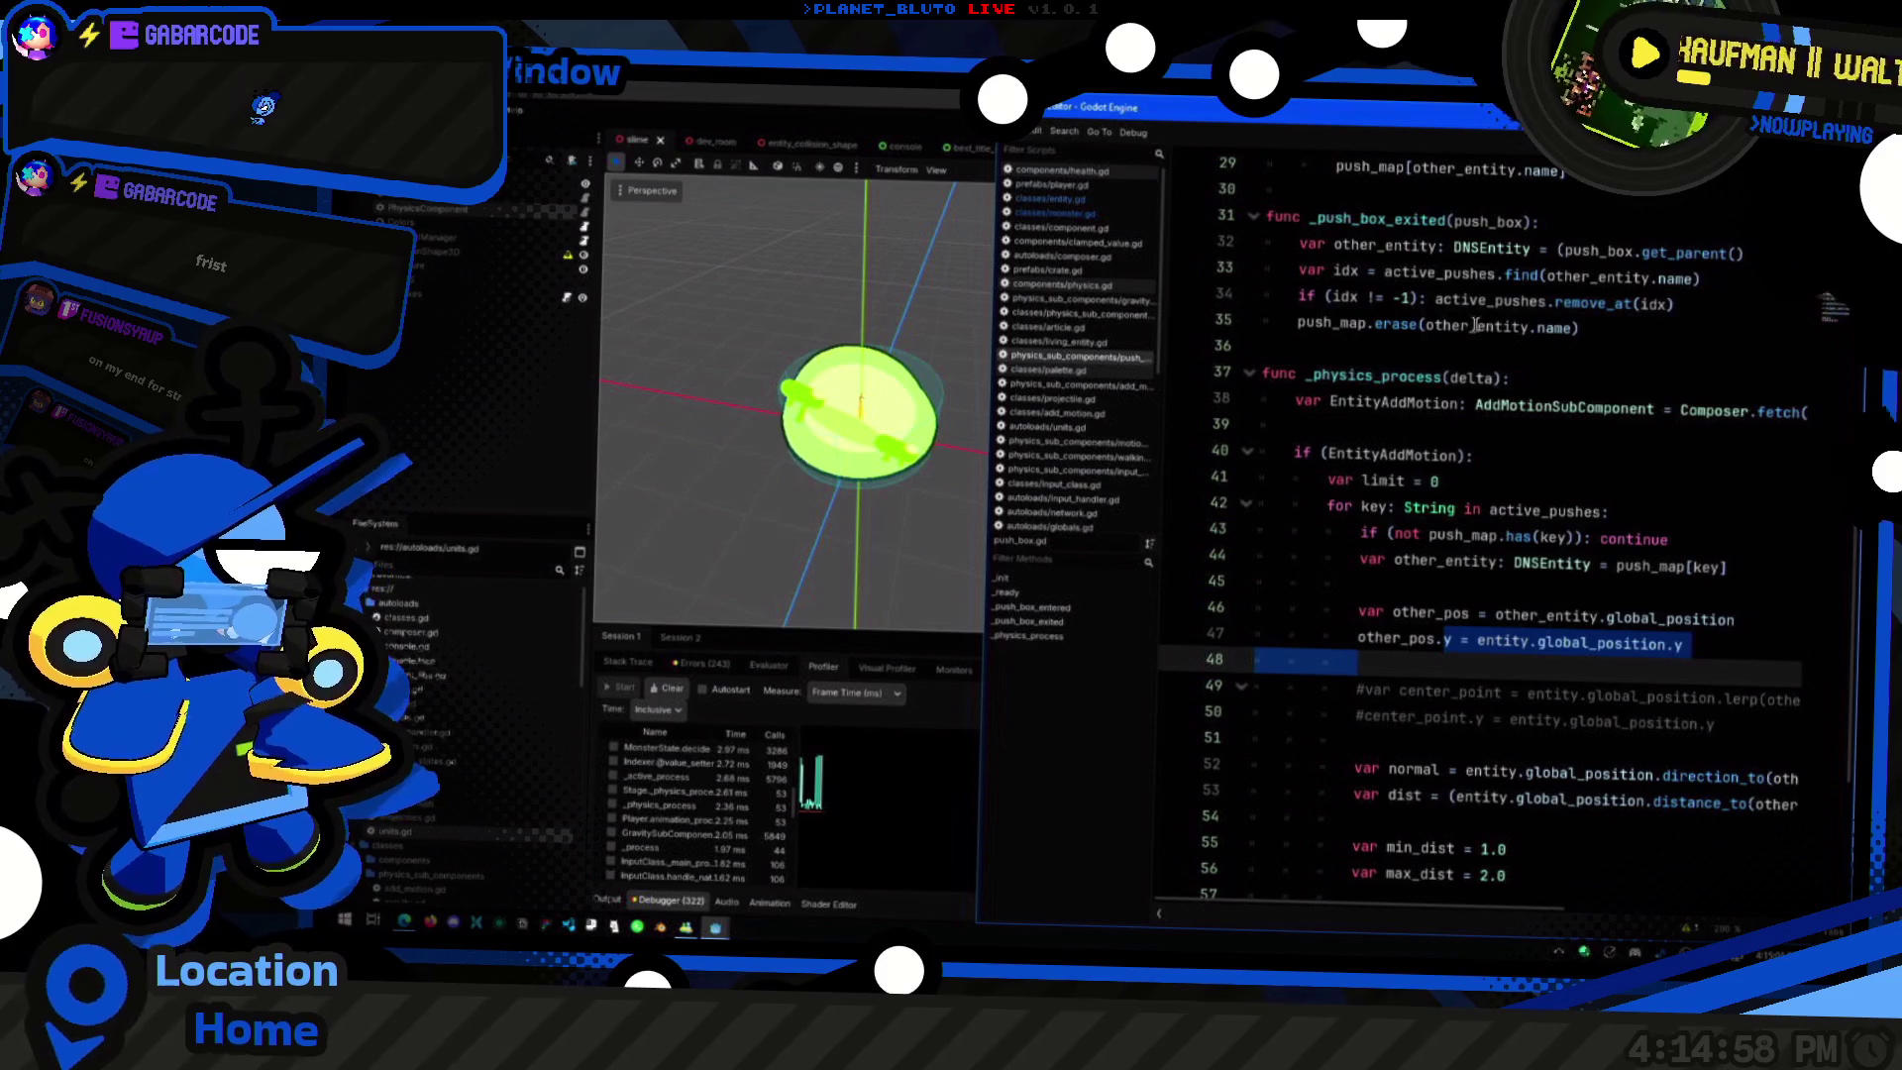
{"action": "left_click", "coordinate": [1622, 377]}
{"action": "scroll", "coordinate": [1535, 431], "scroll_direction": "up", "scroll_amount": 5}
{"action": "scroll", "coordinate": [1535, 431], "scroll_direction": "down", "scroll_amount": 4}
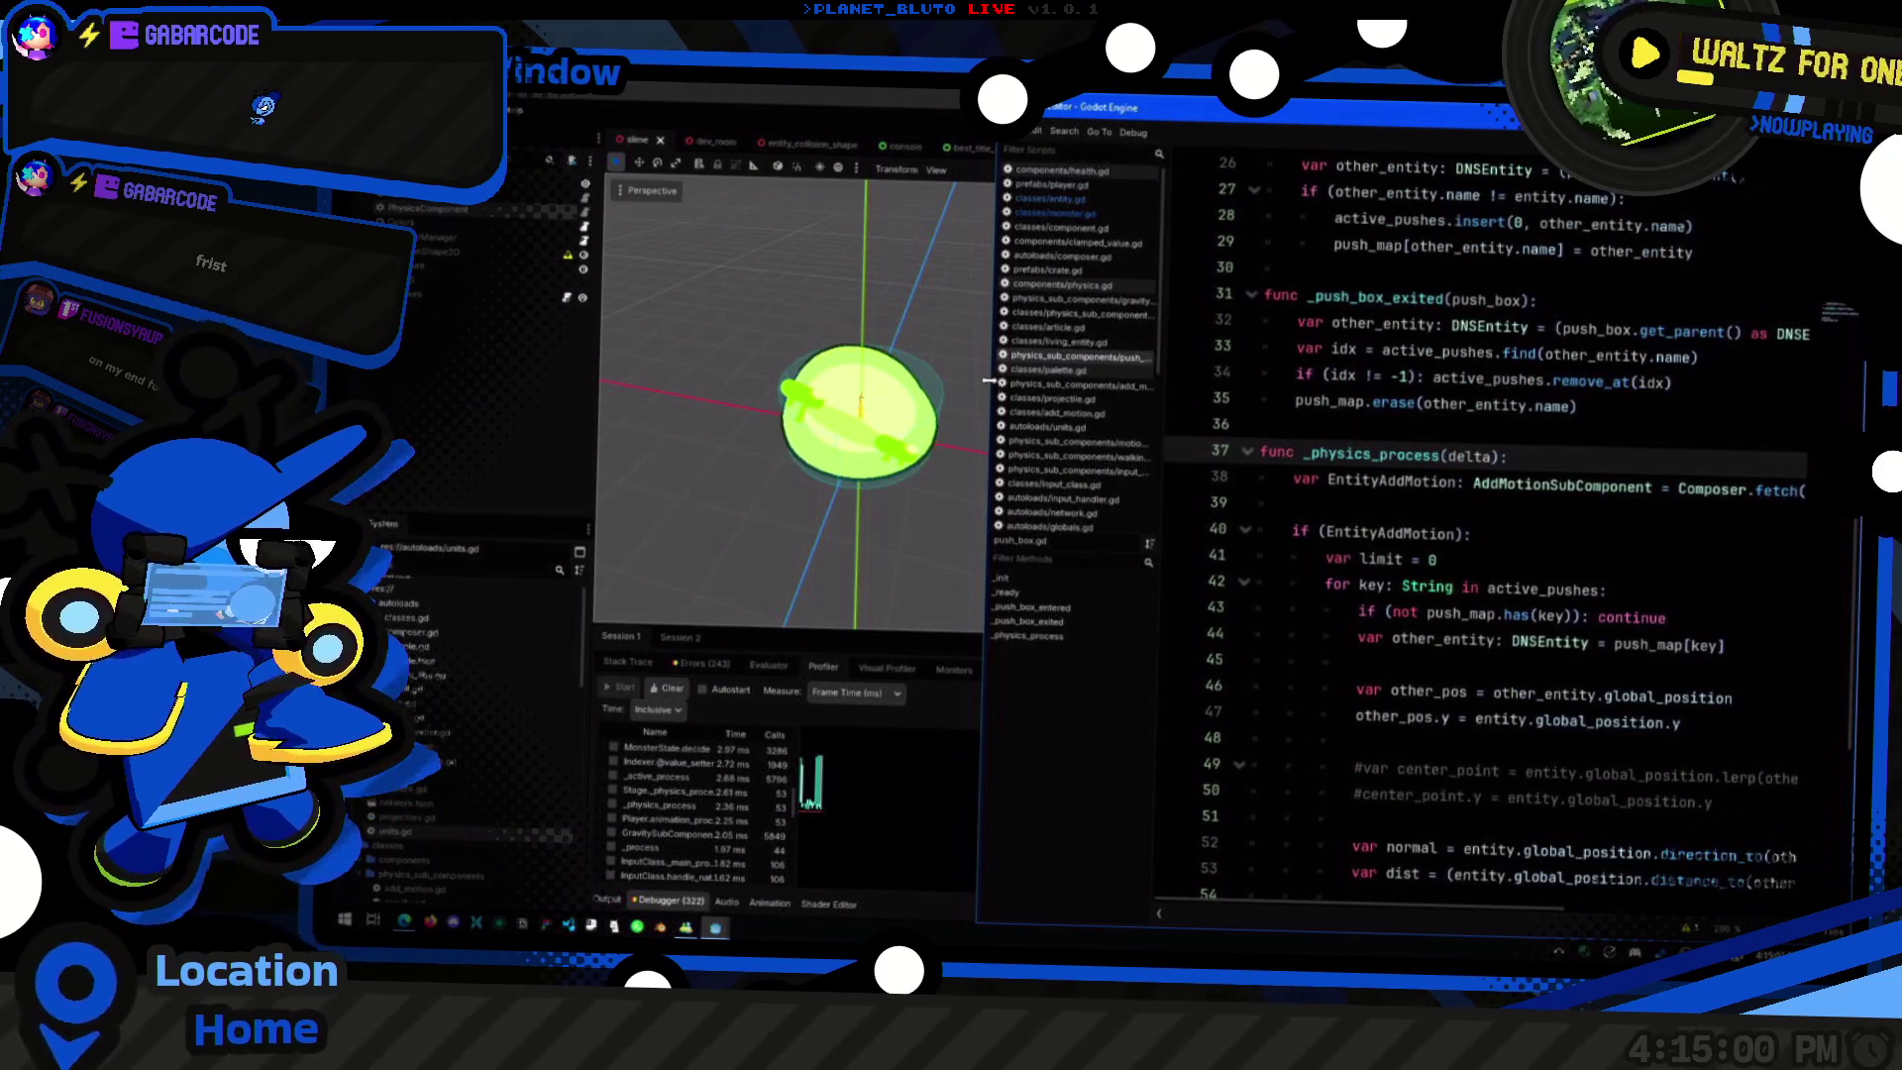
{"action": "left_click_drag", "start_coordinate": [989, 376], "coordinate": [738, 372]}
Step: Inspect the PUSH_INFLUENCE export and select the PUSH_CORE_MULT line in push_box.gd
{"action": "left_click", "coordinate": [1520, 377]}
{"action": "scroll", "coordinate": [1520, 377], "scroll_direction": "up", "scroll_amount": 10}
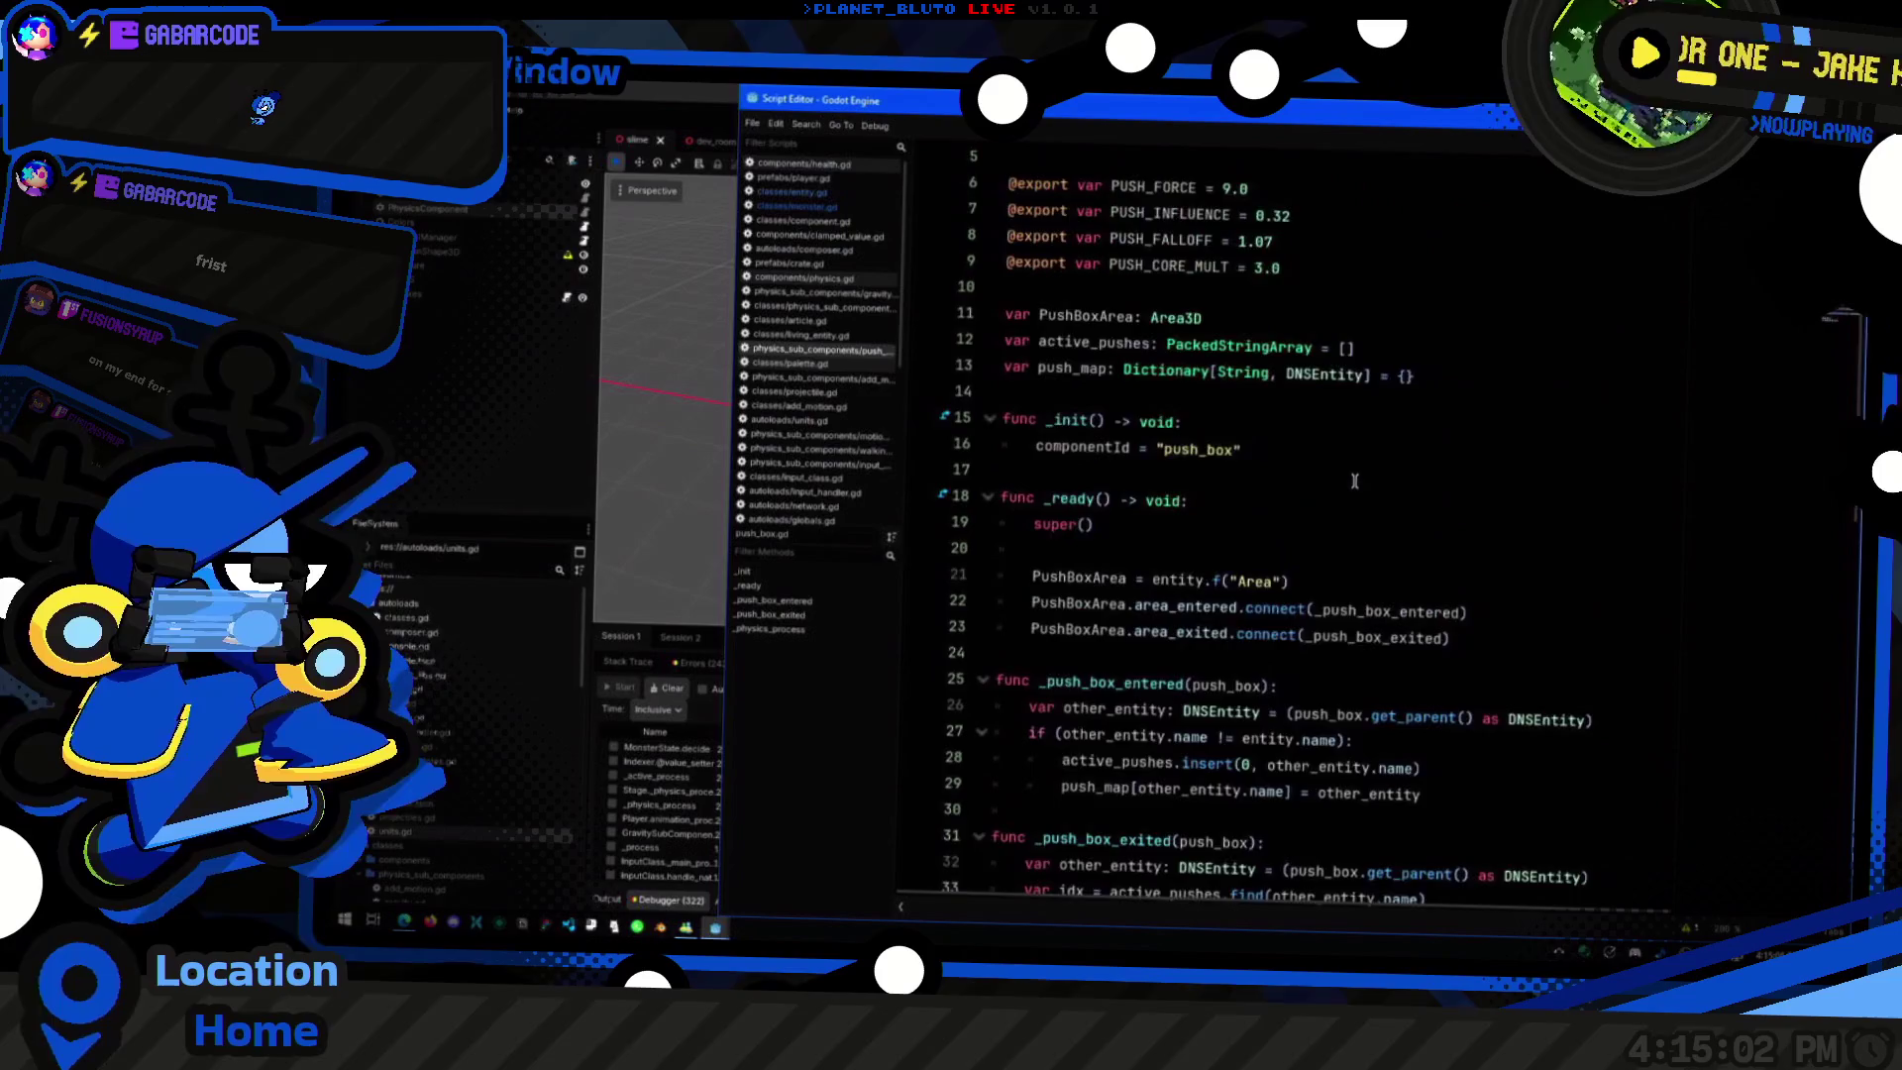
{"action": "left_click", "coordinate": [1435, 368]}
{"action": "key", "text": "Up"}
{"action": "key", "text": "Up"}
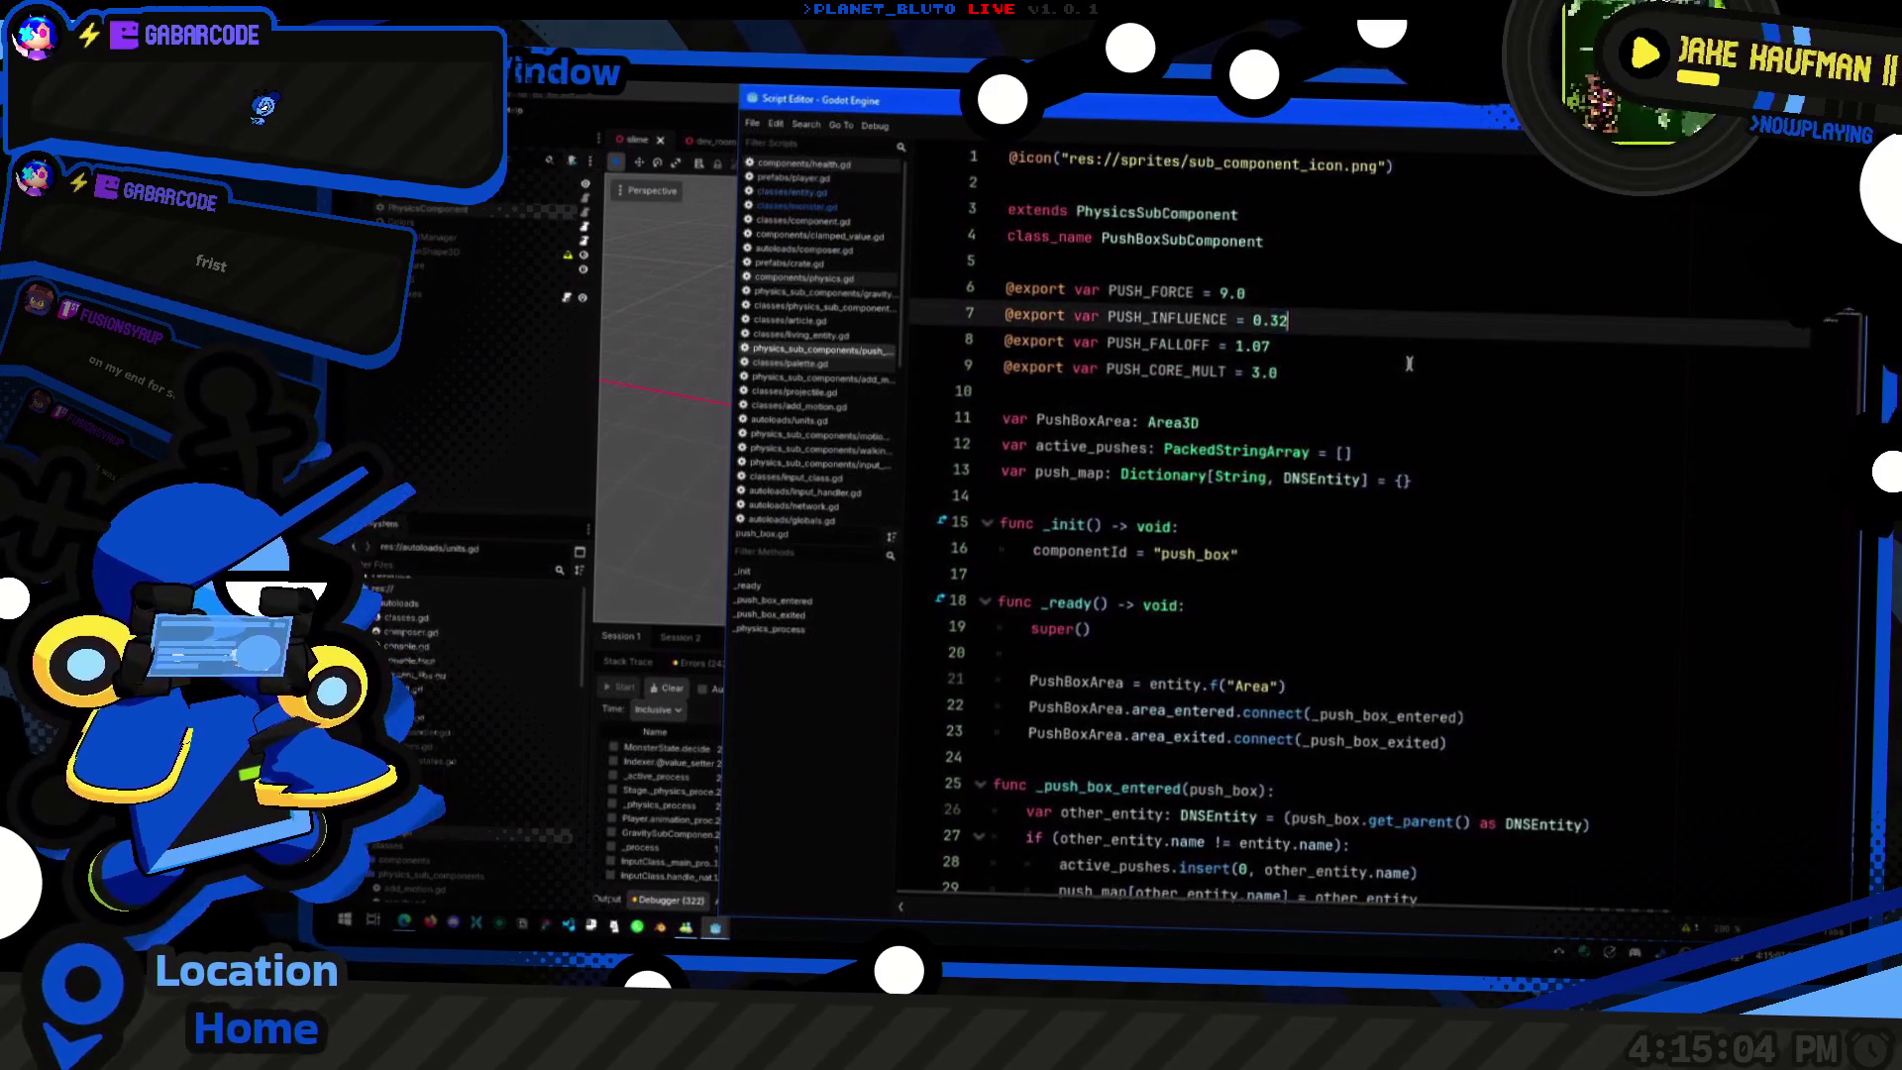
{"action": "key", "text": "Down"}
{"action": "key", "text": "shift+Down"}
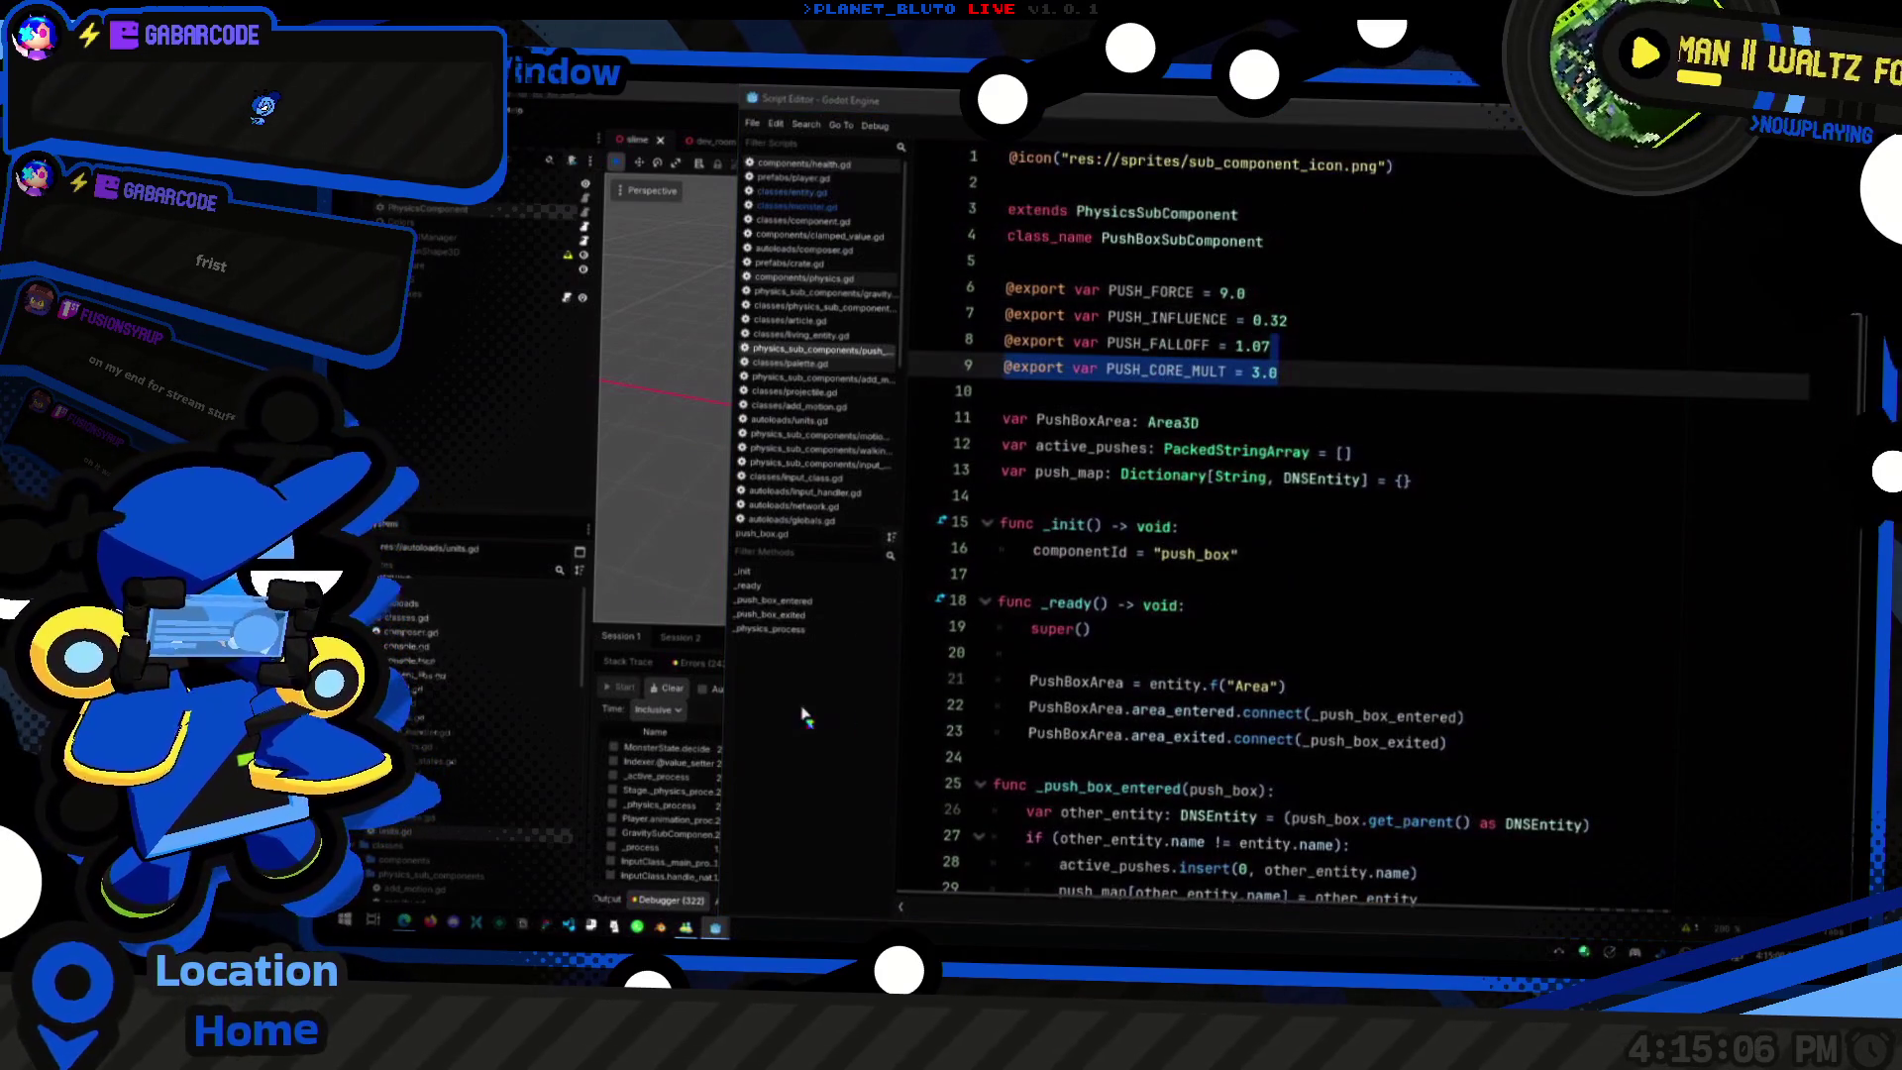
Step: Consult the Composition Refactor notes, check the min_dist setting on line 55, then open monster.gd
{"action": "key", "text": "alt+Tab"}
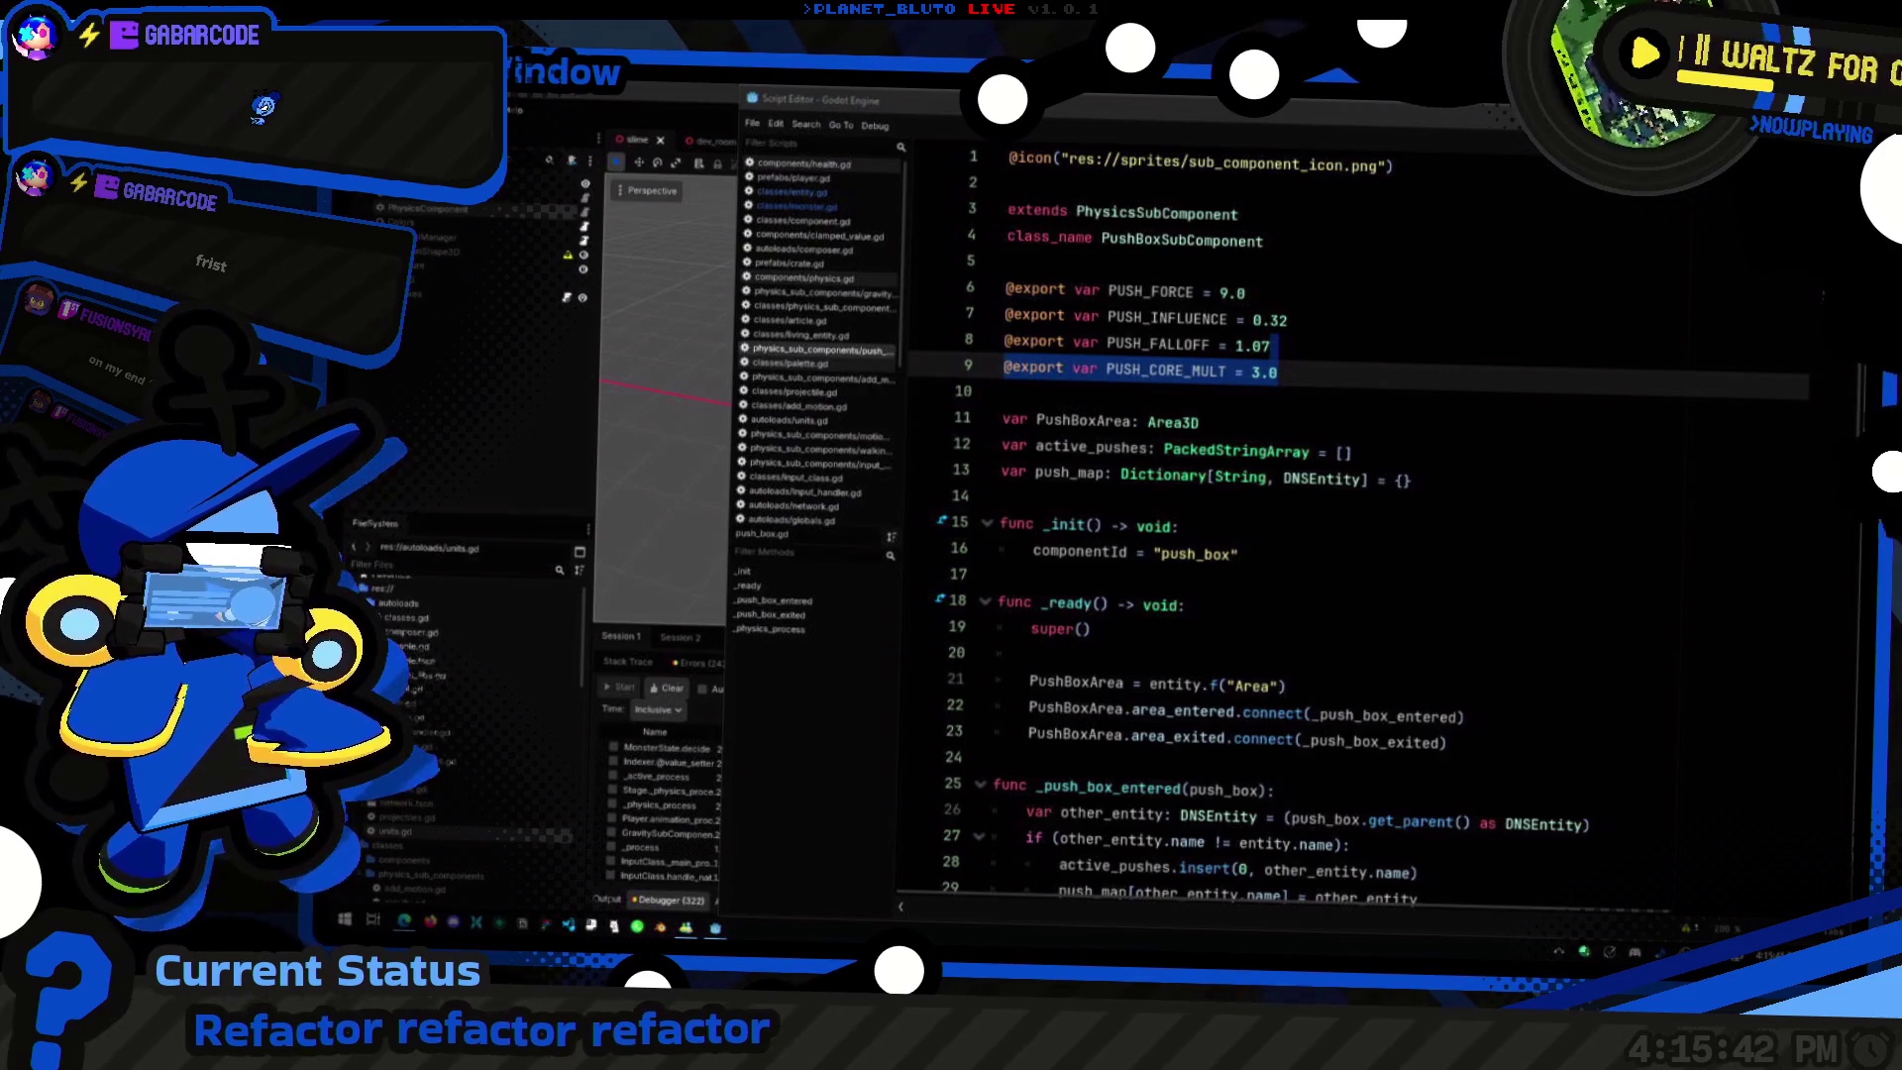
{"action": "scroll", "coordinate": [1420, 415], "scroll_direction": "down", "scroll_amount": 8}
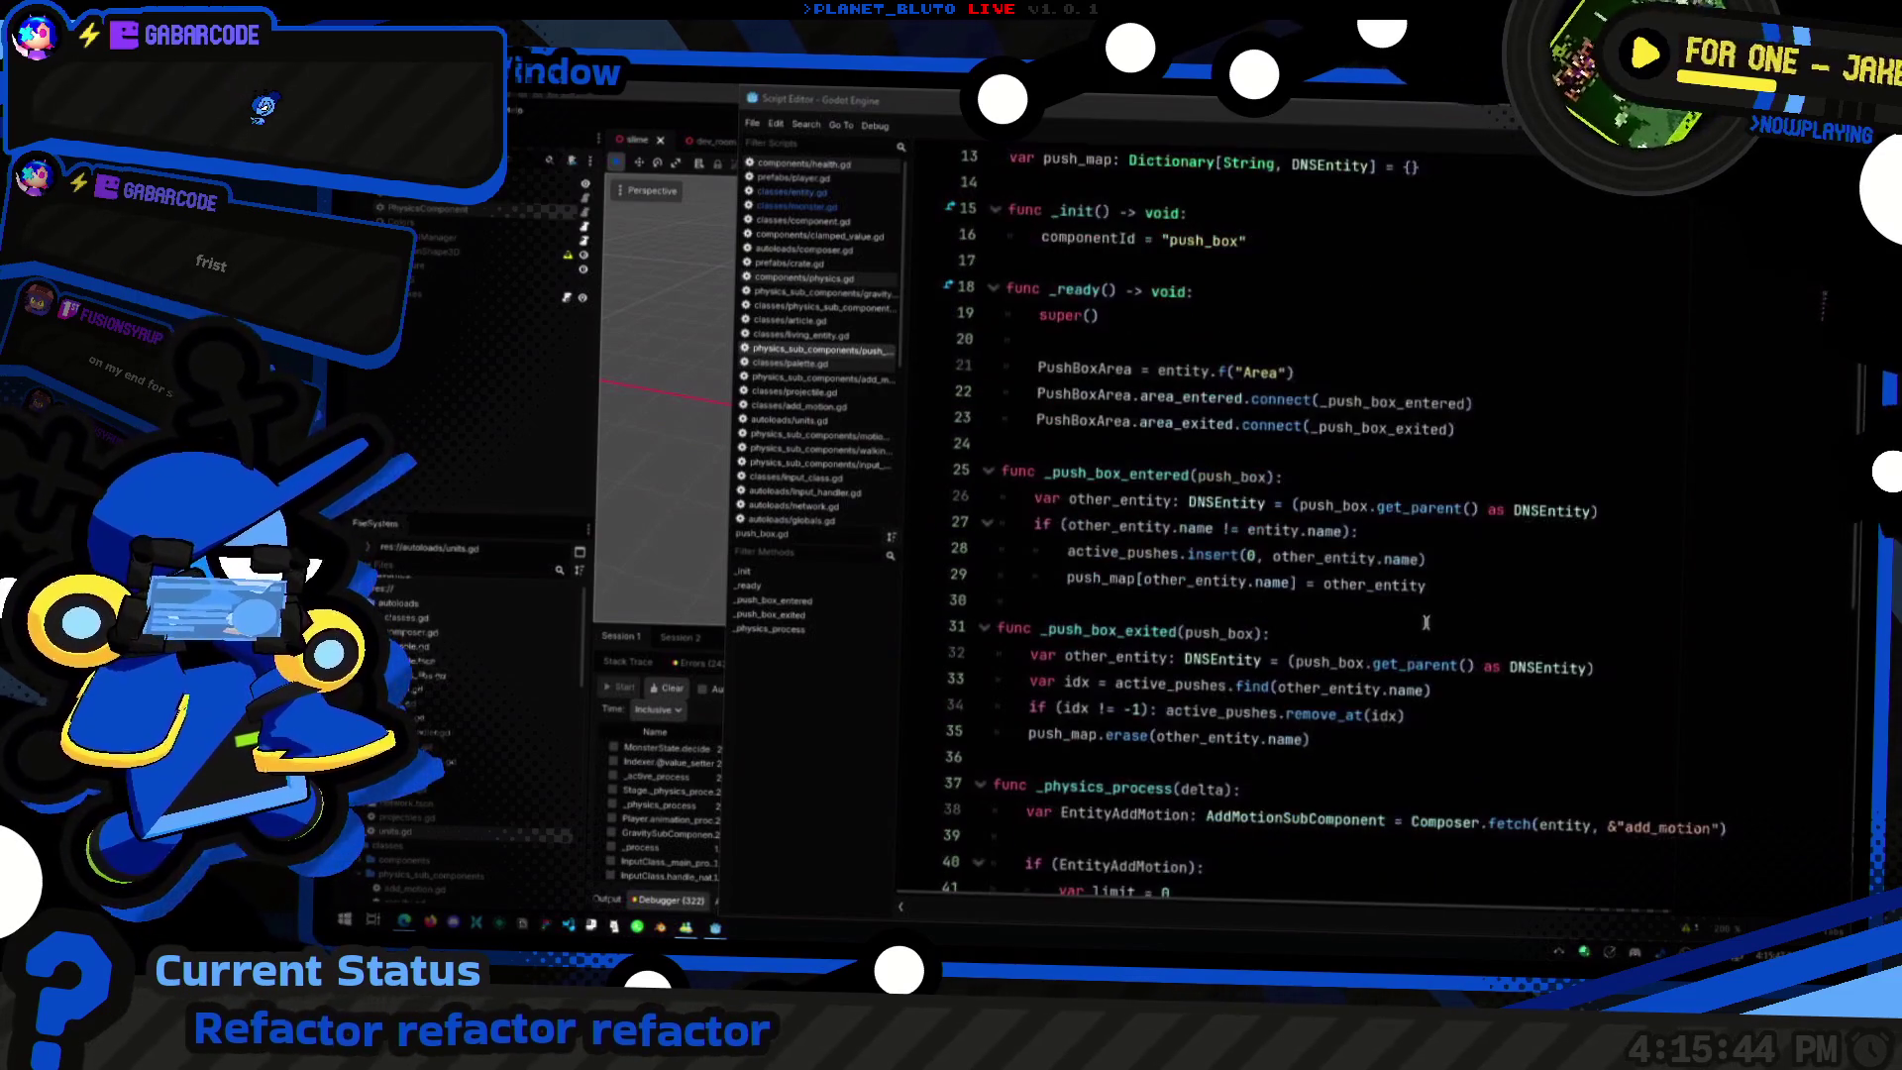
{"action": "left_click", "coordinate": [1366, 600]}
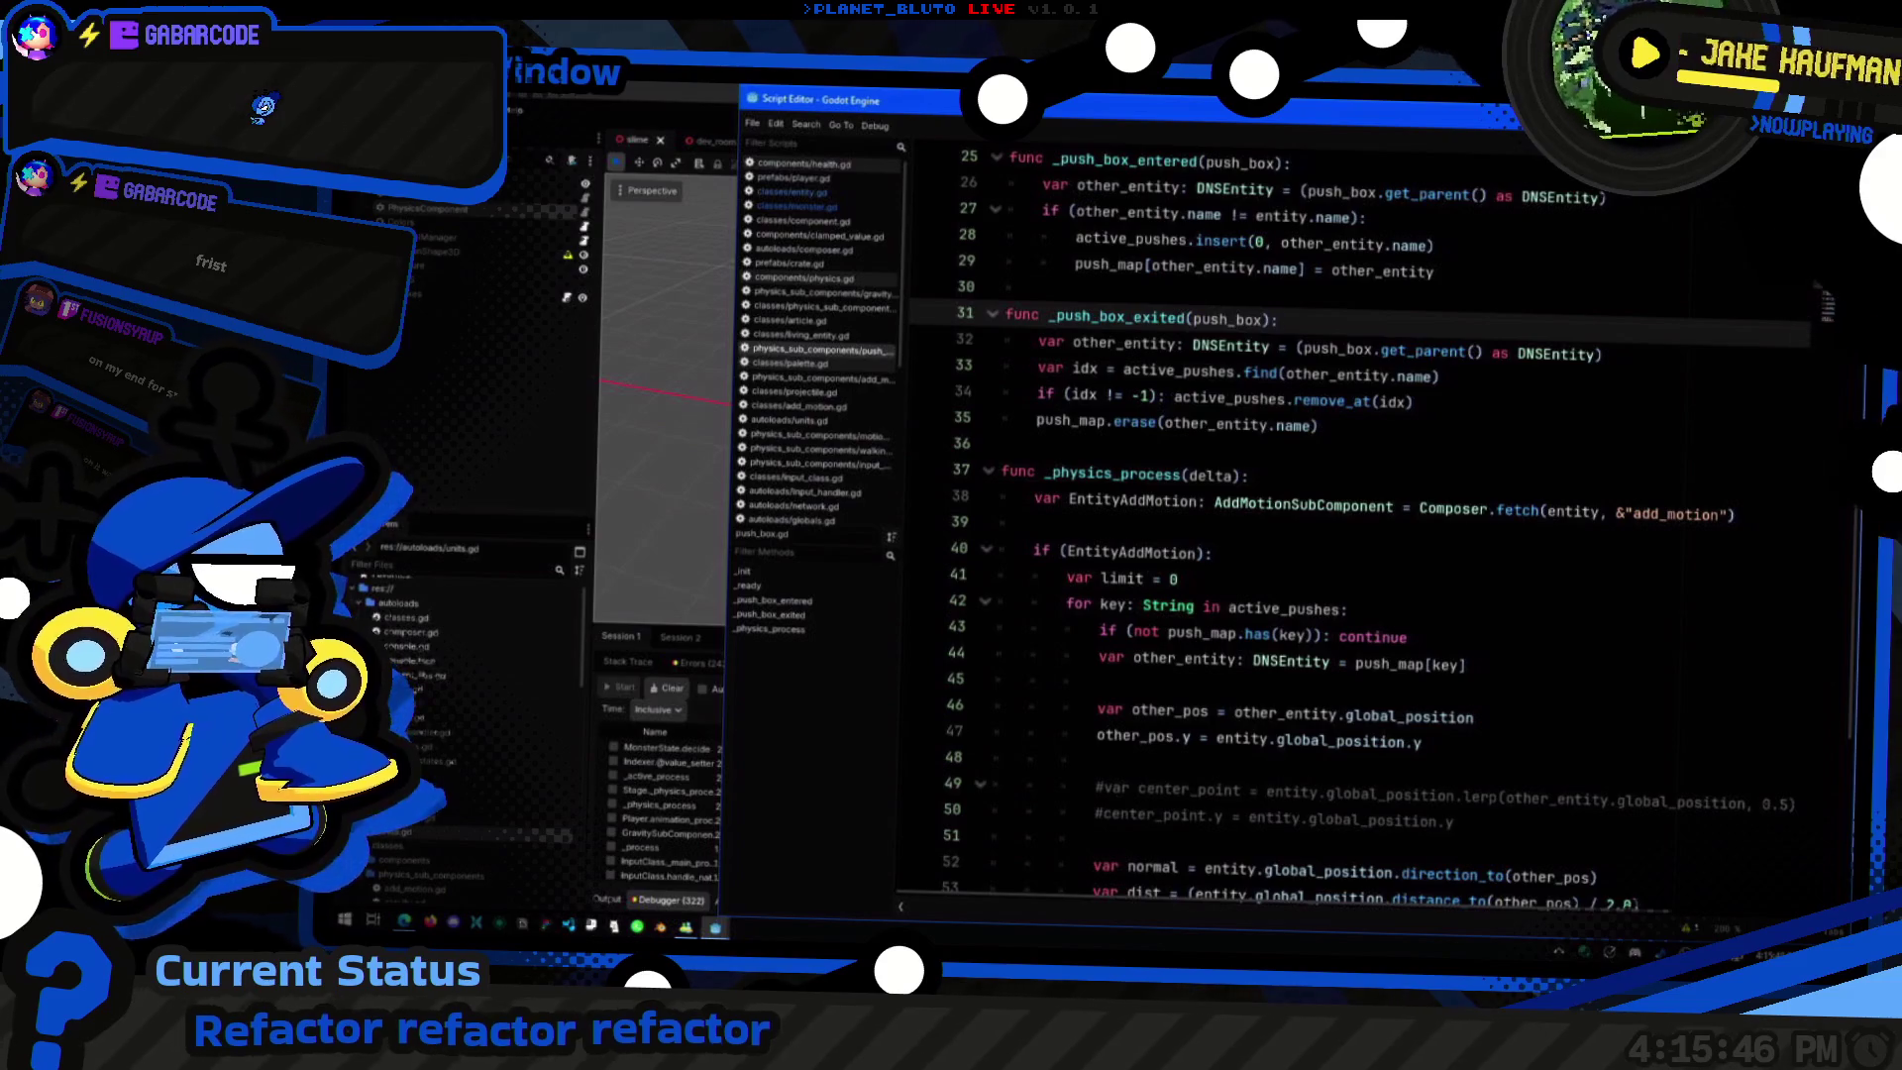
{"action": "scroll", "coordinate": [1278, 321], "scroll_direction": "down", "scroll_amount": 5}
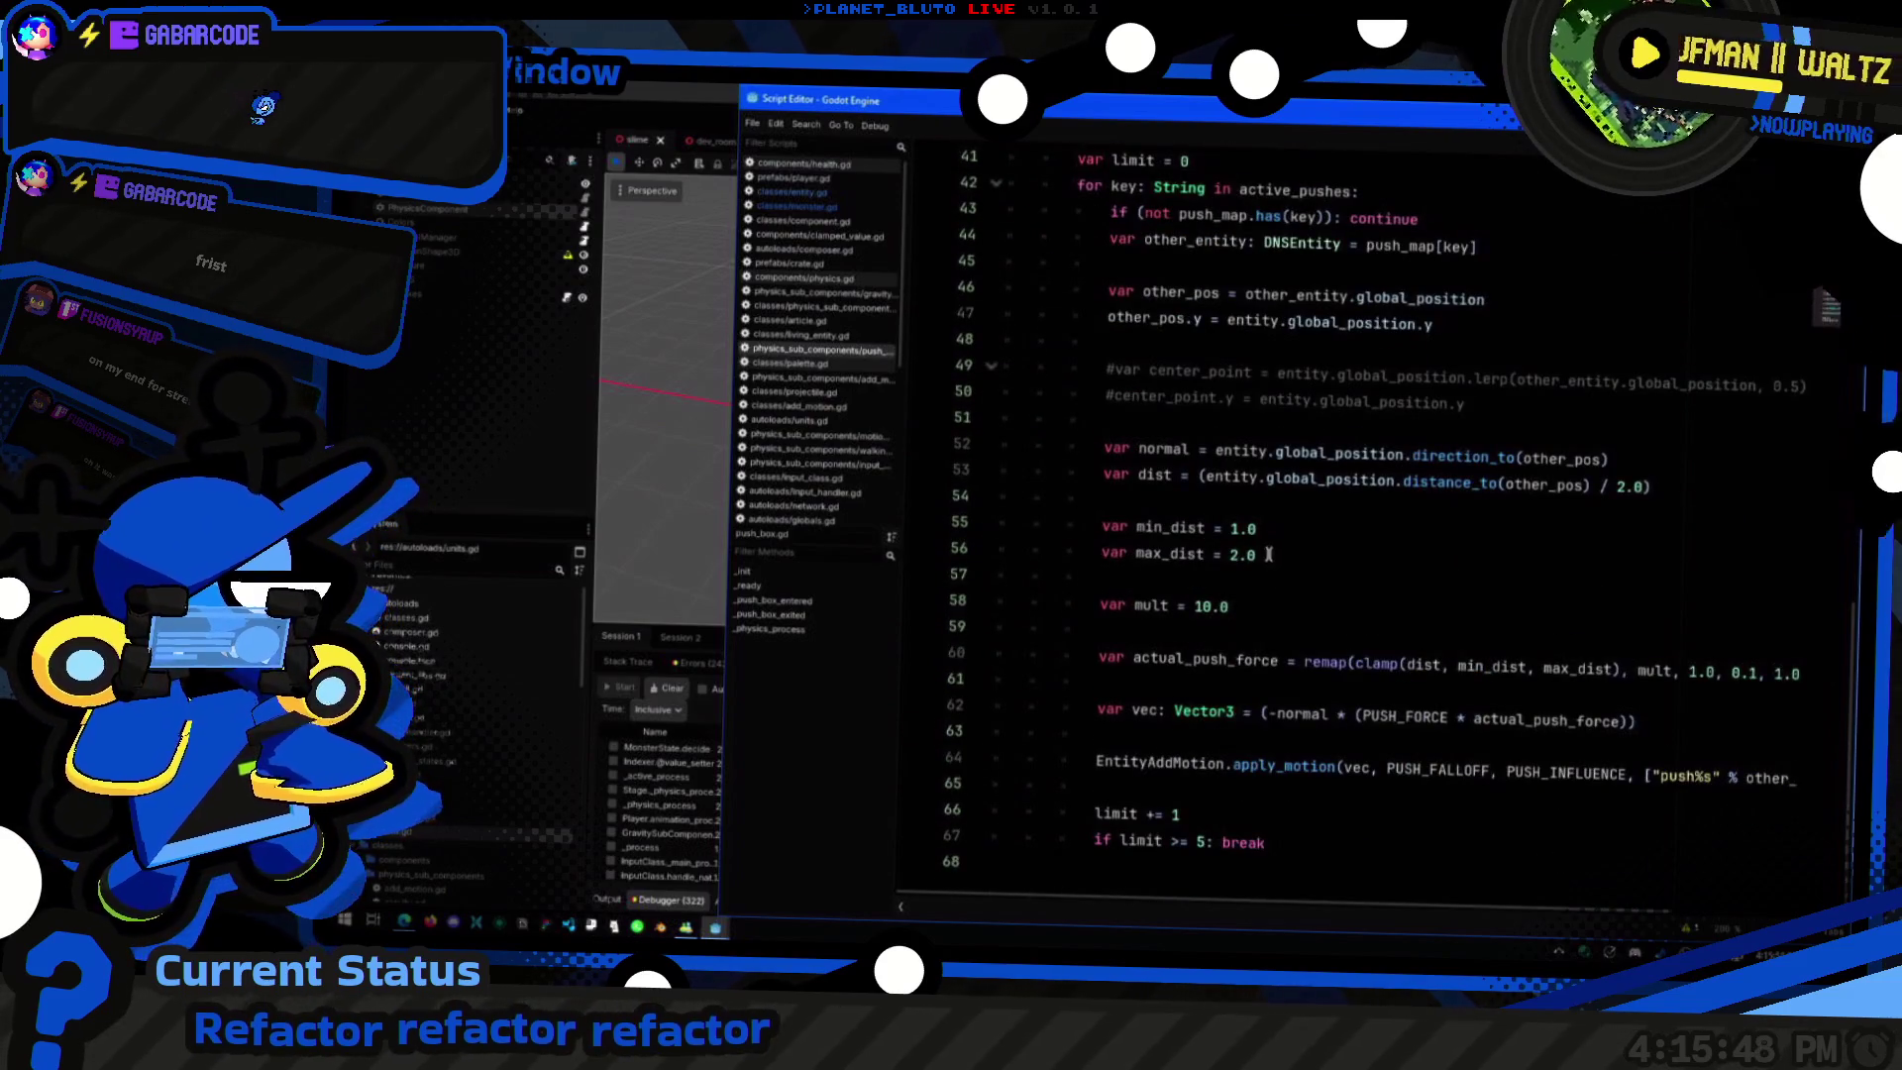
{"action": "left_click", "coordinate": [1336, 537]}
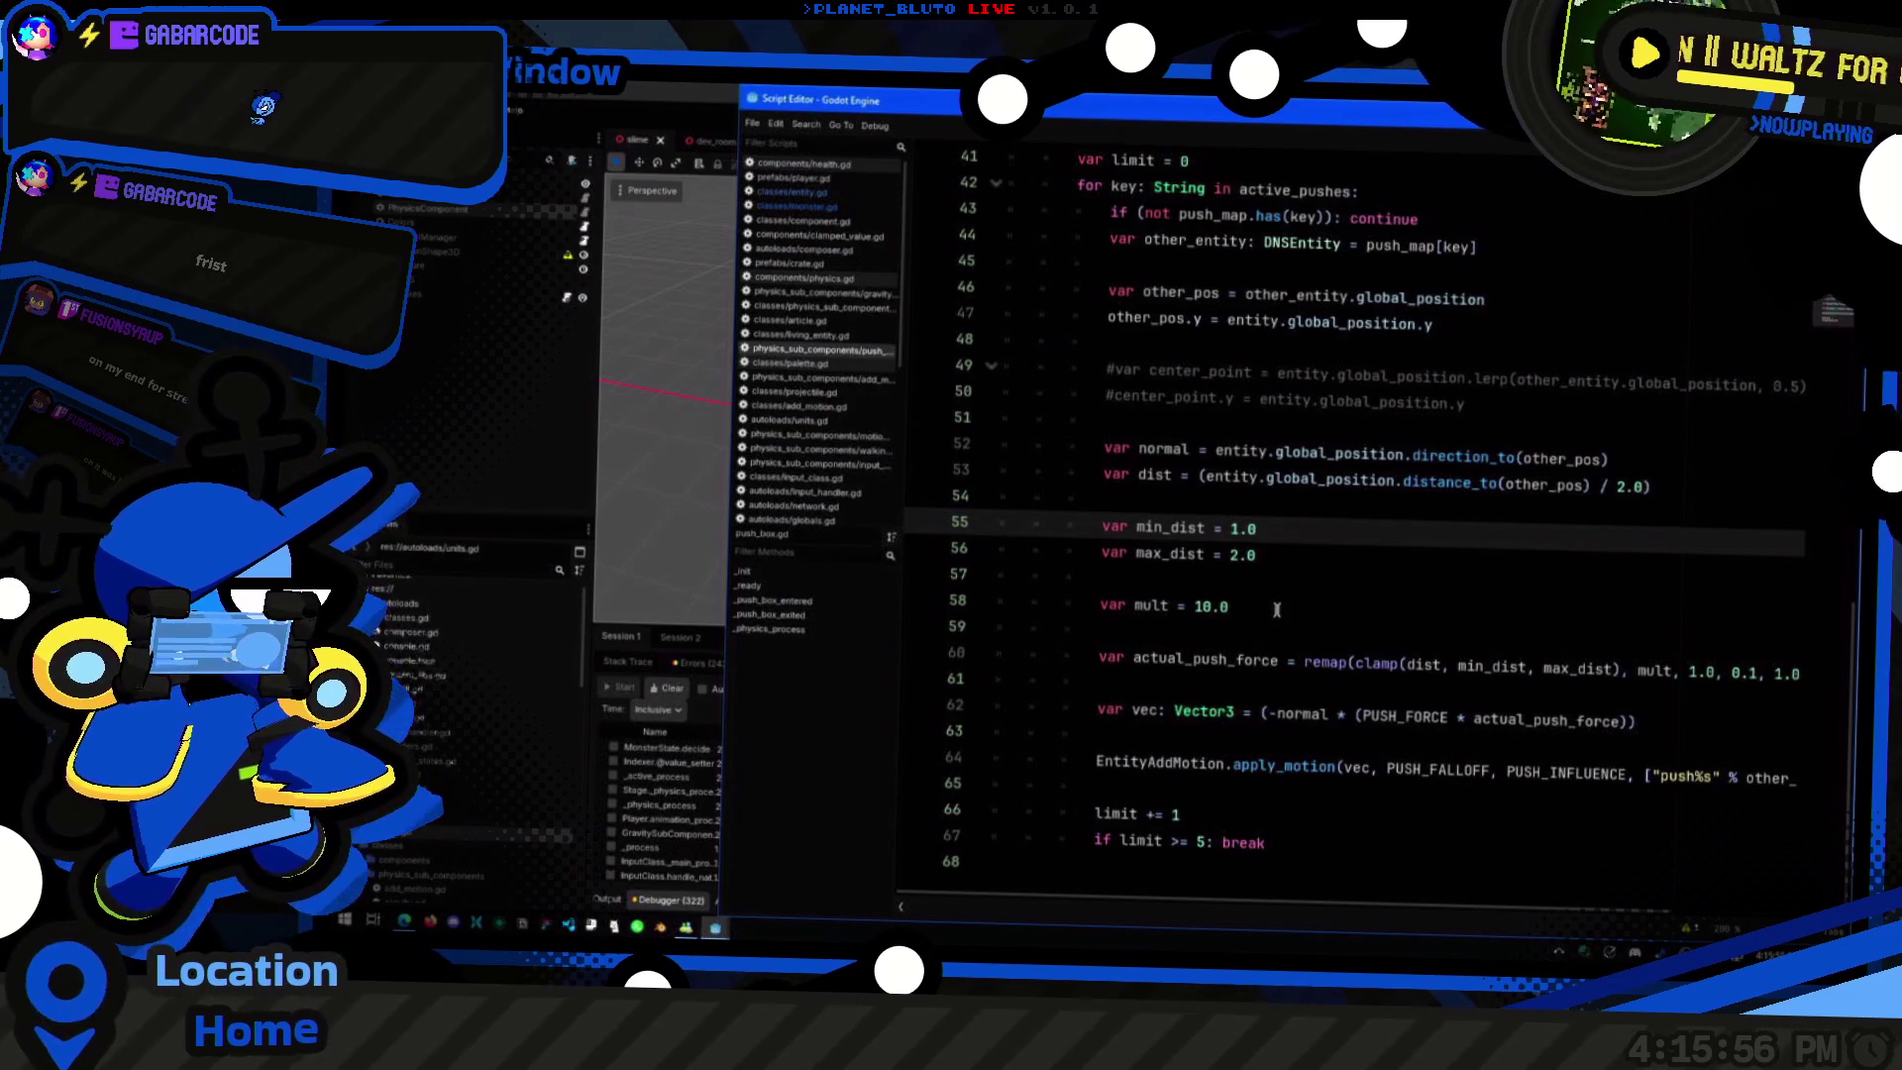
{"action": "left_click", "coordinate": [842, 207]}
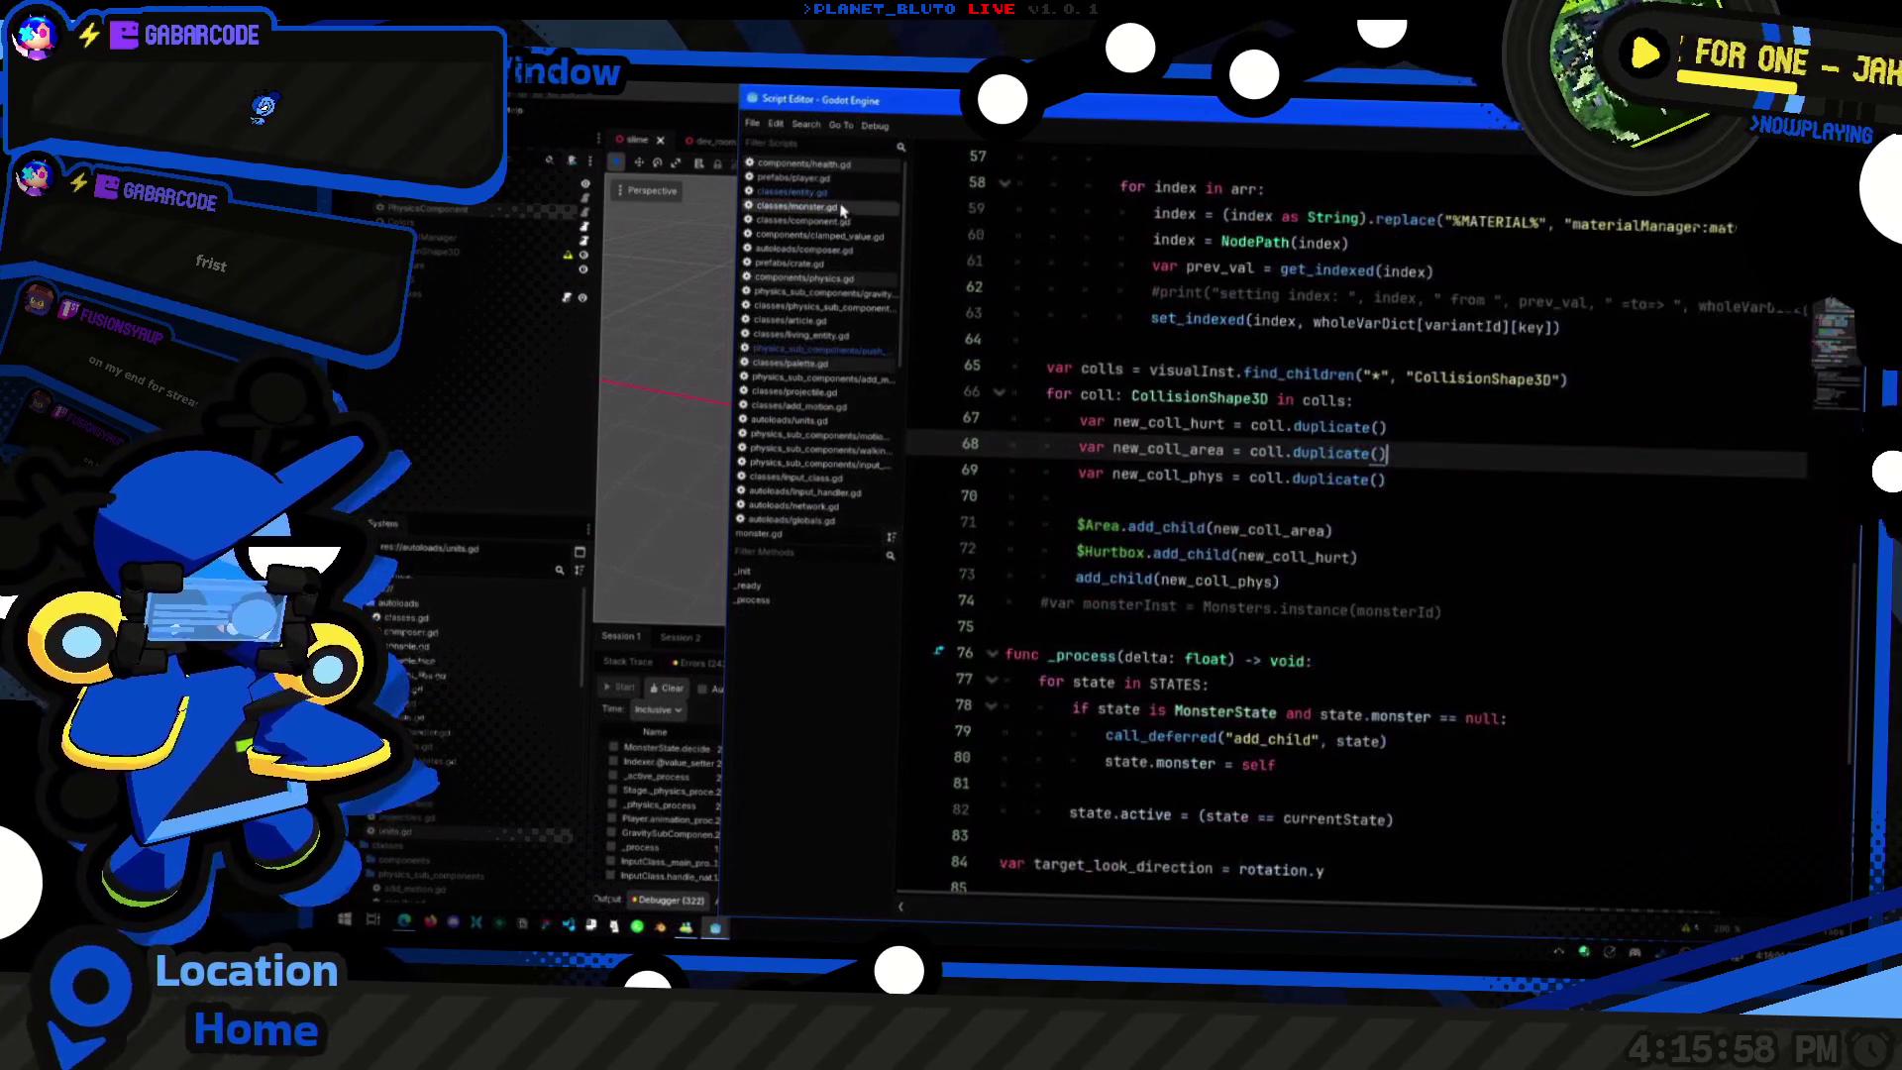
Step: Review monster.gd's collision-shape lookup, variant index loop and wholeVarDict declaration
{"action": "scroll", "coordinate": [1268, 634], "scroll_direction": "down", "scroll_amount": 5}
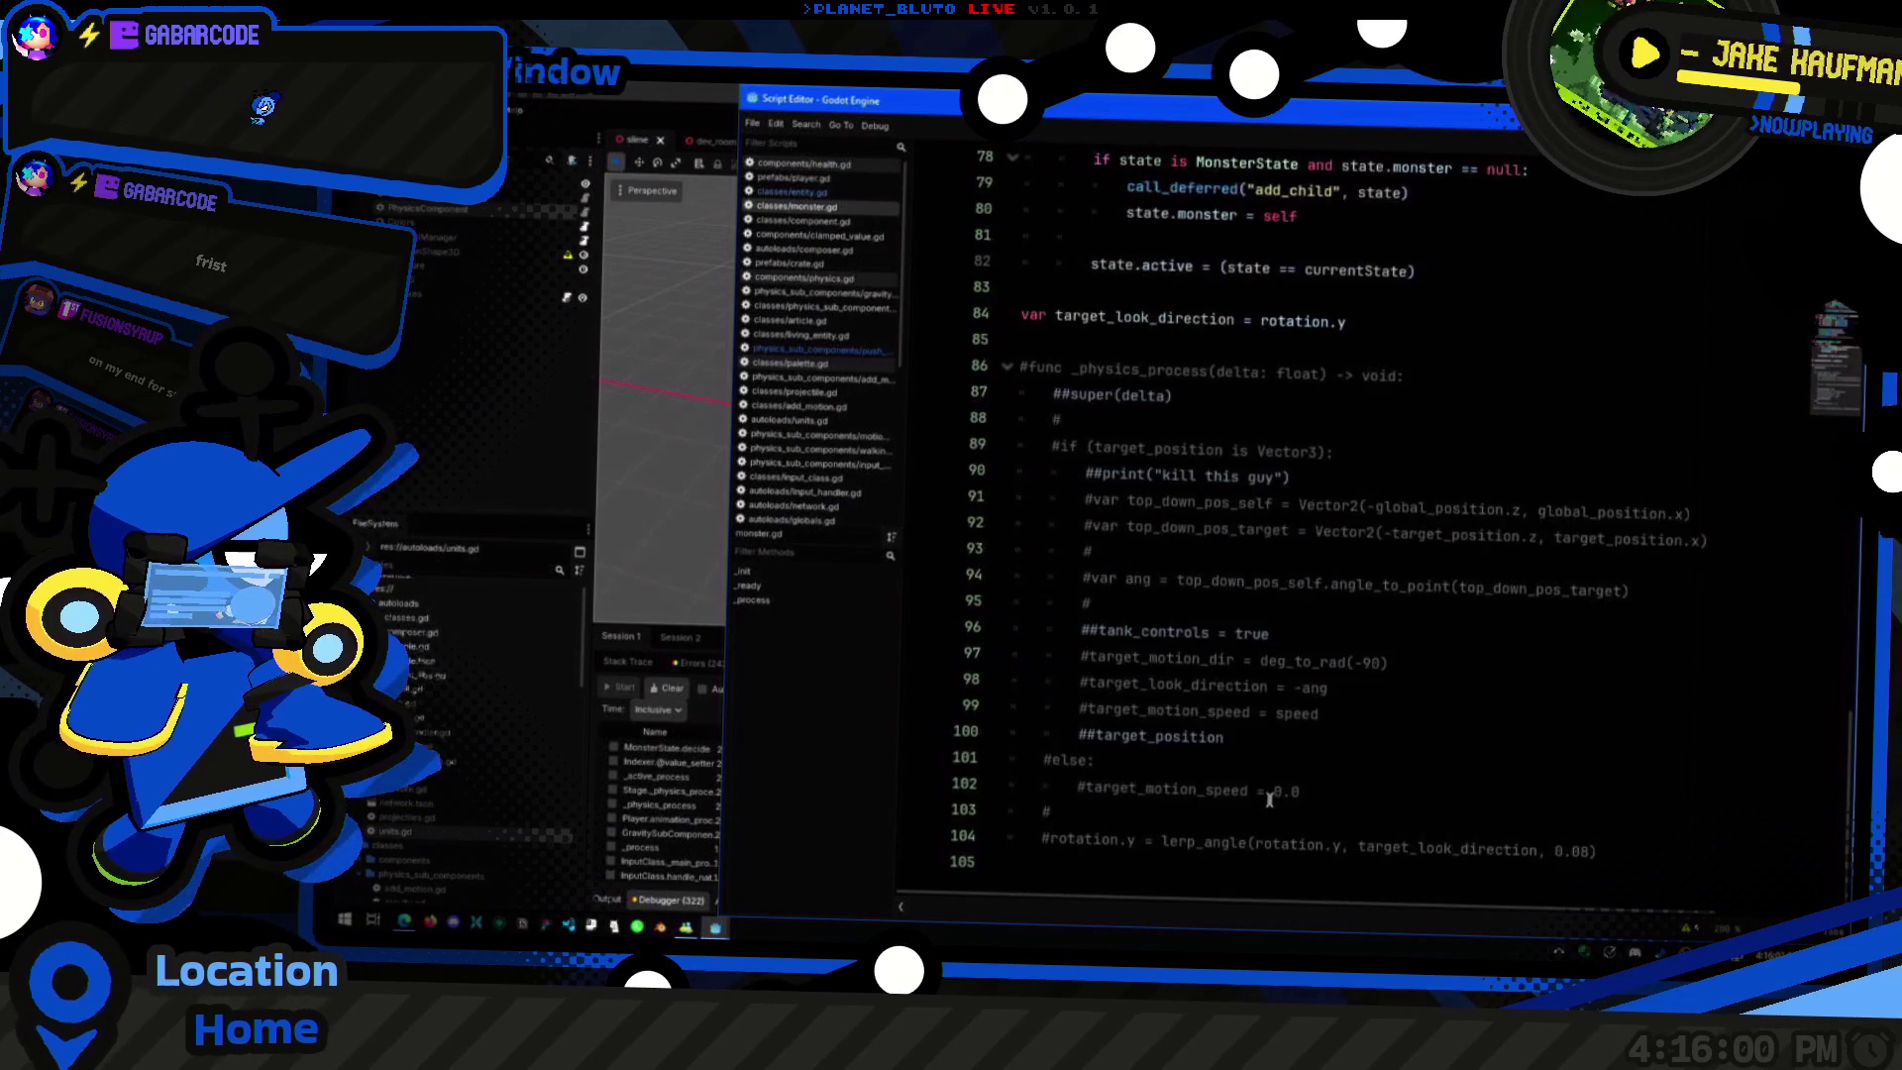
{"action": "scroll", "coordinate": [1267, 634], "scroll_direction": "up", "scroll_amount": 3}
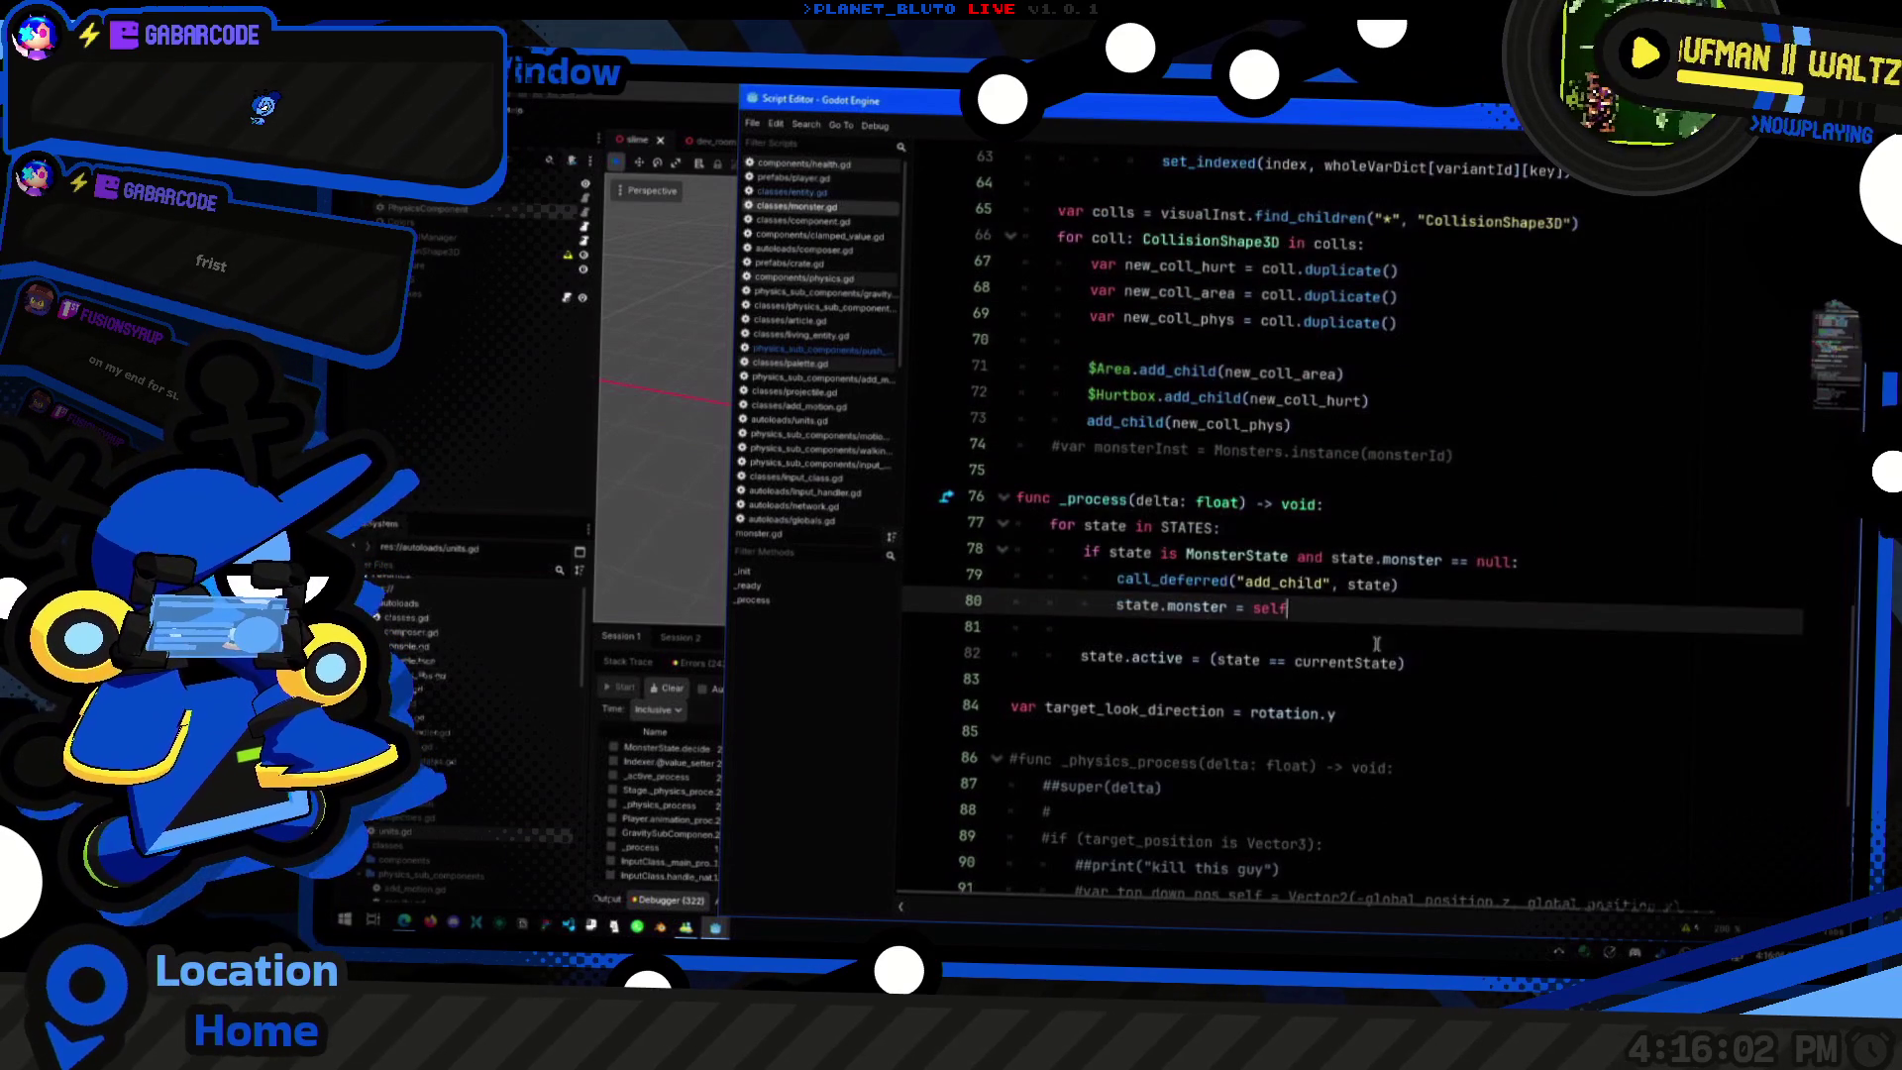
{"action": "scroll", "coordinate": [1305, 713], "scroll_direction": "up", "scroll_amount": 5}
{"action": "left_click", "coordinate": [1666, 622]}
{"action": "left_click", "coordinate": [1576, 565]}
{"action": "scroll", "coordinate": [1486, 594], "scroll_direction": "up", "scroll_amount": 3}
{"action": "left_click", "coordinate": [1466, 554]}
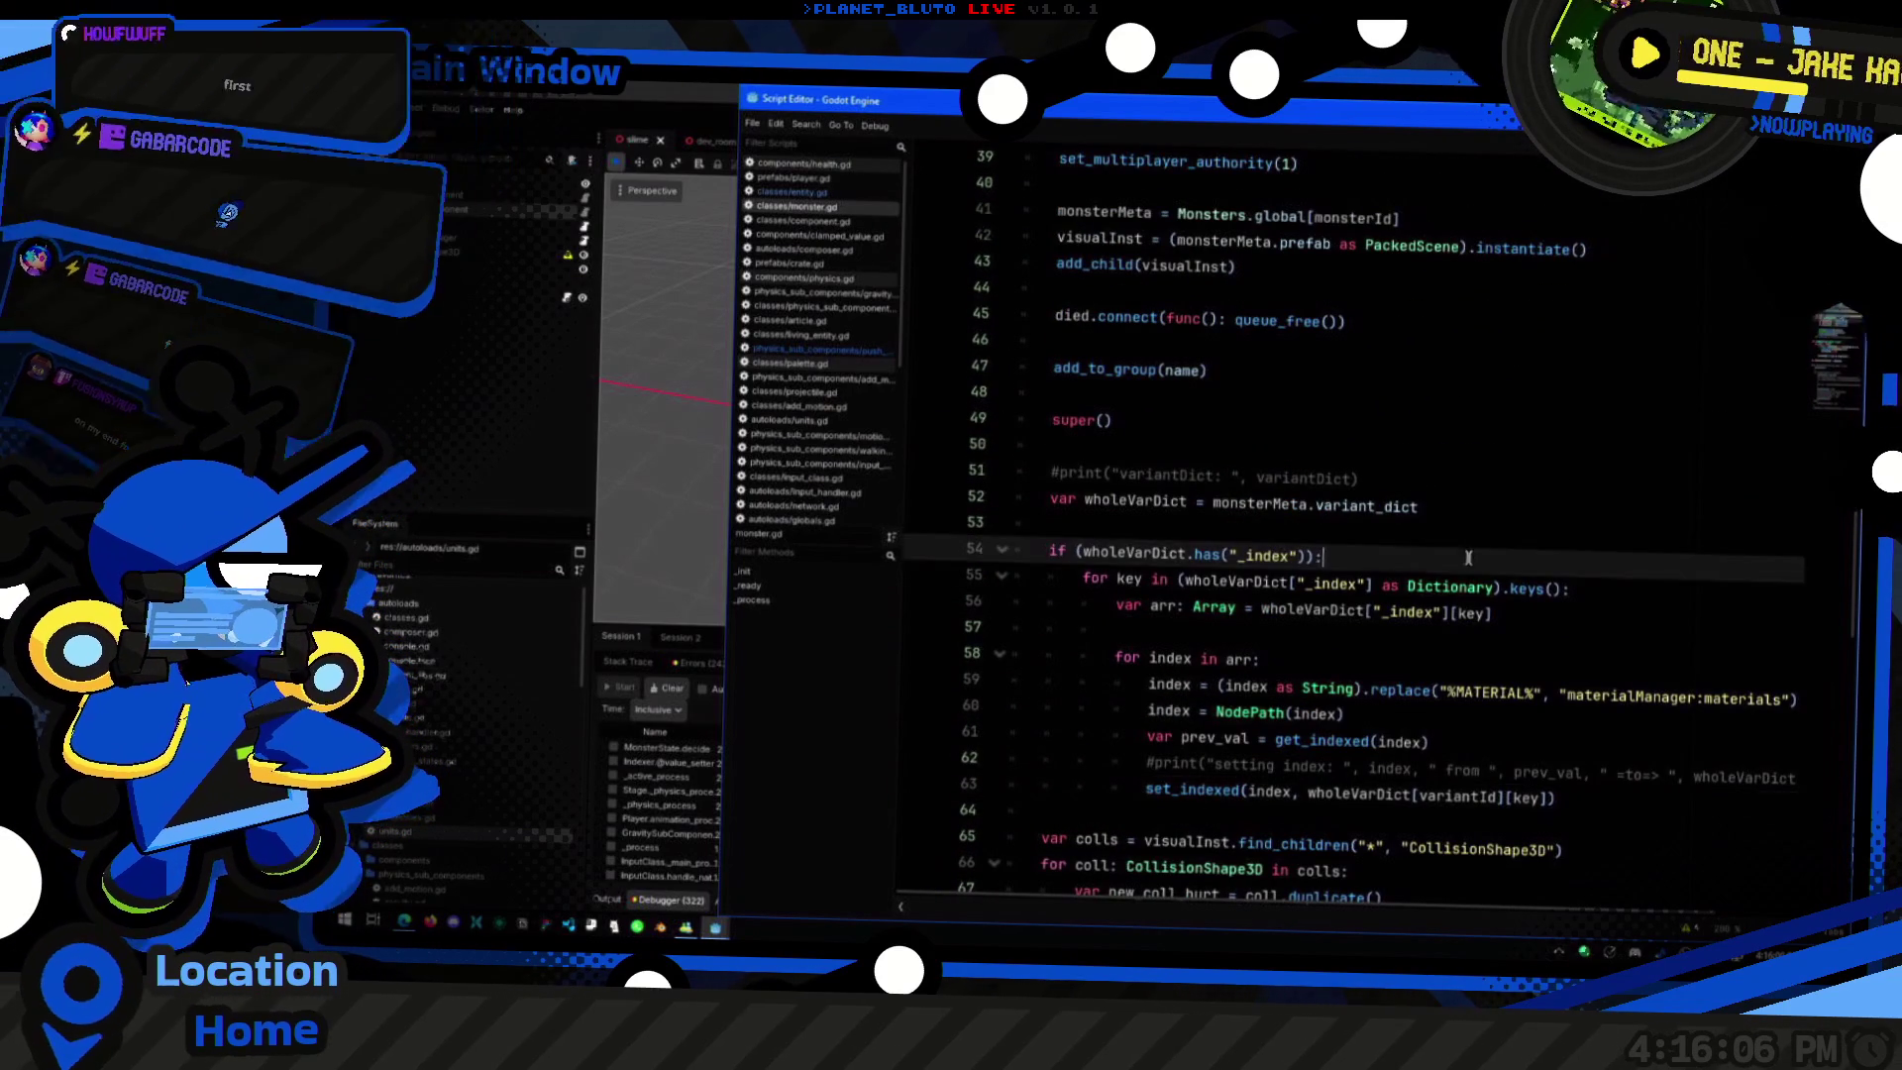
{"action": "left_click", "coordinate": [1518, 501]}
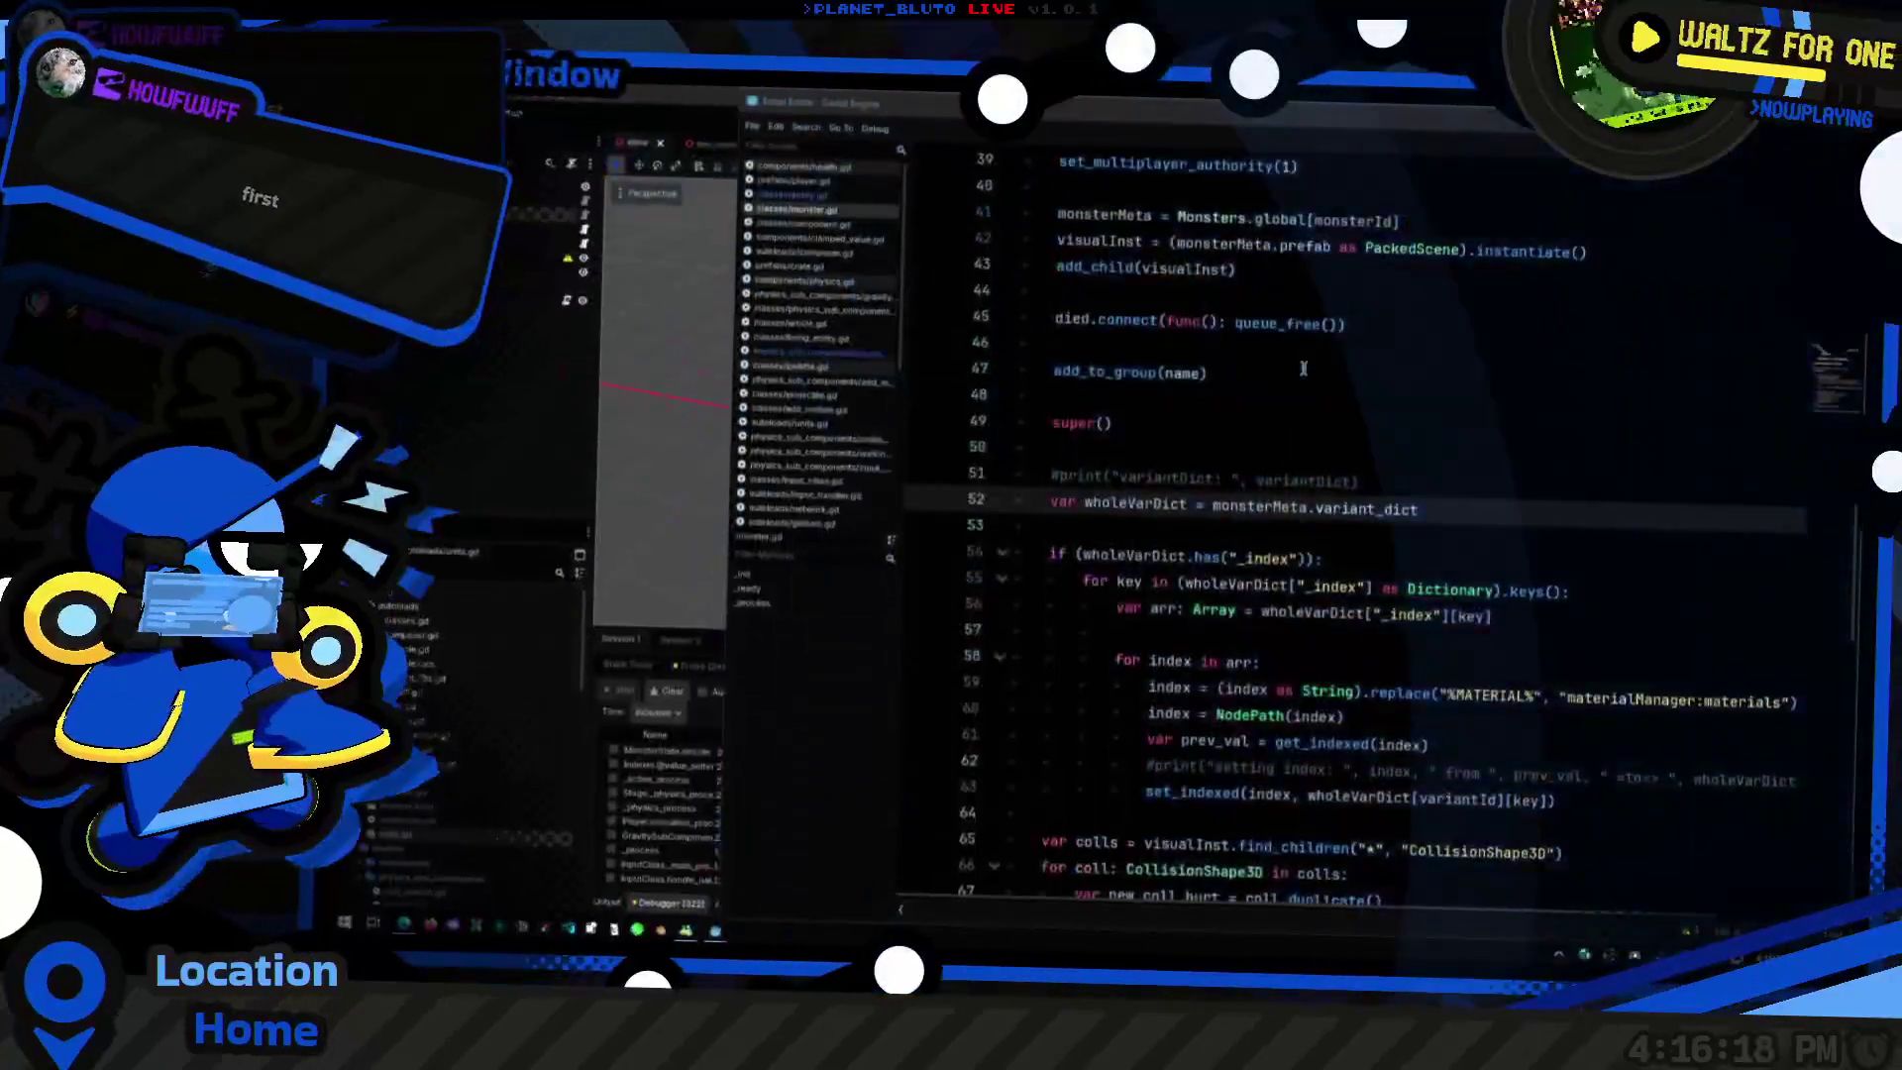
Step: Read the monsterMeta and context lines in _ready, then switch to living_entity.gd
{"action": "scroll", "coordinate": [1481, 538], "scroll_direction": "up", "scroll_amount": 2}
{"action": "left_click", "coordinate": [1325, 497]}
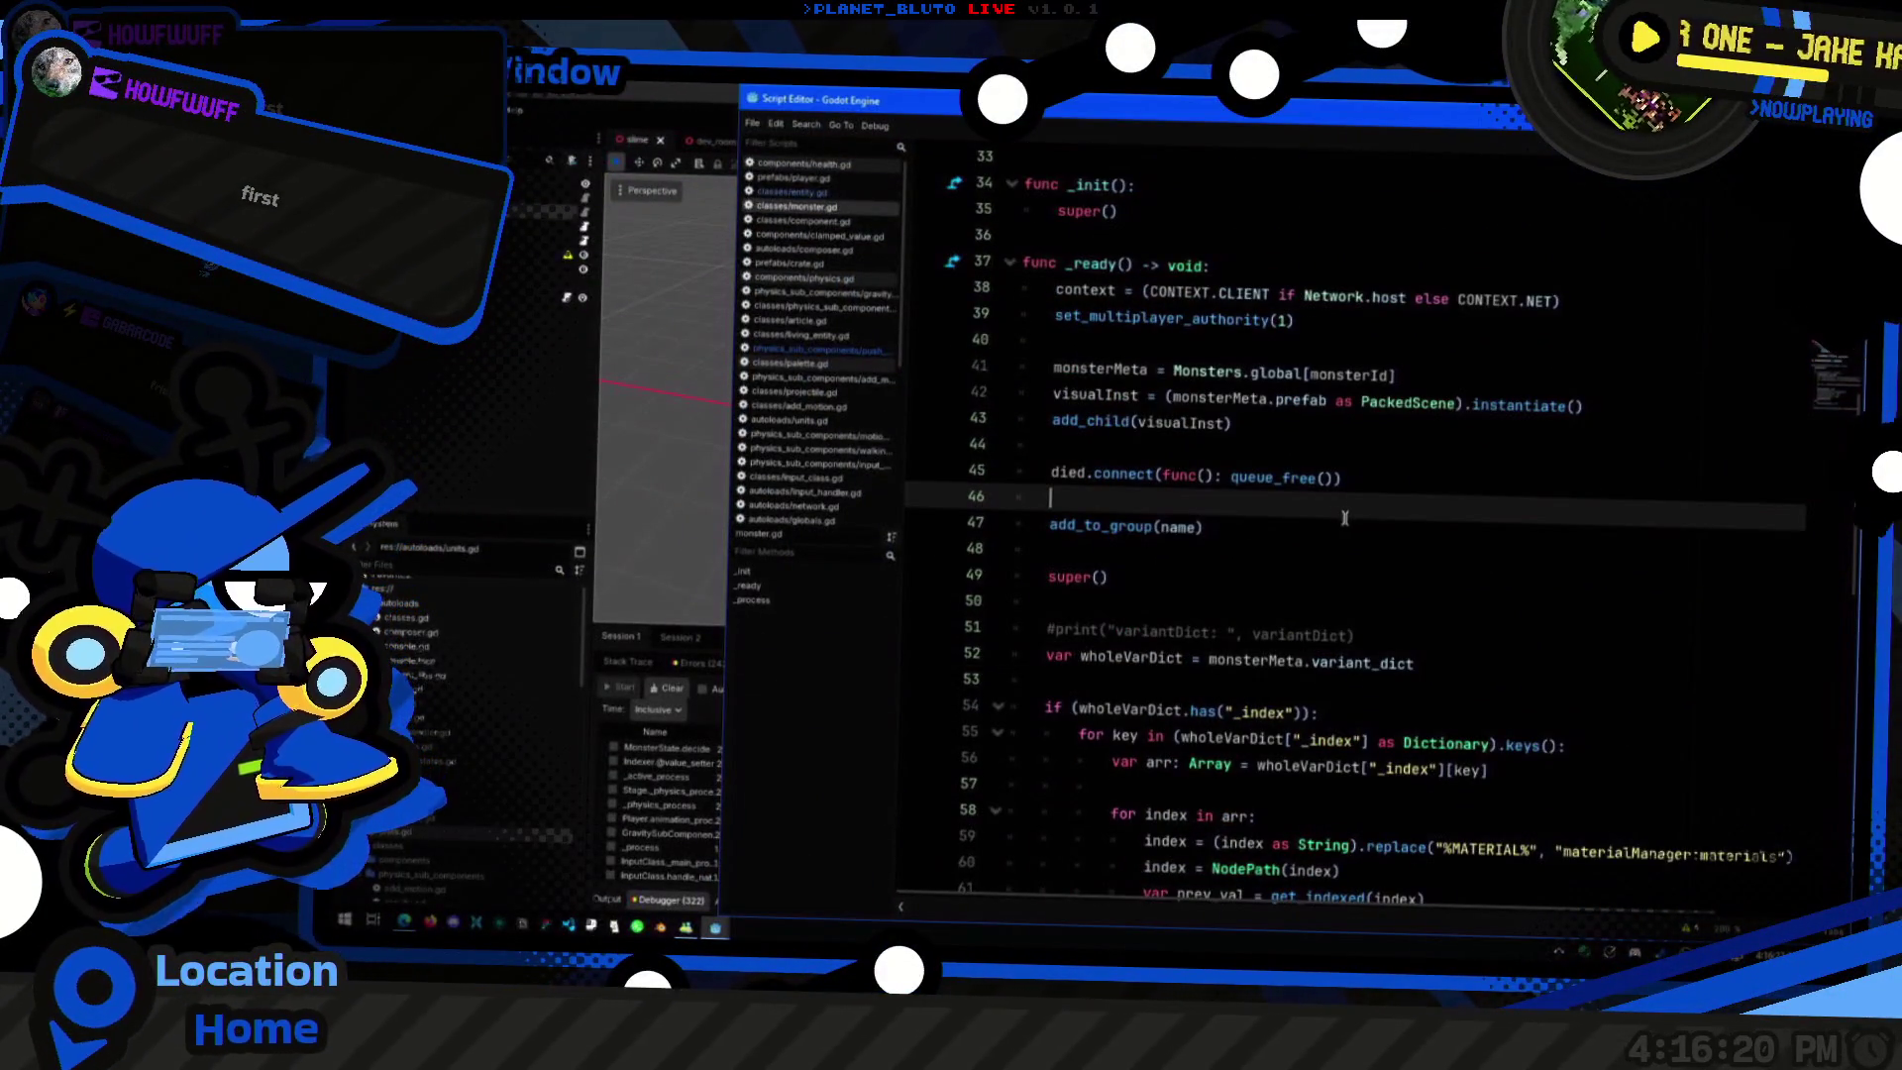
{"action": "key", "text": "Up"}
{"action": "scroll", "coordinate": [1317, 585], "scroll_direction": "up", "scroll_amount": 5}
{"action": "scroll", "coordinate": [1288, 634], "scroll_direction": "down", "scroll_amount": 3}
{"action": "key", "text": "Up"}
{"action": "key", "text": "Up"}
{"action": "key", "text": "Up"}
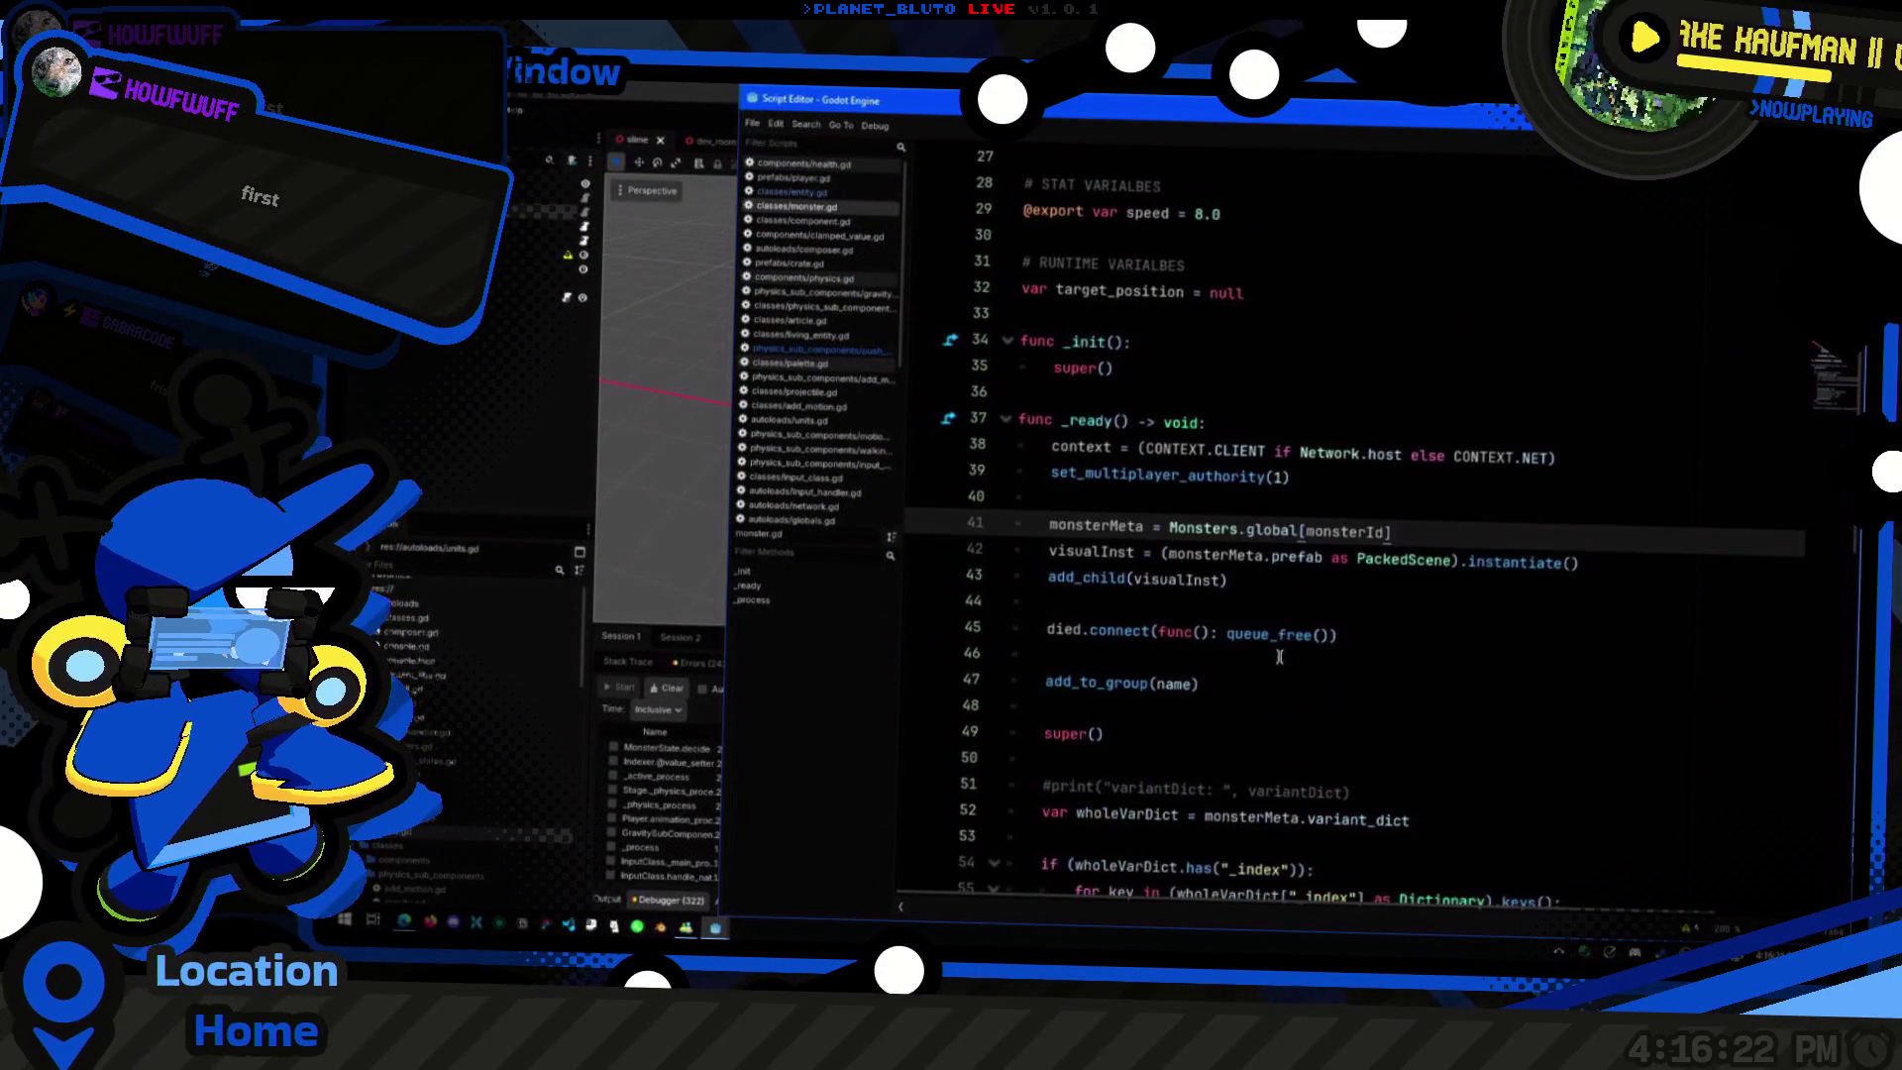
{"action": "key", "text": "Up"}
{"action": "key", "text": "Up"}
{"action": "key", "text": "Up"}
{"action": "left_click", "coordinate": [800, 327]}
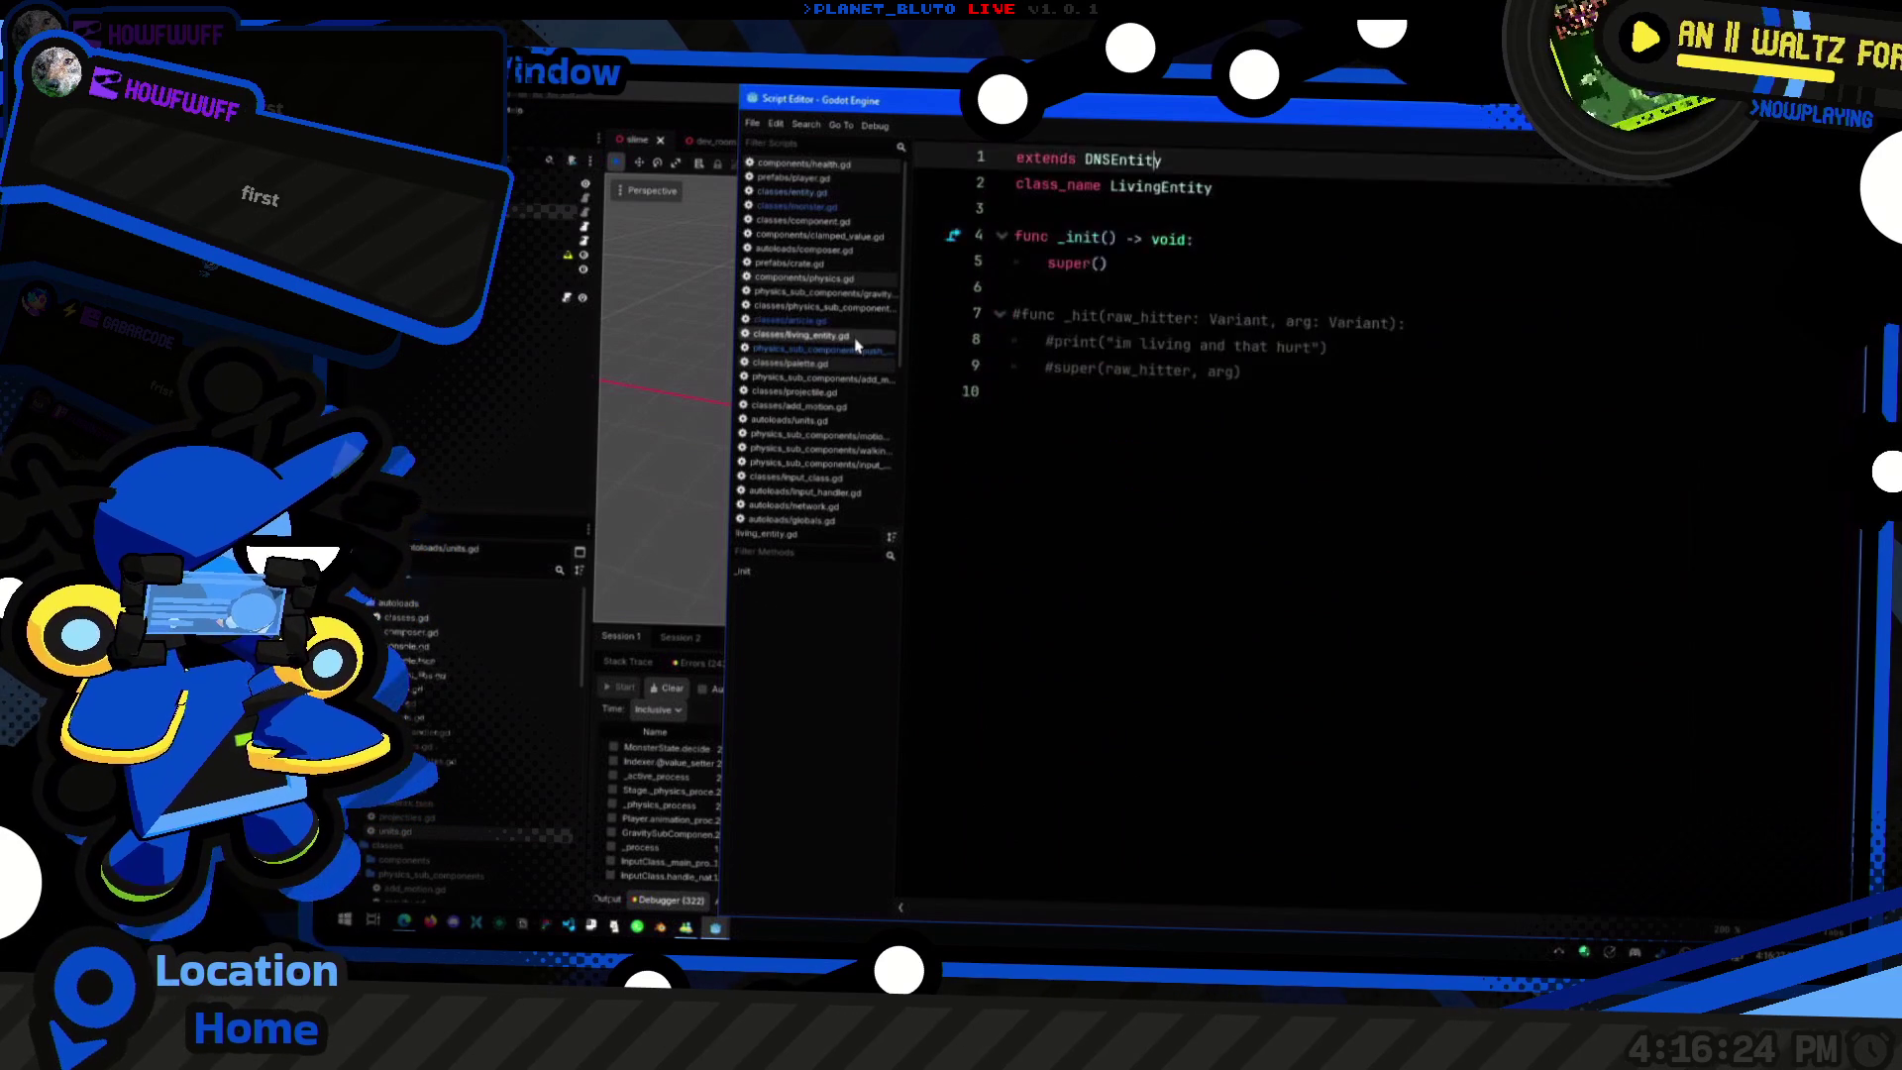
Step: Open push_box.gd and review its AddMotionSubComponent fetch, limit initialisation and super() call
{"action": "left_click", "coordinate": [817, 348]}
{"action": "scroll", "coordinate": [1510, 495], "scroll_direction": "up", "scroll_amount": 1}
{"action": "scroll", "coordinate": [1509, 495], "scroll_direction": "up", "scroll_amount": 6}
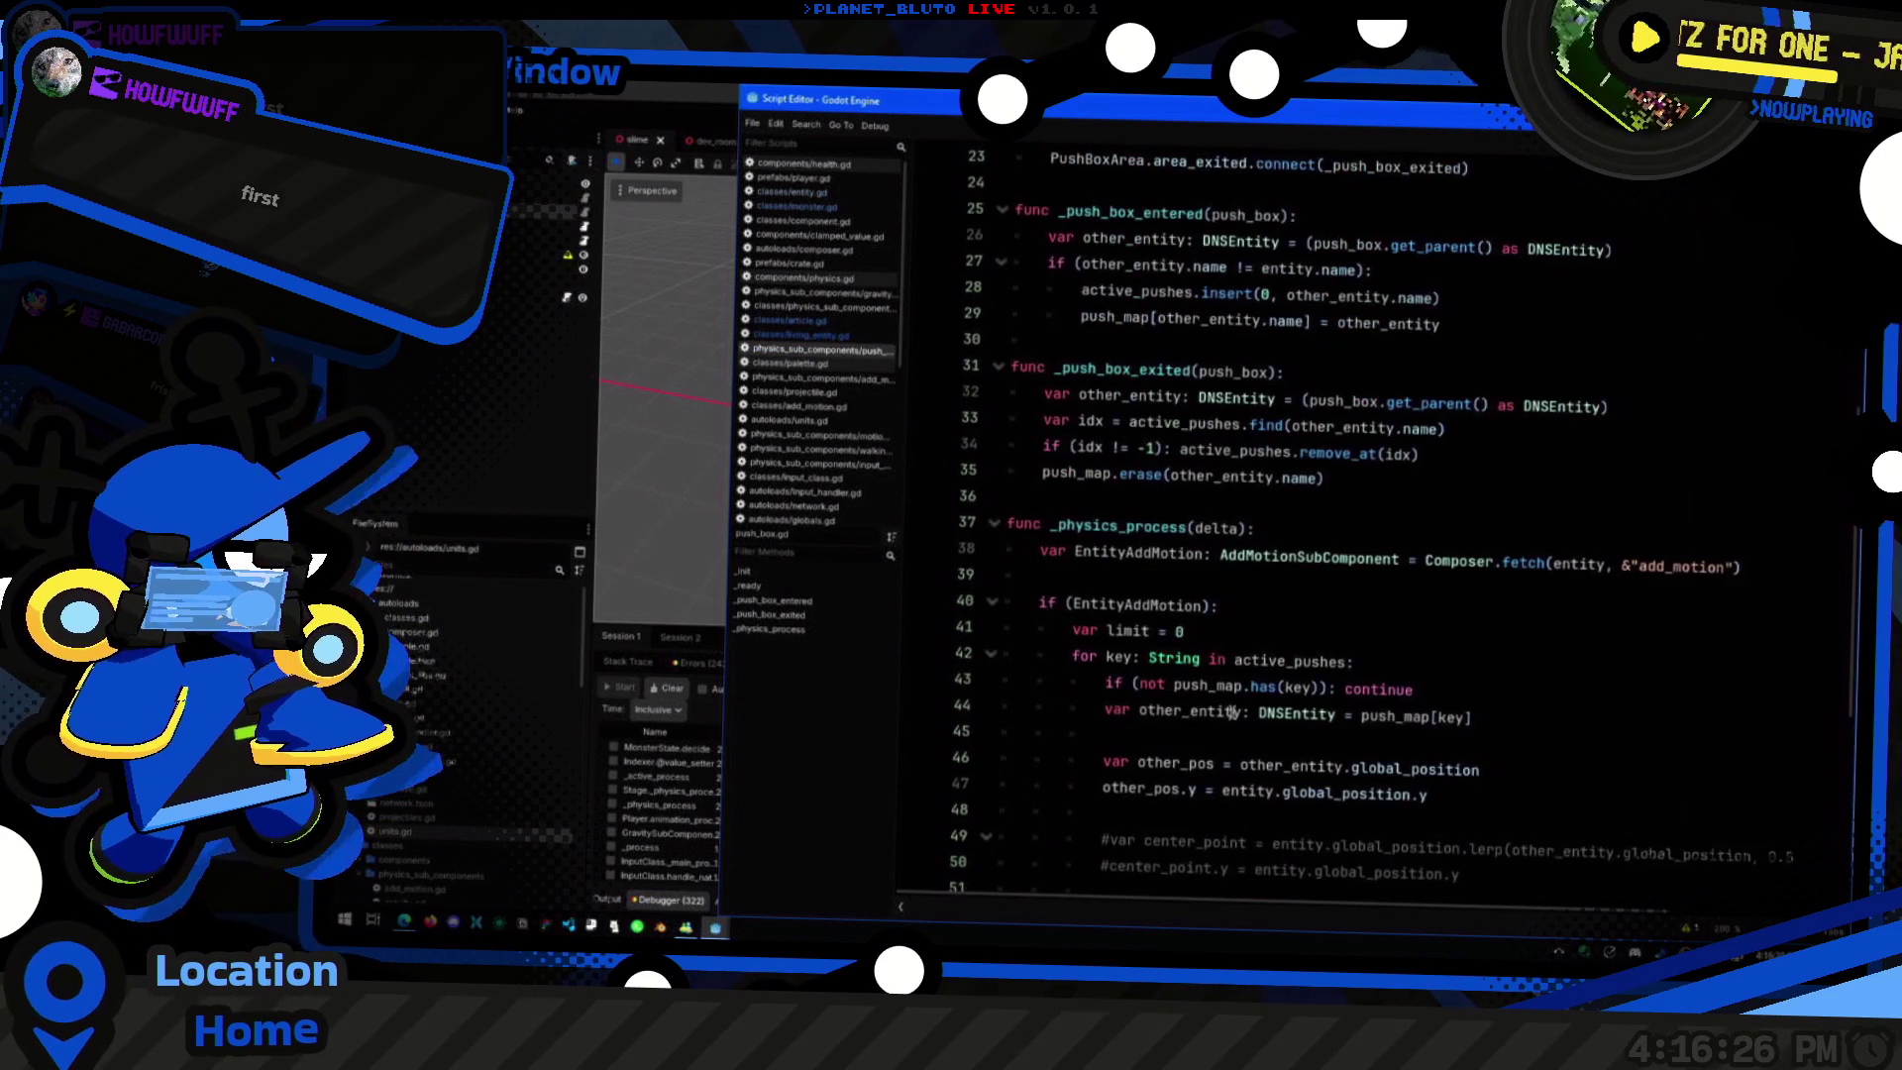
{"action": "left_click", "coordinate": [1351, 561]}
{"action": "left_click", "coordinate": [1167, 630]}
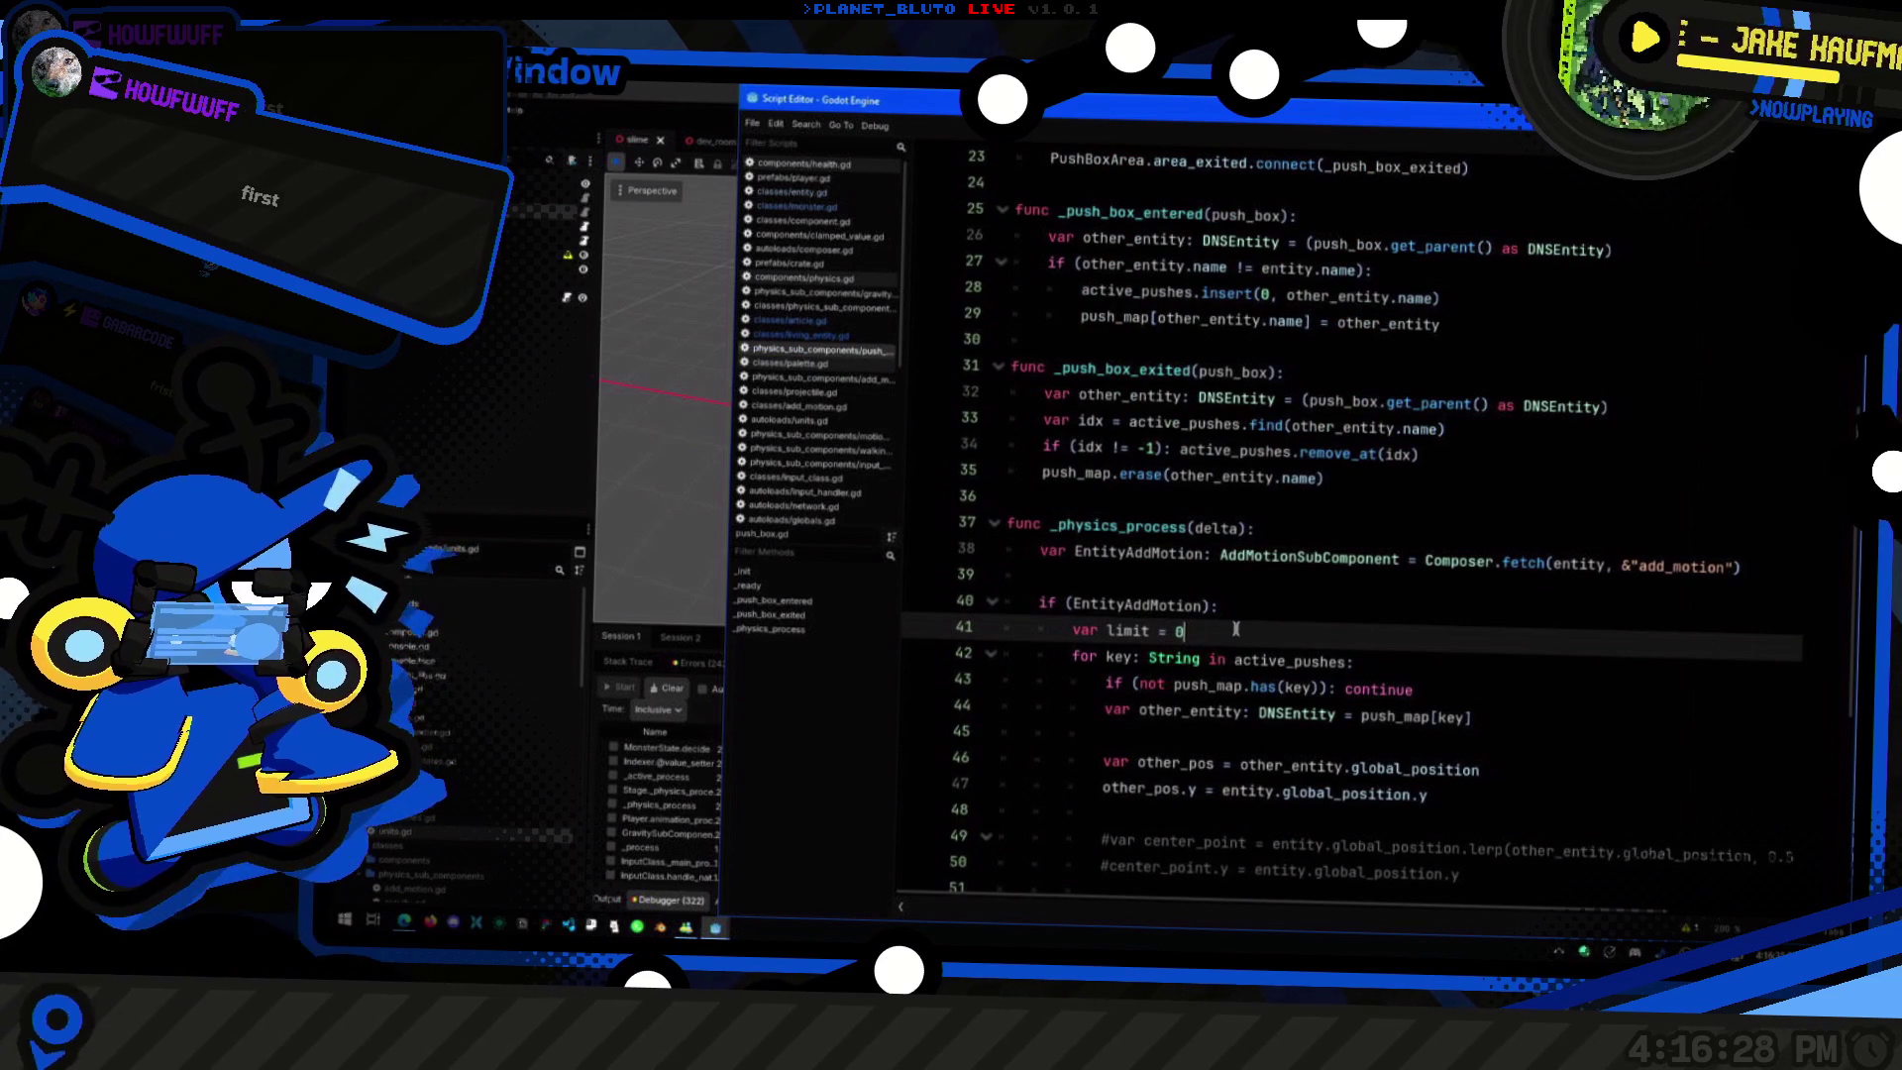
{"action": "scroll", "coordinate": [1238, 584], "scroll_direction": "up", "scroll_amount": 6}
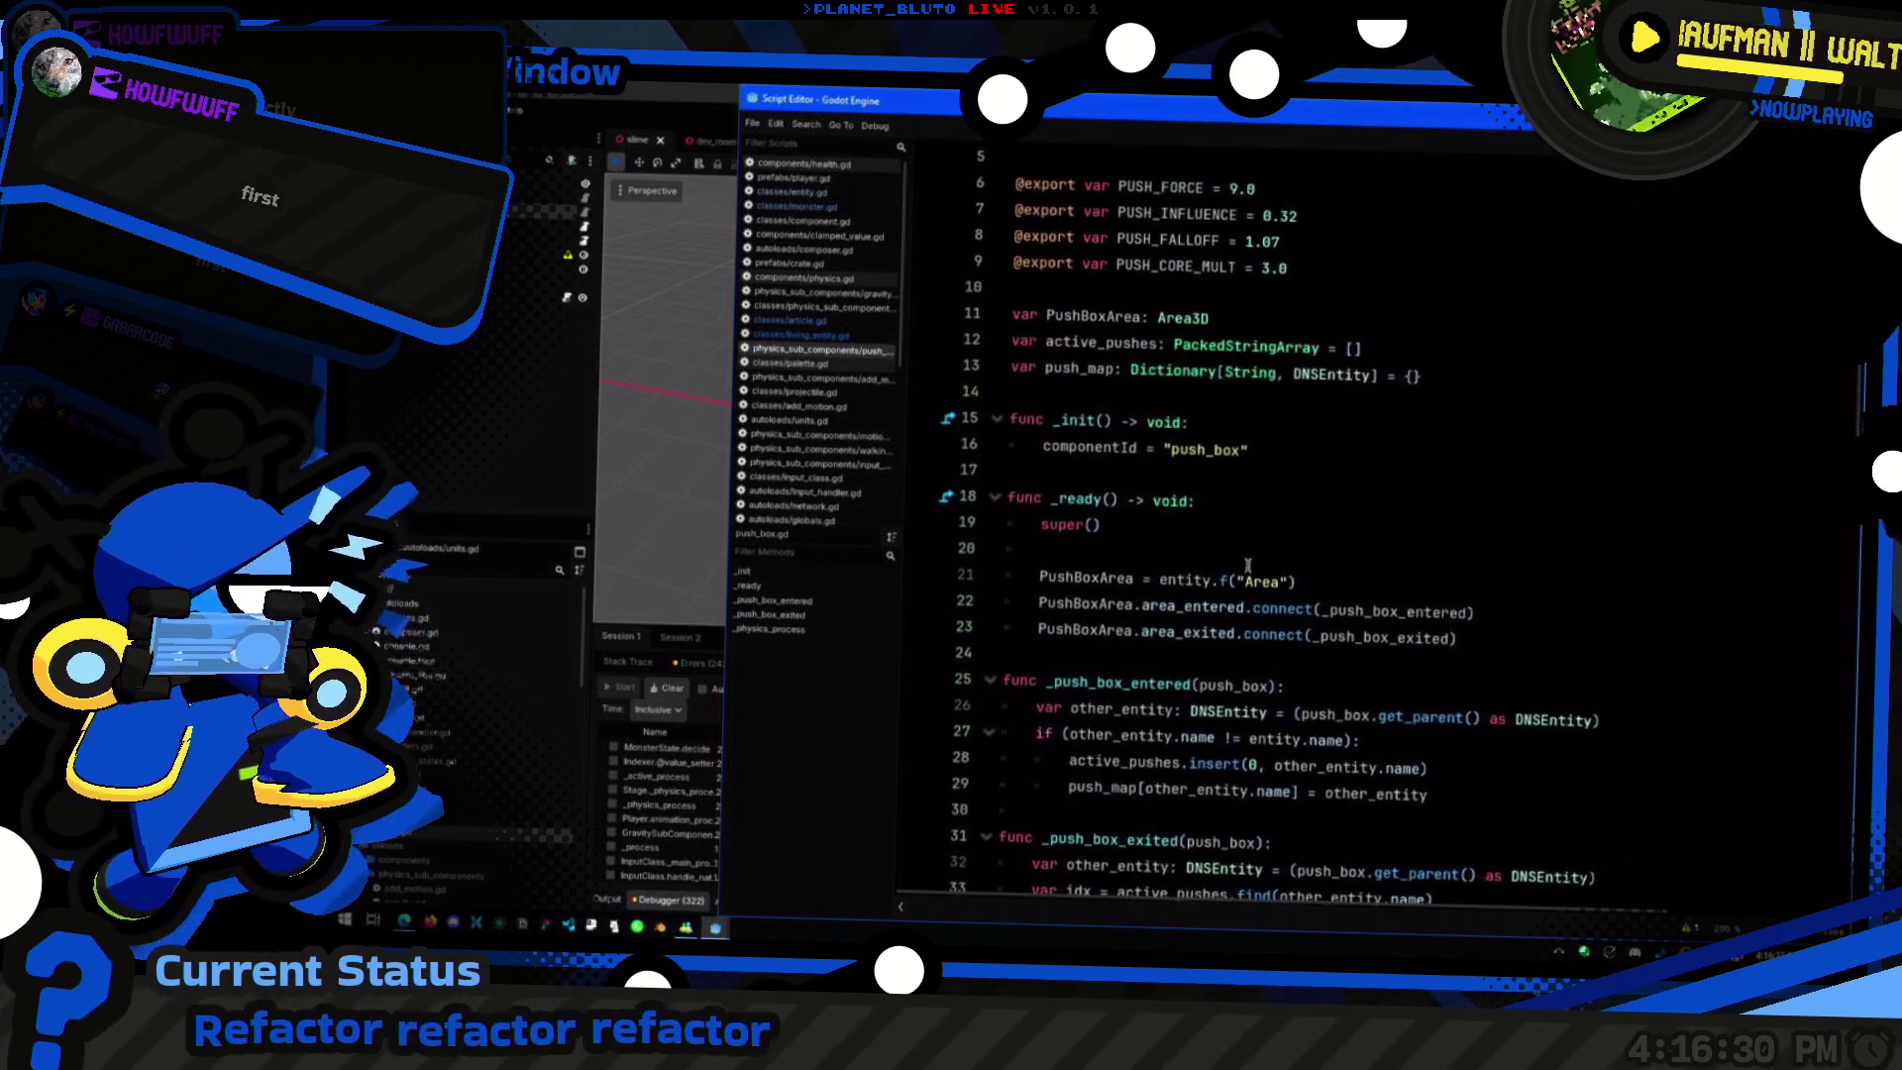
{"action": "left_click", "coordinate": [1183, 527]}
Step: Read through the _push_box_entered body and the active_pushes declaration on line 12
{"action": "scroll", "coordinate": [1284, 563], "scroll_direction": "up", "scroll_amount": 2}
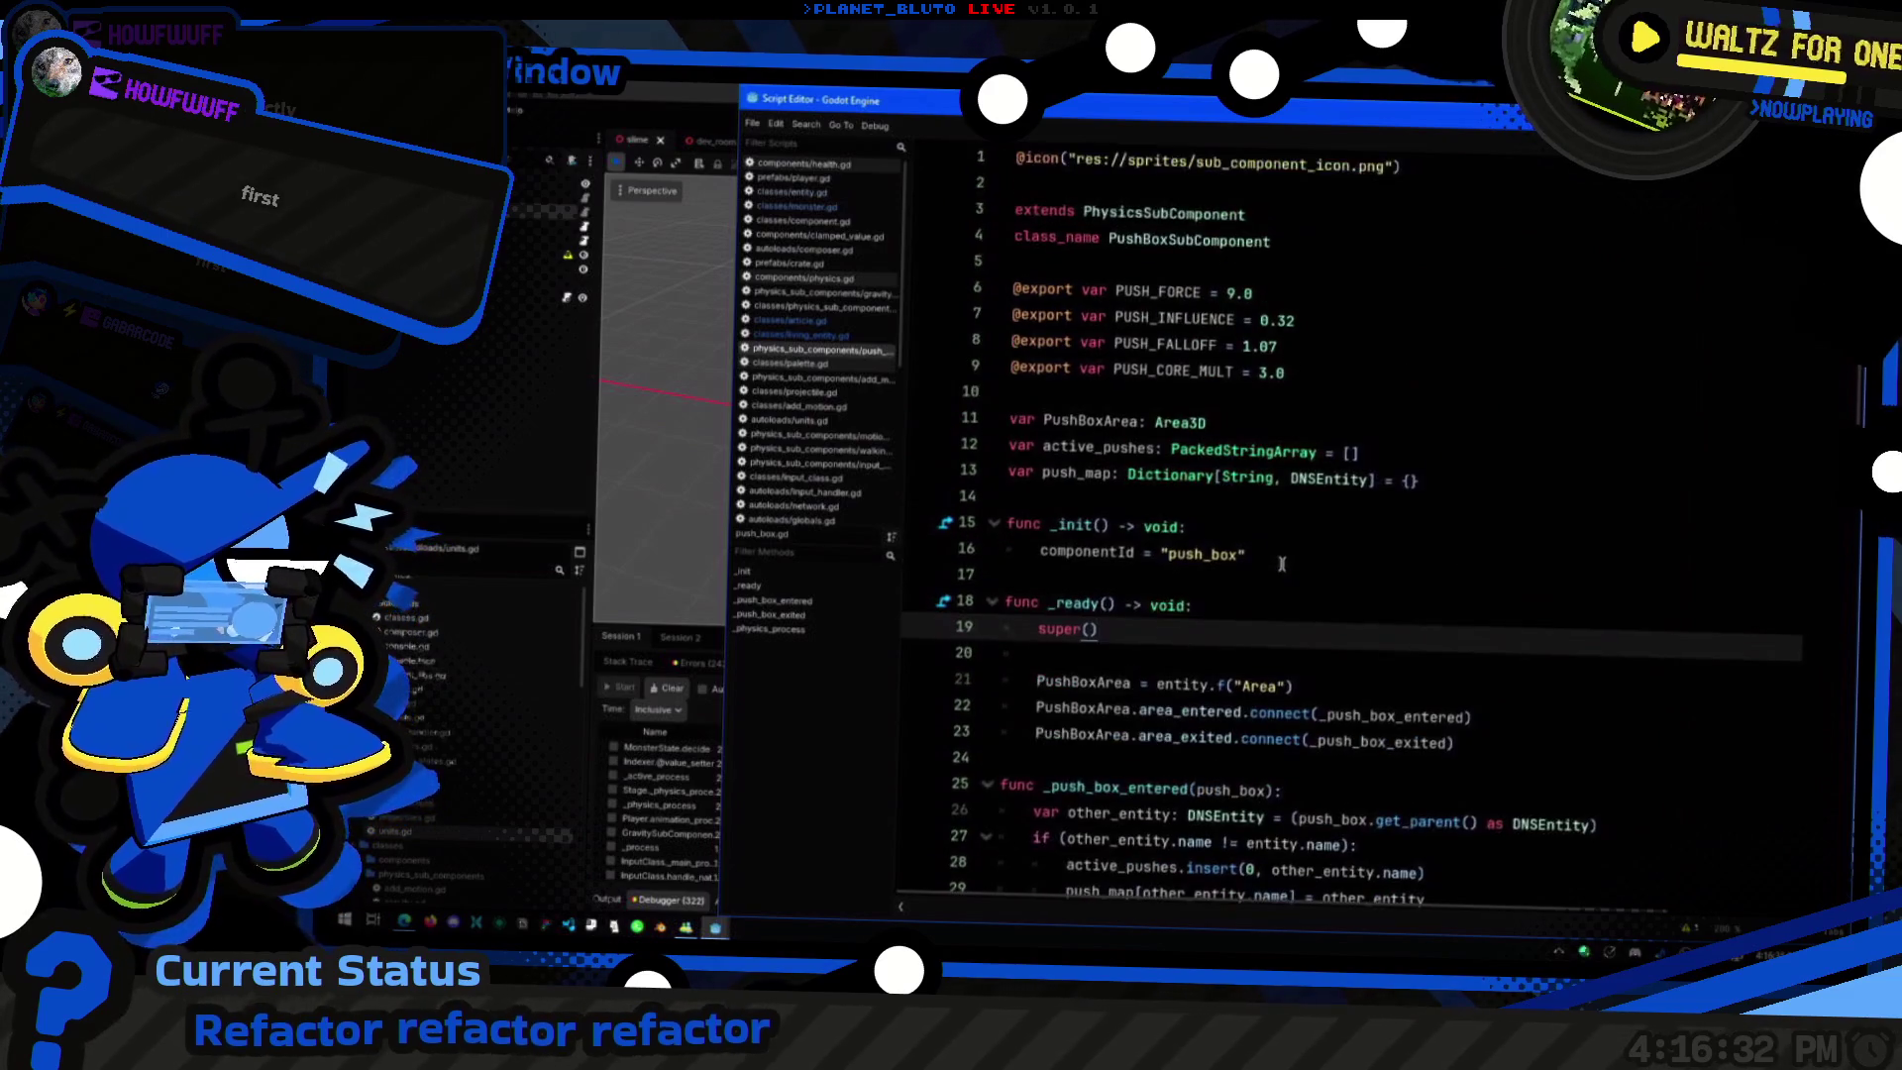
{"action": "scroll", "coordinate": [1283, 563], "scroll_direction": "down", "scroll_amount": 3}
{"action": "scroll", "coordinate": [1284, 564], "scroll_direction": "up", "scroll_amount": 1, "text": "ctrl"}
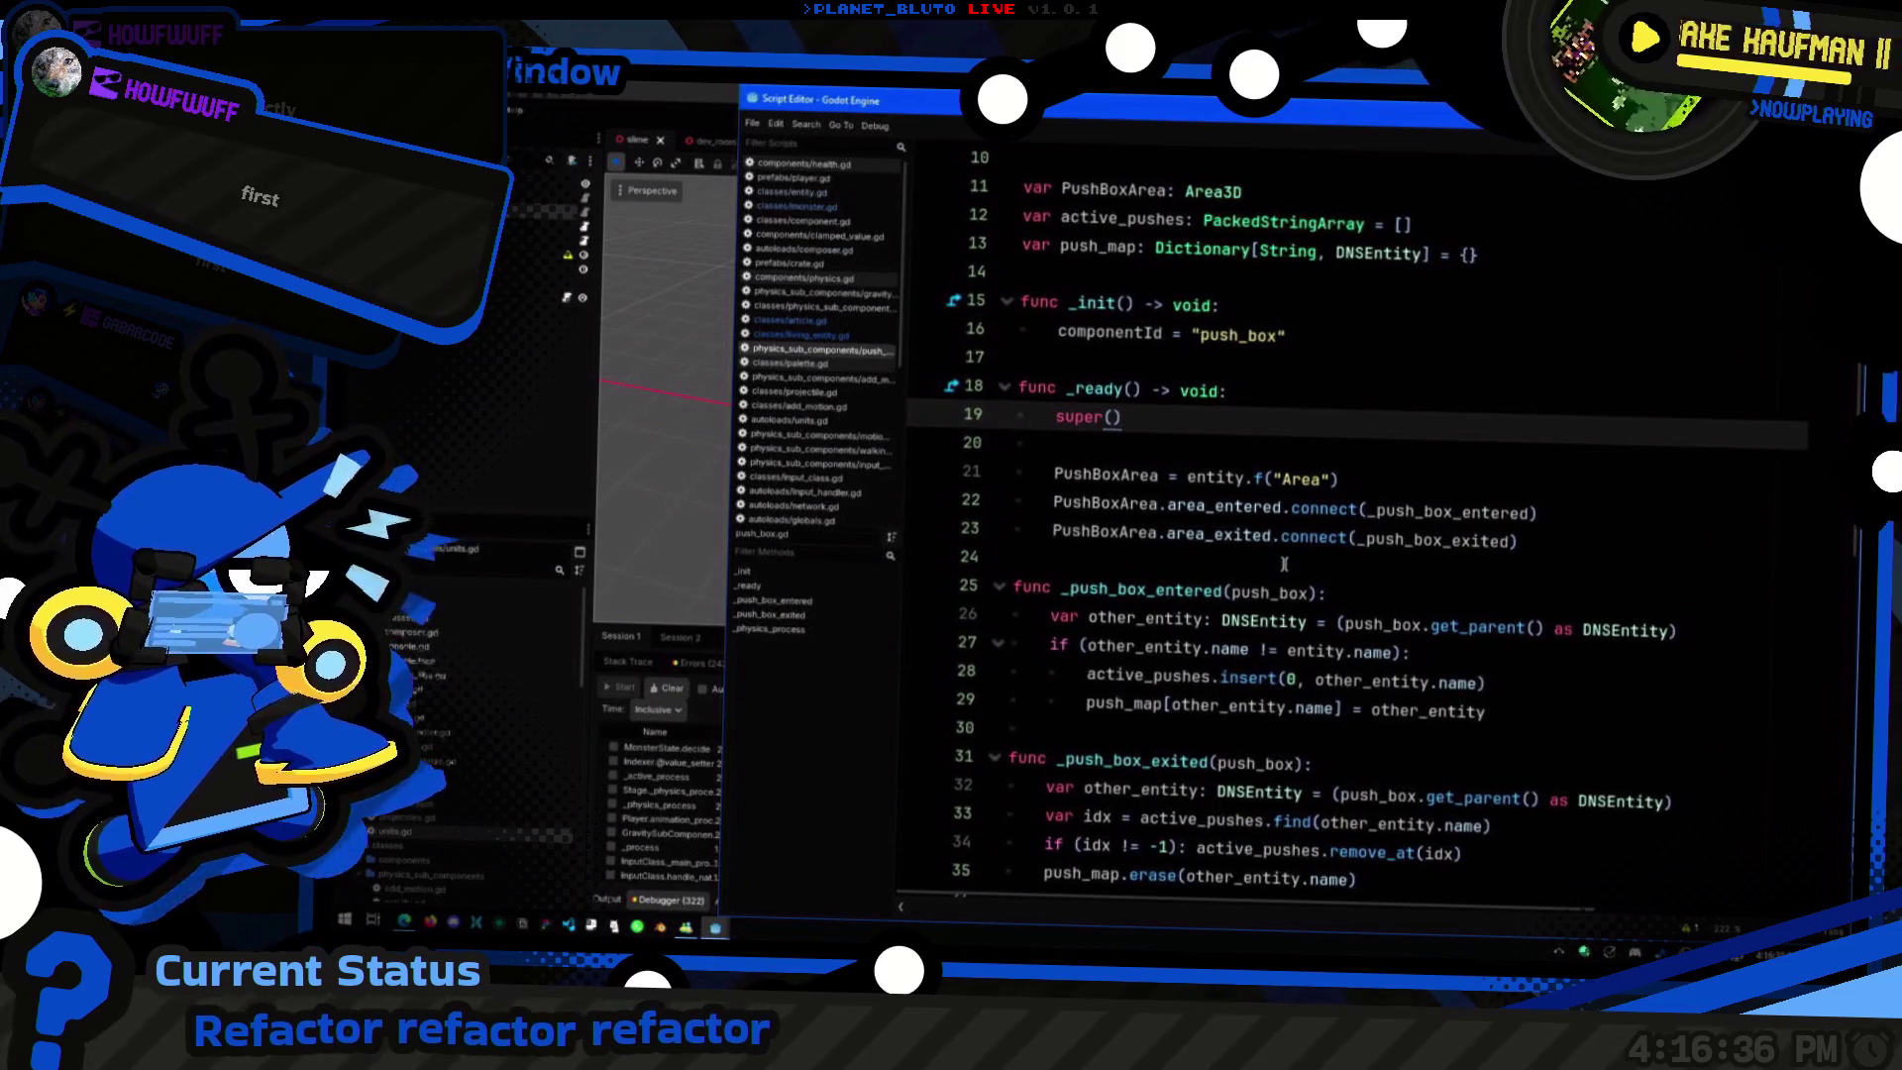
{"action": "scroll", "coordinate": [1271, 545], "scroll_direction": "down", "scroll_amount": 3}
{"action": "scroll", "coordinate": [1272, 545], "scroll_direction": "down", "scroll_amount": 8}
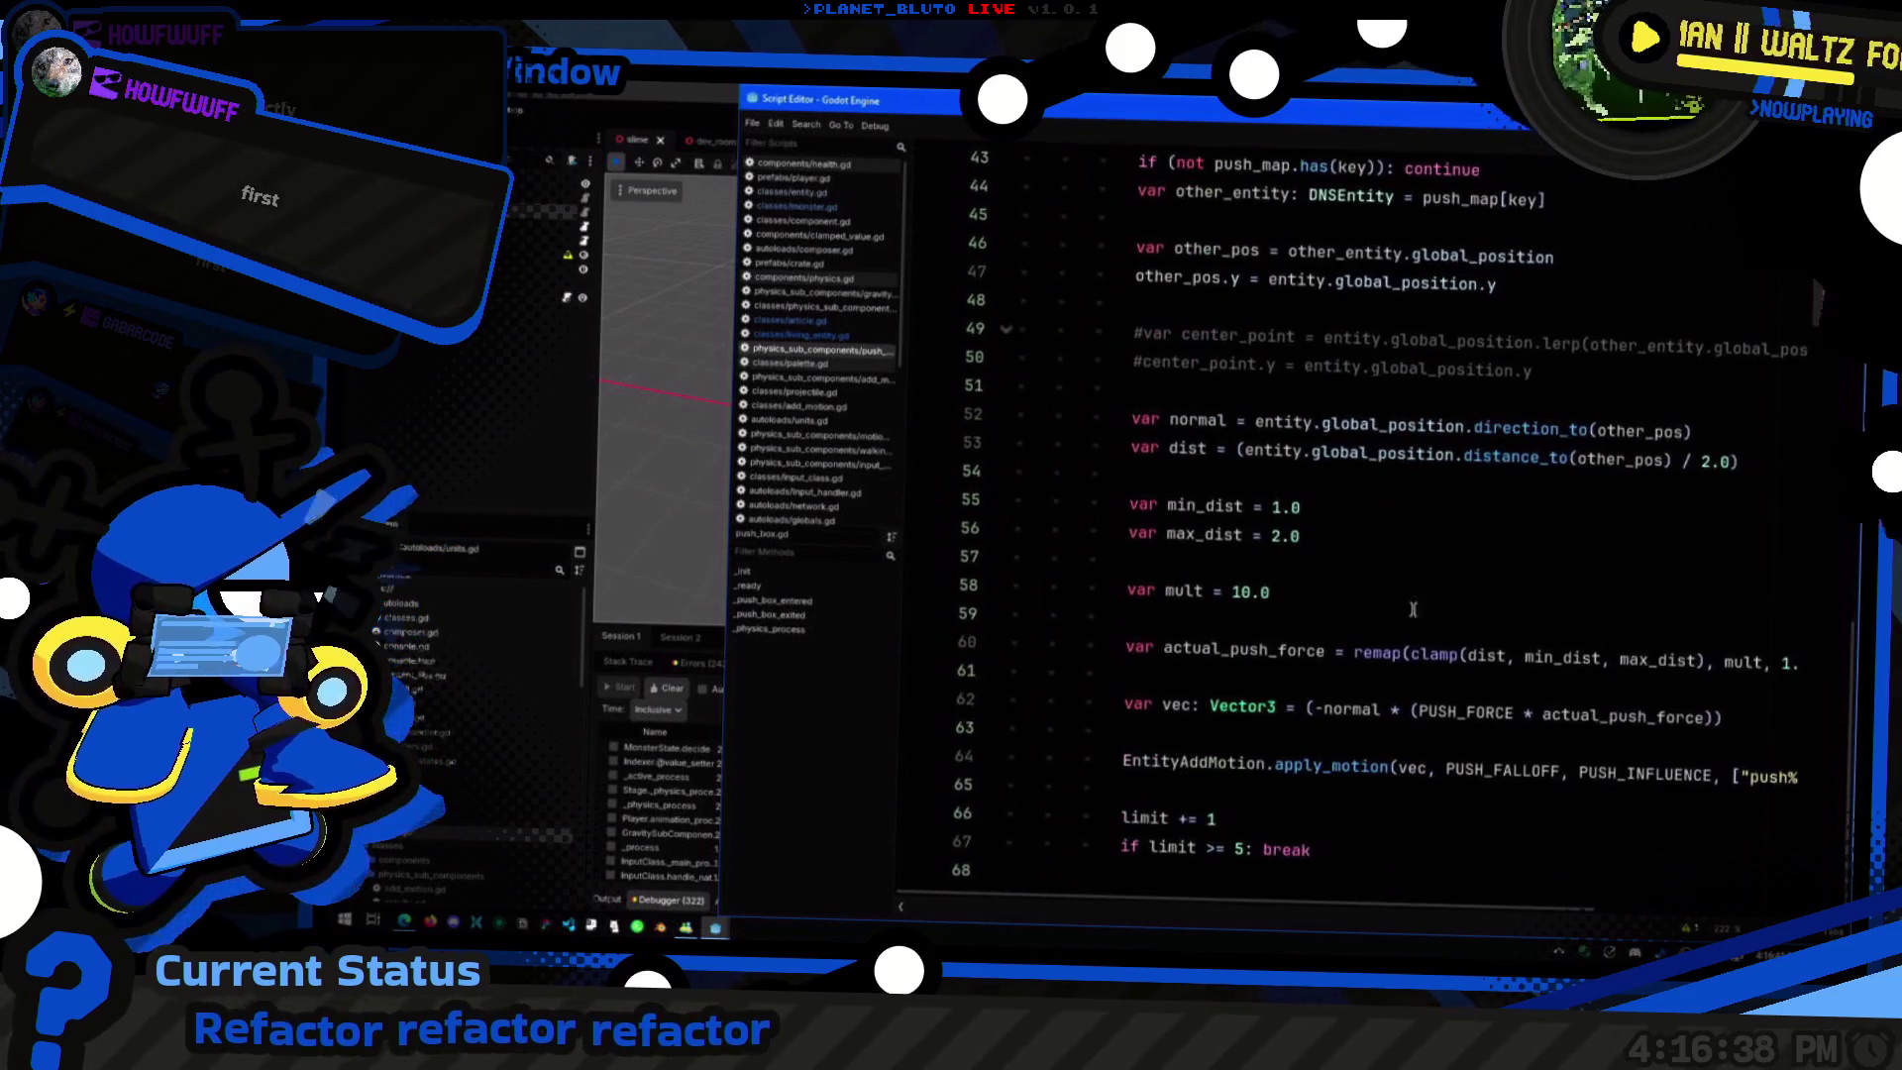
{"action": "scroll", "coordinate": [1406, 581], "scroll_direction": "up", "scroll_amount": 11}
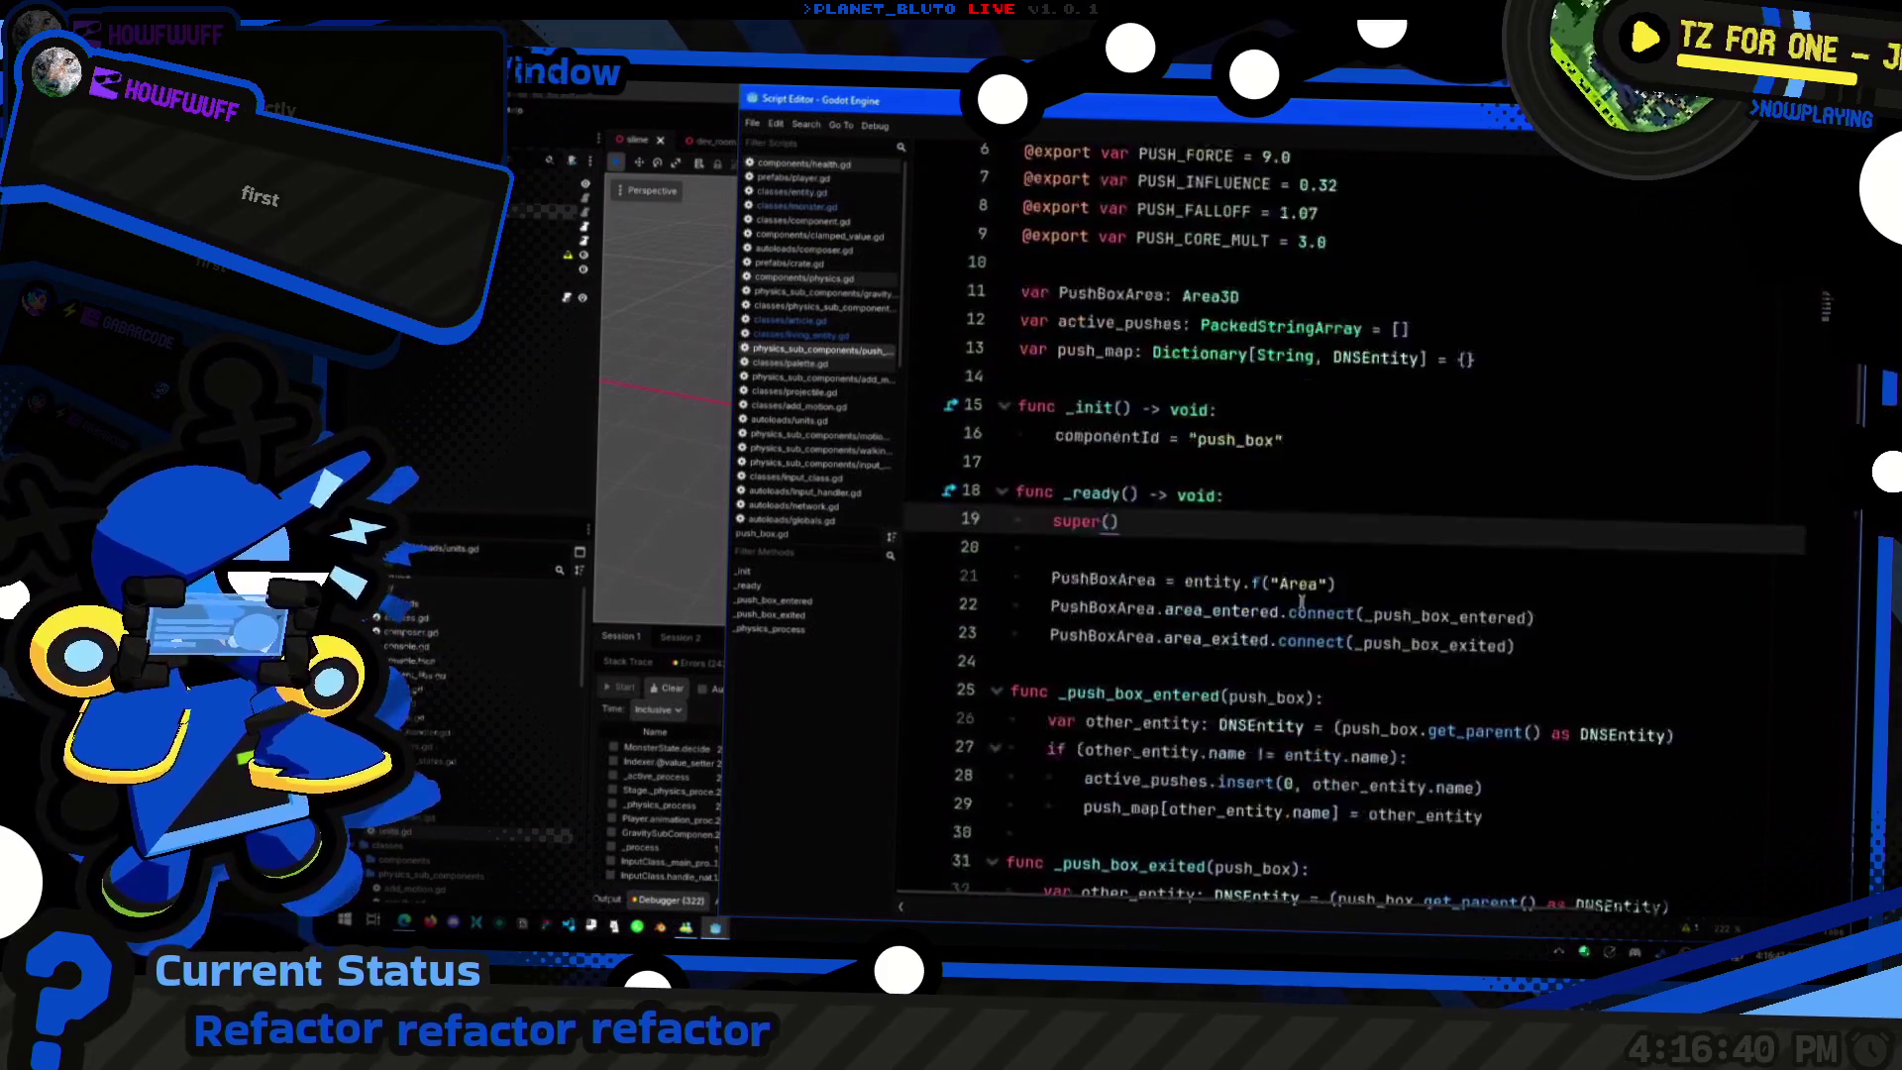
{"action": "left_click", "coordinate": [1496, 705]}
{"action": "left_click_drag", "start_coordinate": [1495, 715], "coordinate": [1040, 619]}
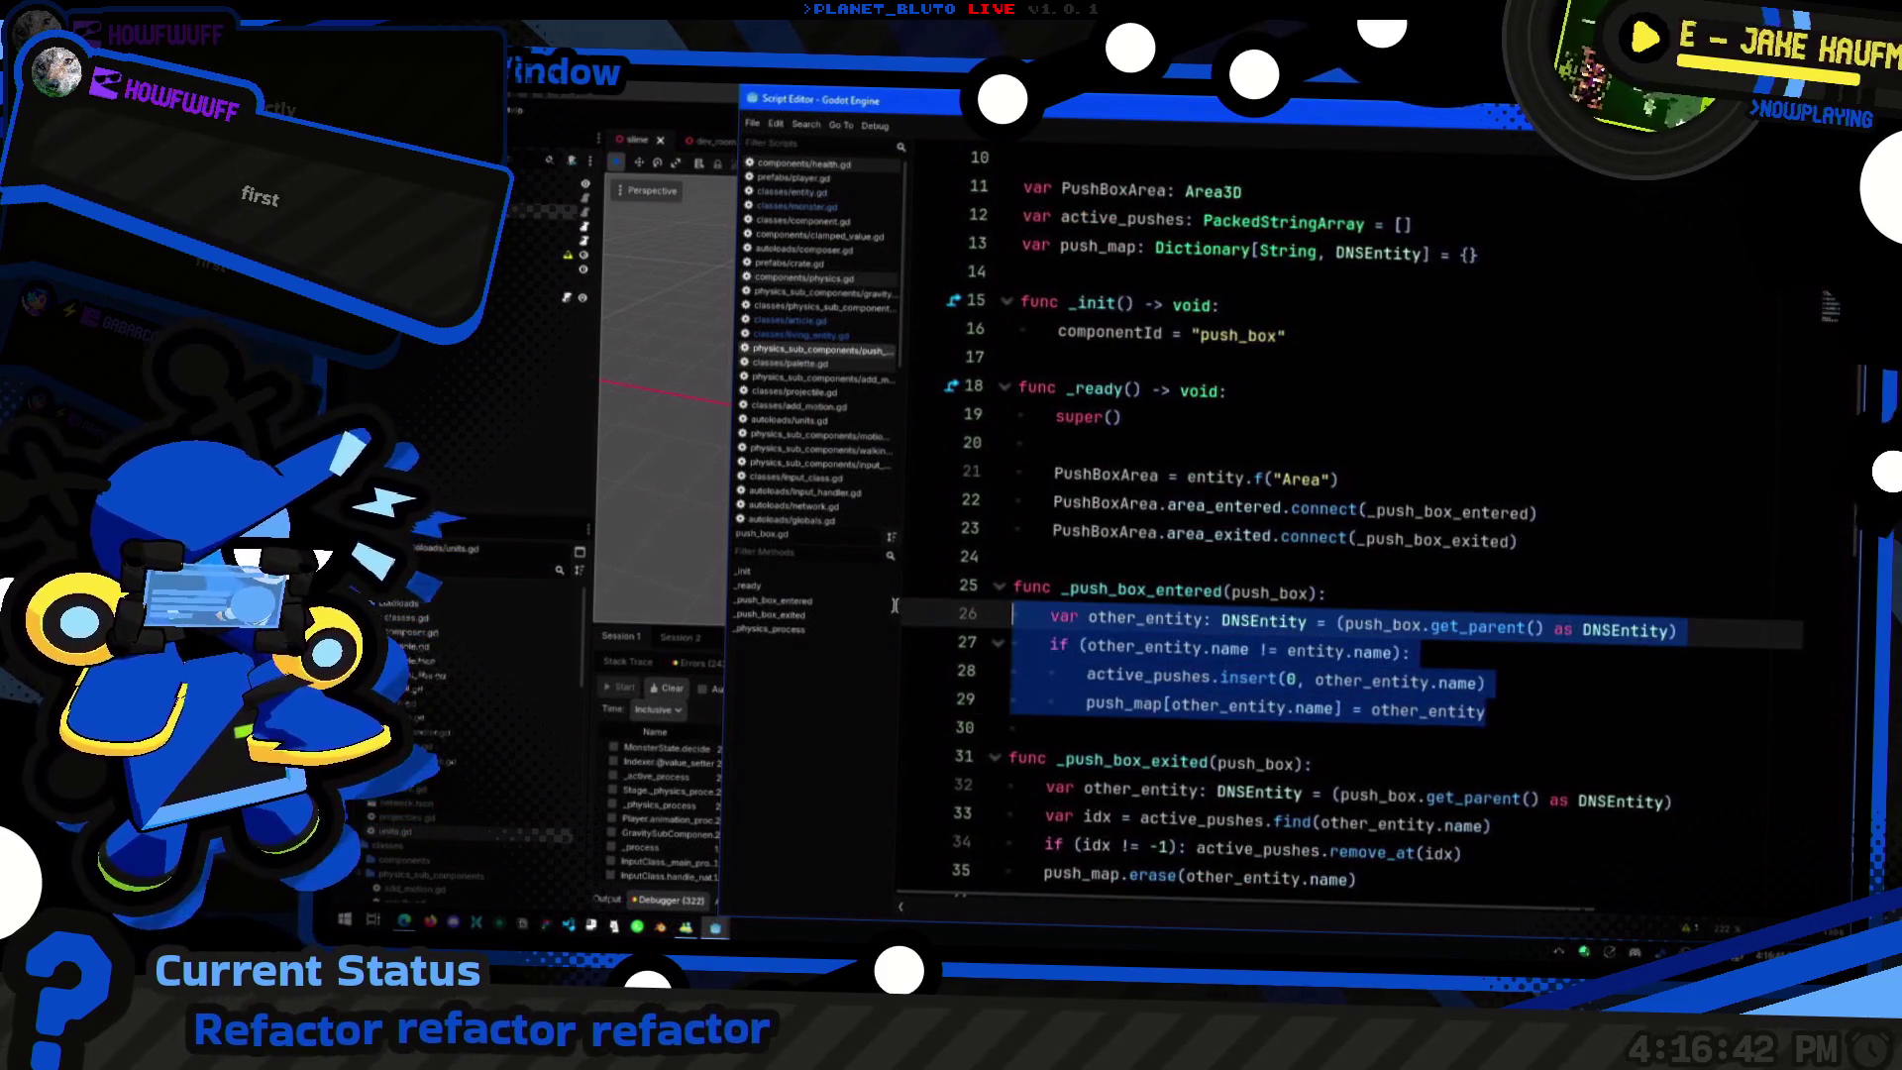
{"action": "left_click", "coordinate": [1612, 723]}
{"action": "scroll", "coordinate": [1450, 723], "scroll_direction": "up", "scroll_amount": 3}
{"action": "left_click", "coordinate": [1268, 479]}
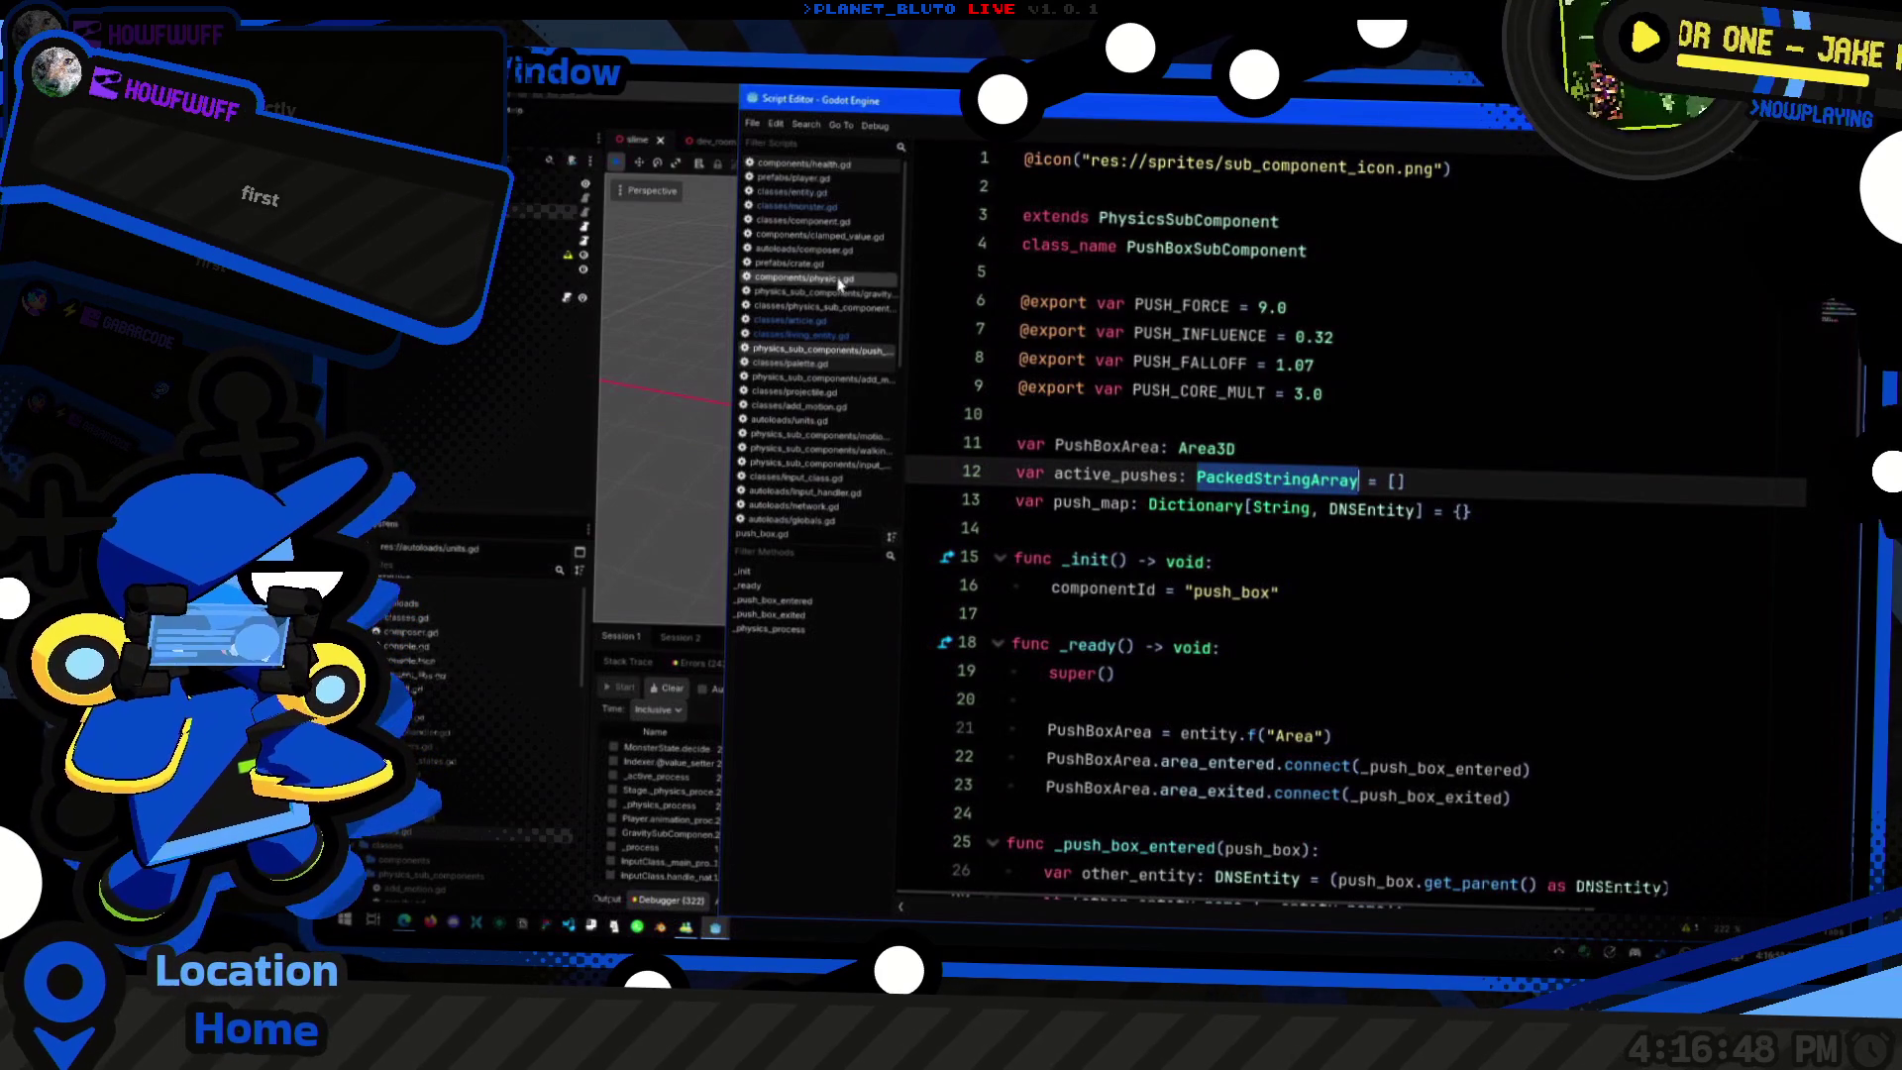
Step: Revisit article.gd and living_entity.gd, then open components/health.gd
{"action": "left_click", "coordinate": [785, 322]}
{"action": "key", "text": "Escape"}
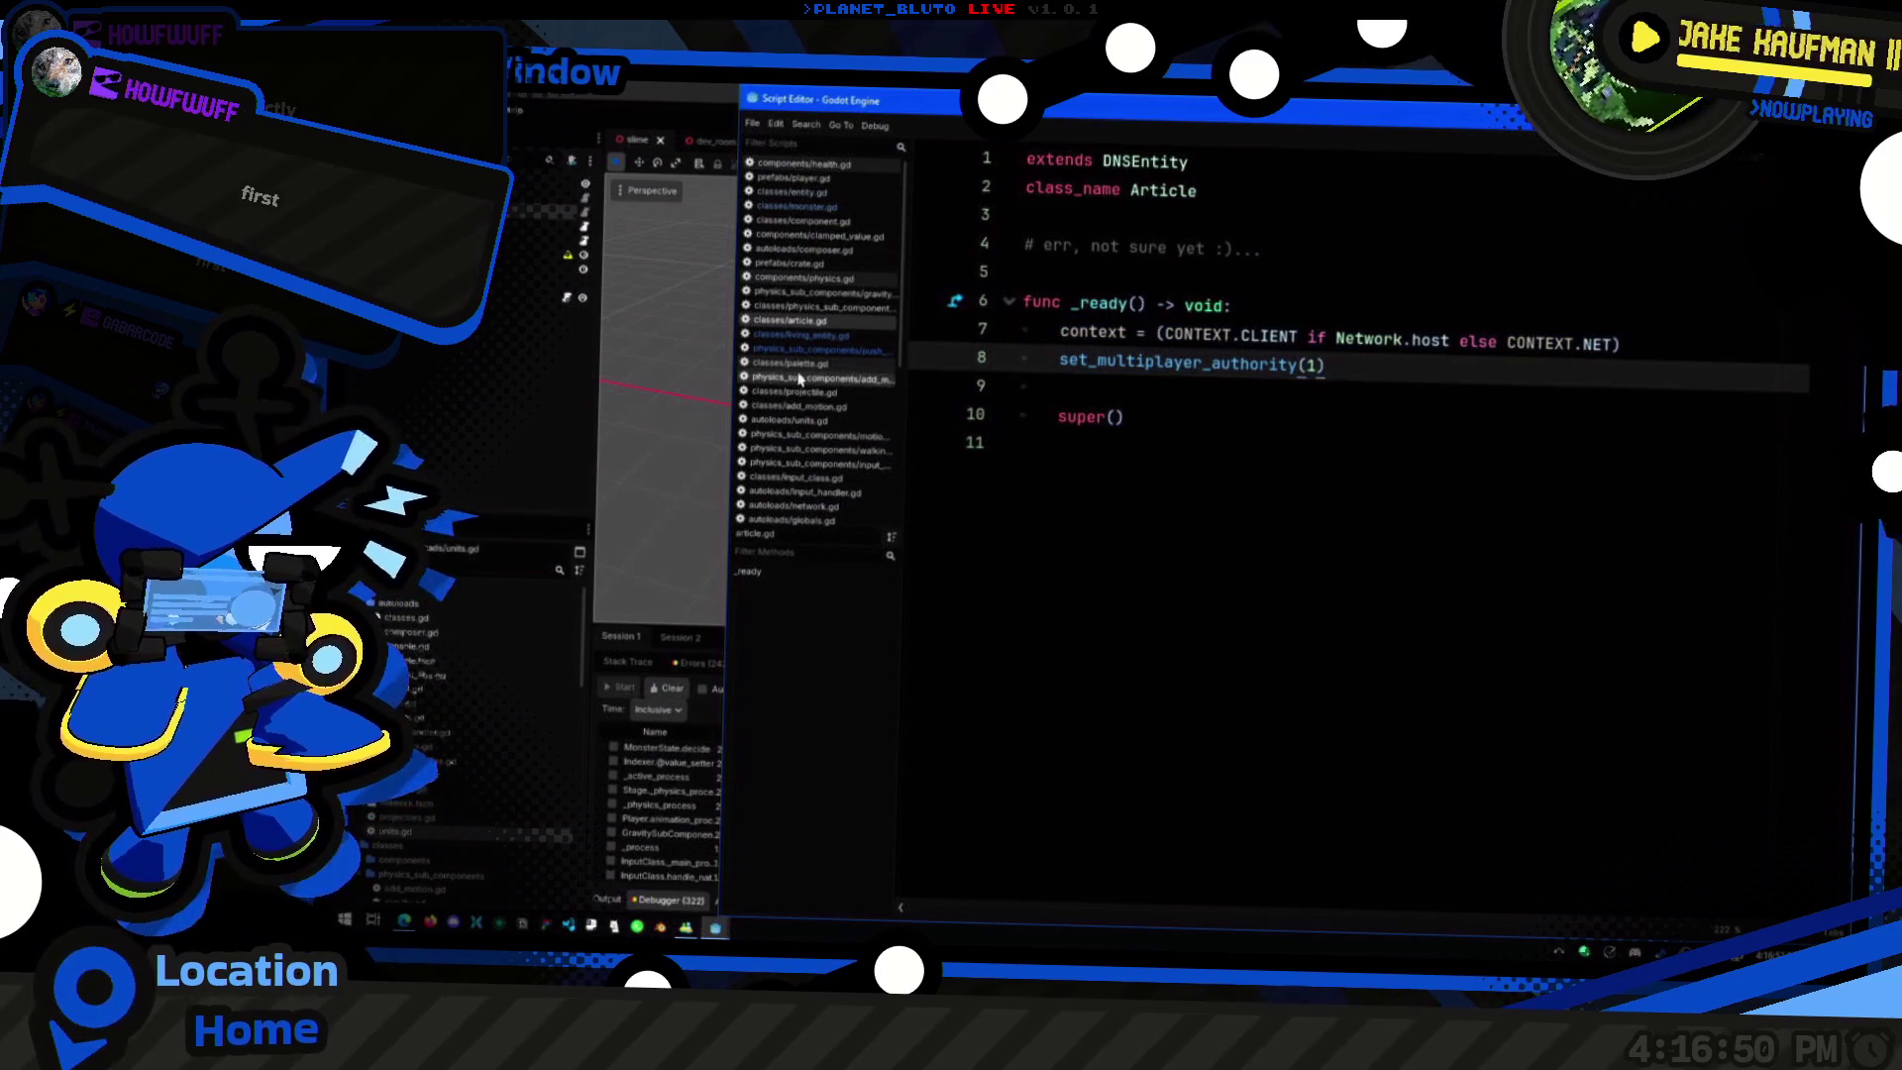
{"action": "left_click", "coordinate": [801, 336]}
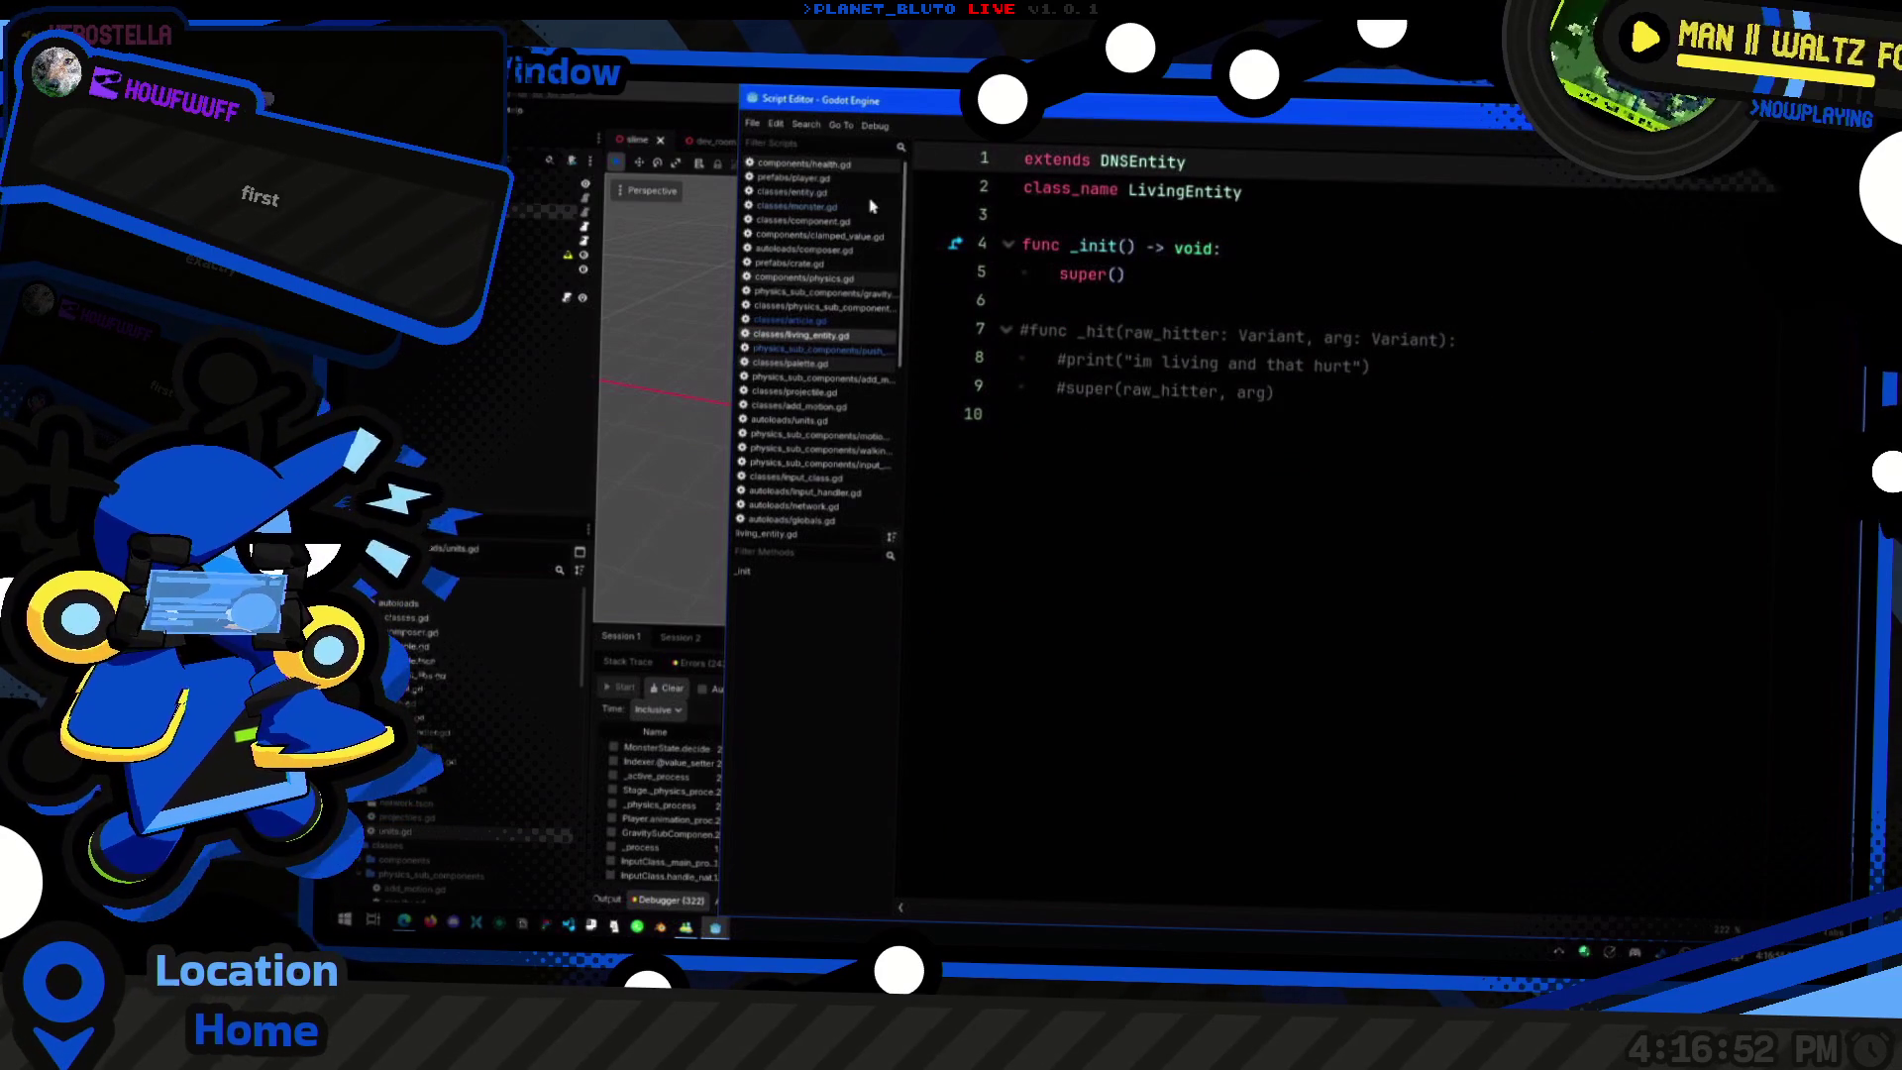
{"action": "left_click", "coordinate": [822, 166]}
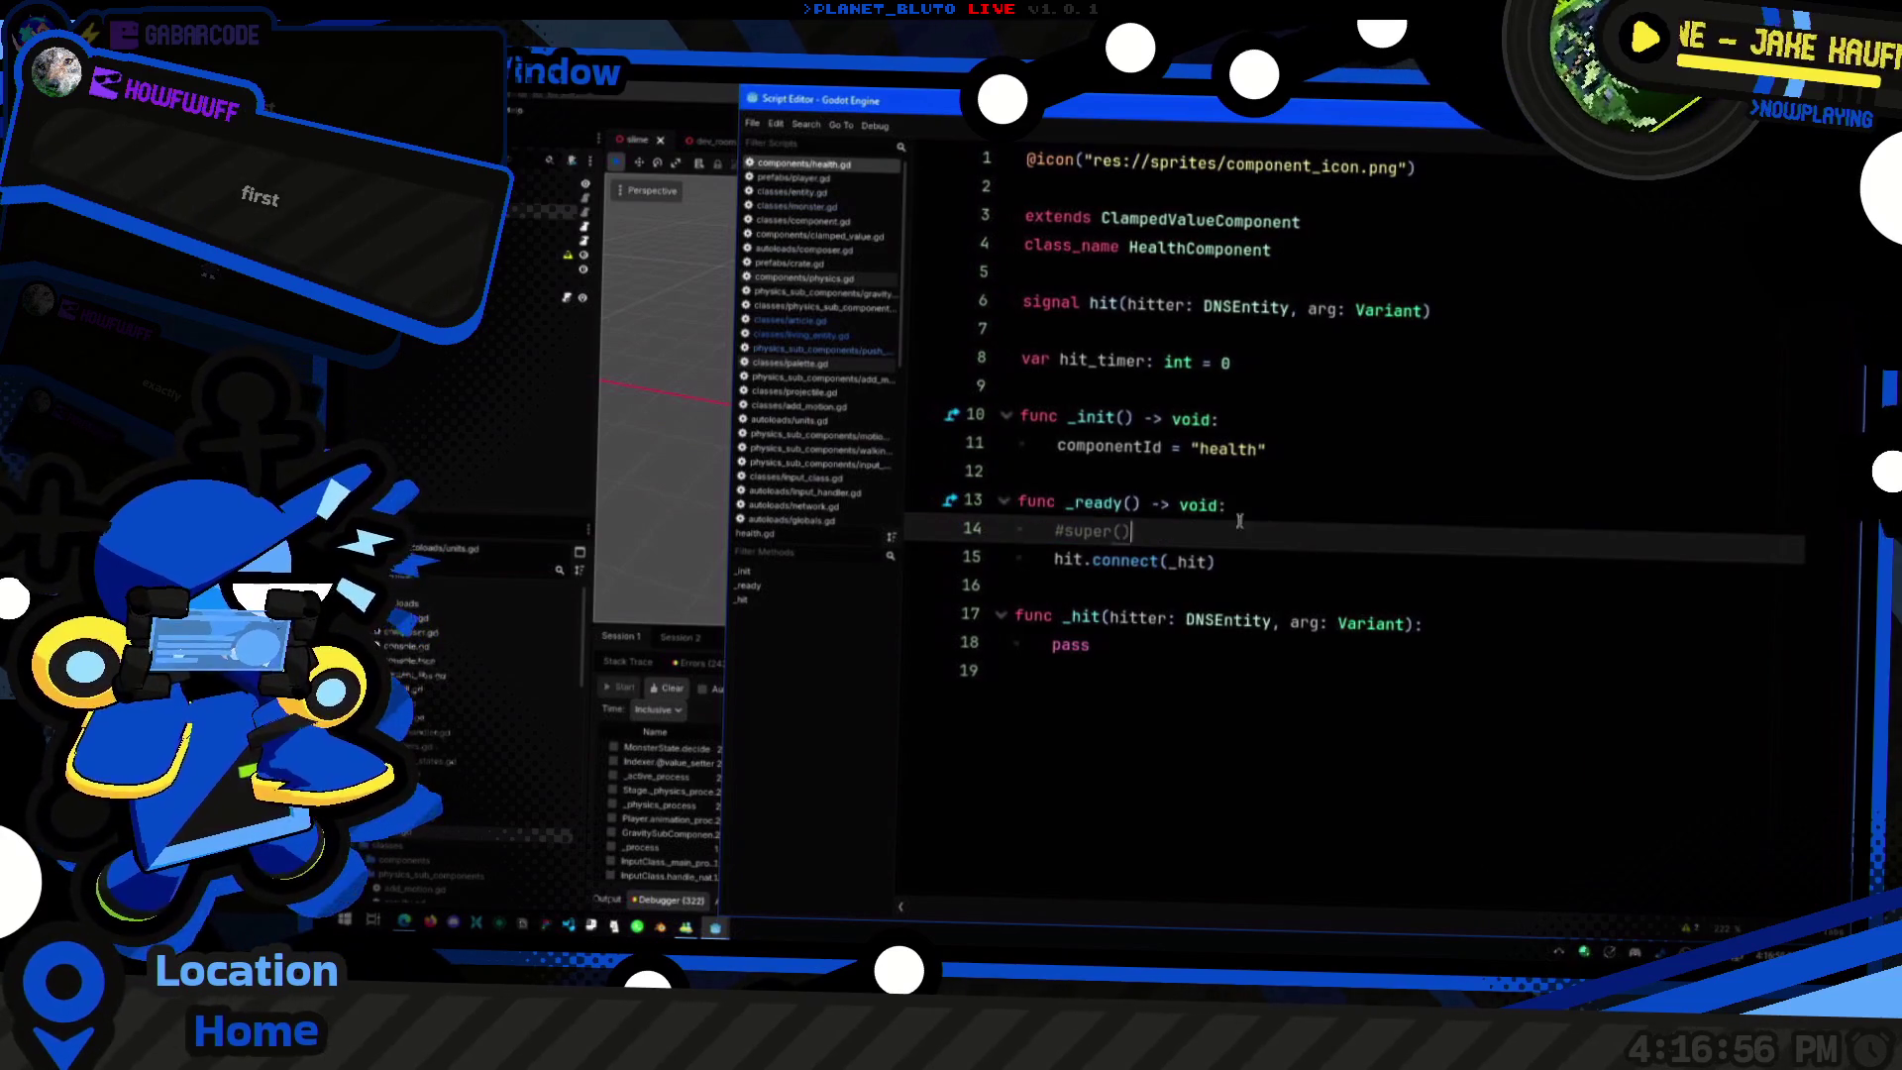
Step: Delete the empty trailing lines at the end of health.gd and living_entity.gd
{"action": "key", "text": "Down"}
{"action": "key", "text": "Down"}
{"action": "key", "text": "Down"}
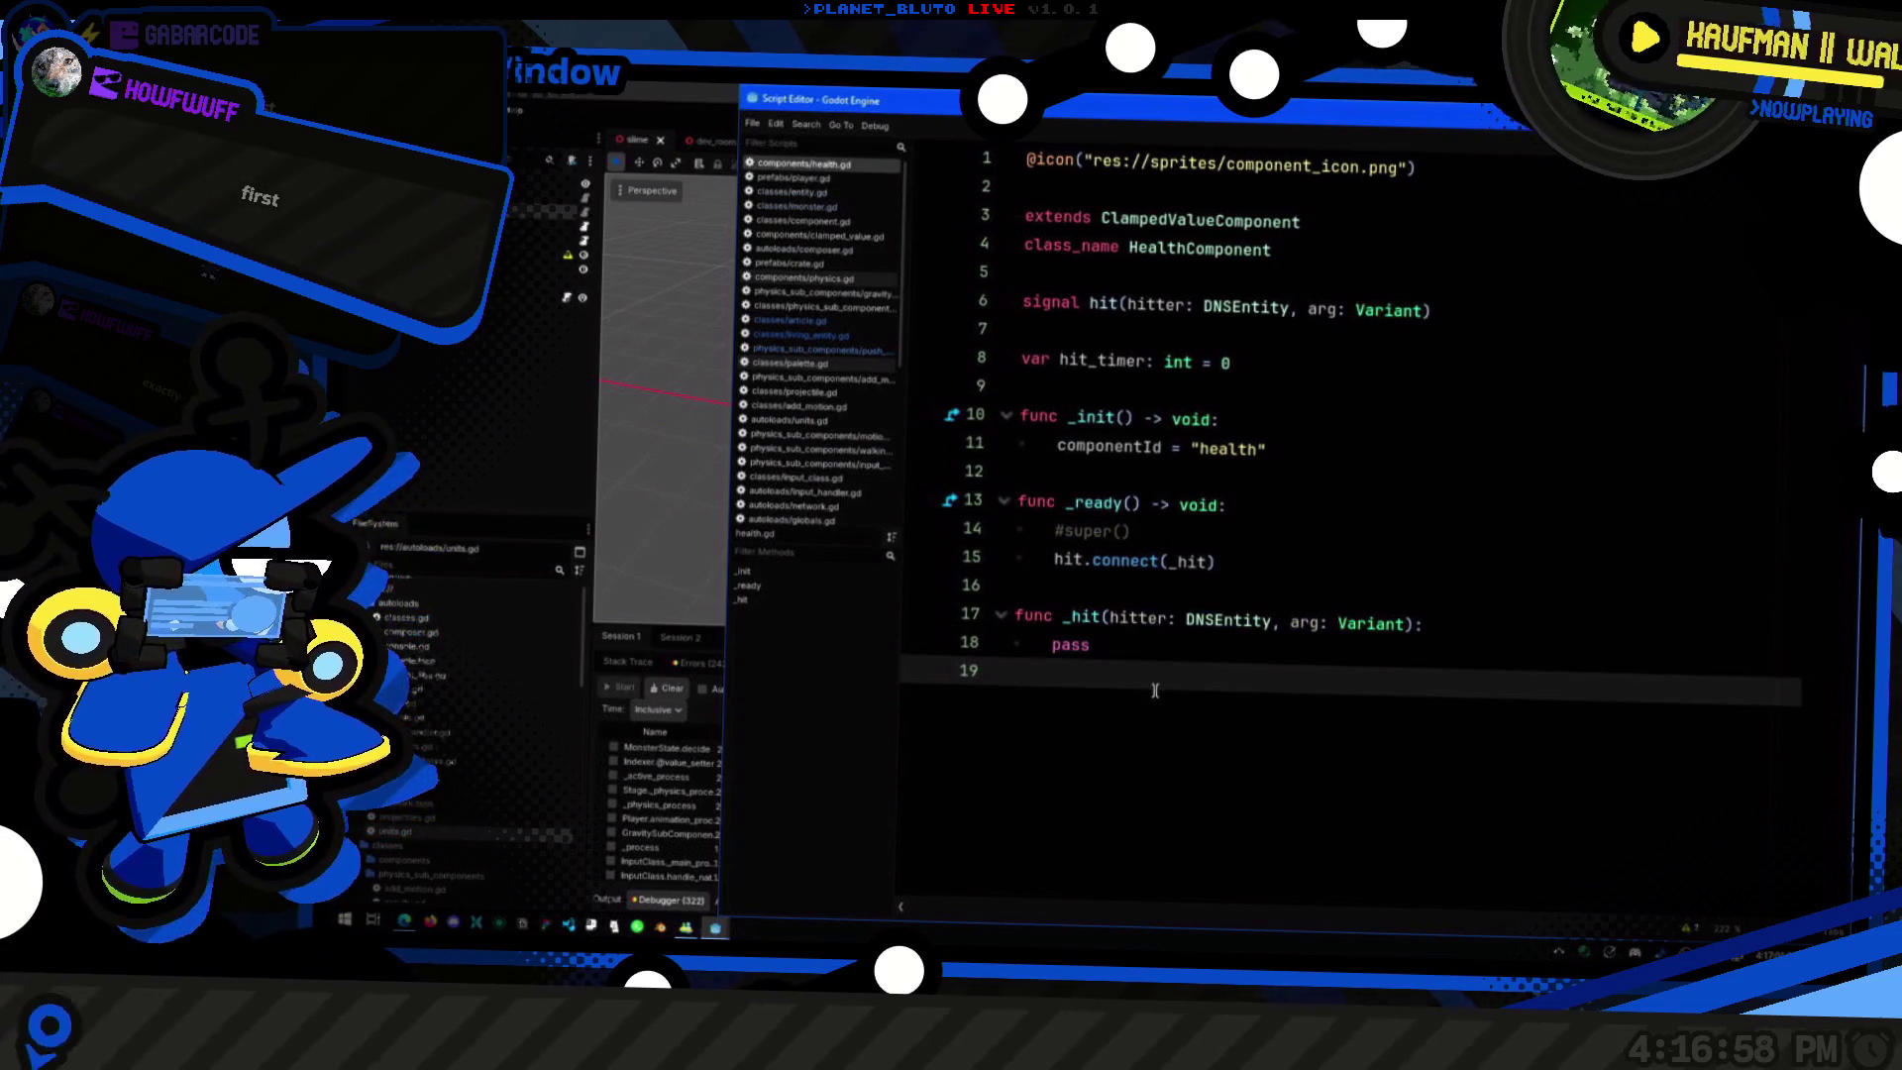
{"action": "key", "text": "BackSpace"}
{"action": "left_click", "coordinate": [798, 320]}
{"action": "left_click", "coordinate": [812, 335]}
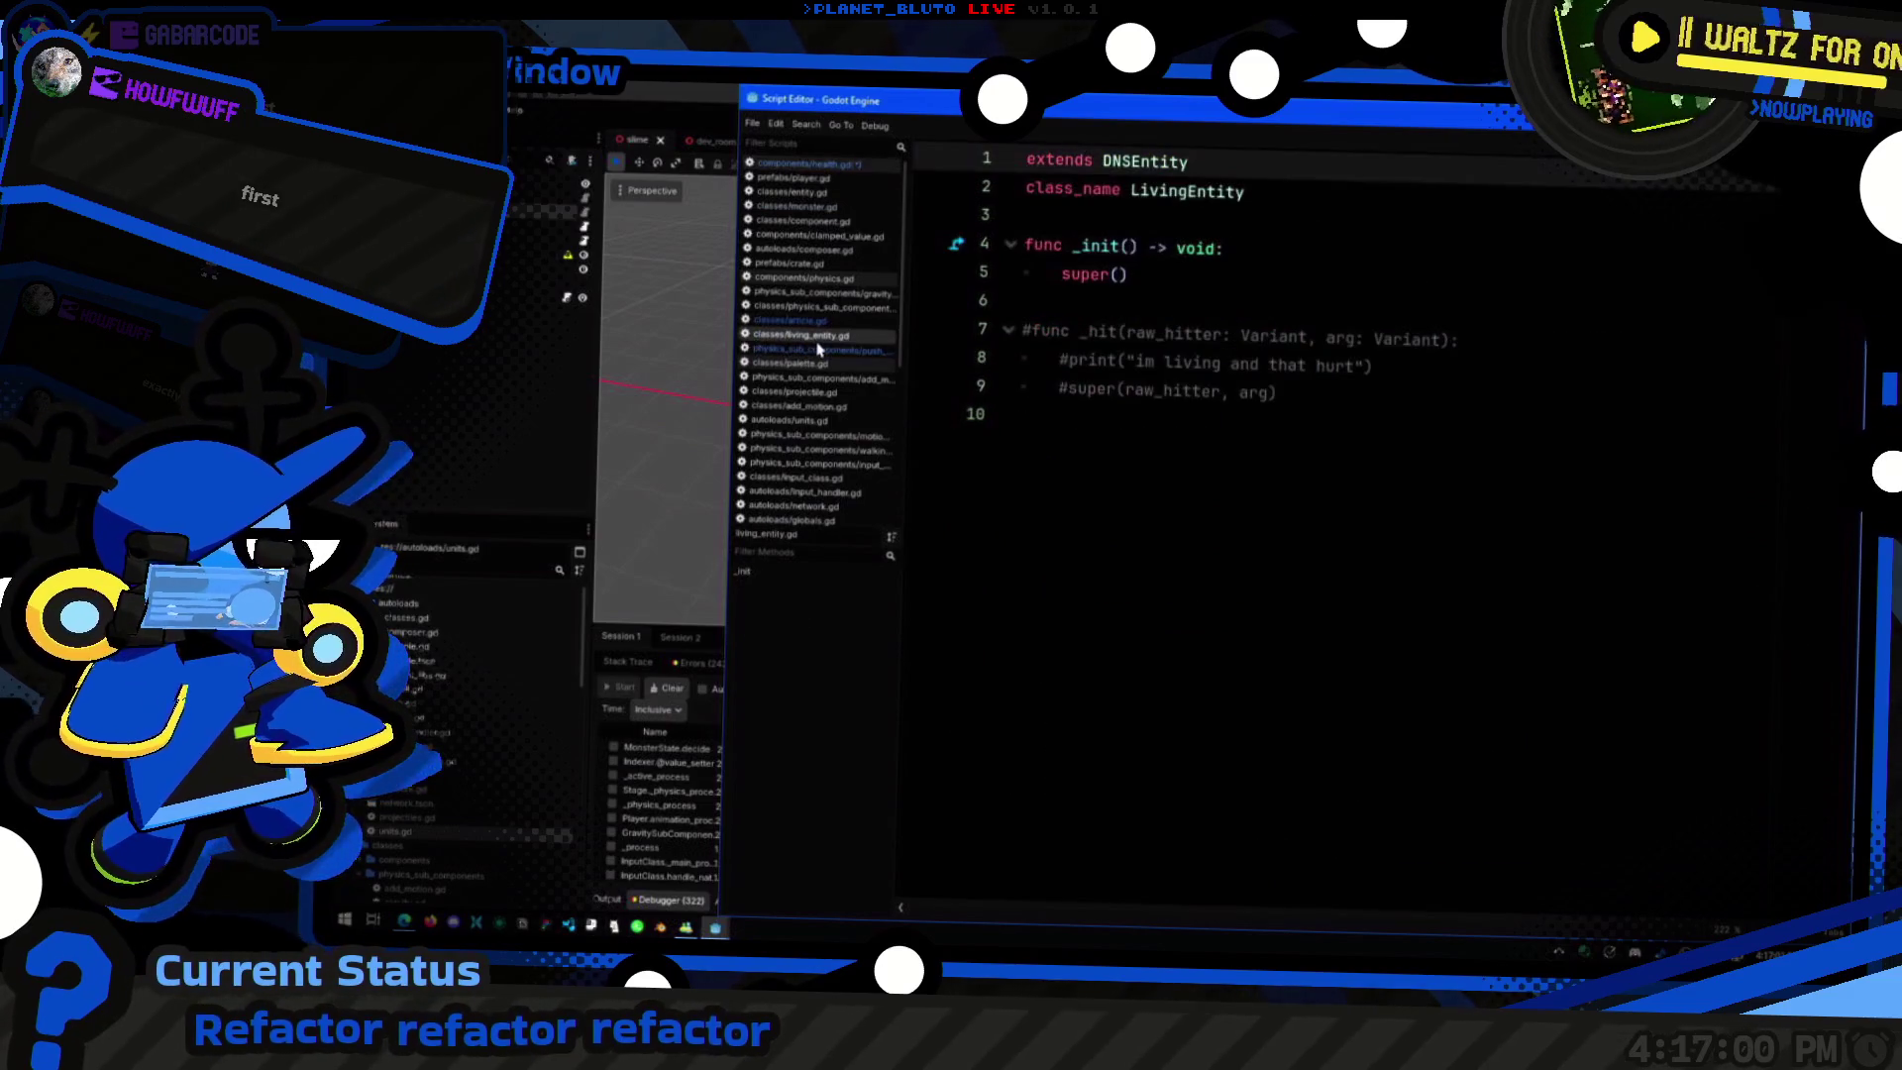
{"action": "left_click", "coordinate": [1119, 561]}
{"action": "key", "text": "BackSpace"}
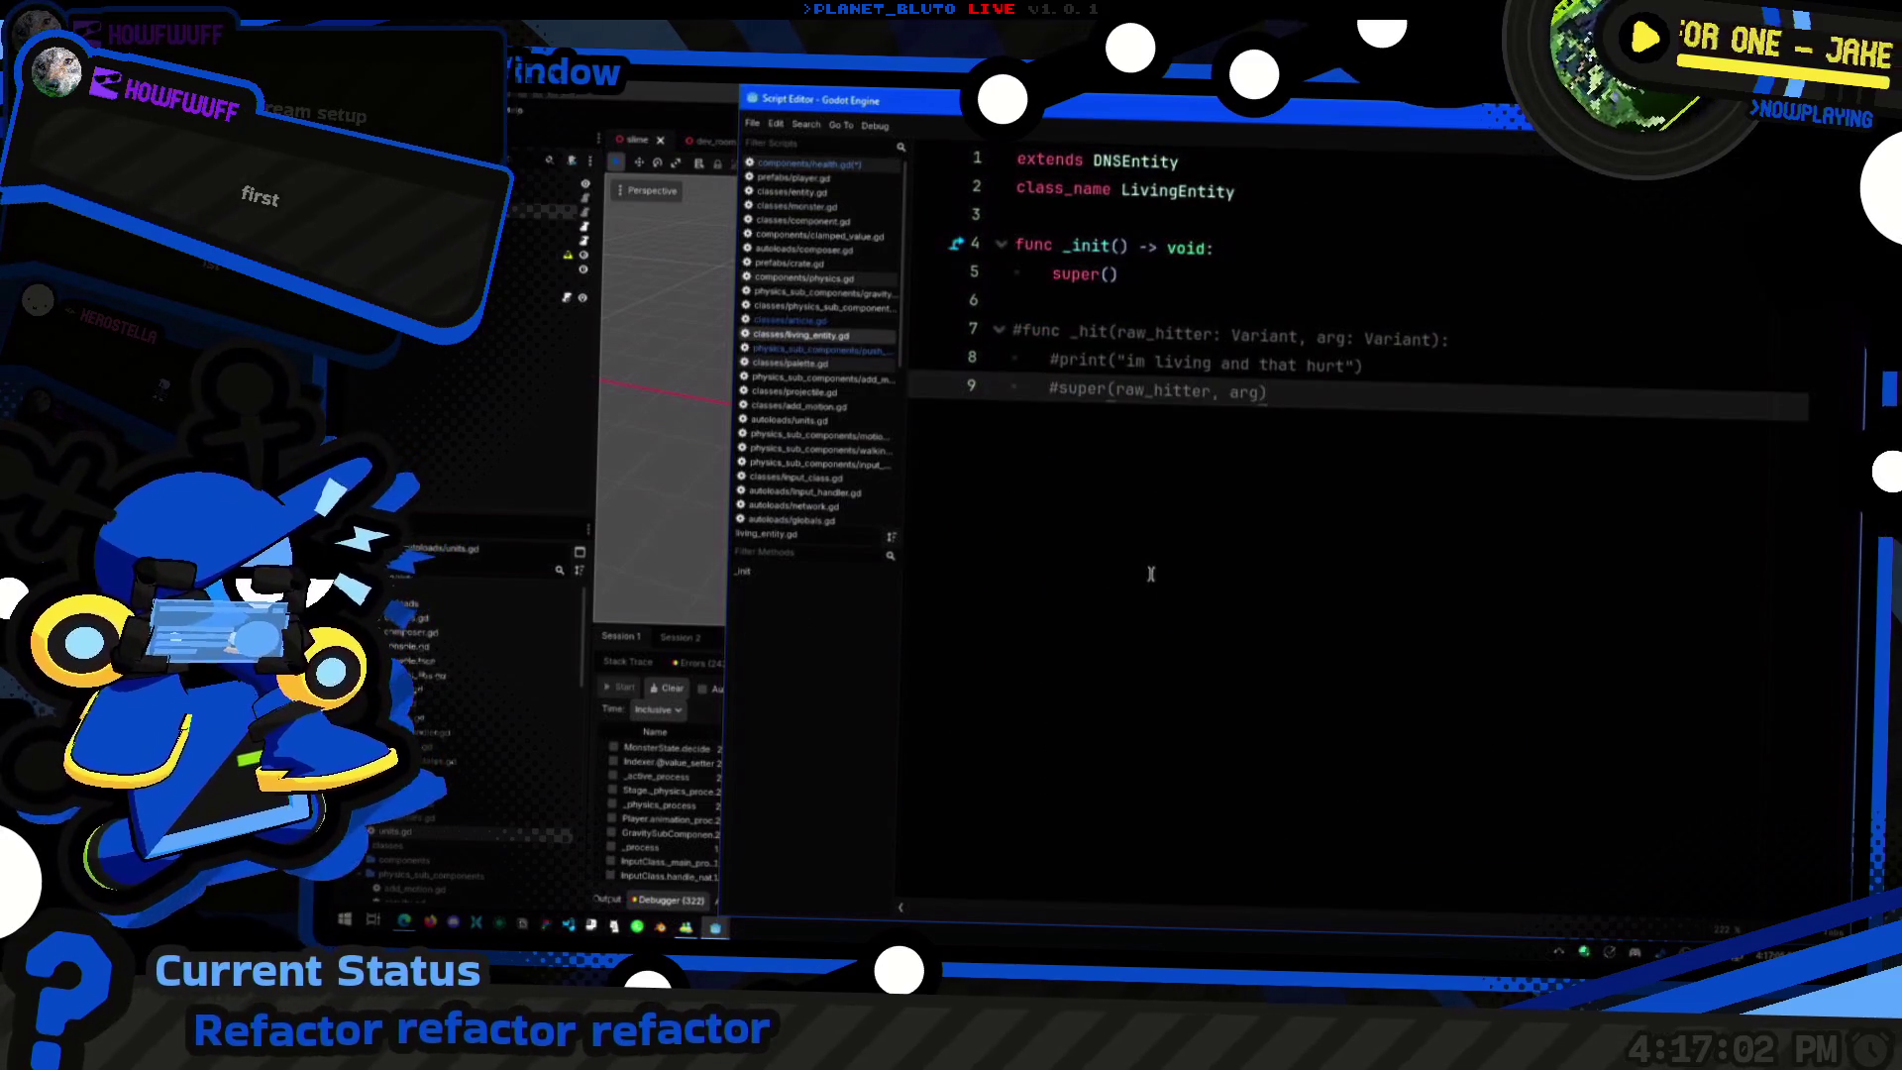
Step: Return to health.gd and look over its _ready function
{"action": "left_click", "coordinate": [792, 178]}
{"action": "left_click", "coordinate": [807, 163]}
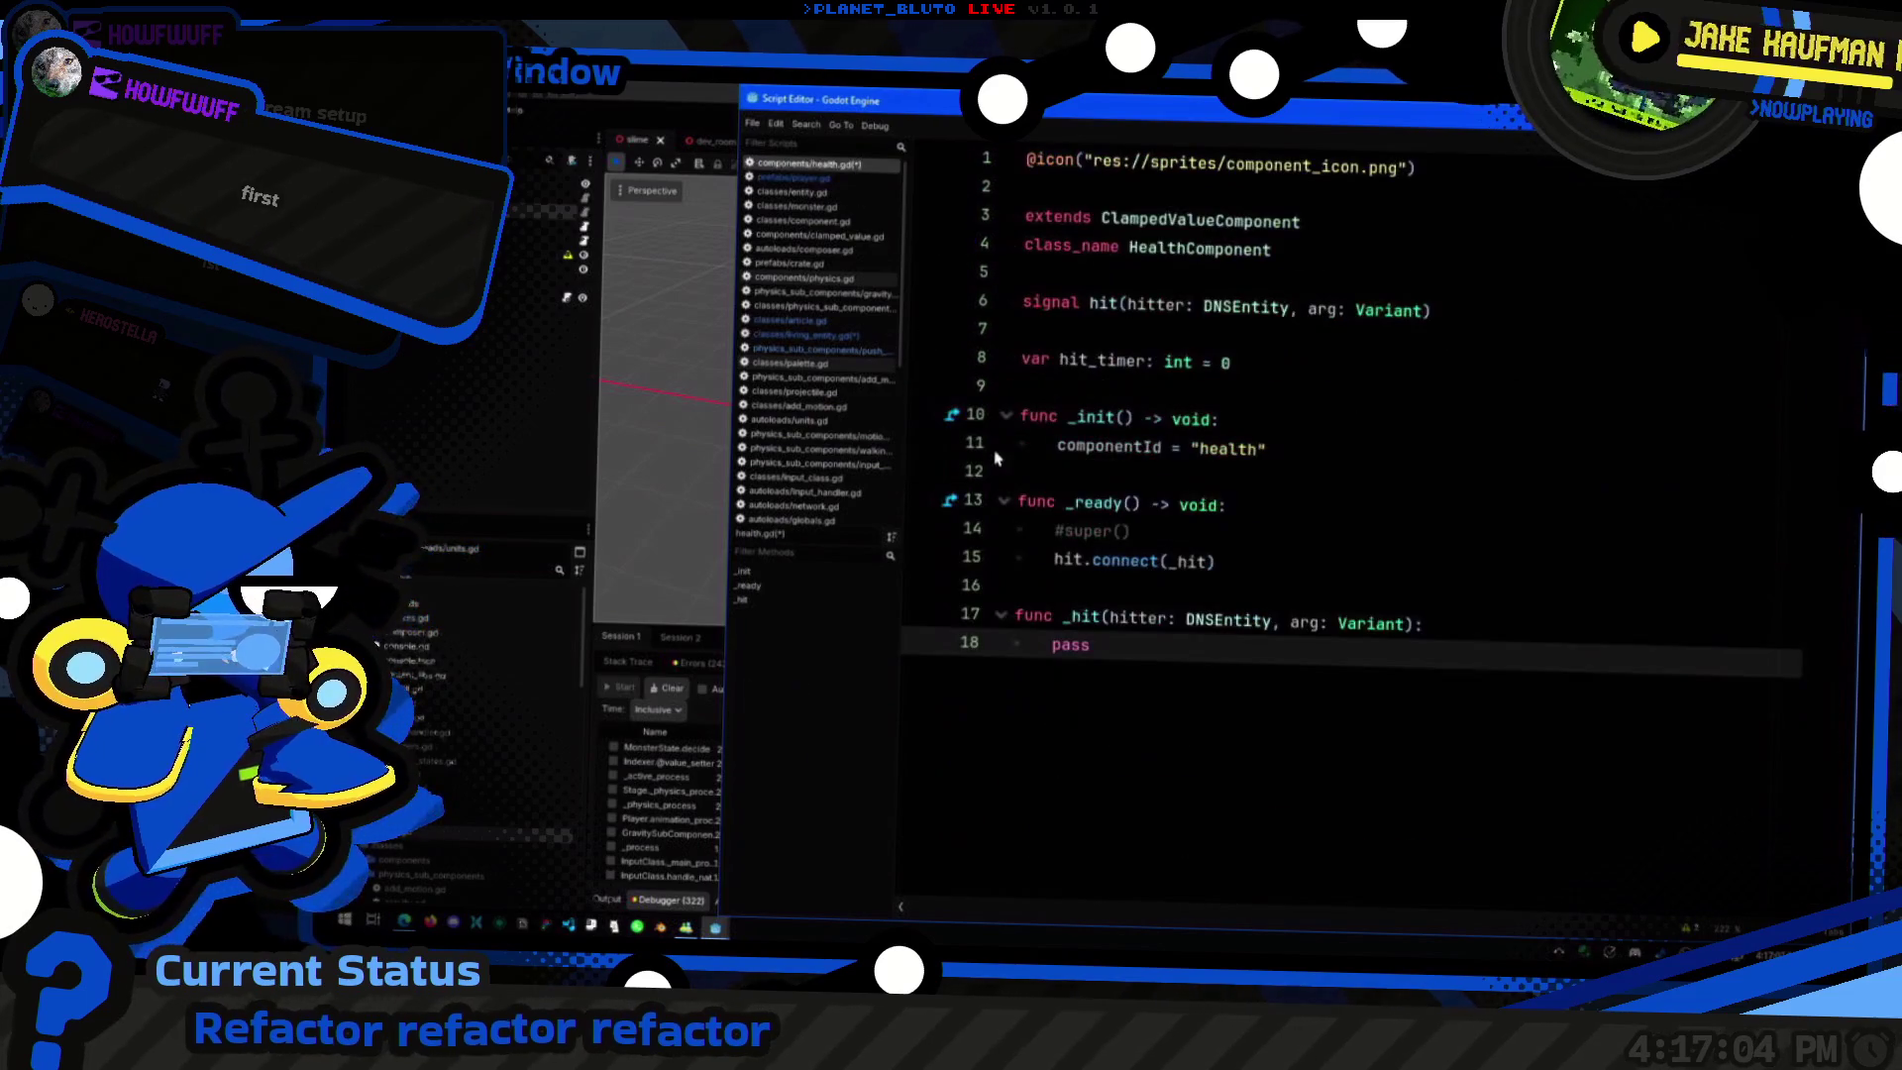
{"action": "left_click", "coordinate": [1284, 532]}
{"action": "left_click", "coordinate": [1344, 505]}
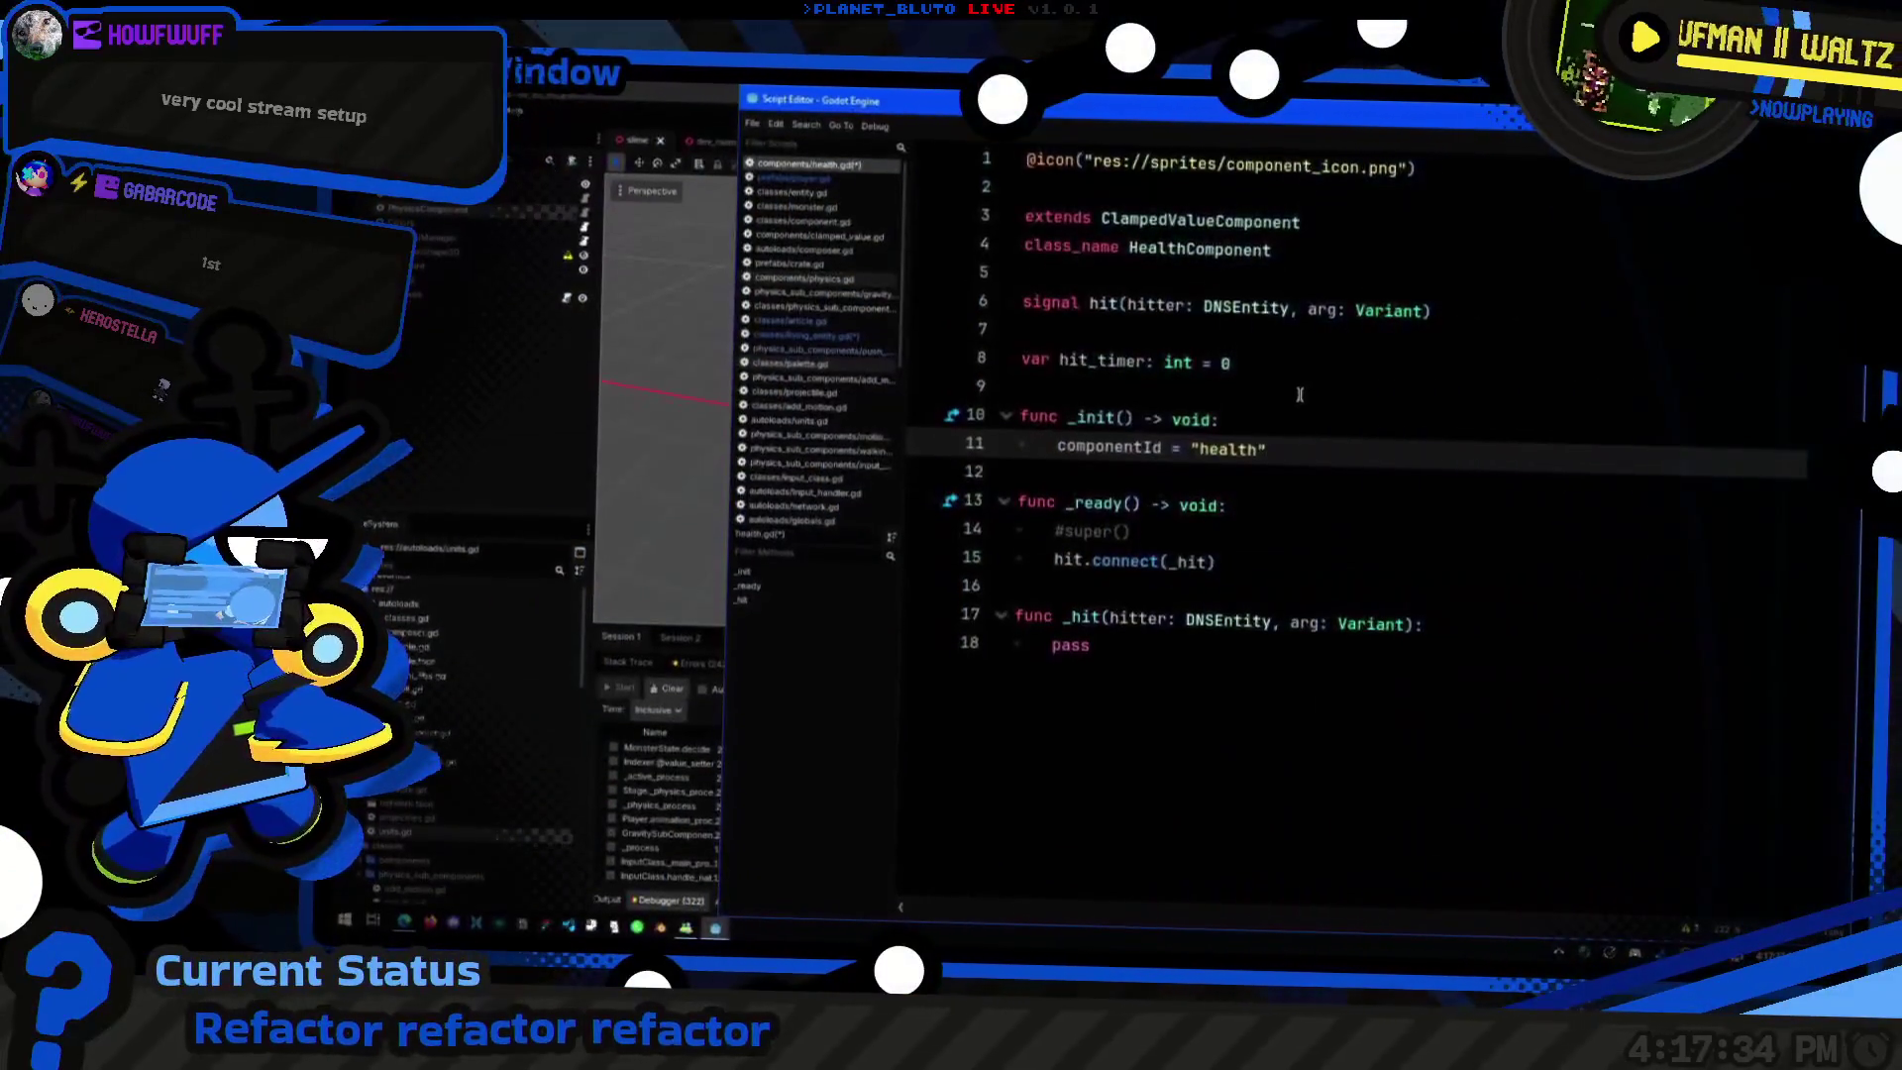
Step: Review health.gd's hit_timer and hit signal declarations and its _ready and _hit functions
{"action": "left_click", "coordinate": [1329, 425]}
{"action": "left_click", "coordinate": [1333, 502]}
{"action": "left_click", "coordinate": [1333, 340]}
{"action": "left_click", "coordinate": [1387, 363]}
{"action": "left_click", "coordinate": [1468, 306]}
{"action": "left_click", "coordinate": [1345, 541]}
{"action": "left_click", "coordinate": [1268, 619]}
{"action": "left_click", "coordinate": [1188, 654]}
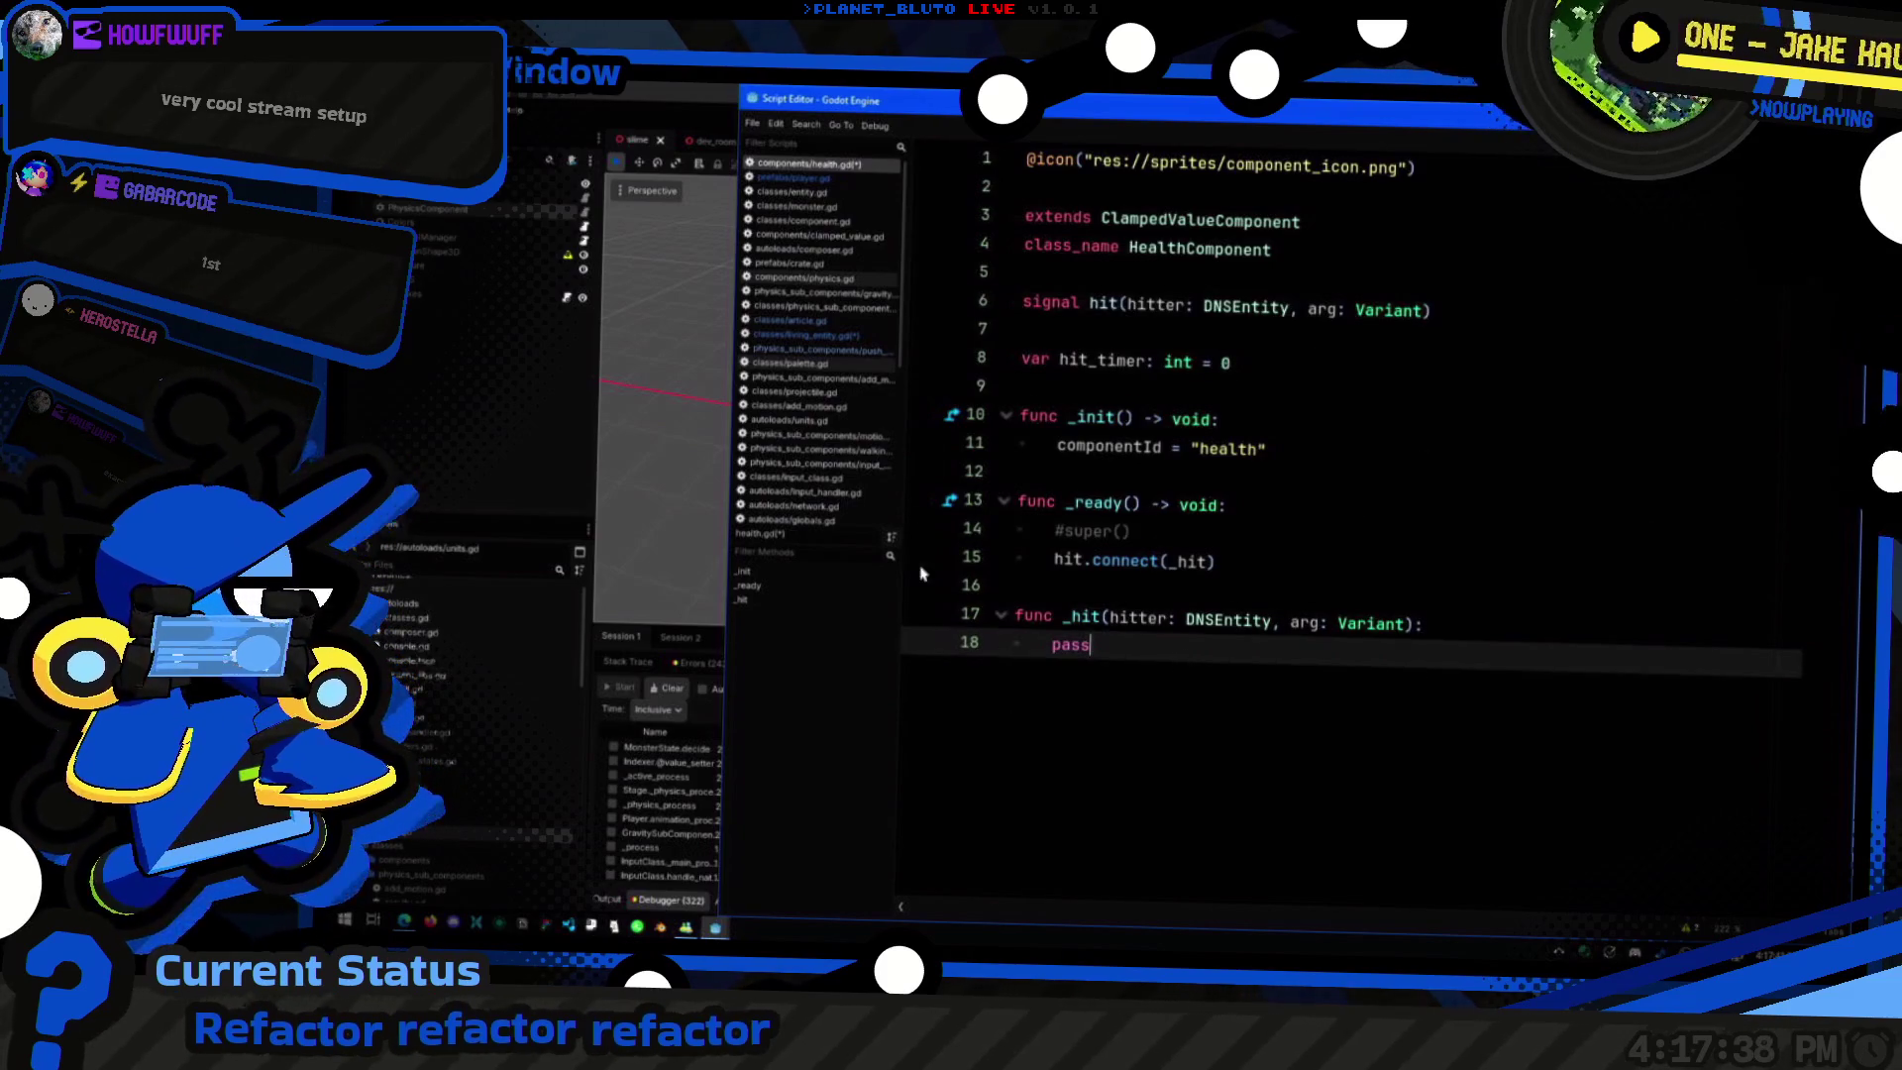
{"action": "left_click", "coordinate": [1276, 563]}
Step: Flip through push_box.gd, living_entity.gd's _init and article.gd, settling on physics_sub_component.gd
{"action": "left_click", "coordinate": [822, 352]}
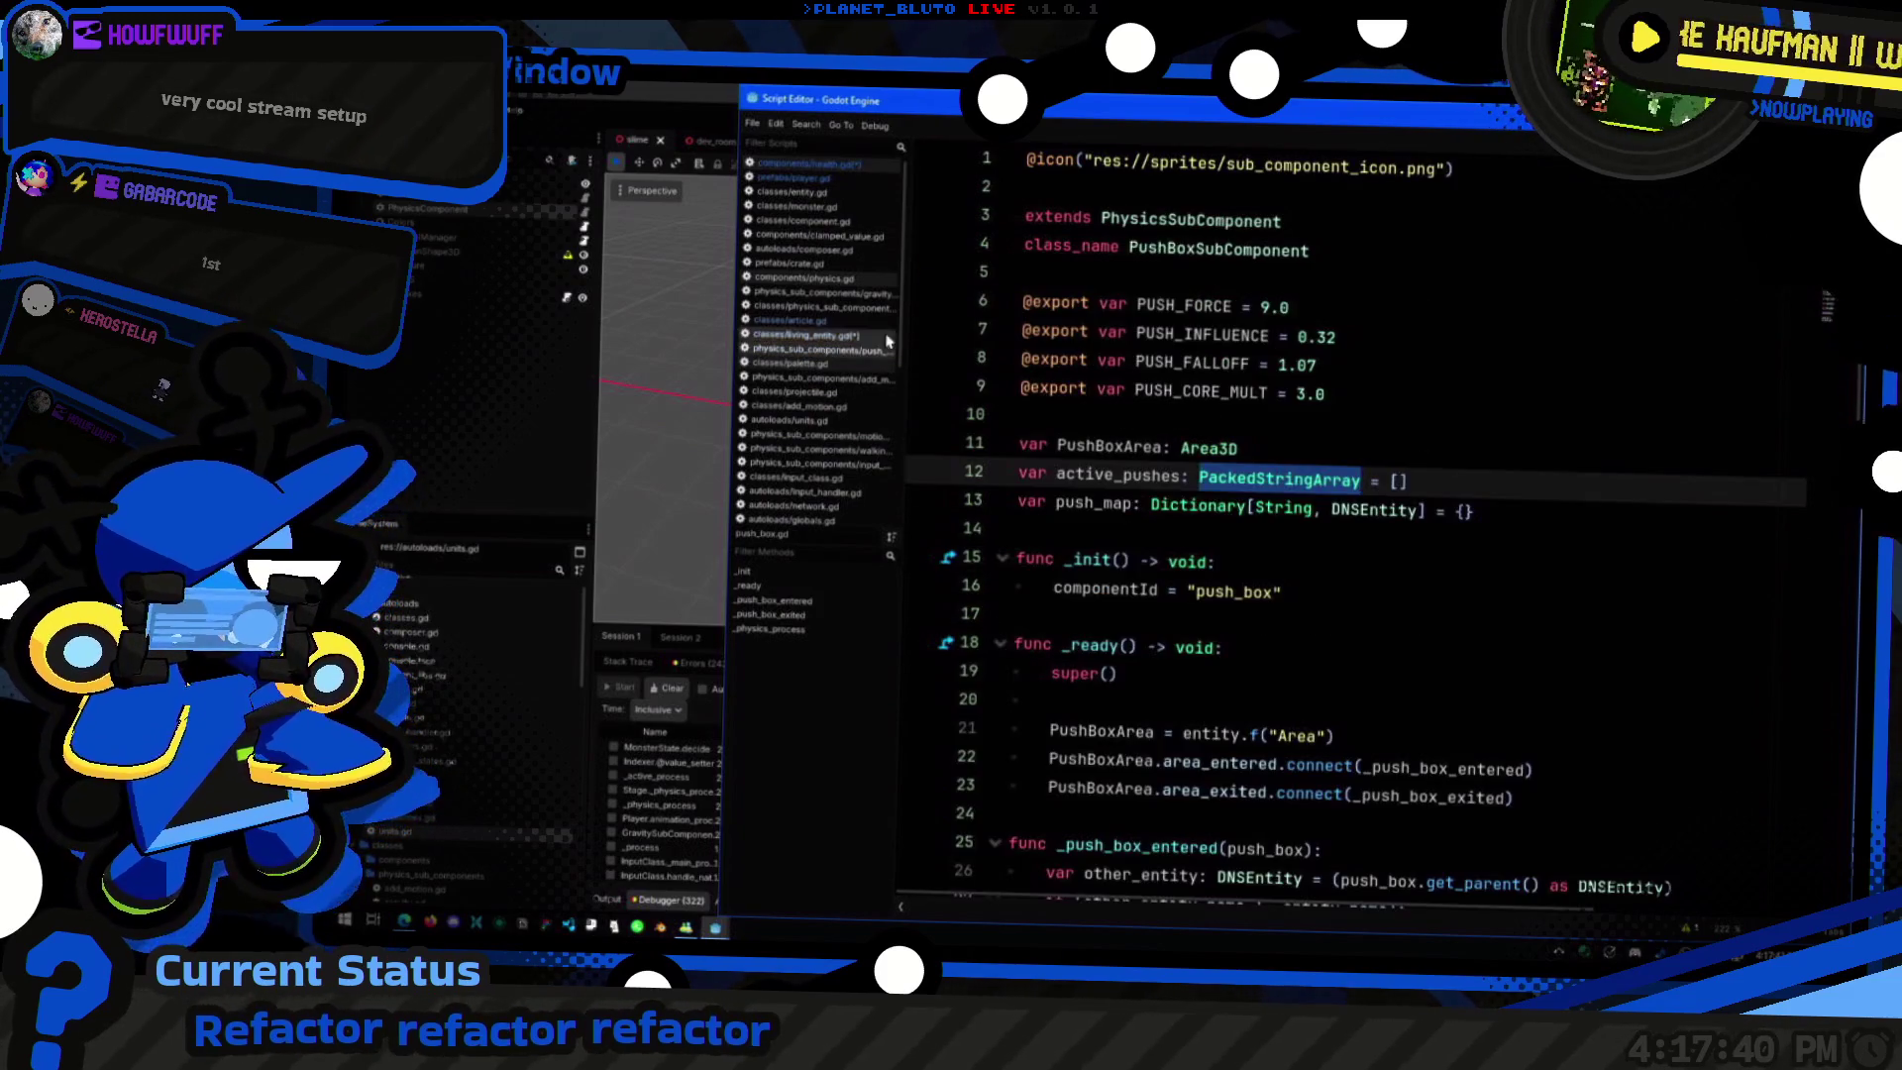
{"action": "left_click", "coordinate": [886, 337]}
{"action": "left_click", "coordinate": [1407, 294]}
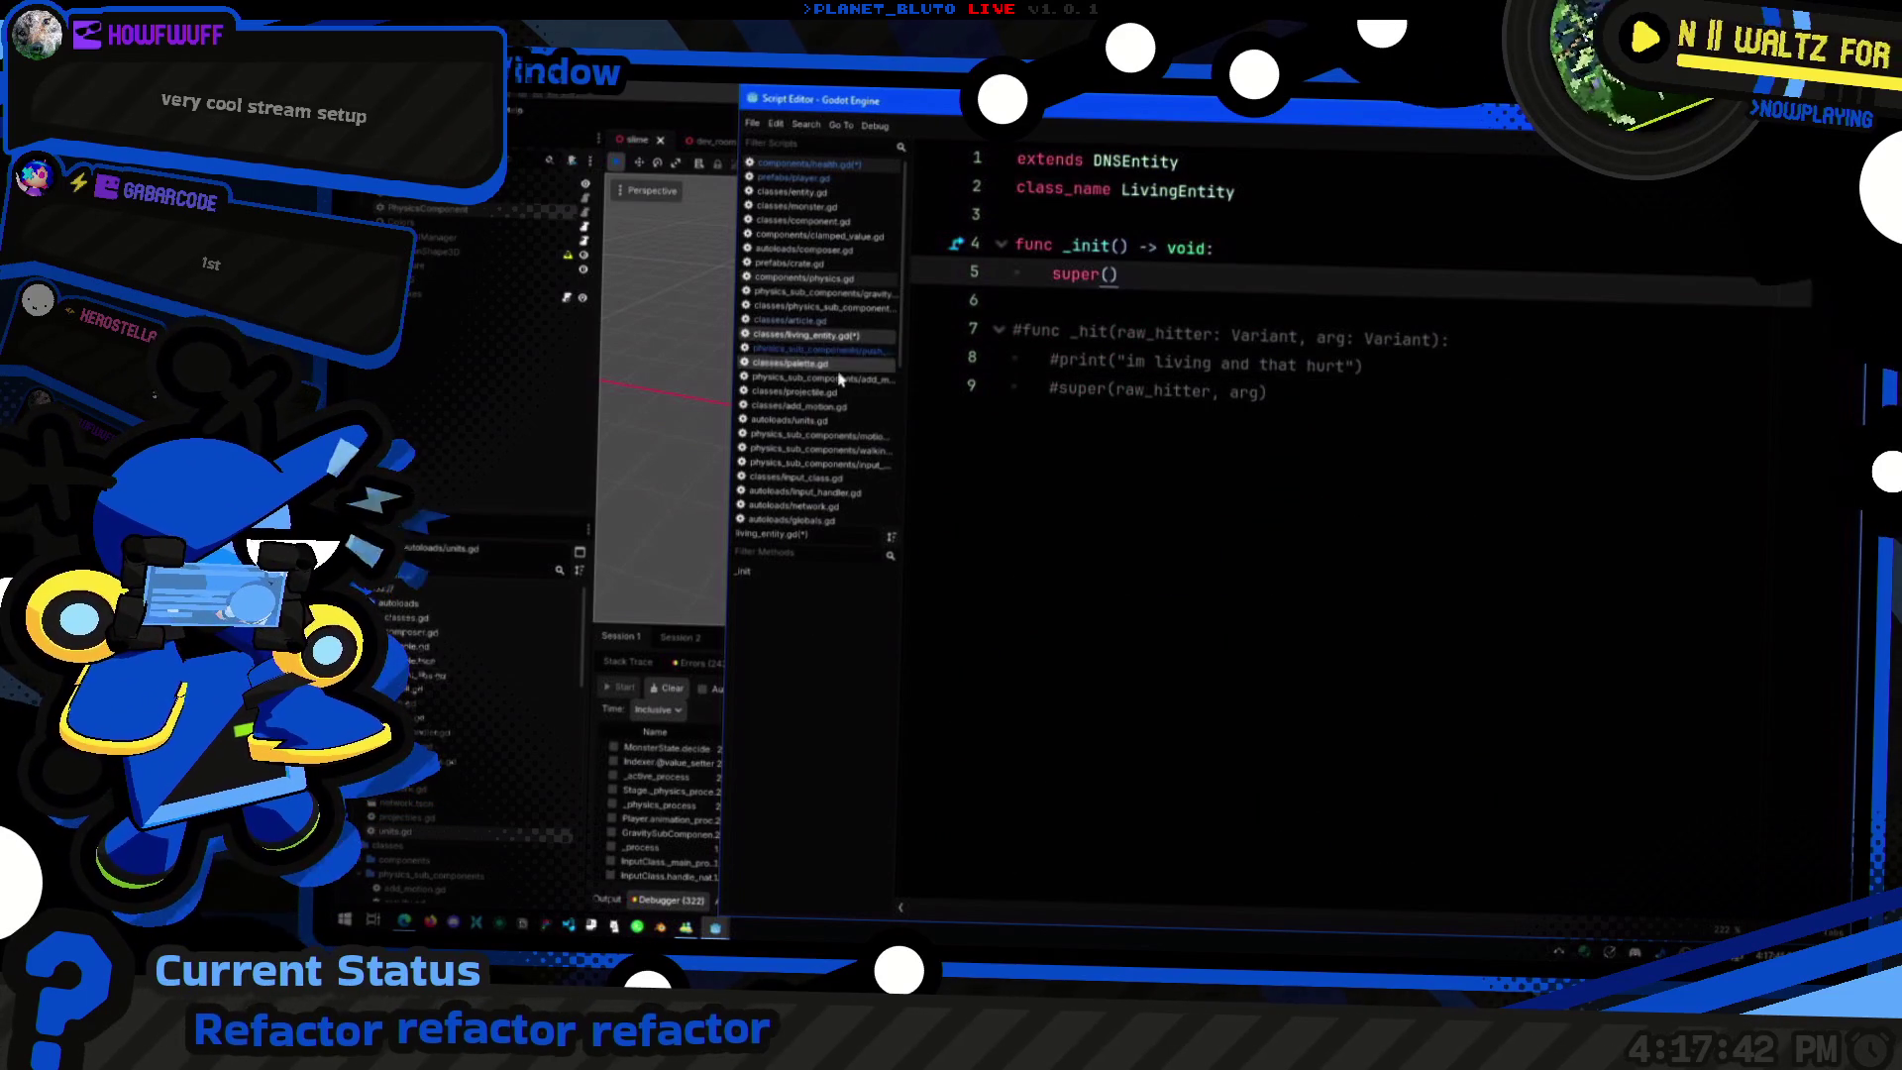
{"action": "left_click", "coordinate": [827, 349]}
{"action": "left_click", "coordinate": [832, 320]}
{"action": "left_click", "coordinate": [845, 301]}
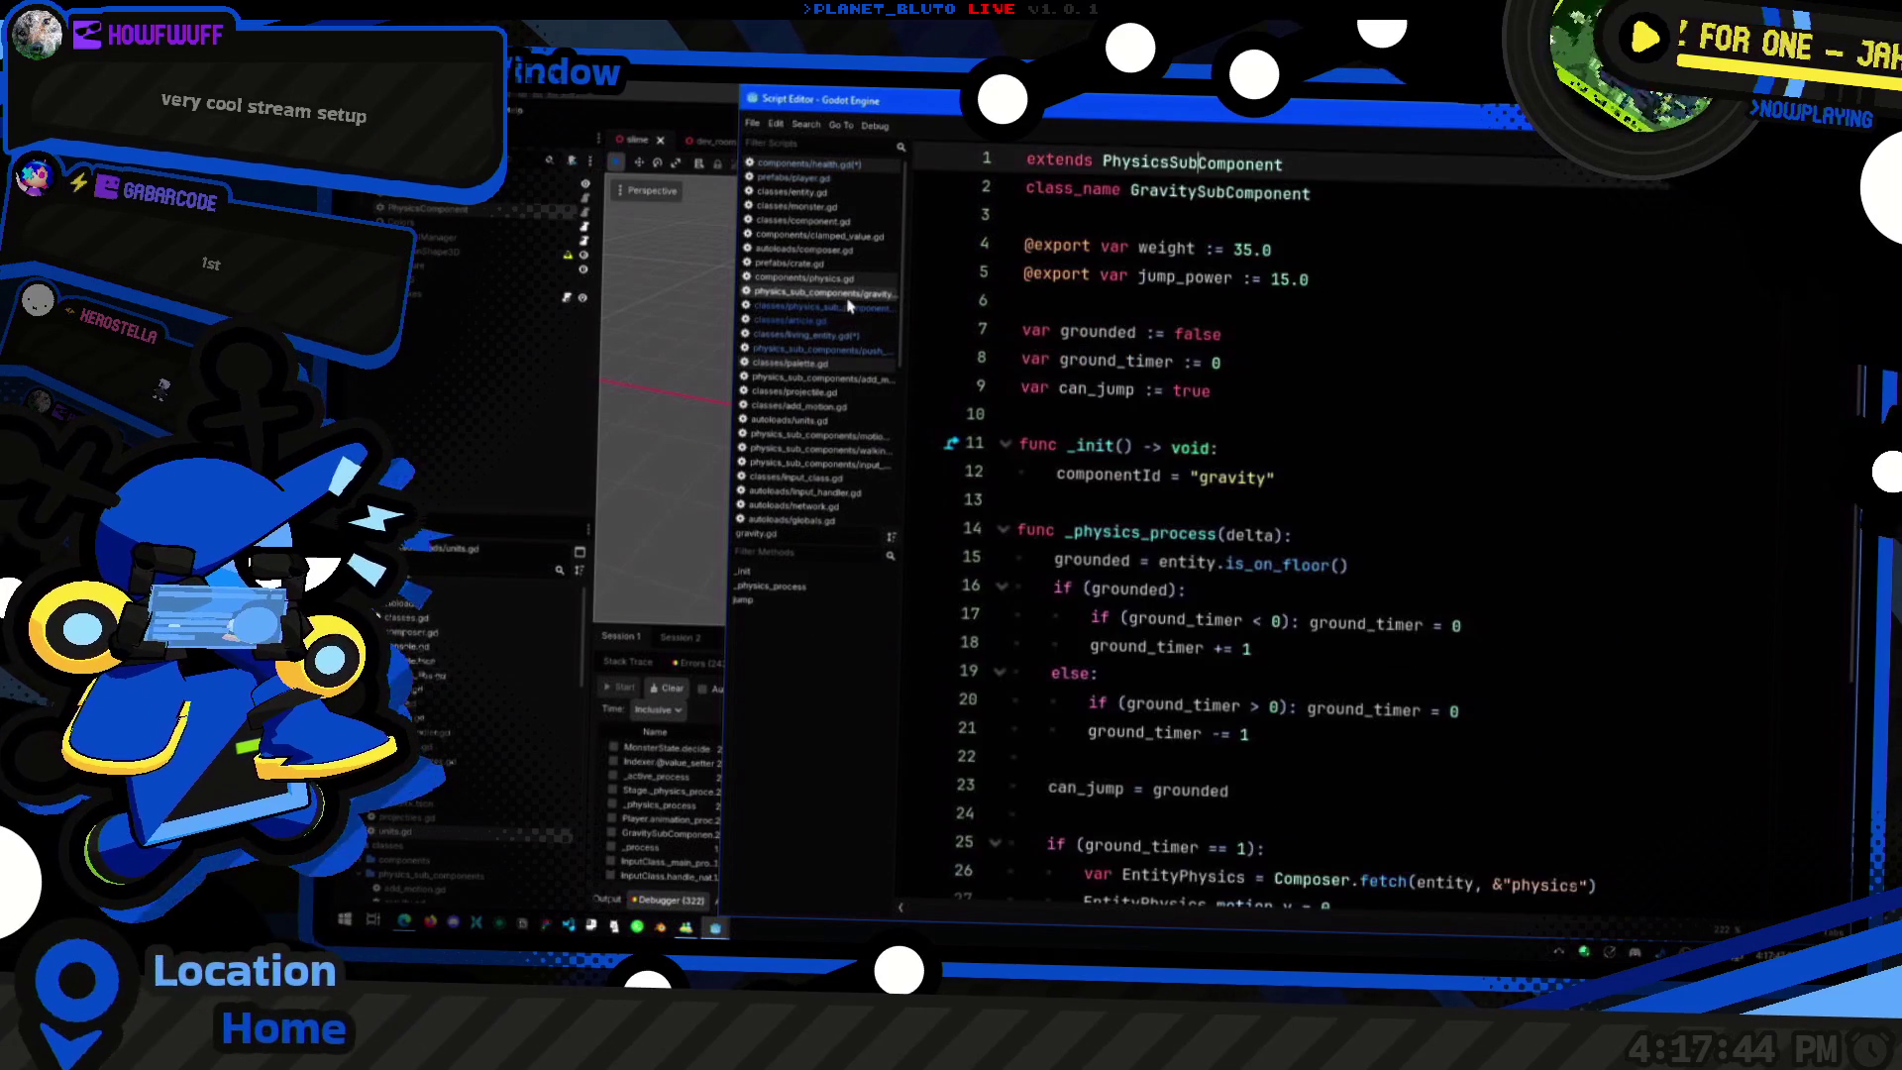
{"action": "left_click", "coordinate": [854, 313]}
Step: Examine physics_sub_component.gd's pre/post append branch and its _call_process and _call_possible methods
{"action": "scroll", "coordinate": [1287, 545], "scroll_direction": "down", "scroll_amount": 3}
{"action": "left_click", "coordinate": [1441, 426]}
{"action": "left_click", "coordinate": [1441, 422]}
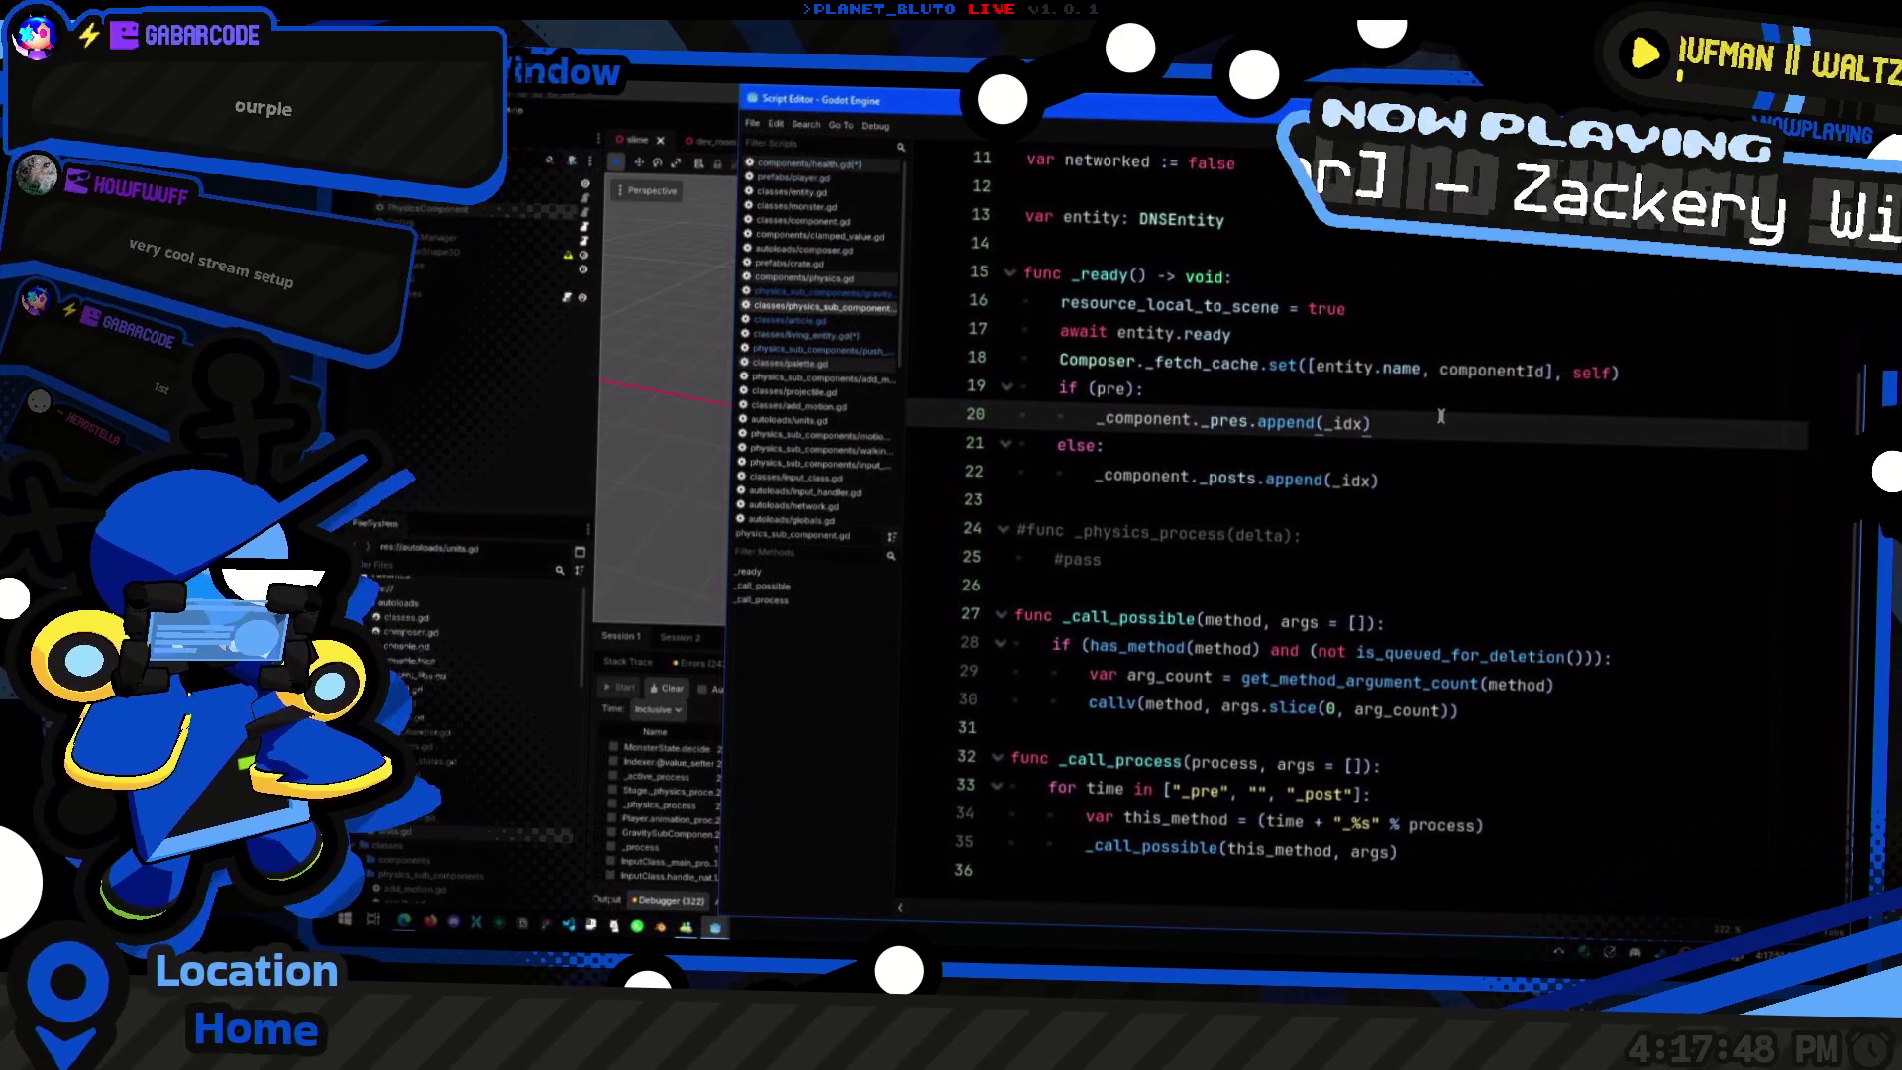
{"action": "scroll", "coordinate": [1457, 559], "scroll_direction": "up", "scroll_amount": 2}
{"action": "scroll", "coordinate": [1457, 560], "scroll_direction": "down", "scroll_amount": 2}
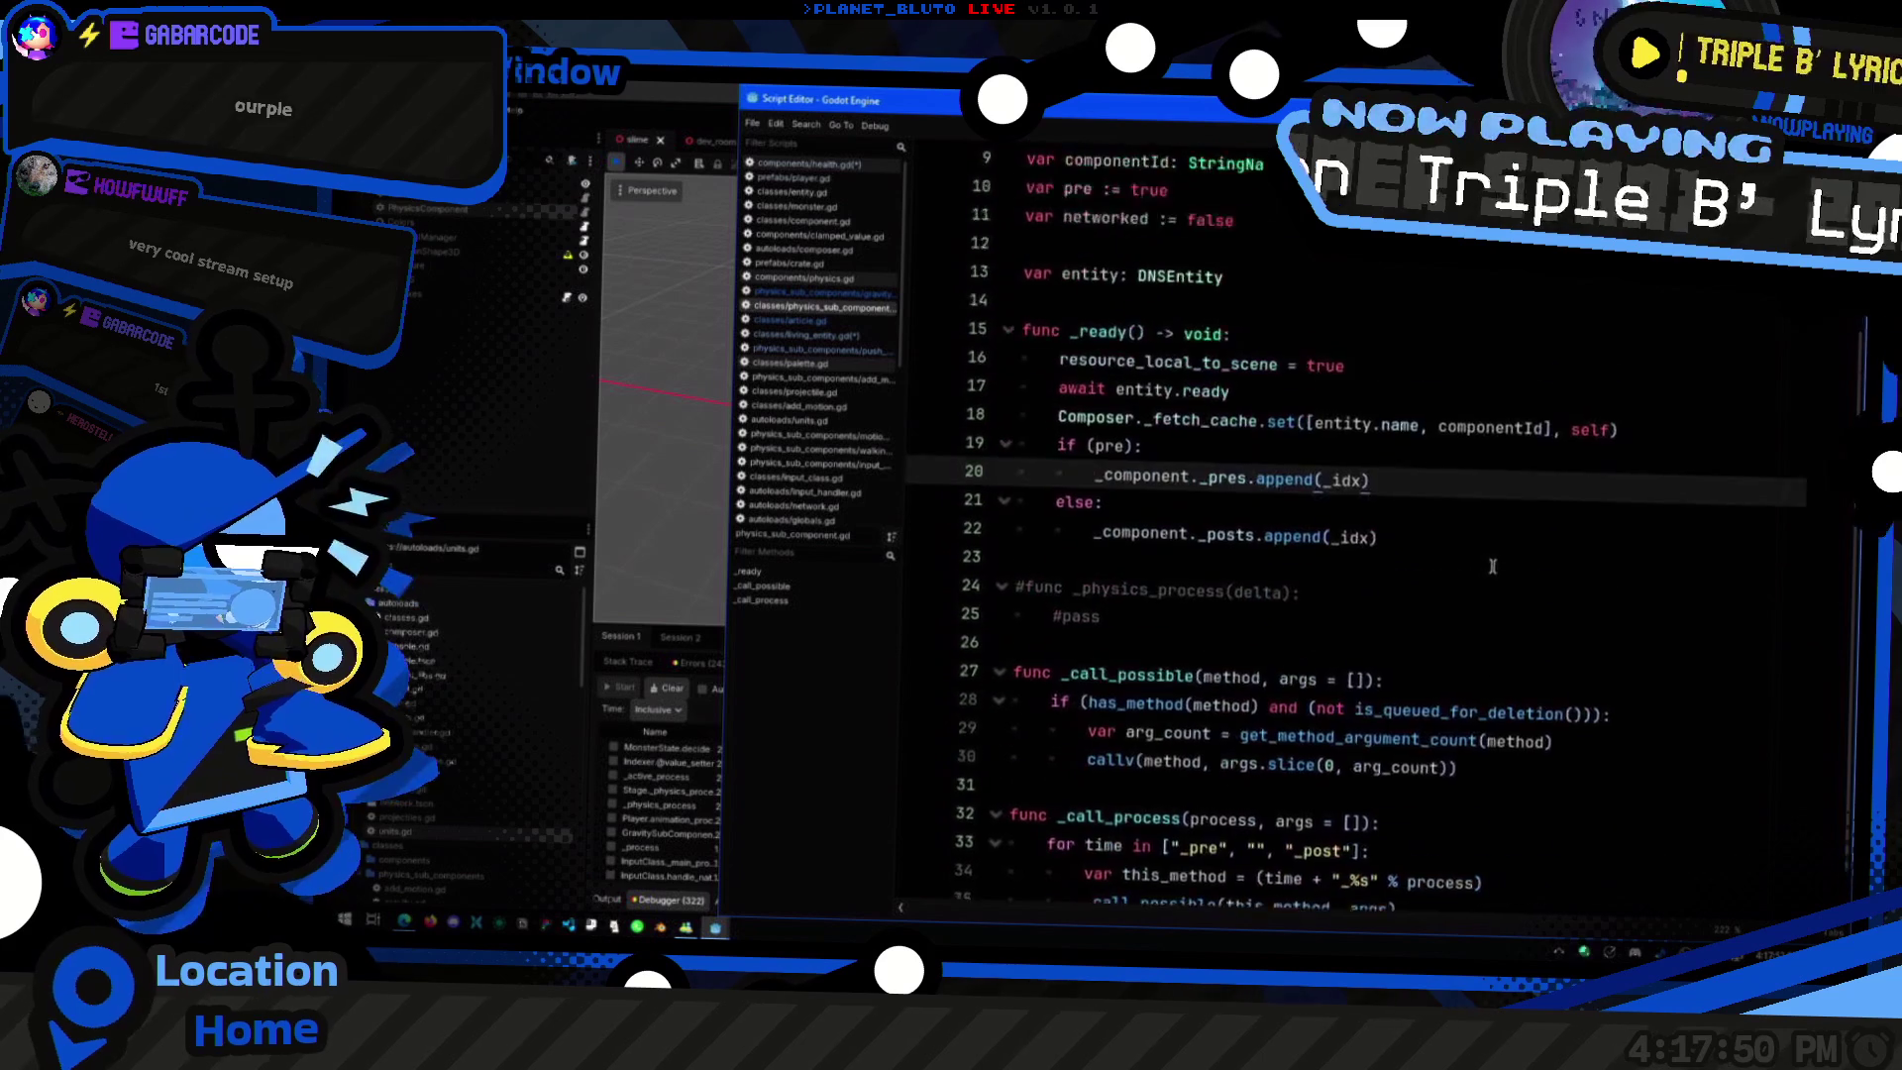
{"action": "left_click", "coordinate": [1579, 789]}
{"action": "left_click", "coordinate": [1547, 818]}
{"action": "left_click", "coordinate": [1550, 850]}
{"action": "left_click", "coordinate": [1584, 708]}
{"action": "left_click", "coordinate": [1616, 694]}
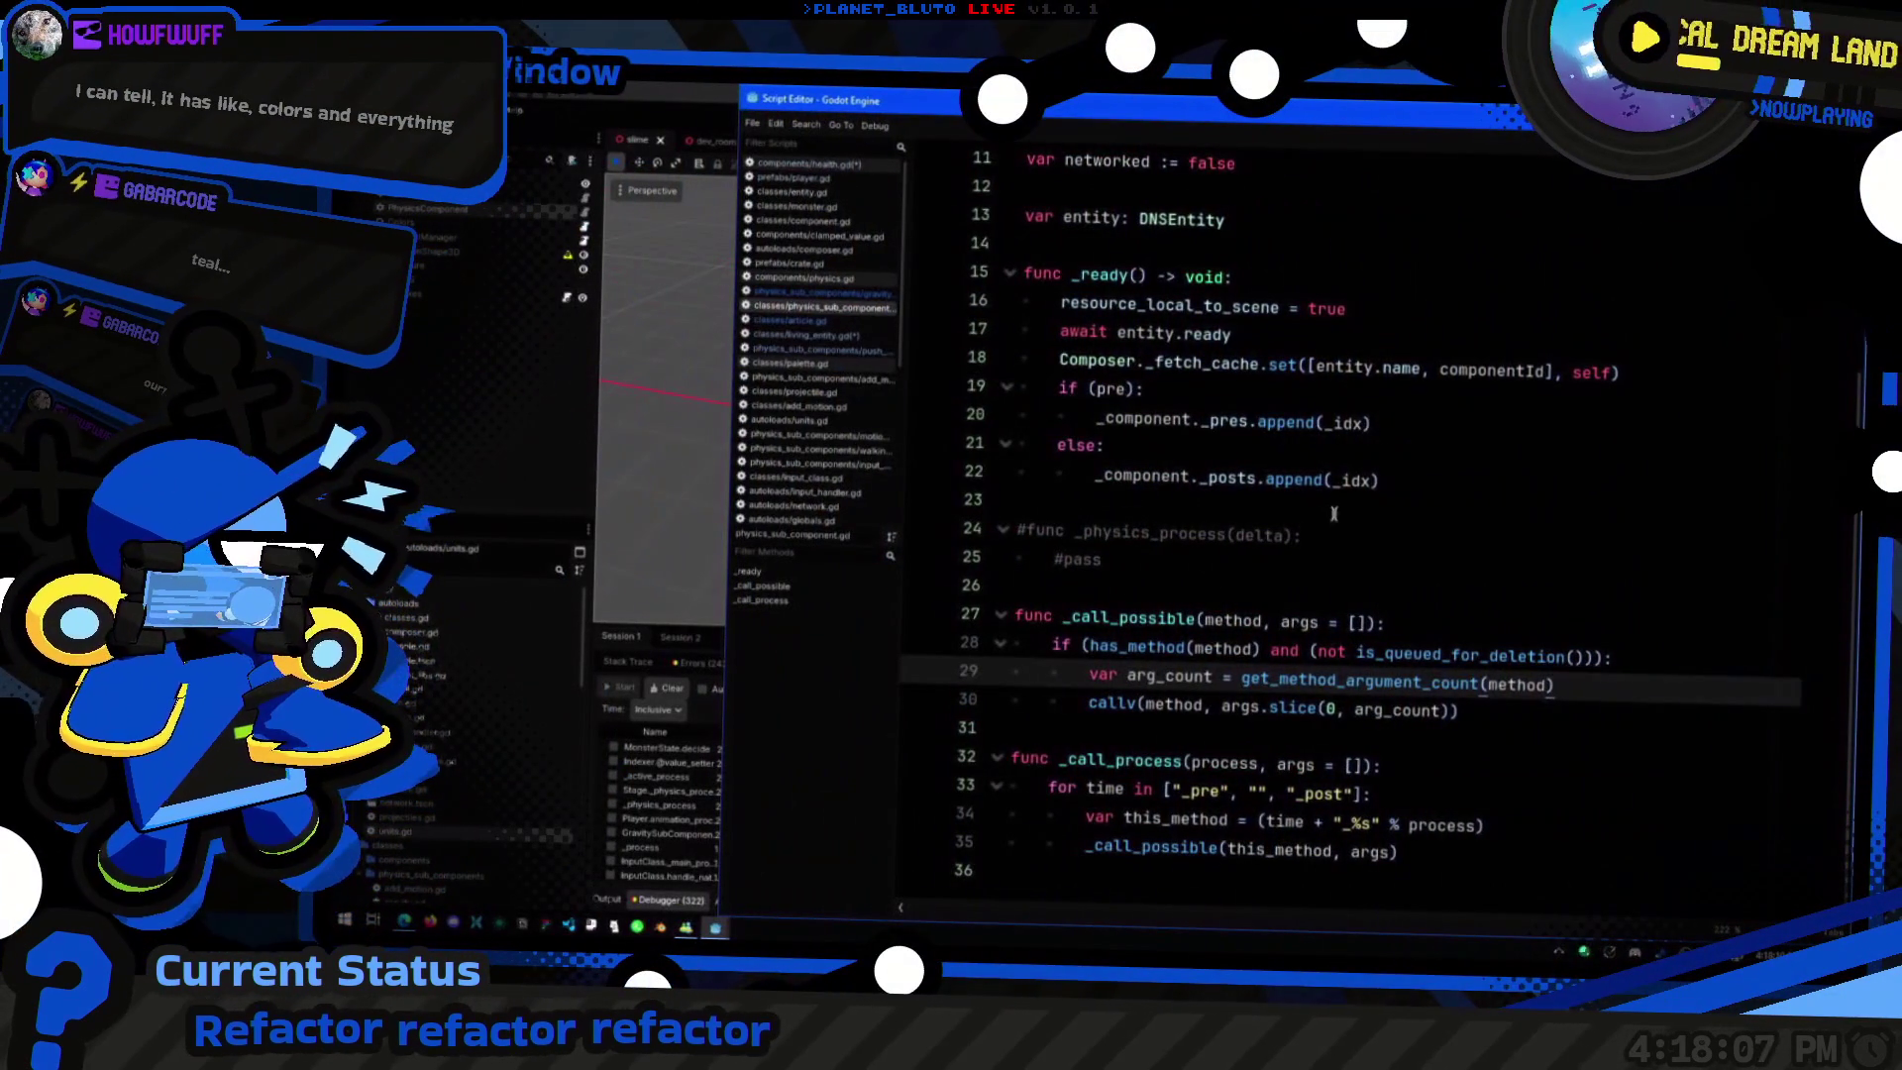
Step: Step through the _ready function's branches, including the _pres and _posts append lines
{"action": "left_click", "coordinate": [1519, 420]}
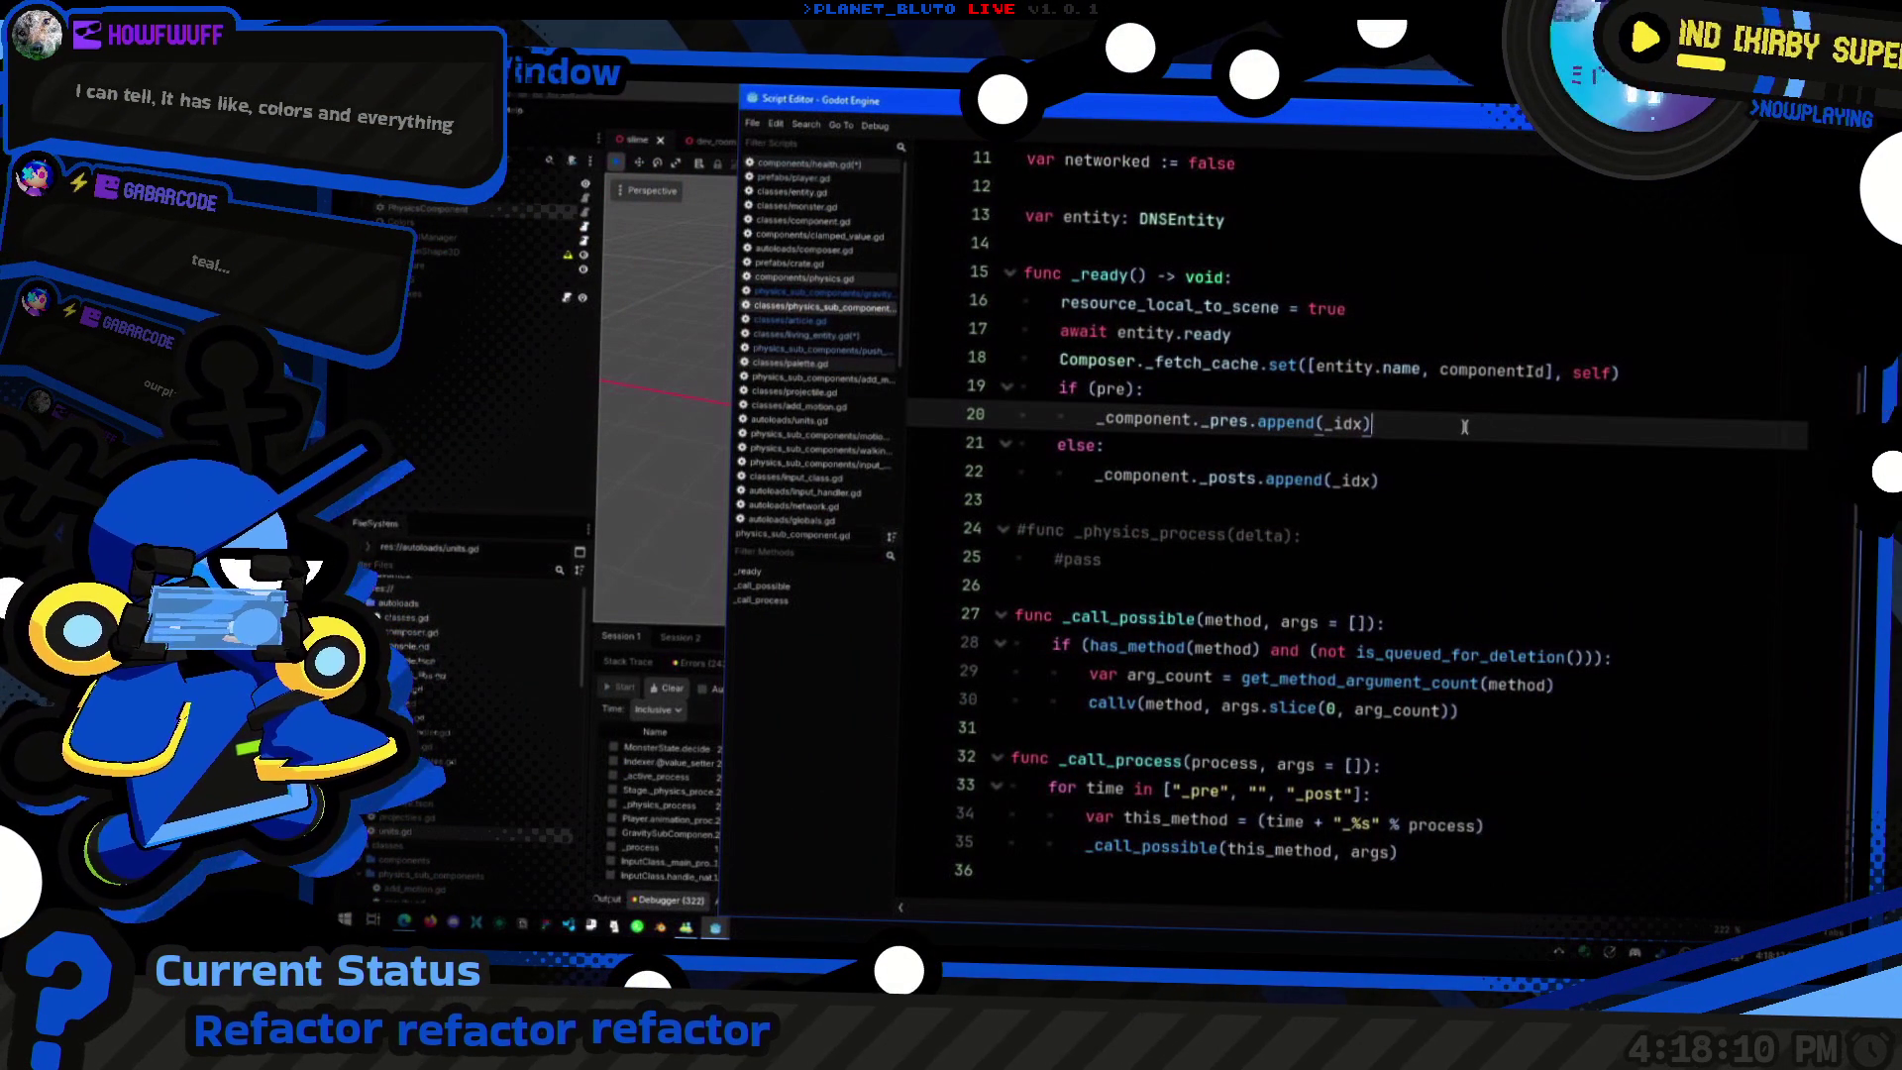
{"action": "scroll", "coordinate": [1464, 426], "scroll_direction": "up", "scroll_amount": 3}
{"action": "left_click", "coordinate": [1466, 281]}
{"action": "left_click", "coordinate": [1466, 482]}
{"action": "scroll", "coordinate": [1466, 481], "scroll_direction": "down", "scroll_amount": 3}
{"action": "left_click", "coordinate": [1469, 279]}
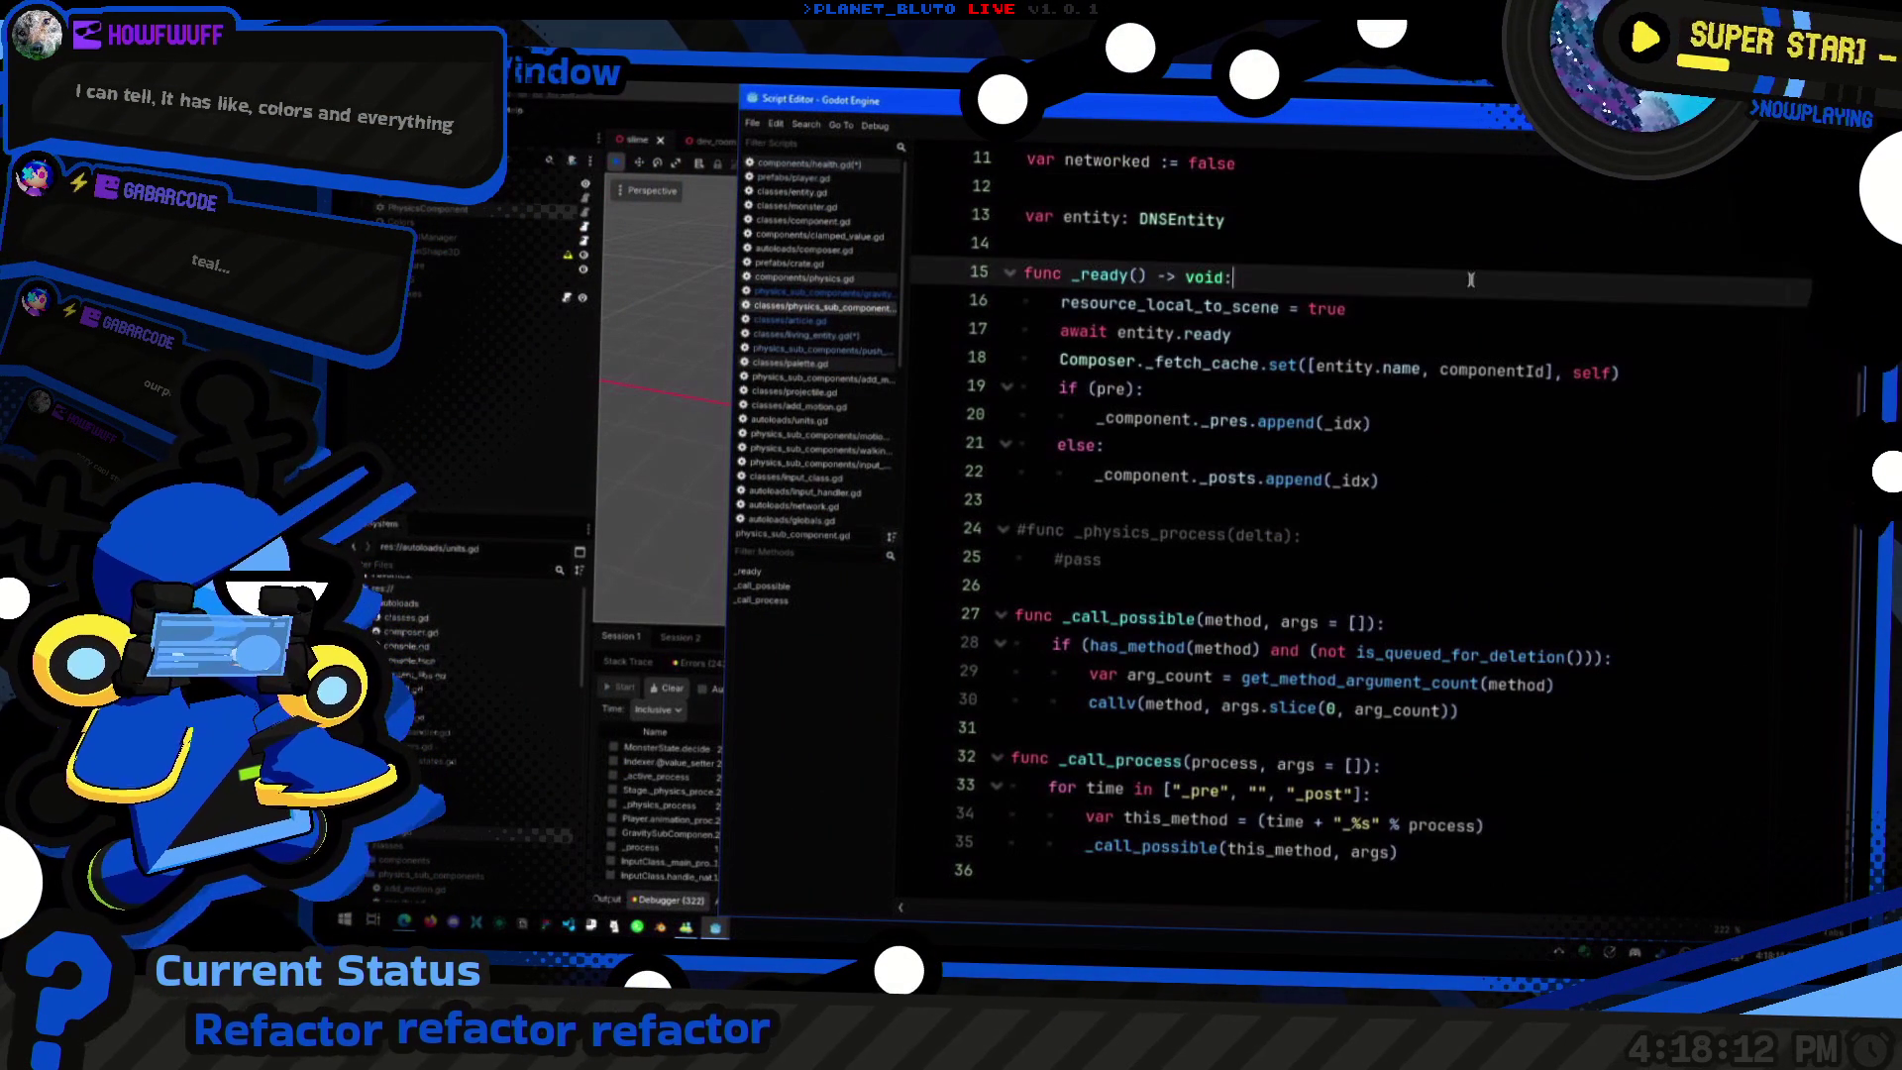
{"action": "left_click", "coordinate": [1472, 309]}
{"action": "left_click", "coordinate": [1441, 363]}
{"action": "left_click", "coordinate": [1439, 333]}
{"action": "left_click", "coordinate": [1470, 420]}
{"action": "left_click", "coordinate": [1441, 448]}
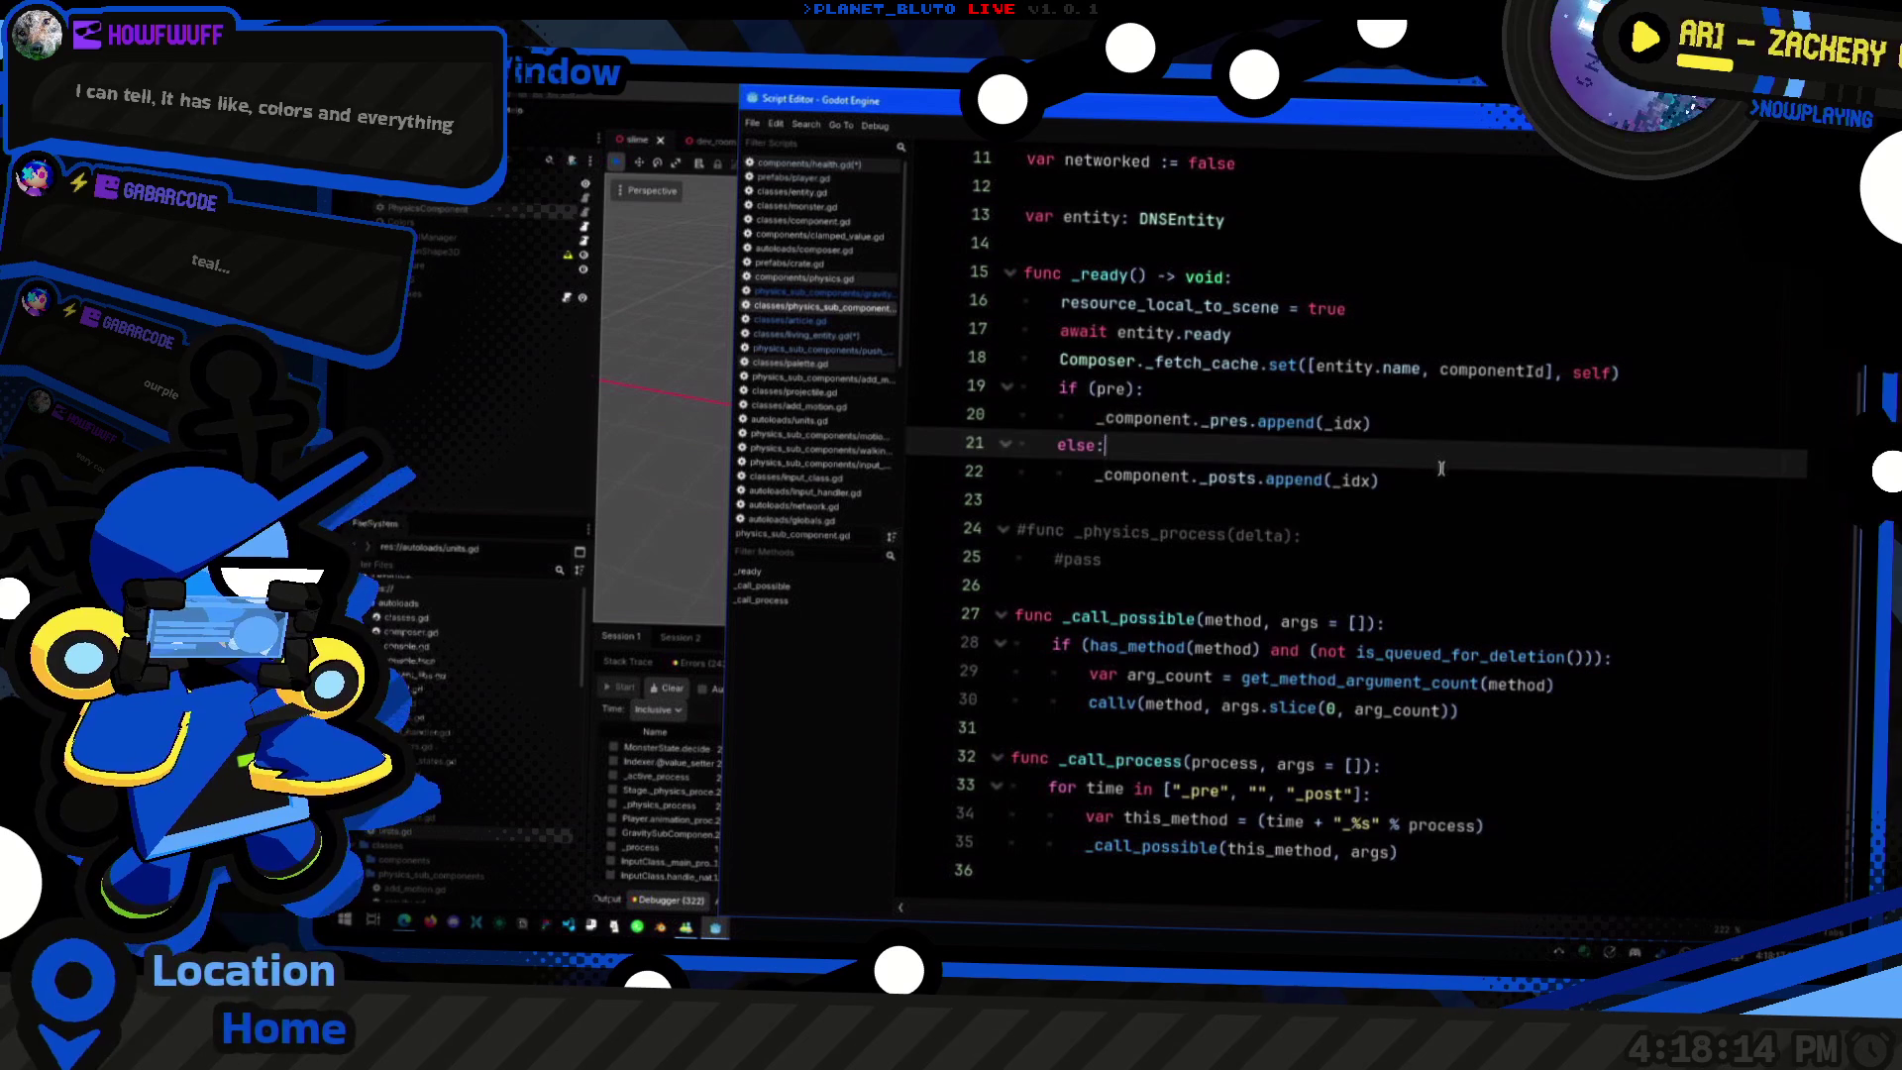
{"action": "left_click", "coordinate": [1441, 471]}
Step: Check the commented _physics_process stub and the pre/post loop, then open gravity.gd
{"action": "scroll", "coordinate": [1111, 428], "scroll_direction": "up", "scroll_amount": 3}
{"action": "scroll", "coordinate": [1287, 456], "scroll_direction": "down", "scroll_amount": 3}
{"action": "left_click", "coordinate": [1455, 492]}
{"action": "left_click", "coordinate": [1455, 480]}
{"action": "left_click", "coordinate": [1372, 674]}
{"action": "left_click", "coordinate": [1518, 713]}
{"action": "left_click", "coordinate": [1516, 862]}
{"action": "left_click", "coordinate": [1498, 796]}
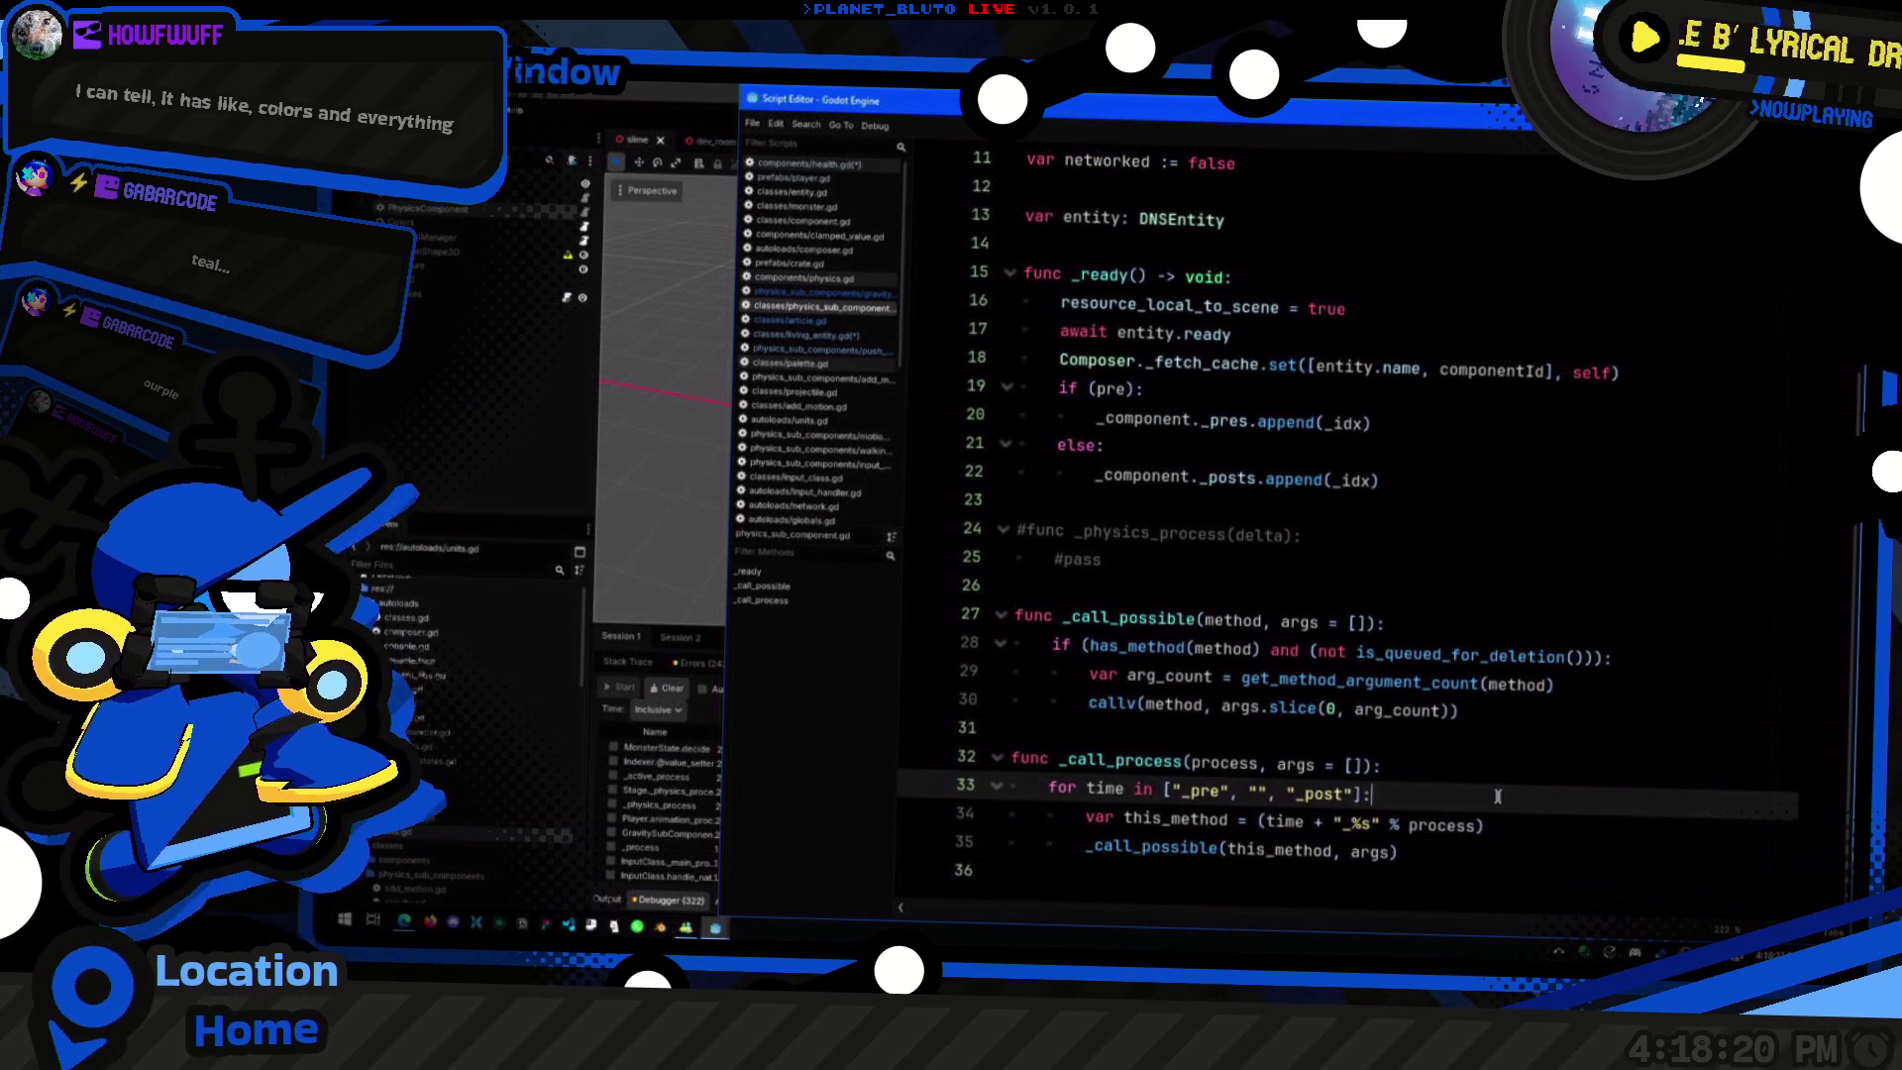
{"action": "left_click", "coordinate": [848, 296]}
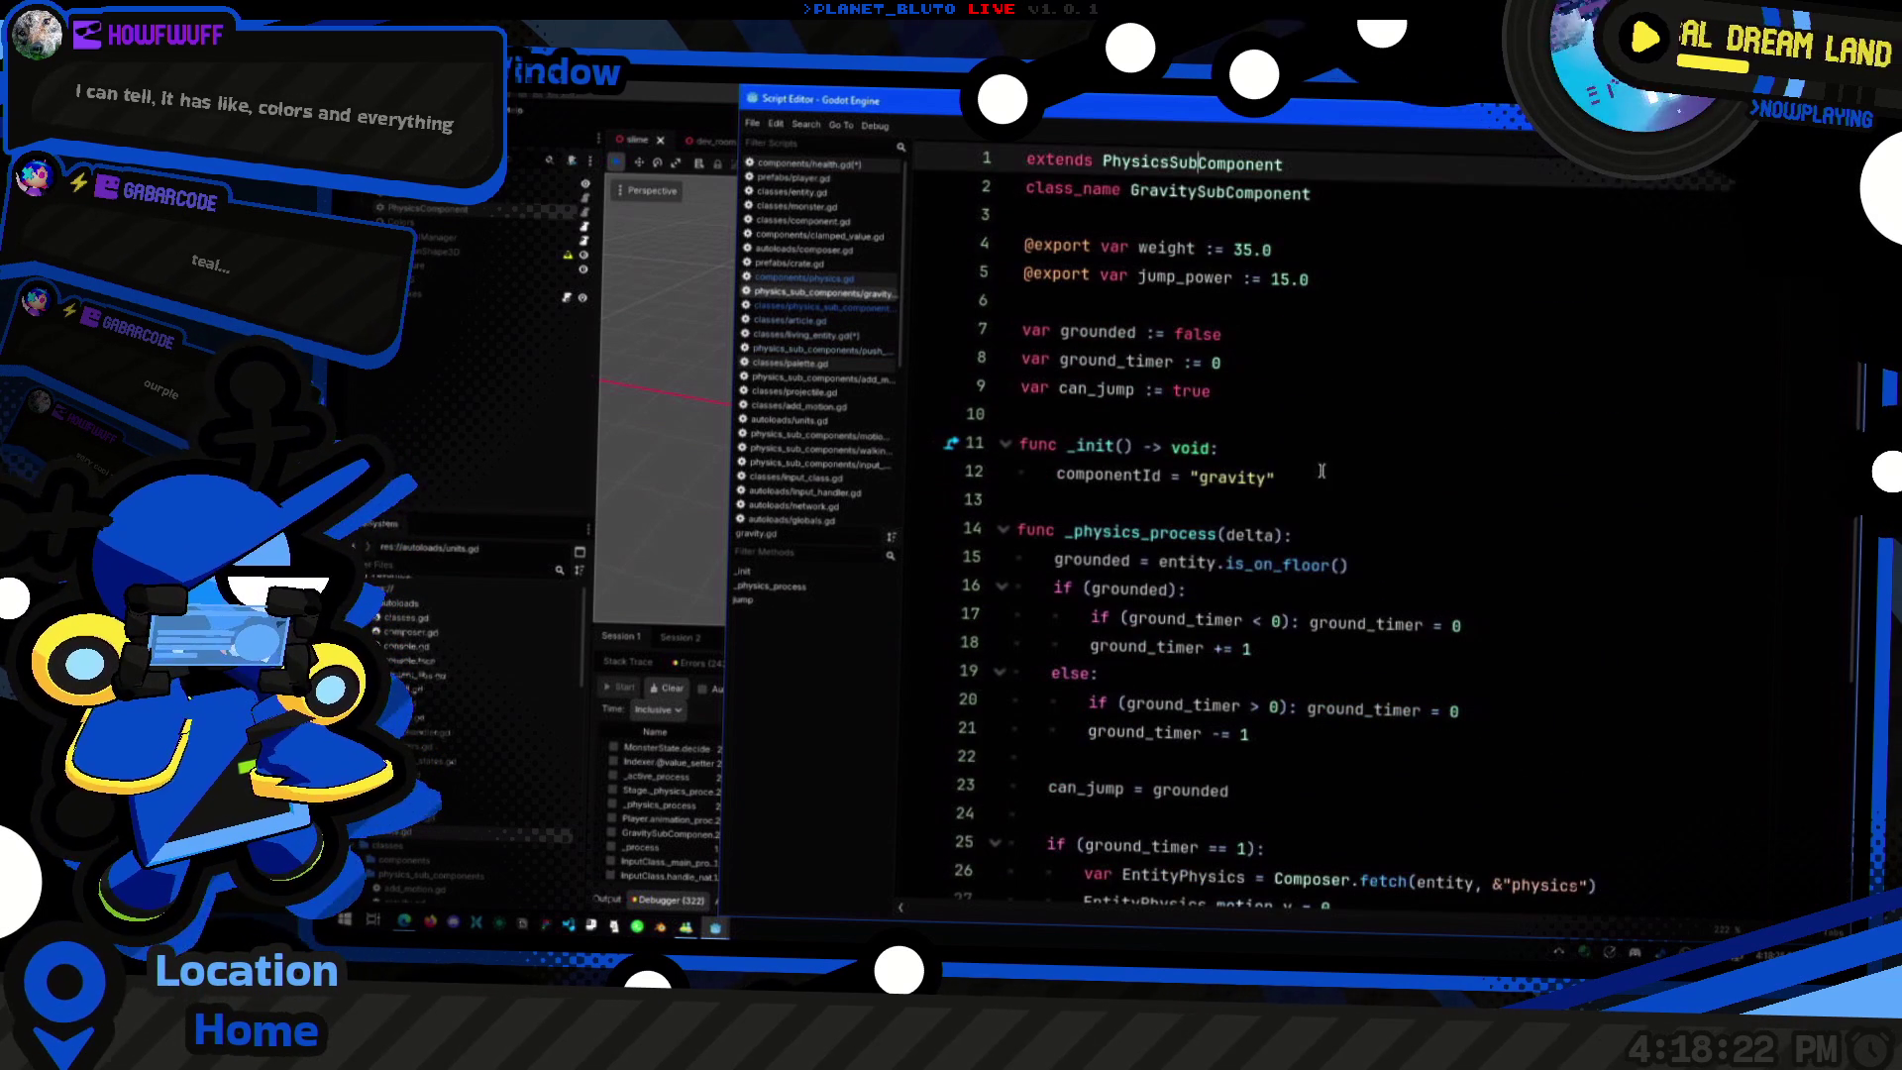
Step: Read gravity.gd's can_jump assignment, ground timer logic, and grounded and is_on_floor checks
{"action": "scroll", "coordinate": [1321, 470], "scroll_direction": "down", "scroll_amount": 4}
{"action": "left_click", "coordinate": [1353, 437]}
{"action": "left_click", "coordinate": [1495, 375]}
{"action": "left_click", "coordinate": [1426, 337]}
{"action": "scroll", "coordinate": [1376, 367], "scroll_direction": "up", "scroll_amount": 4}
{"action": "left_click", "coordinate": [1474, 592]}
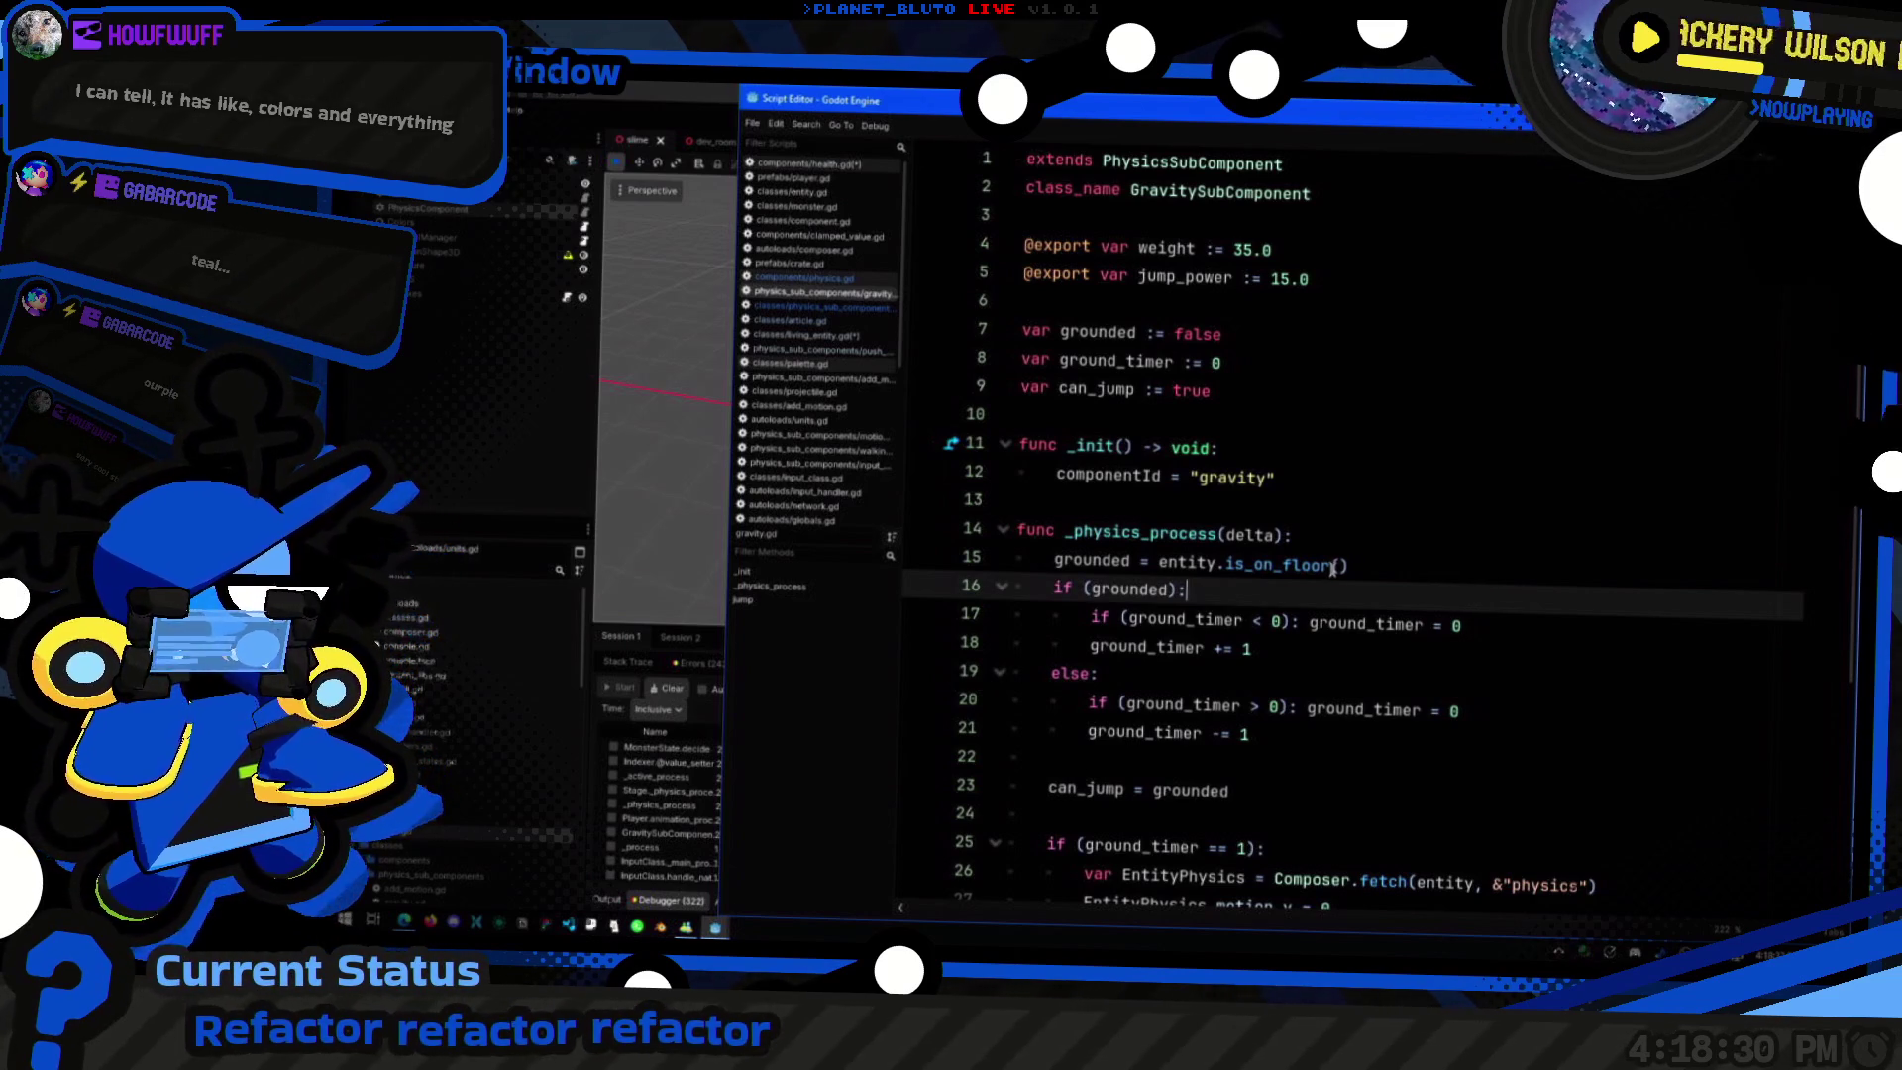
{"action": "left_click", "coordinate": [1505, 517]}
Step: Glance at the main editor, then review gravity.gd's ground timer decrement, landing reset and falling gravity
{"action": "key", "text": "alt+Tab"}
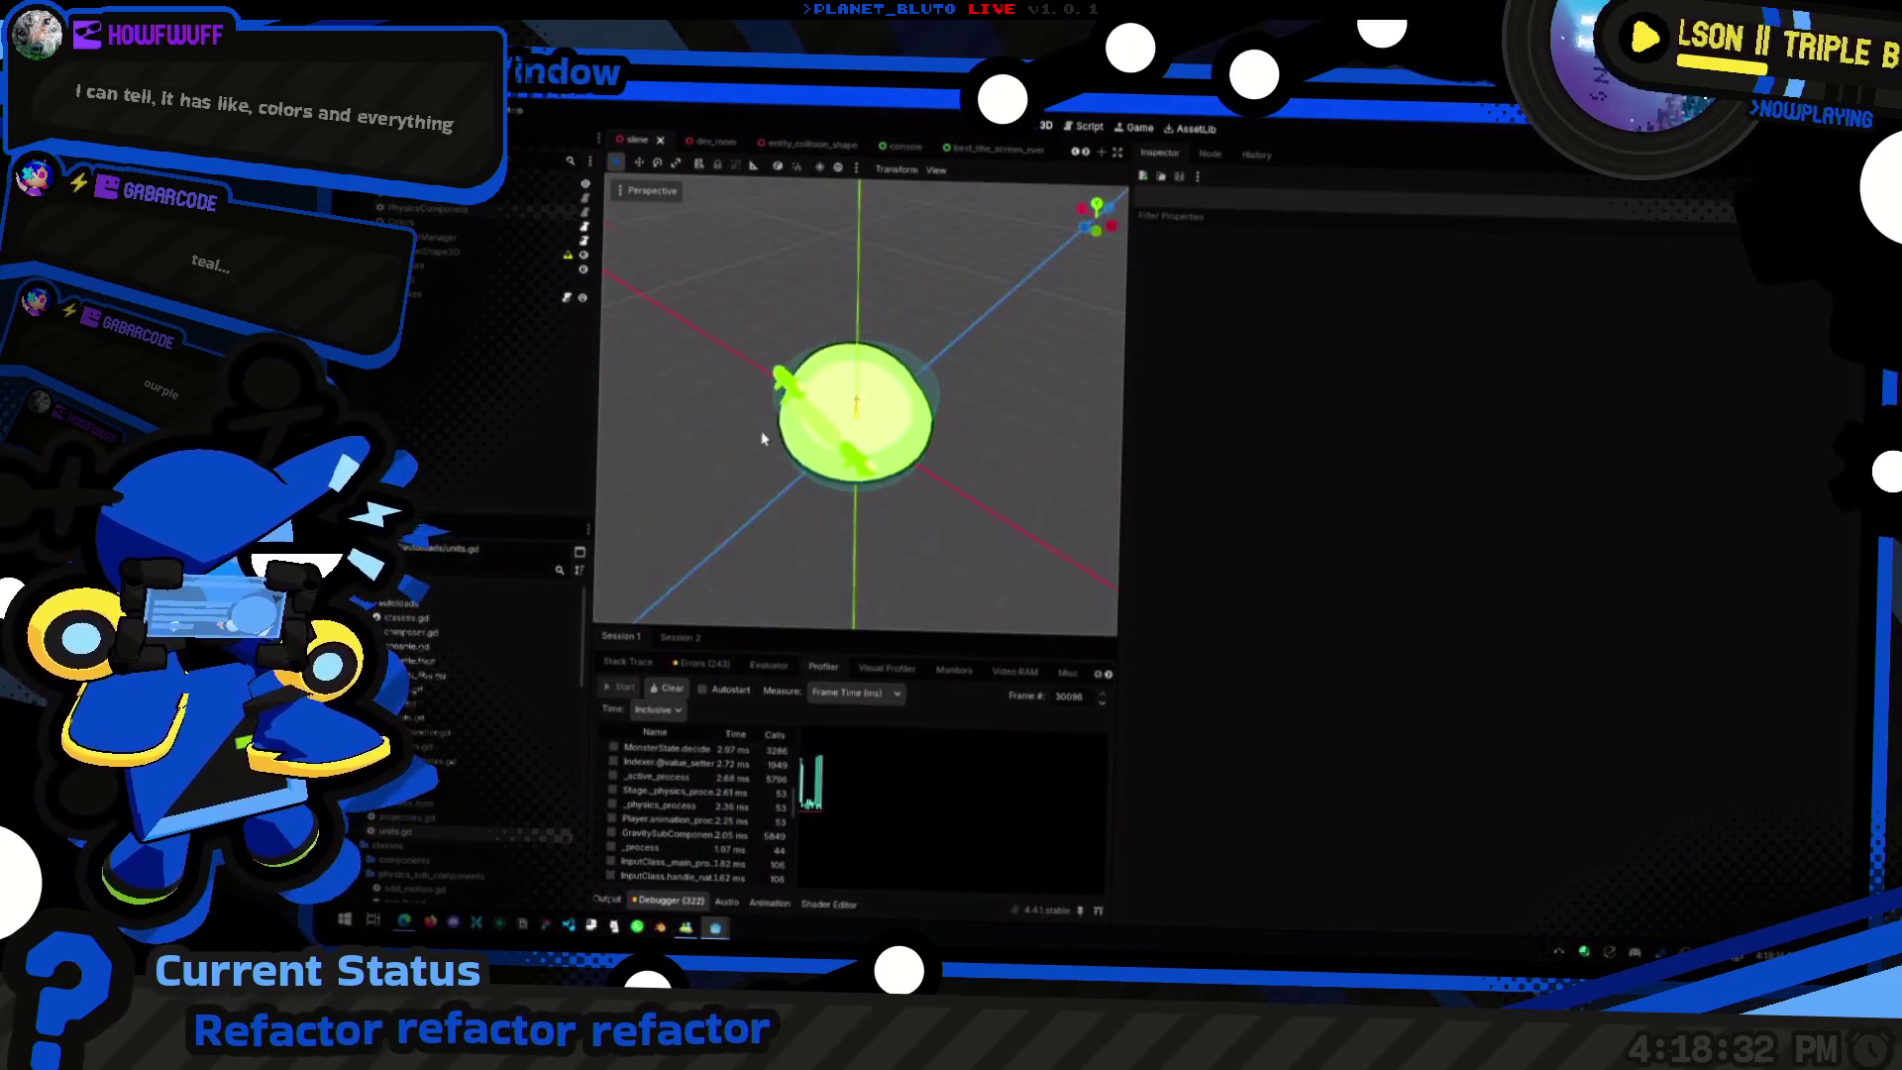
{"action": "scroll", "coordinate": [928, 452], "scroll_direction": "up", "scroll_amount": 5}
{"action": "key", "text": "alt+Tab"}
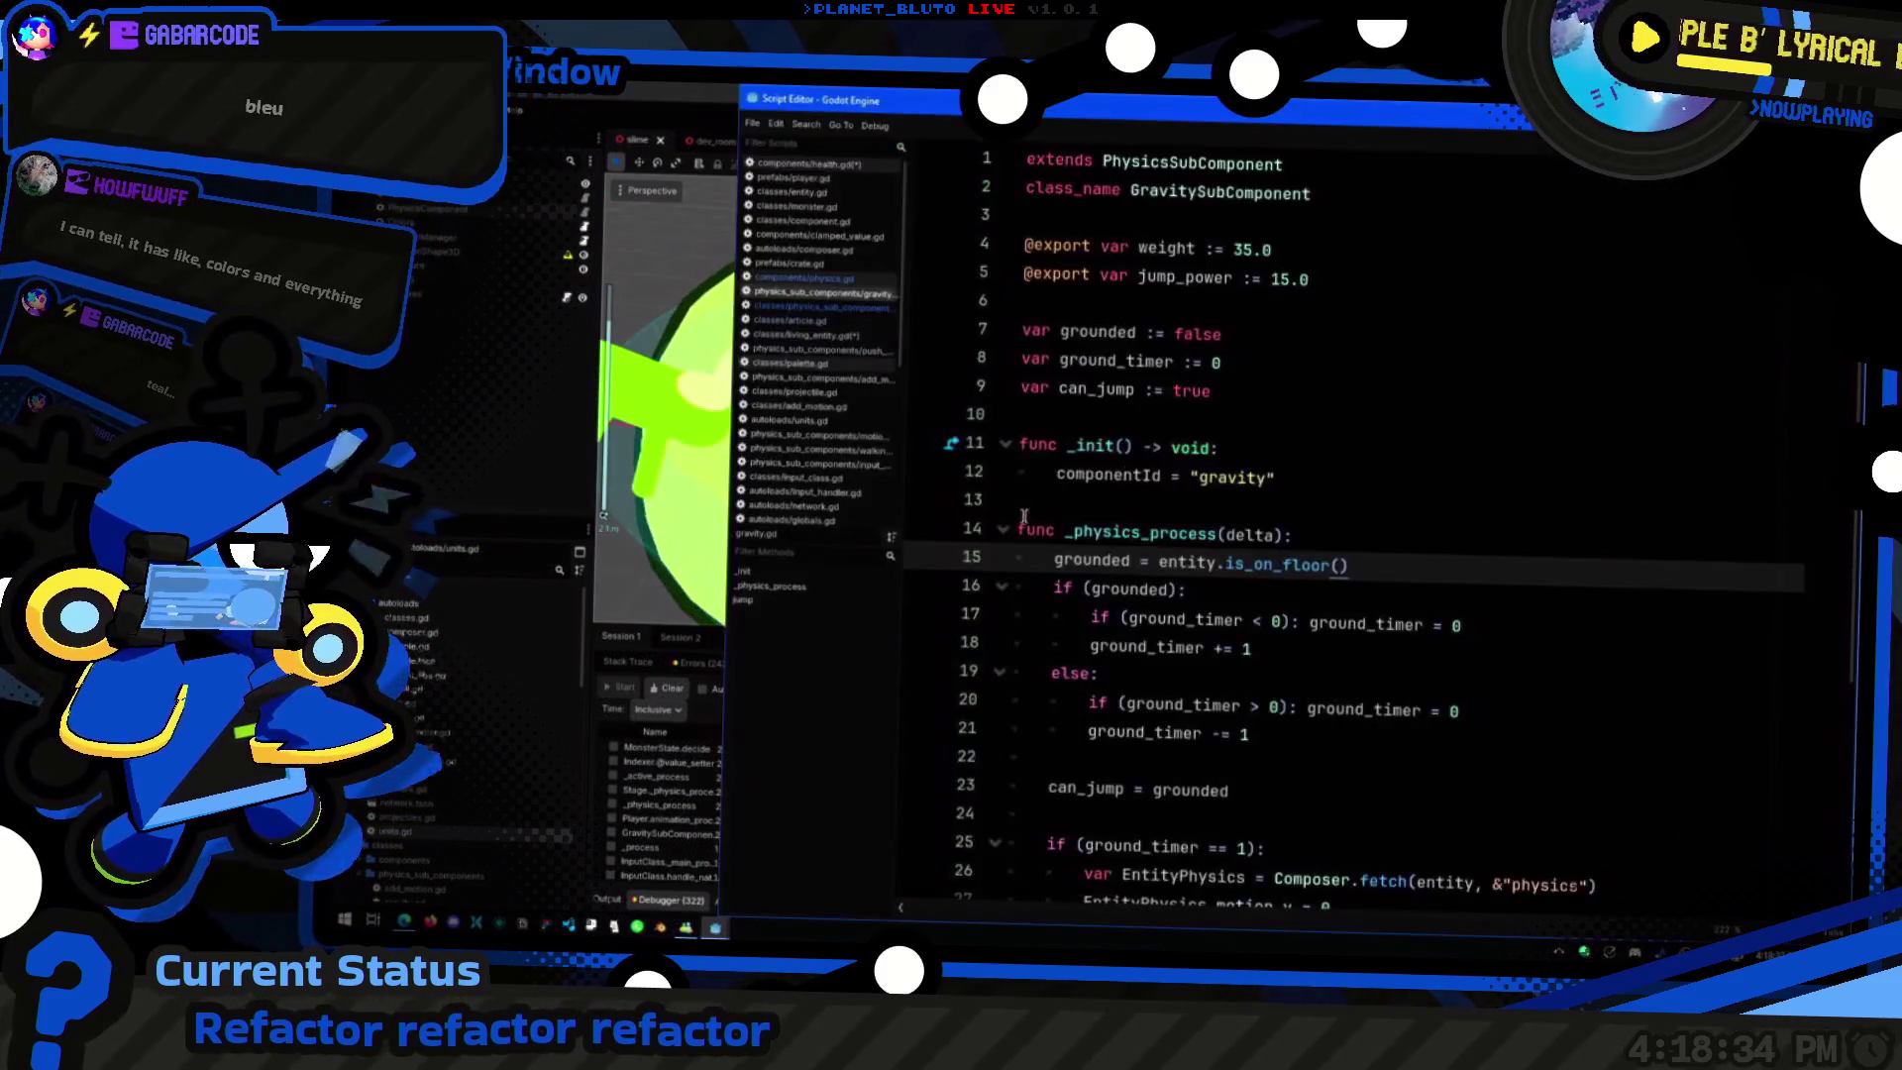
{"action": "left_click", "coordinate": [1498, 411]}
{"action": "left_click", "coordinate": [1515, 520]}
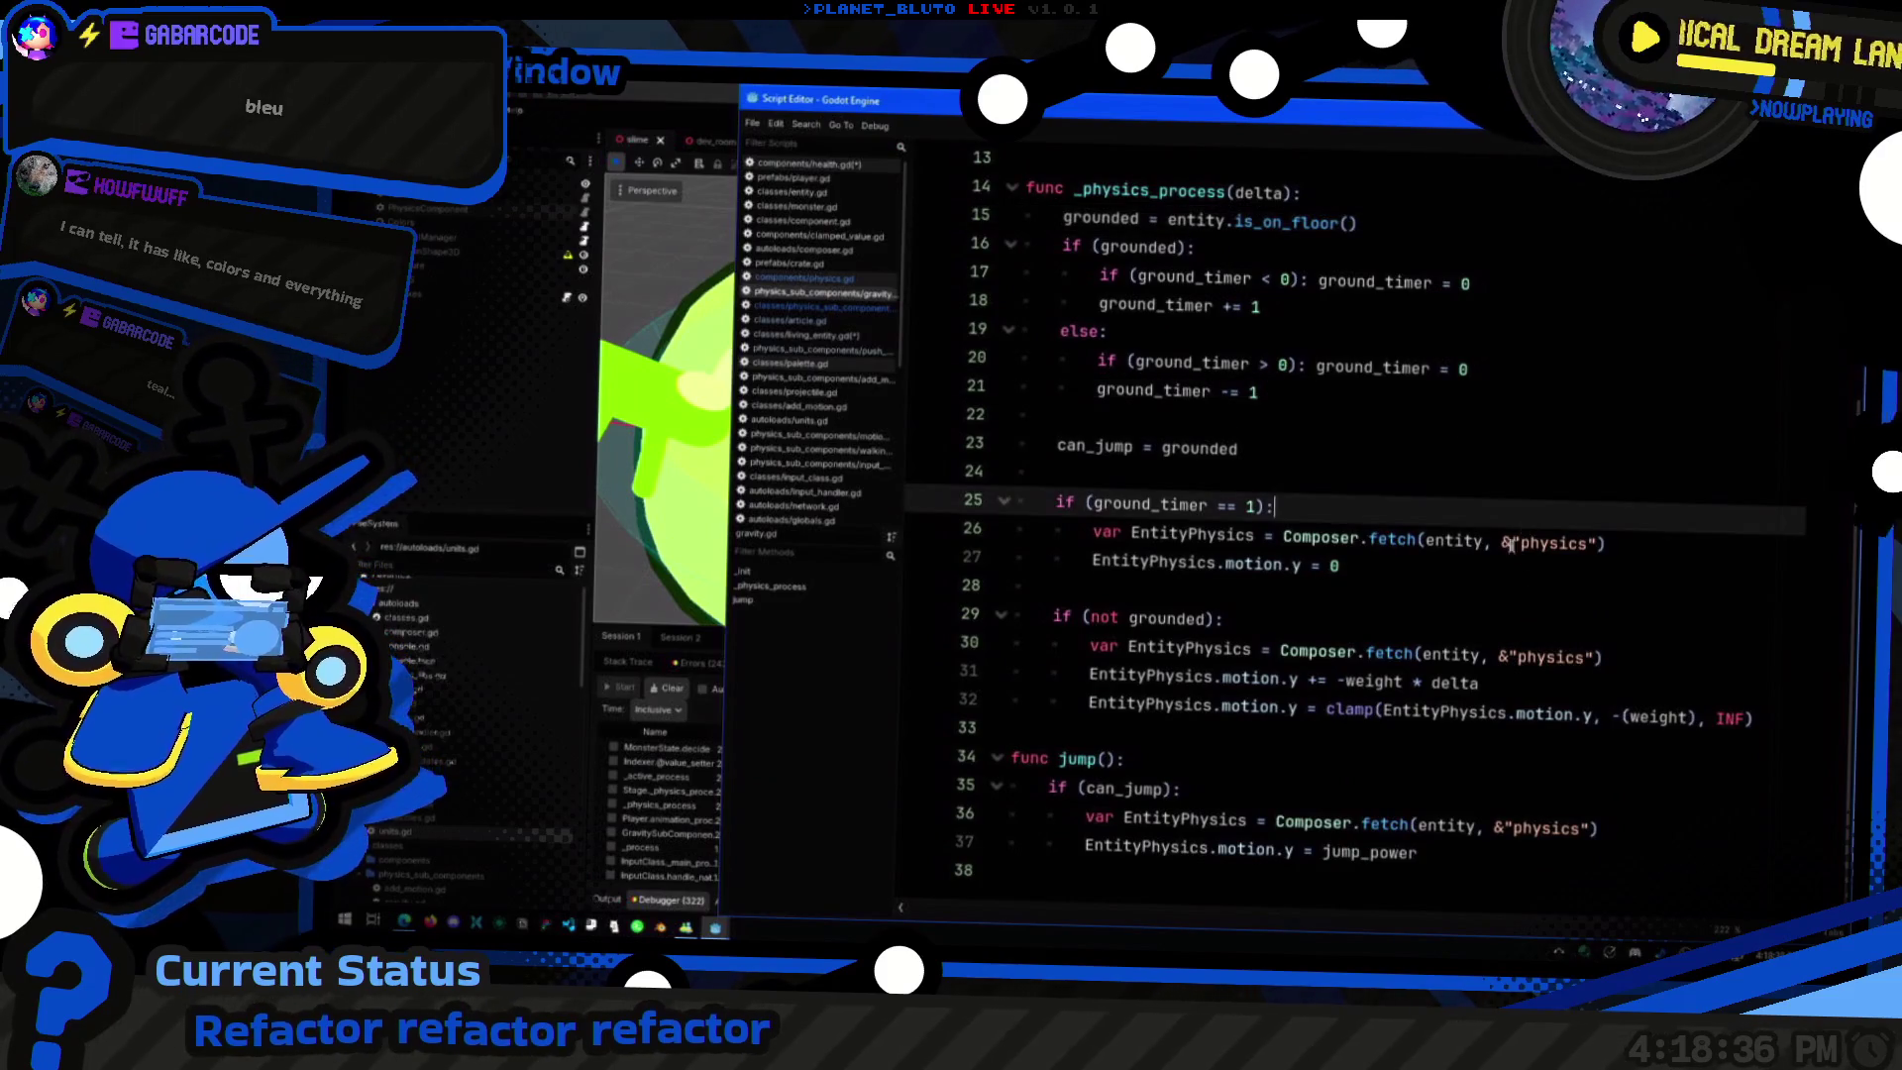
{"action": "left_click", "coordinate": [1455, 576]}
{"action": "left_click", "coordinate": [1625, 661]}
{"action": "left_click", "coordinate": [1625, 699]}
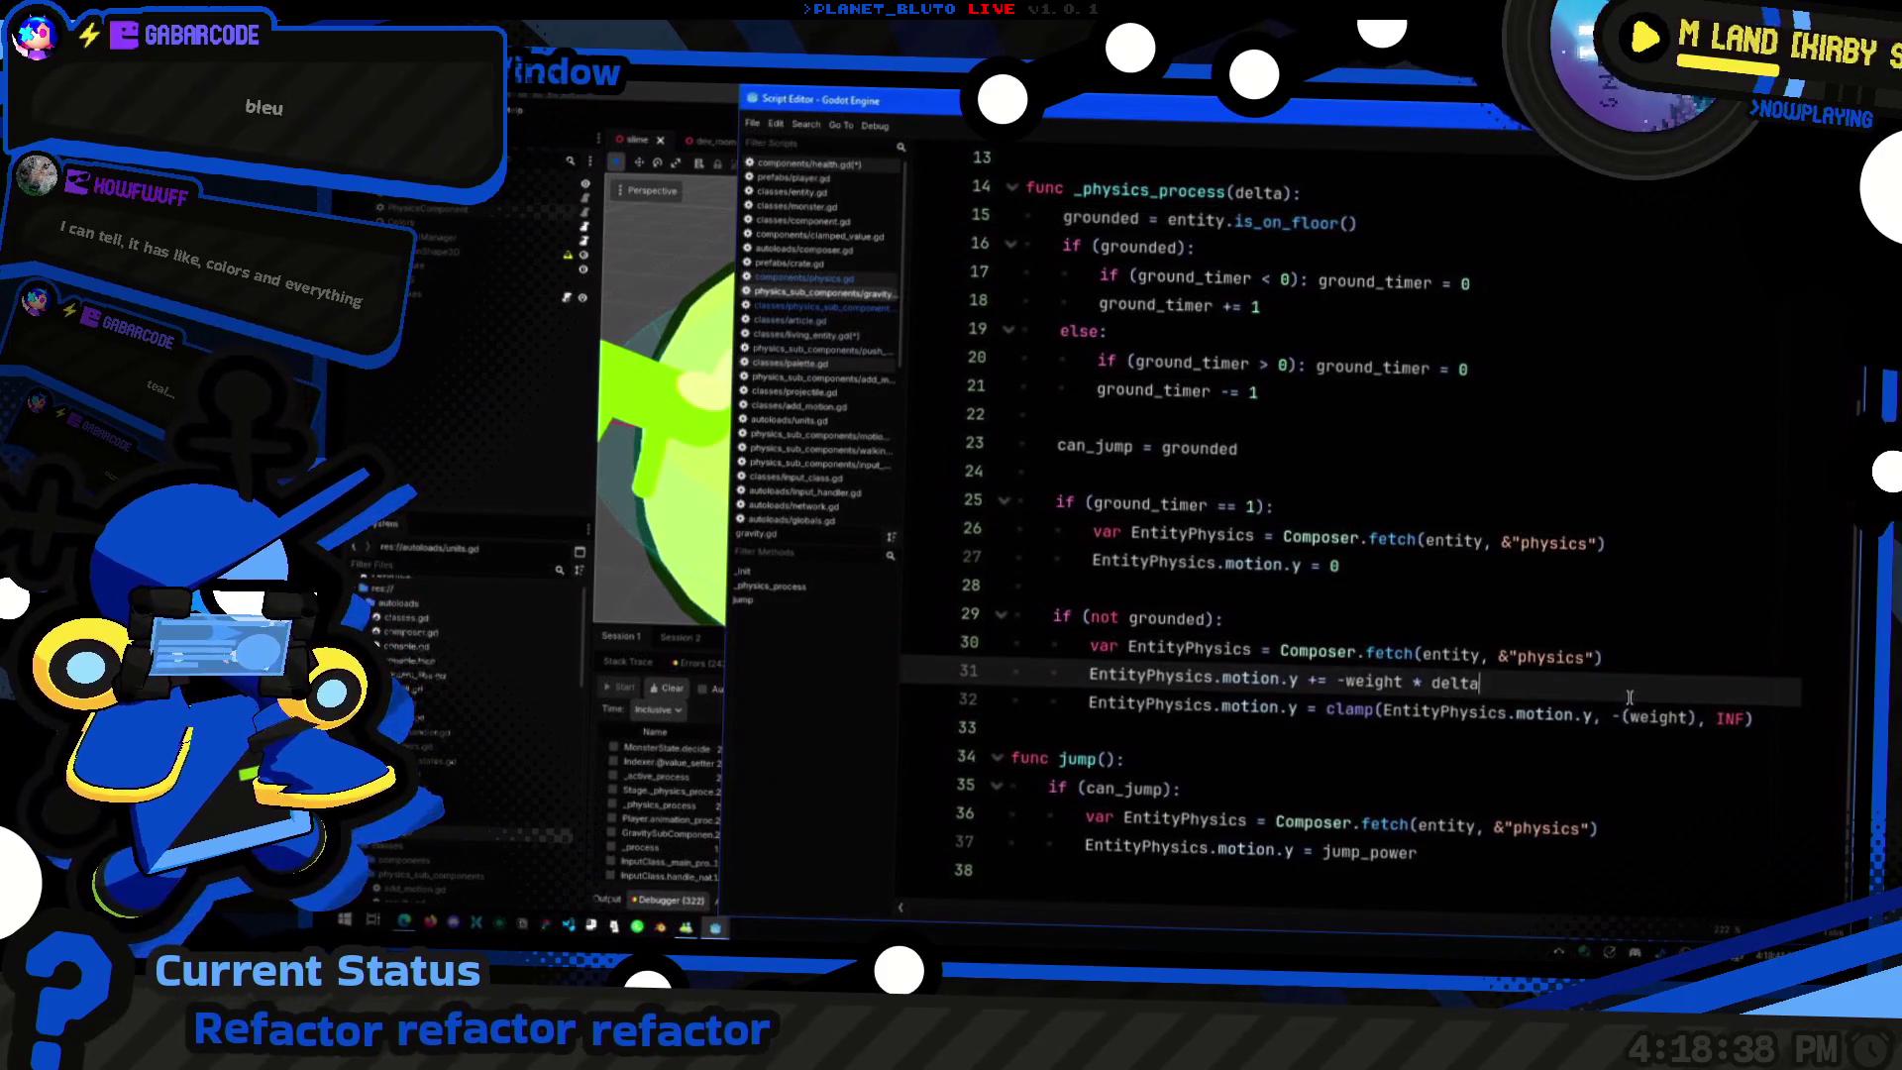
{"action": "left_click", "coordinate": [1644, 807]}
Step: Bring the main editor's slime scene 3D viewport back in front of the script window
{"action": "scroll", "coordinate": [1651, 852], "scroll_direction": "up", "scroll_amount": 4}
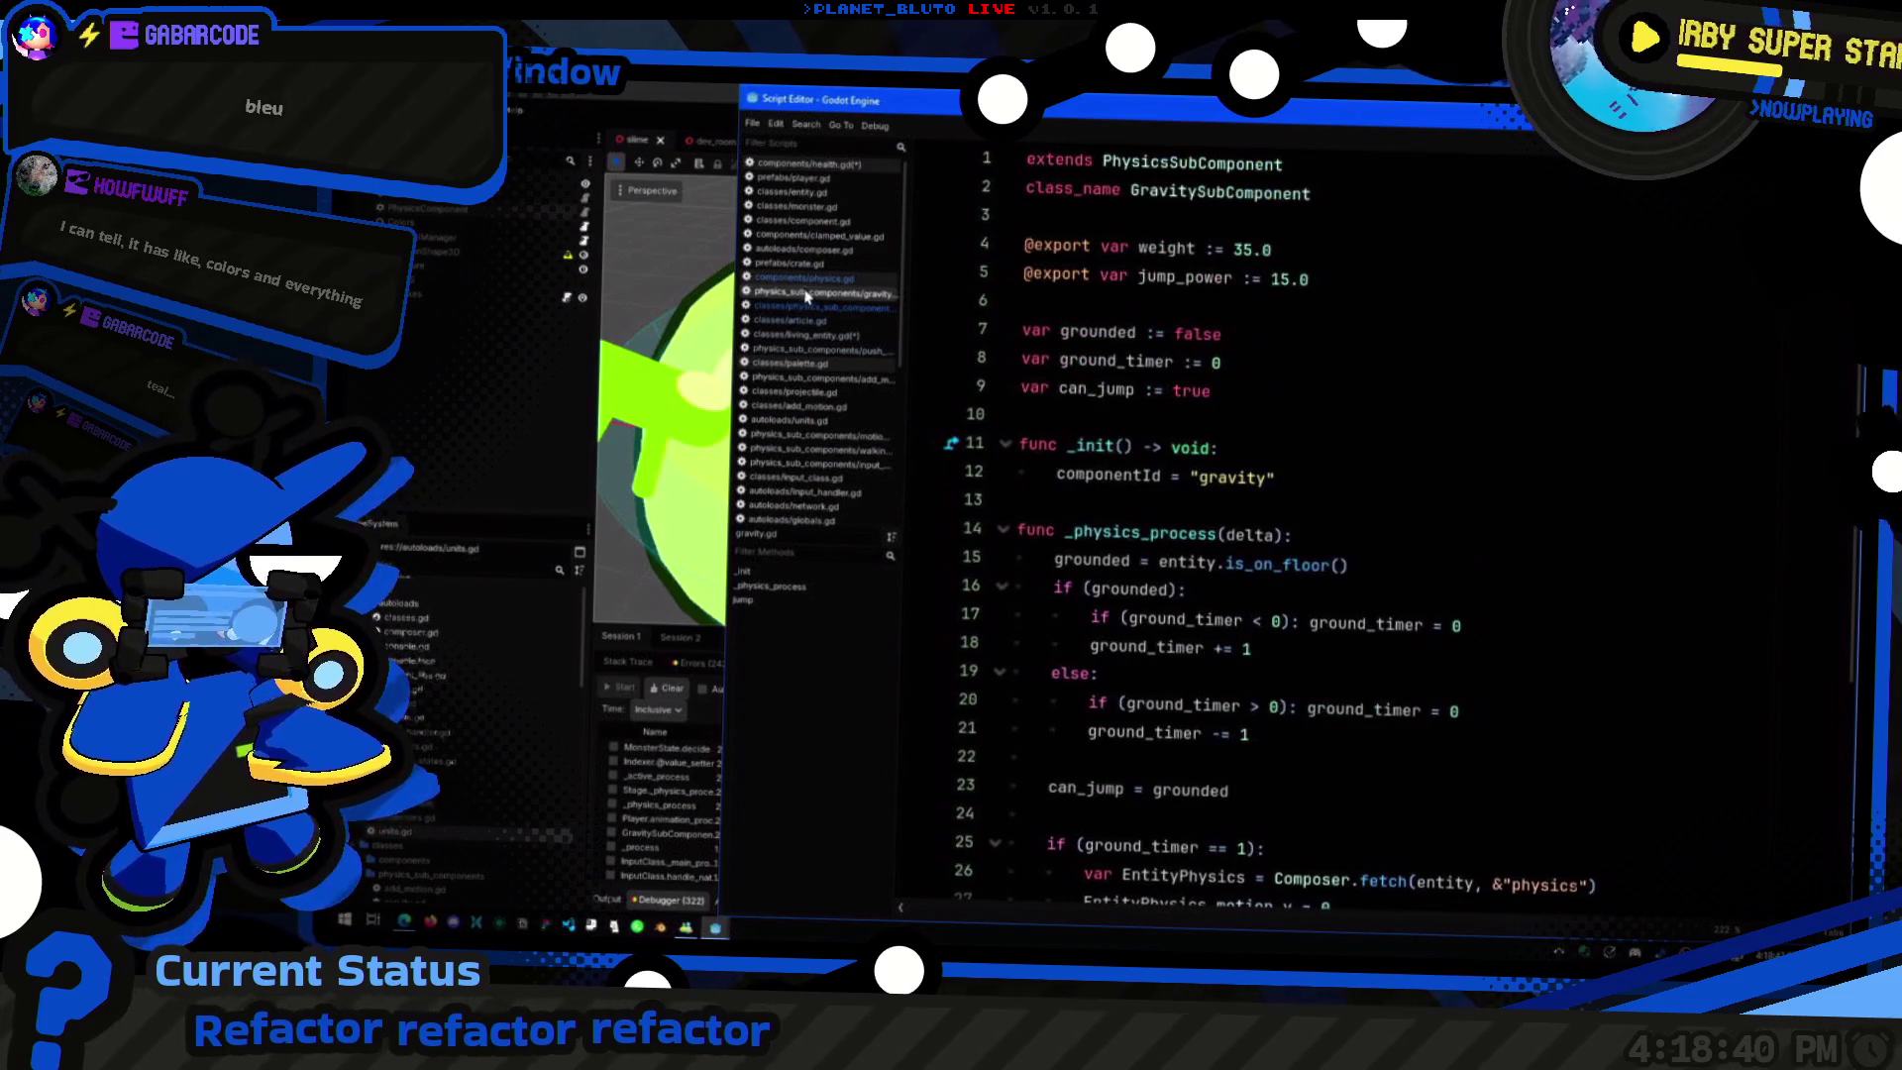
{"action": "left_click", "coordinate": [674, 416]}
{"action": "scroll", "coordinate": [950, 450], "scroll_direction": "down", "scroll_amount": 3}
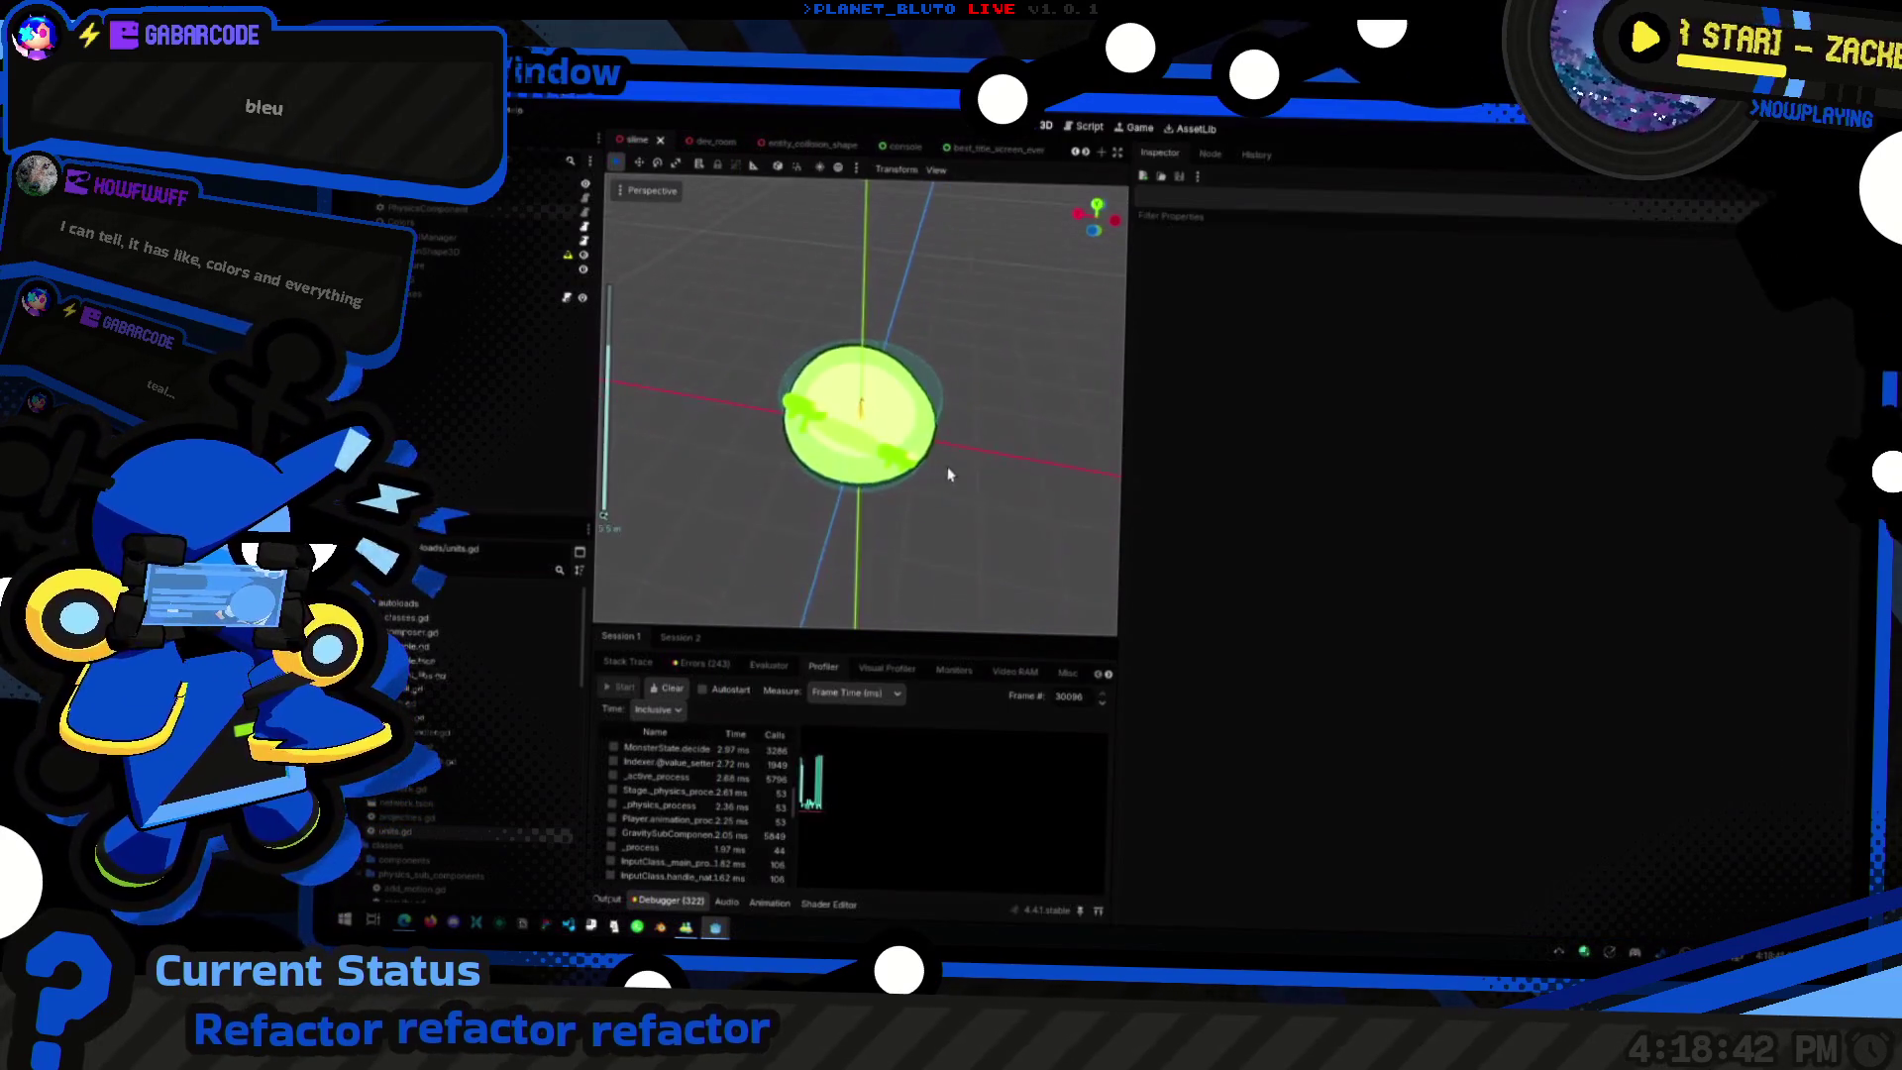
{"action": "scroll", "coordinate": [635, 140], "scroll_direction": "up", "scroll_amount": 3}
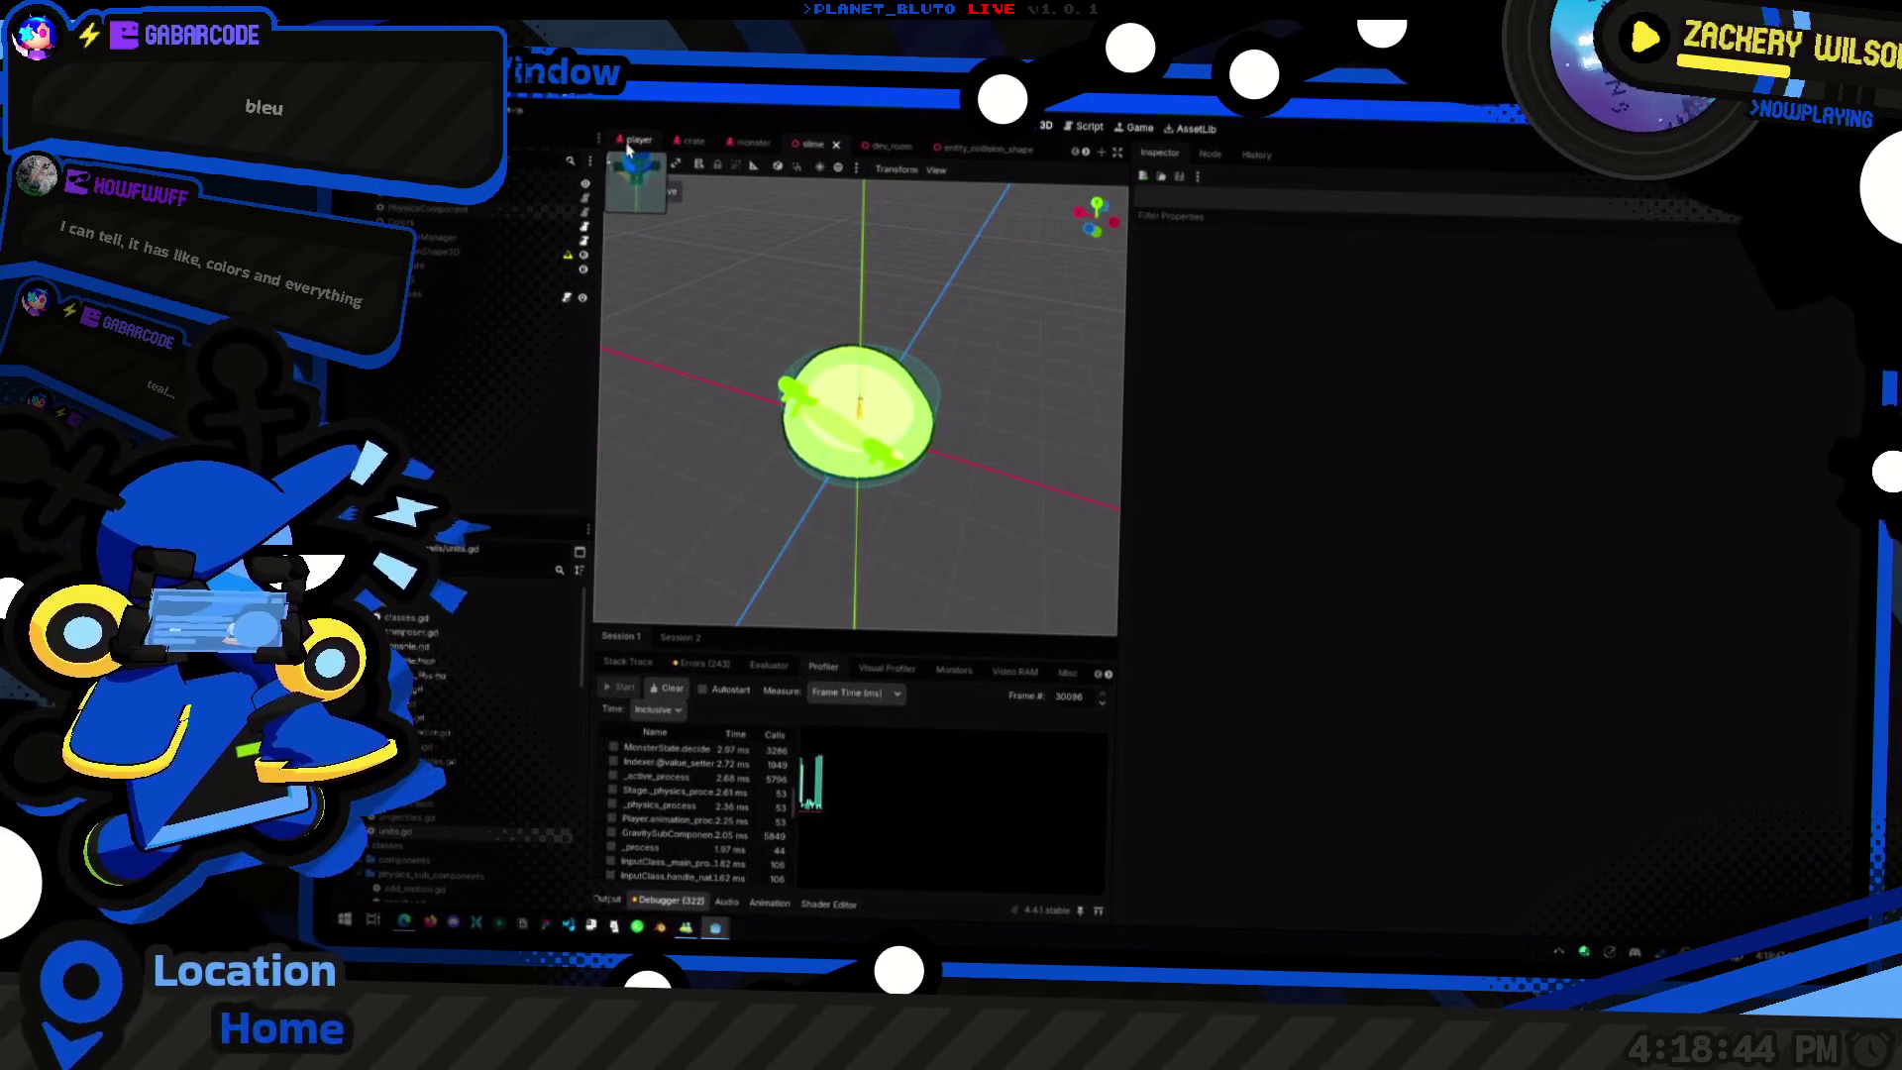
Step: Inspect the player scene's PhysicsComponent sub components, then return to player.gd in the script editor
{"action": "left_click", "coordinate": [634, 141]}
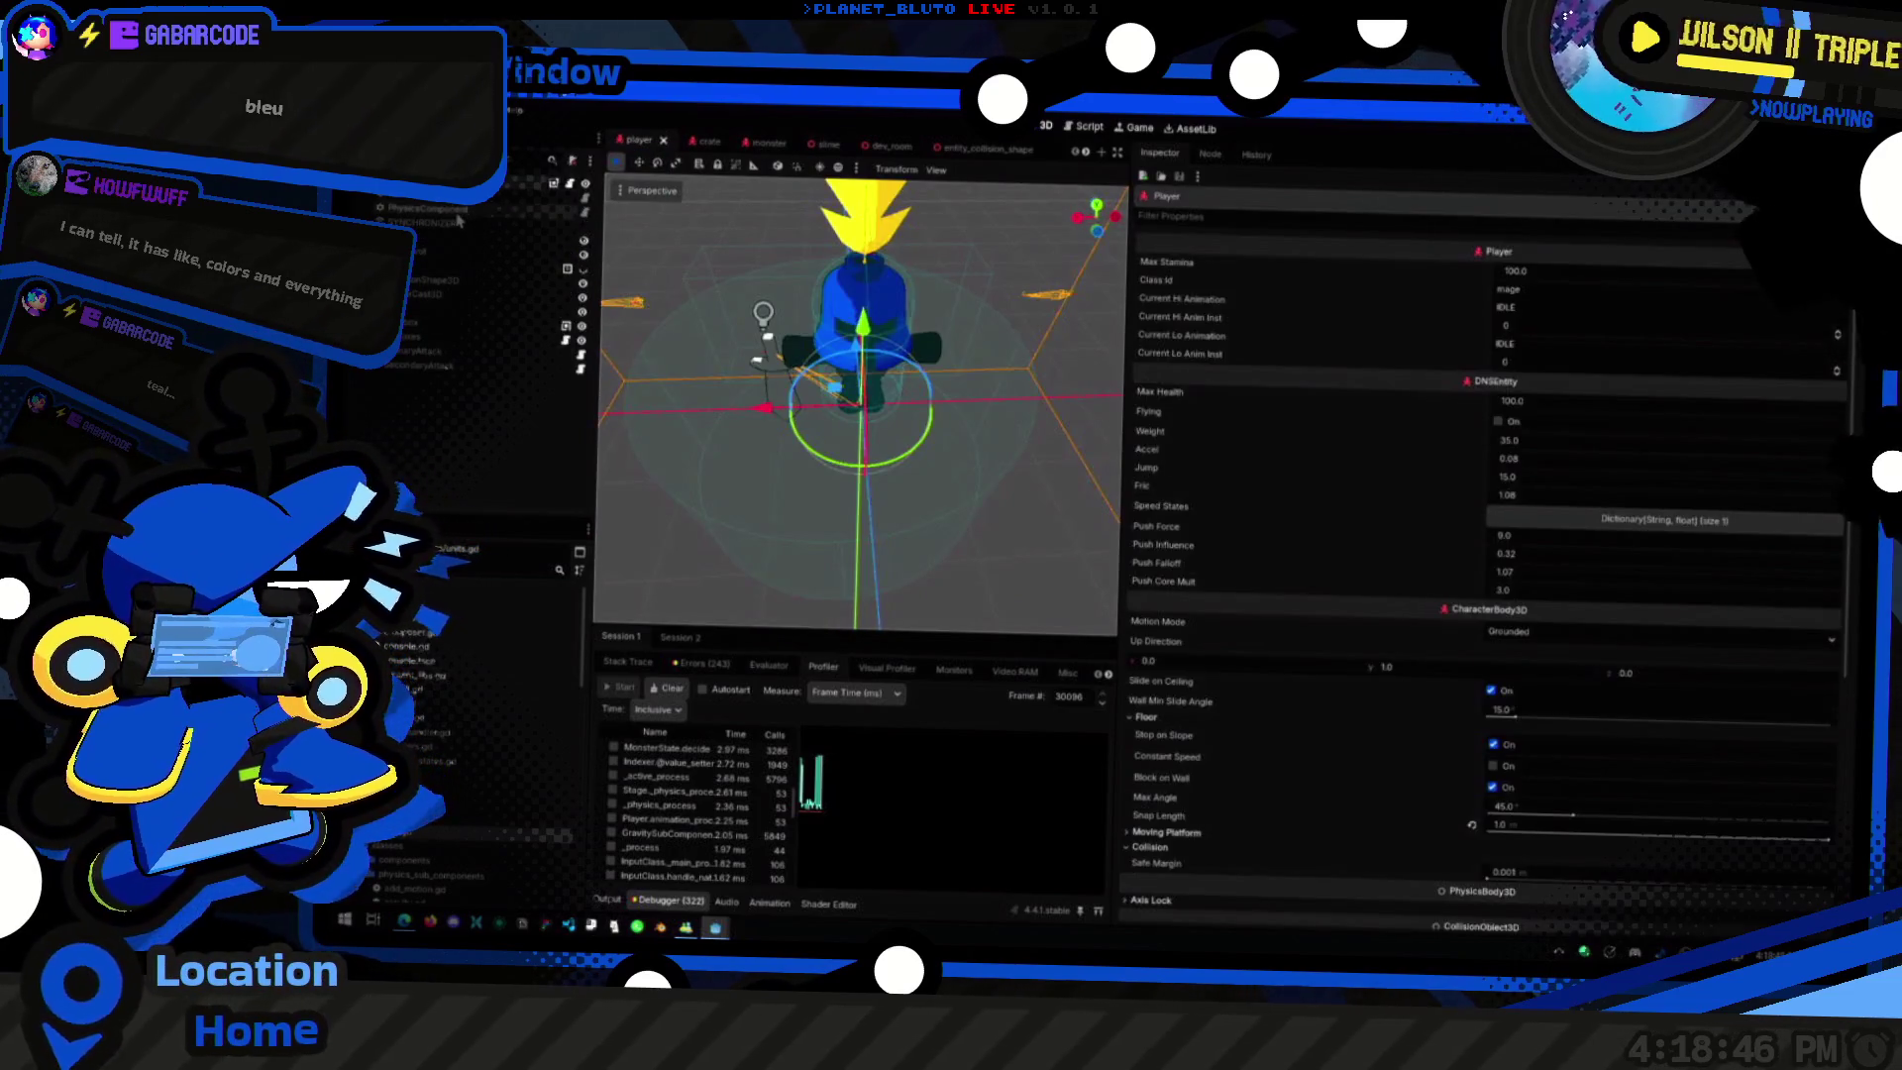
{"action": "left_click", "coordinate": [456, 212]}
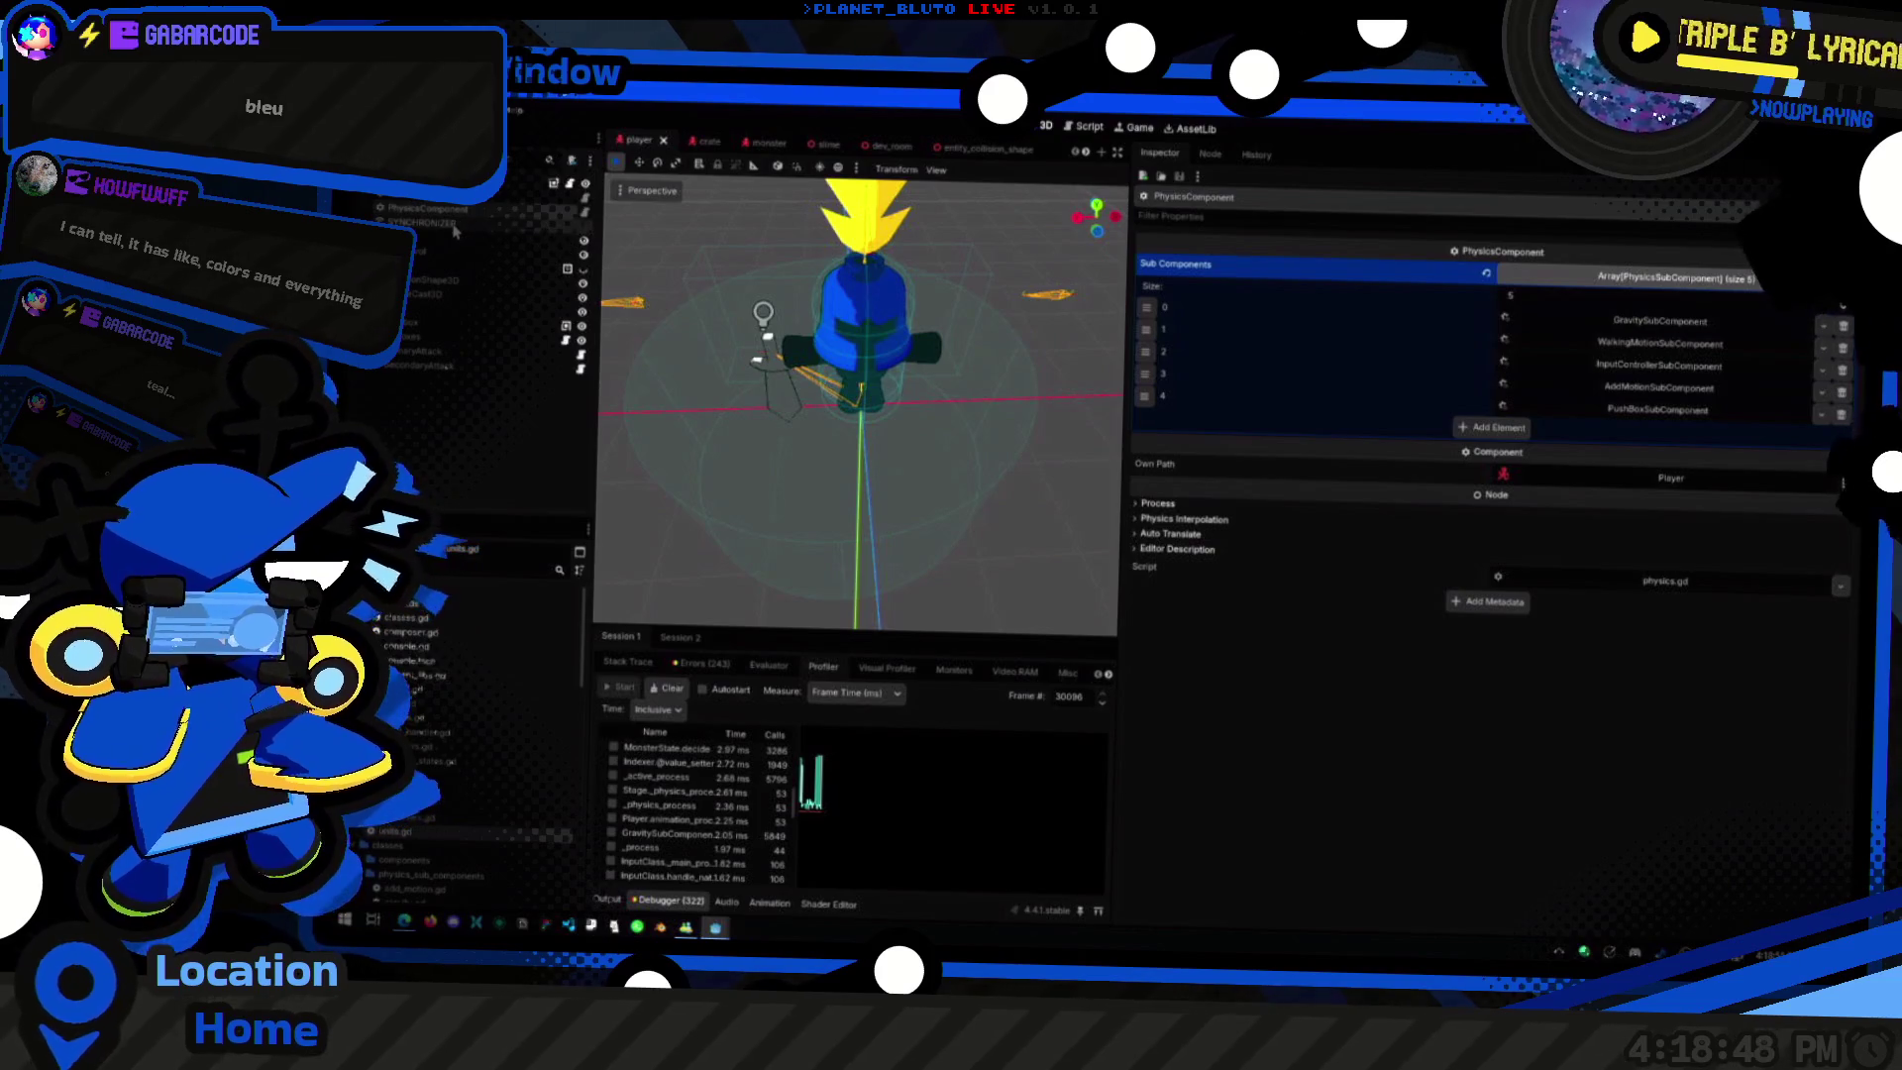
{"action": "key", "text": "alt+Tab"}
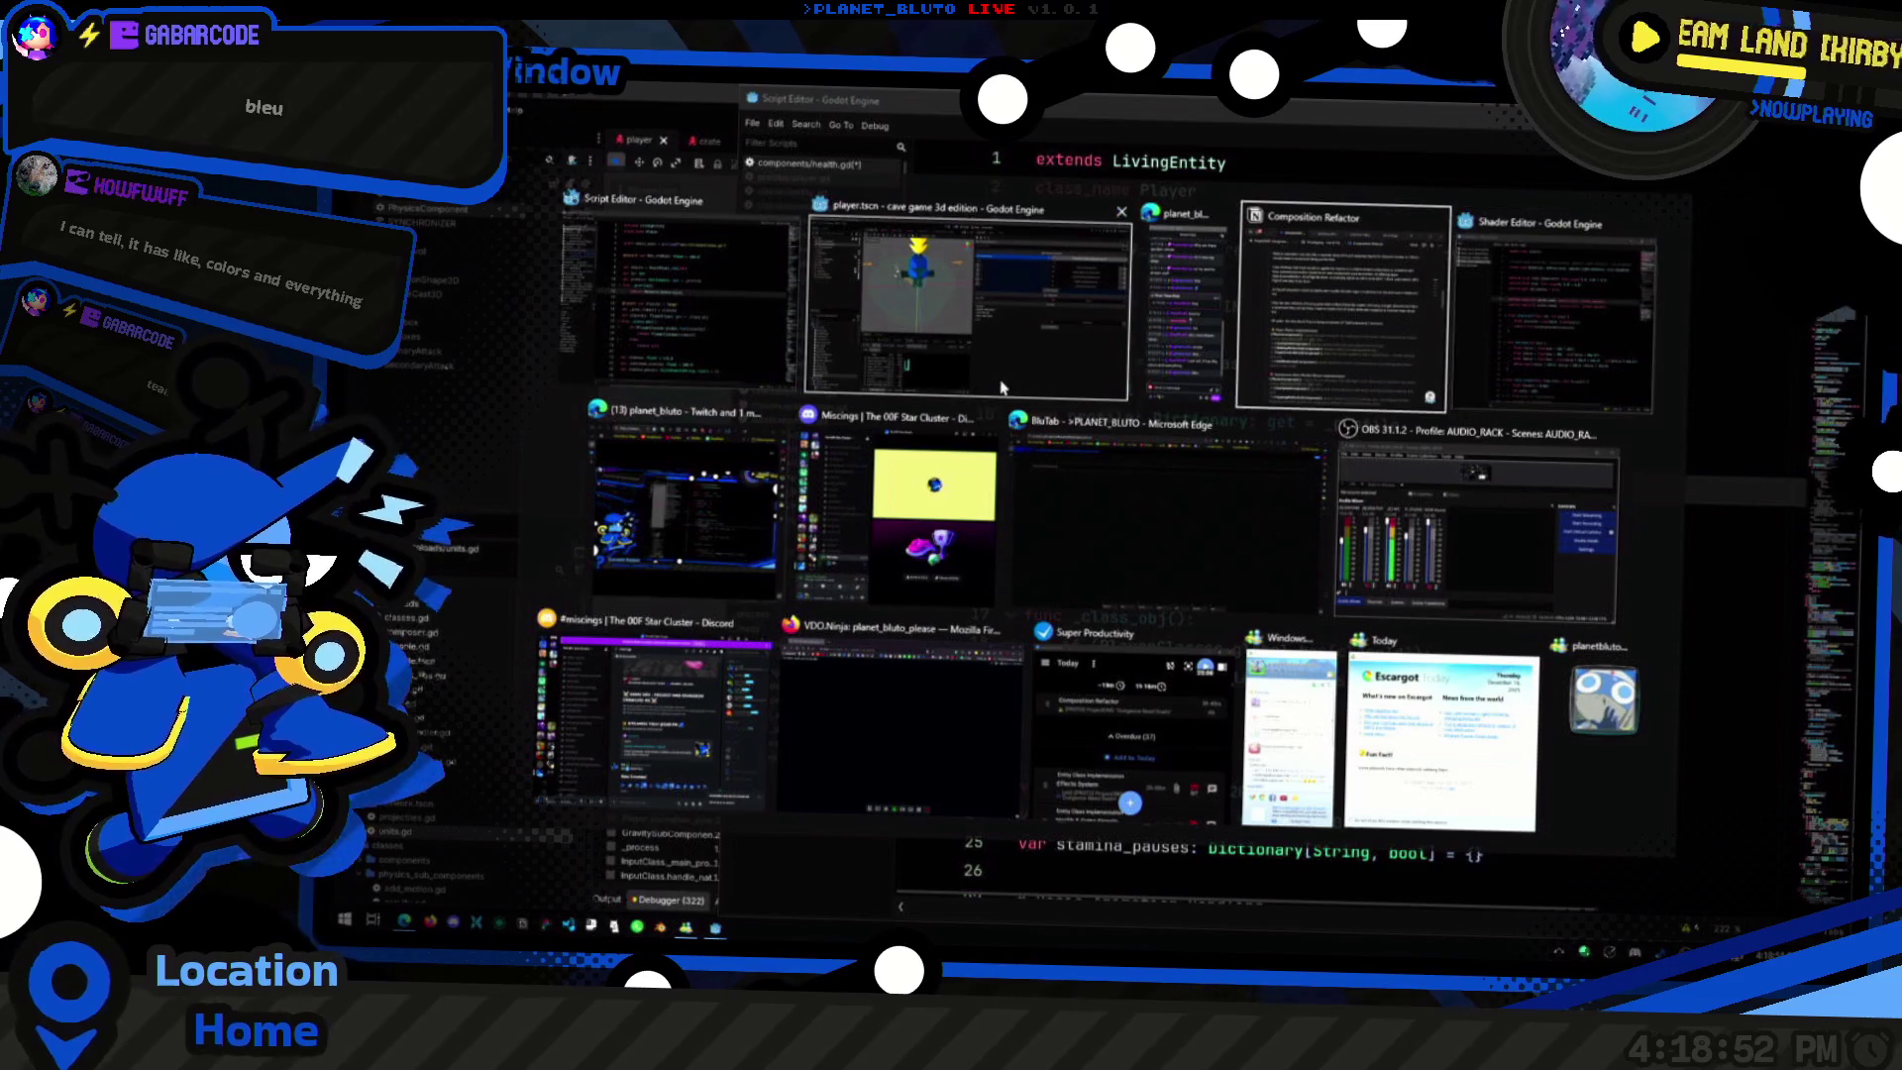
{"action": "left_click", "coordinate": [971, 307]}
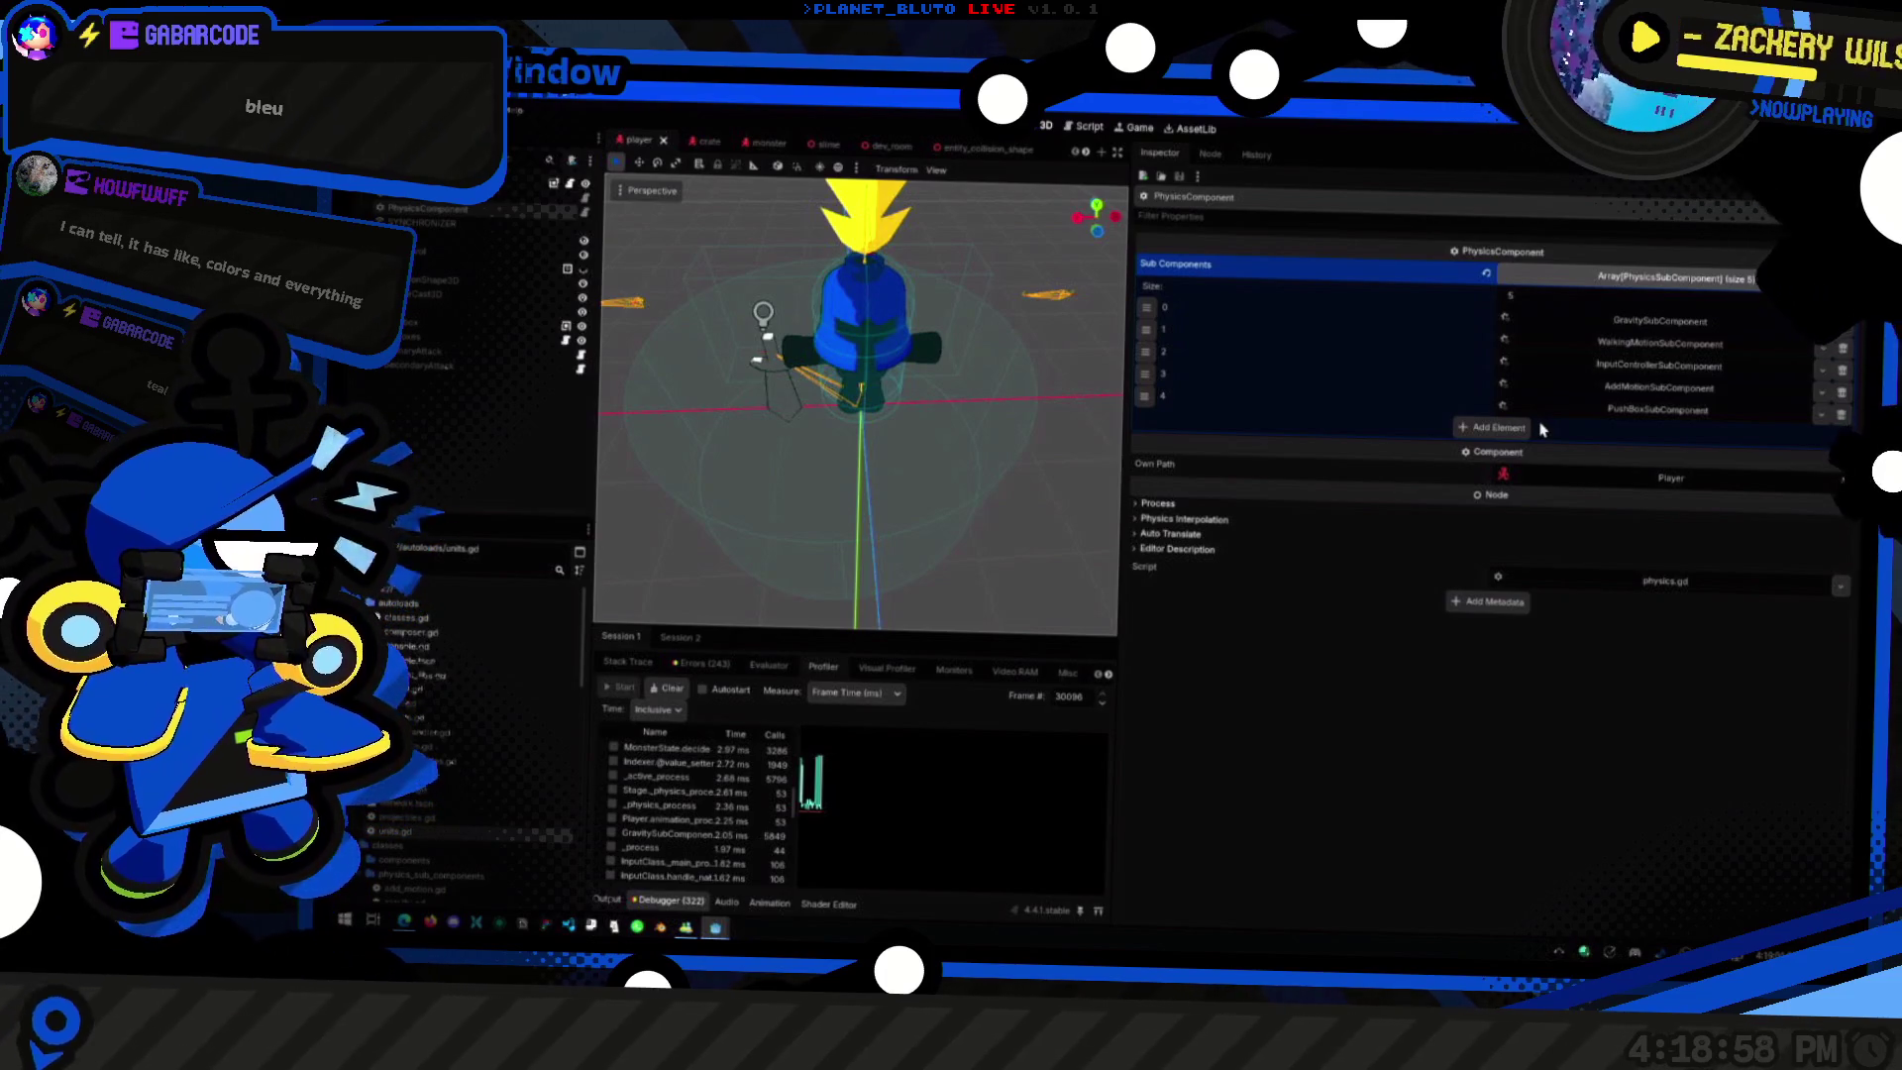
{"action": "key", "text": "super+Tab"}
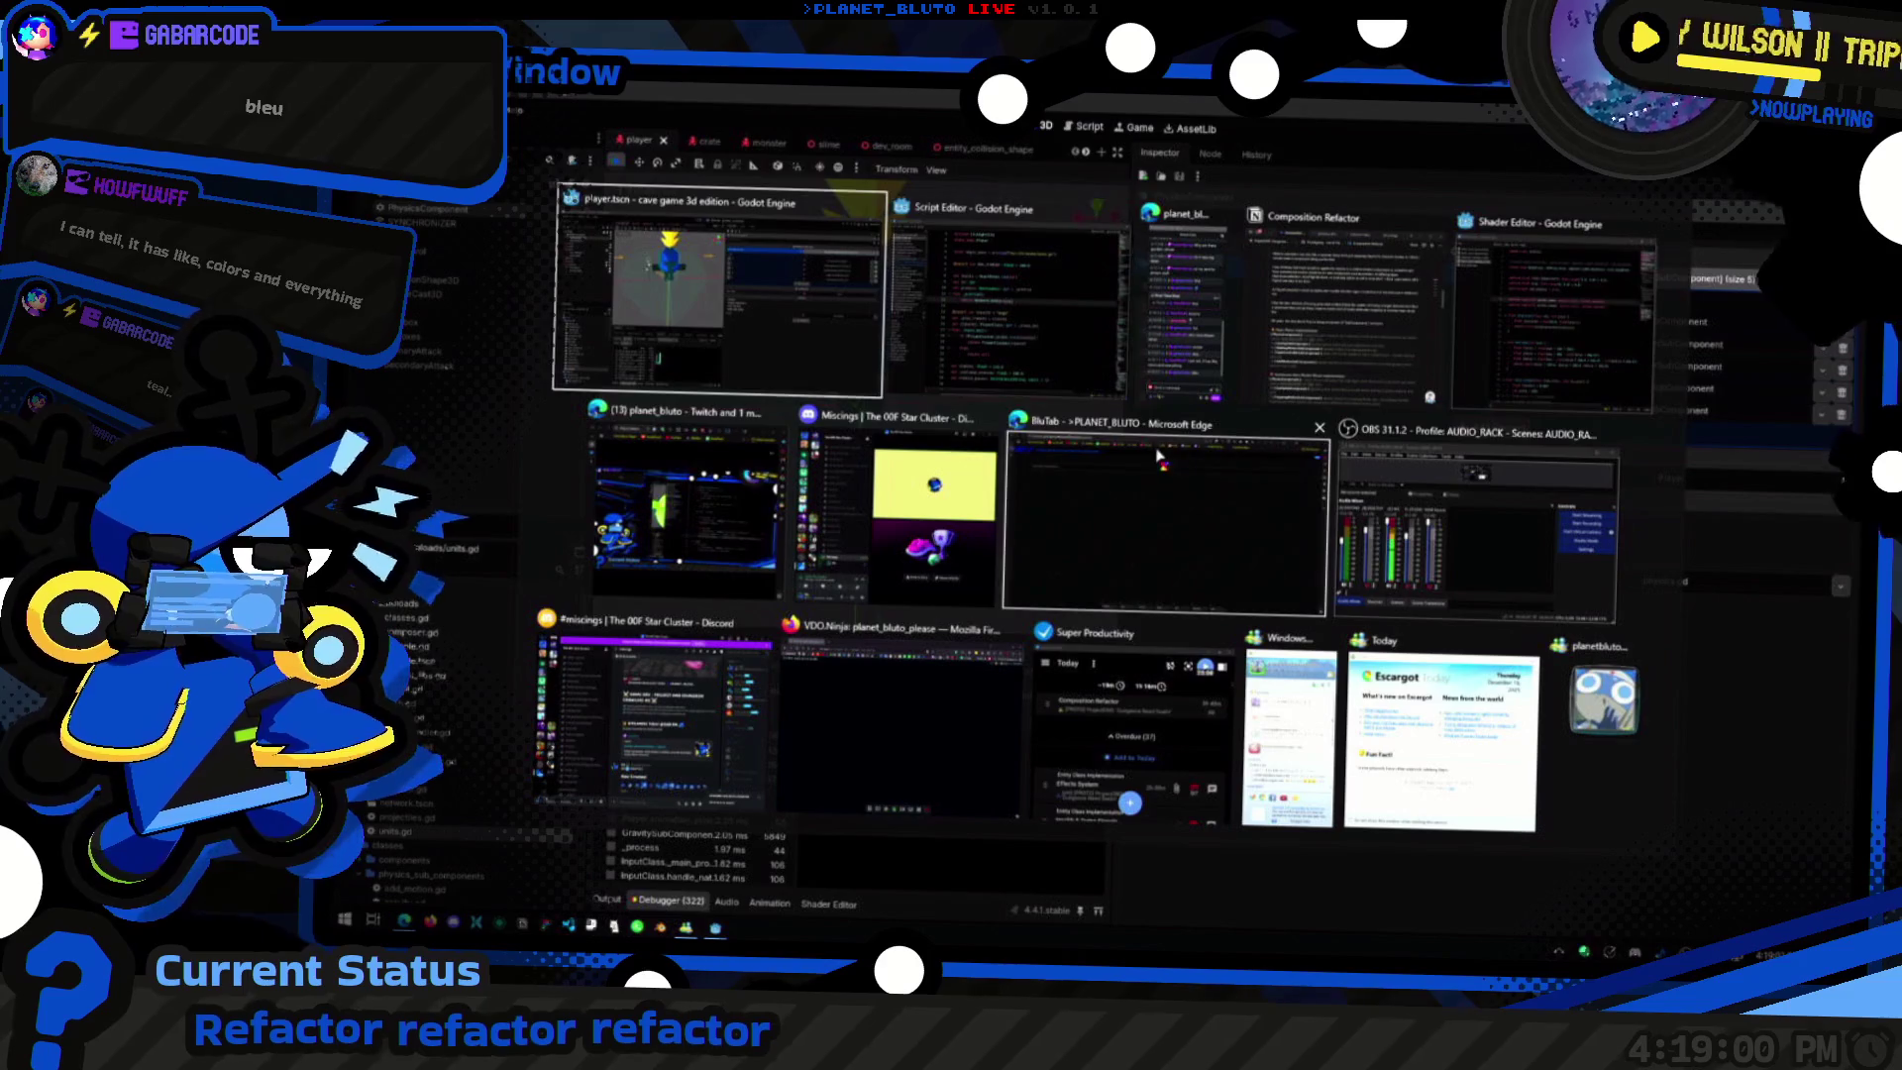
{"action": "left_click", "coordinate": [1016, 317]}
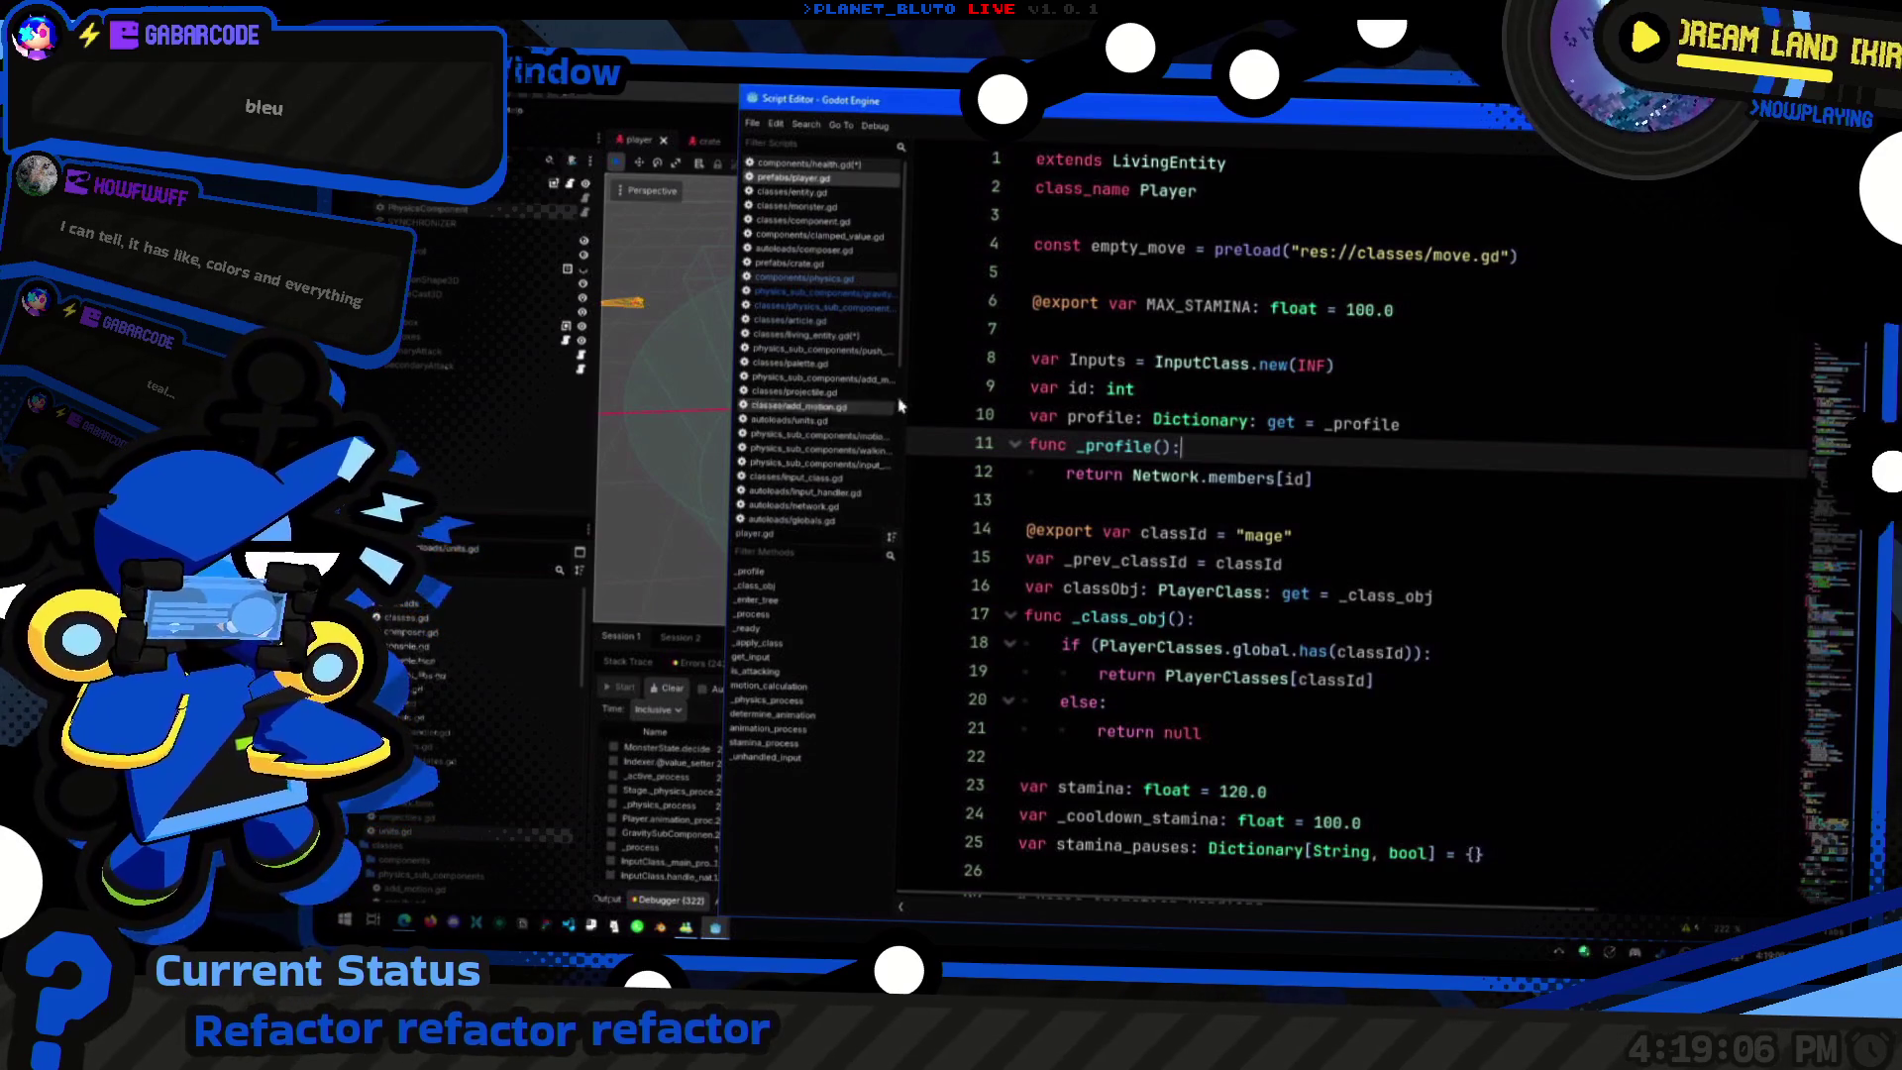
Step: Review the input controller's joystick reading and line 24 Jumping comment, then switch to physics.gd
{"action": "left_click", "coordinate": [834, 465]}
{"action": "scroll", "coordinate": [1381, 562], "scroll_direction": "down", "scroll_amount": 1}
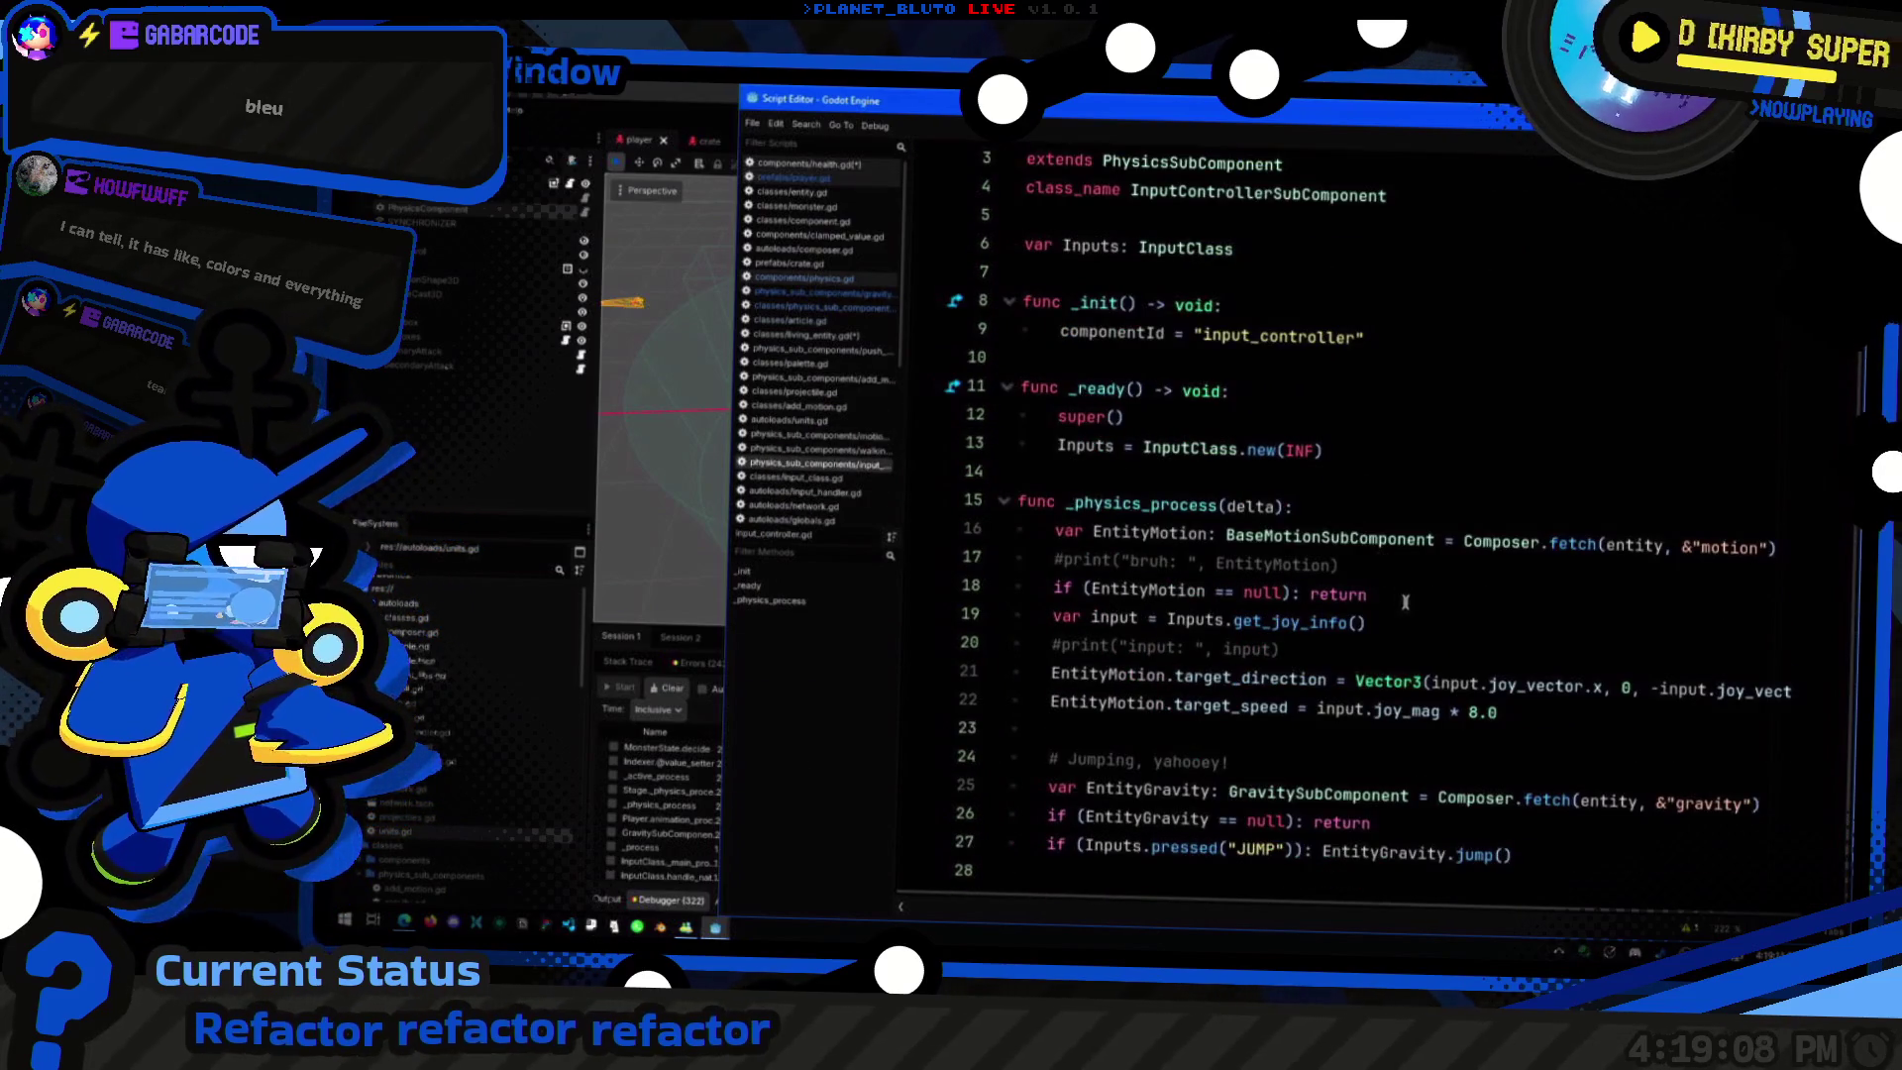
{"action": "left_click", "coordinate": [1405, 601]}
{"action": "left_click", "coordinate": [1402, 626]}
{"action": "left_click", "coordinate": [1260, 768]}
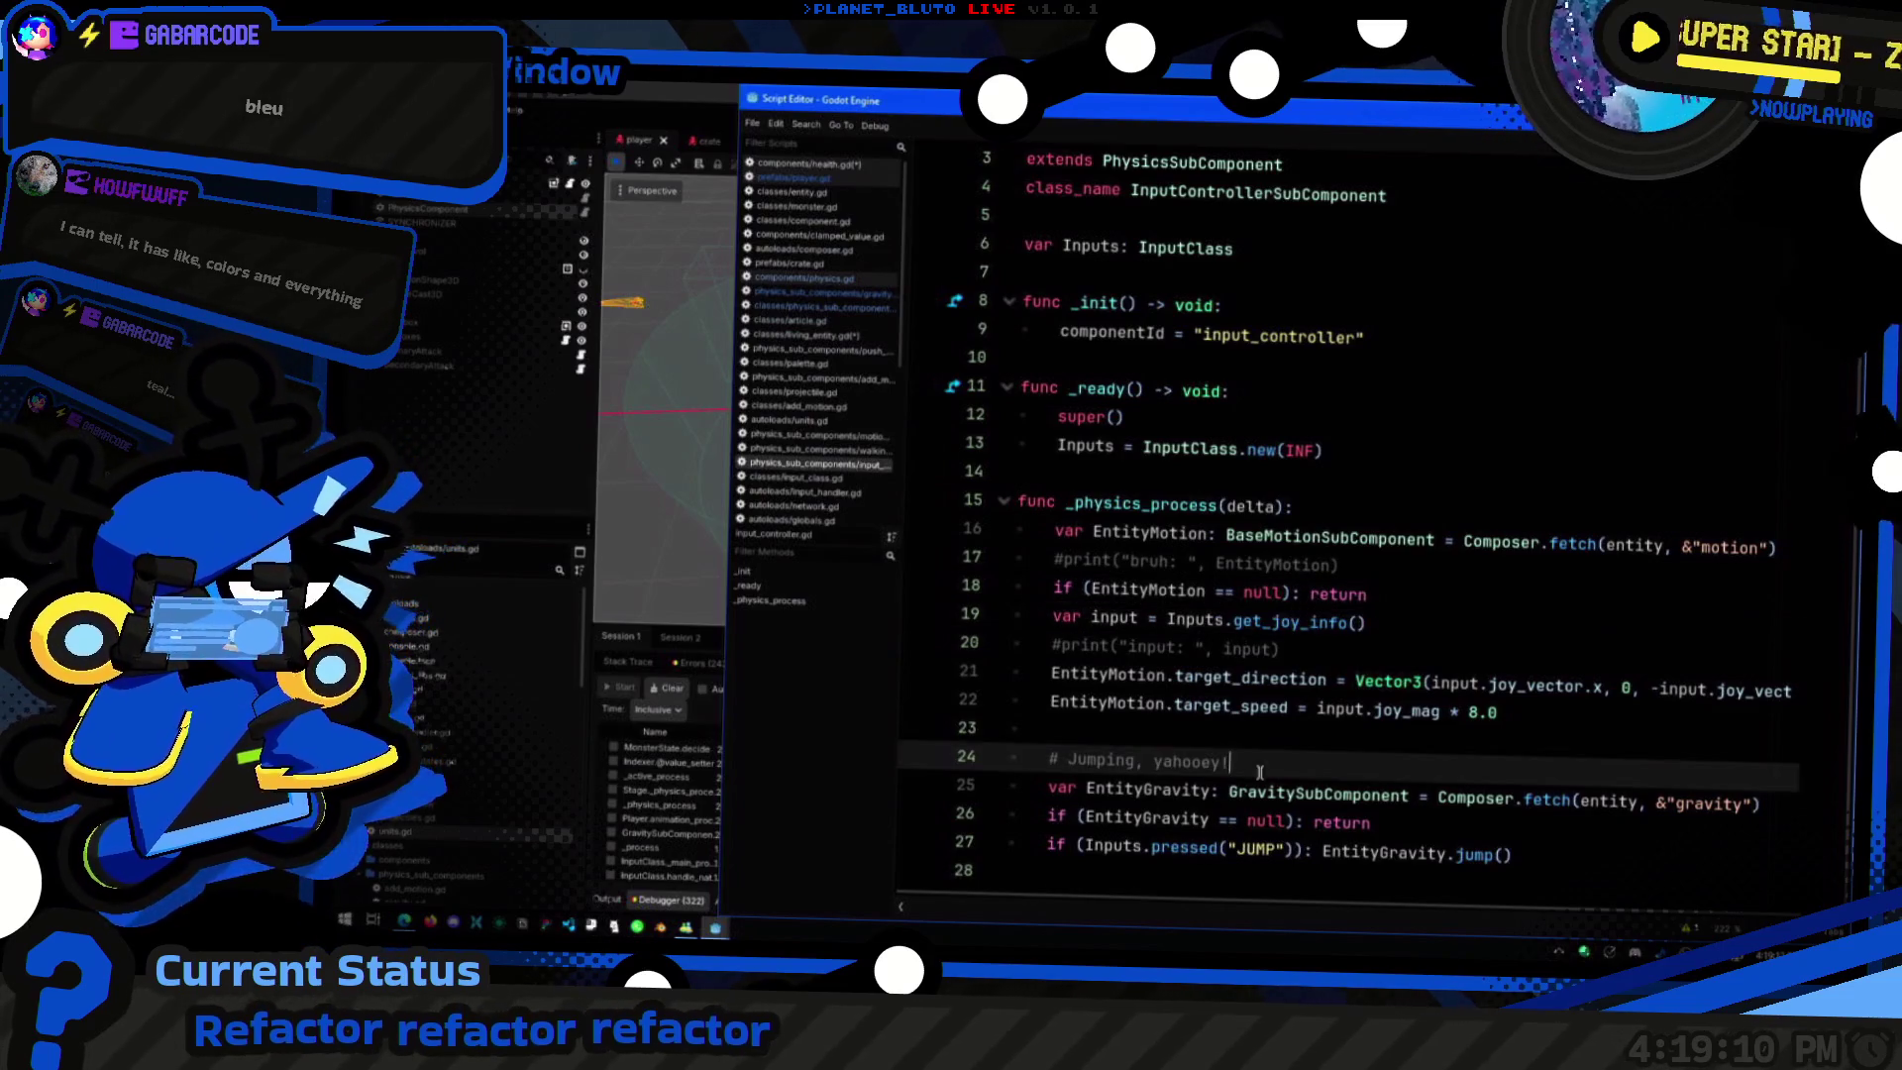
{"action": "key", "text": "alt+Tab"}
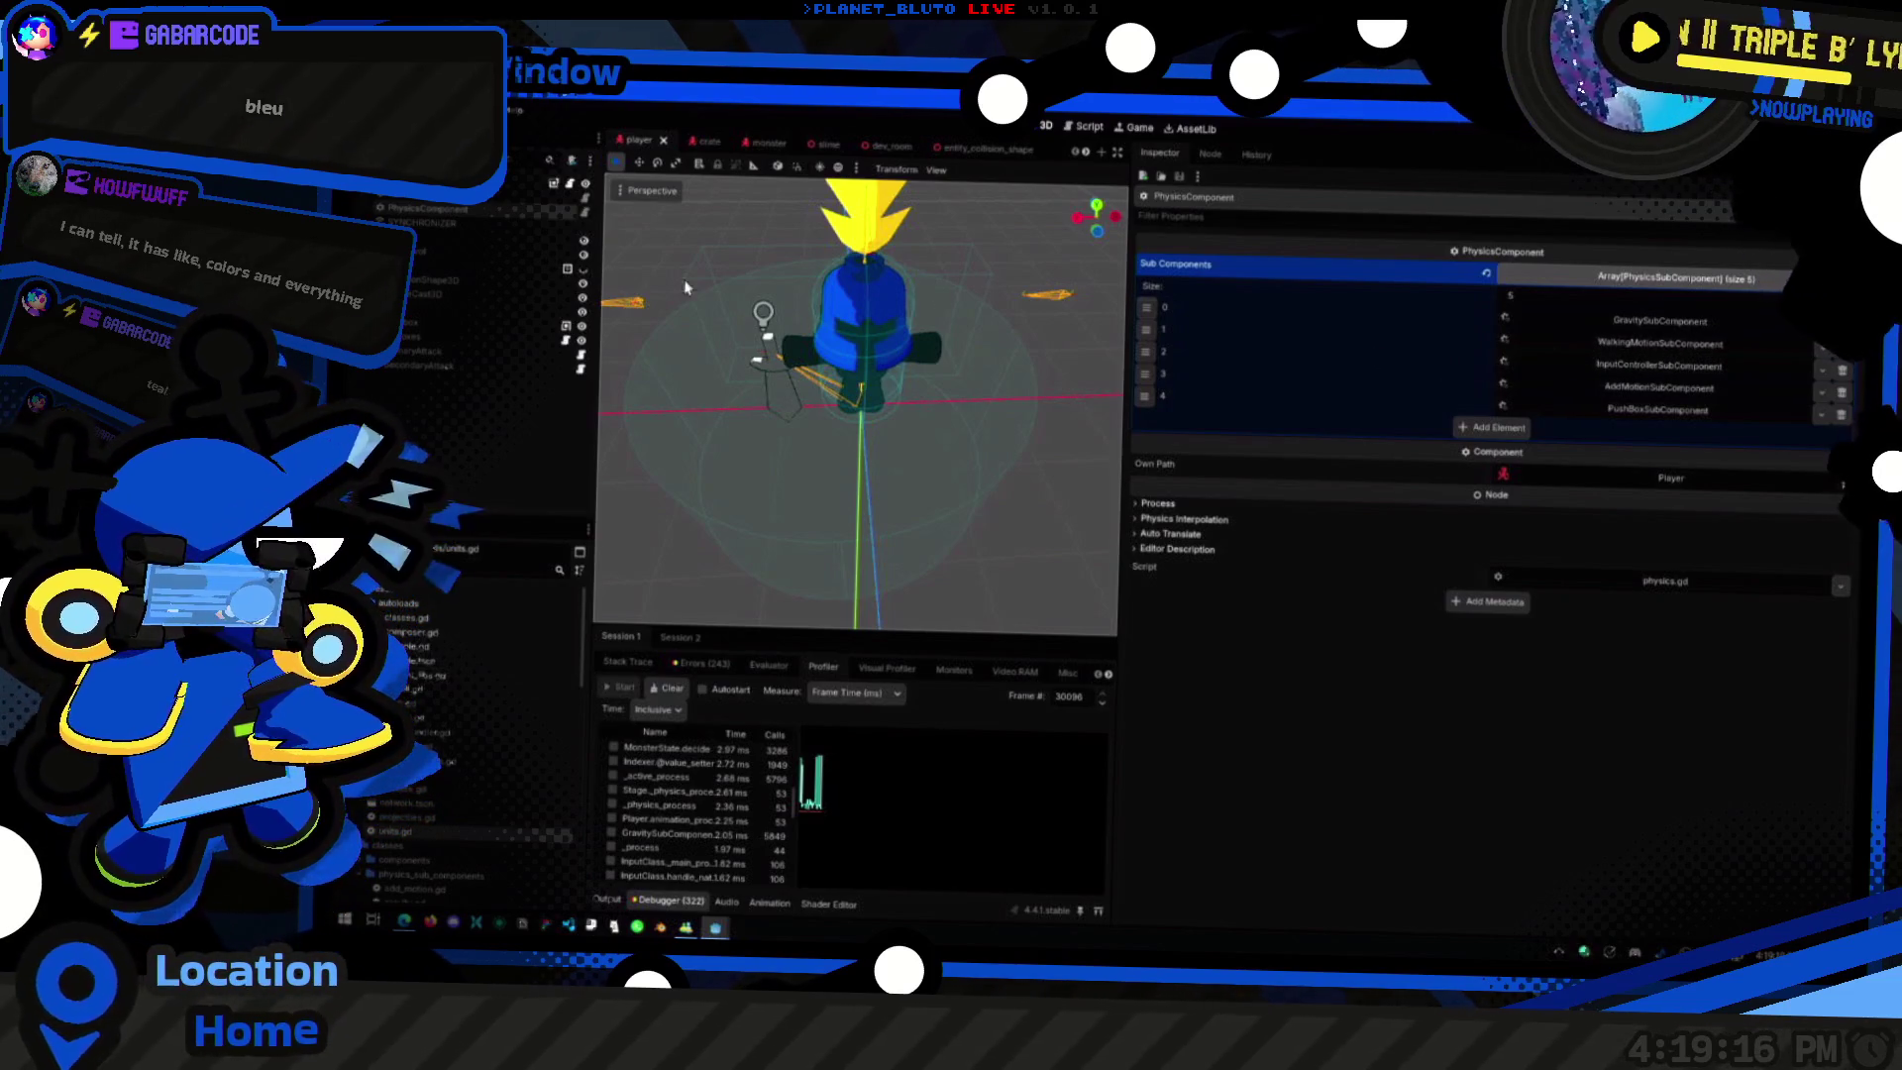
{"action": "key", "text": "alt+Tab"}
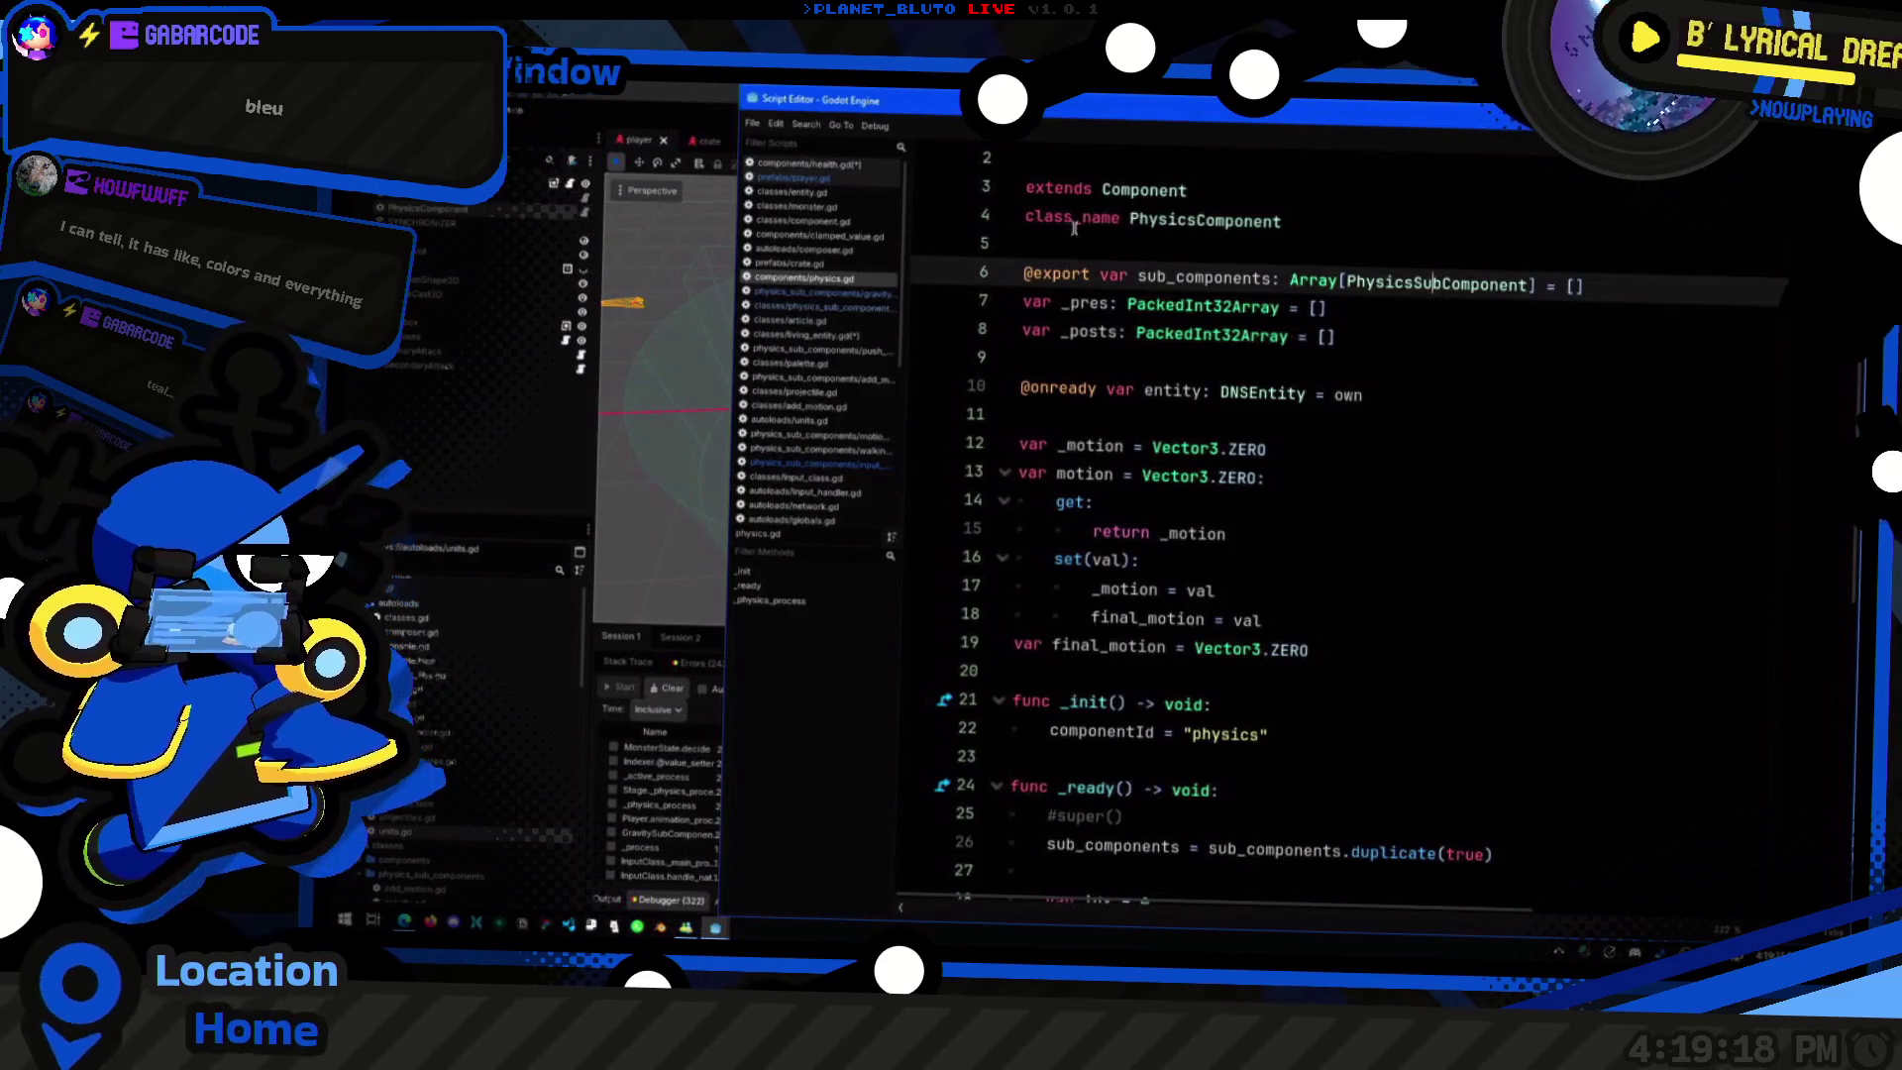
Step: Scroll into physics.gd's _physics_process and inspect line 41 and move_and_slide on line 44
{"action": "scroll", "coordinate": [1301, 610], "scroll_direction": "down", "scroll_amount": 4}
{"action": "scroll", "coordinate": [1301, 610], "scroll_direction": "down", "scroll_amount": 2}
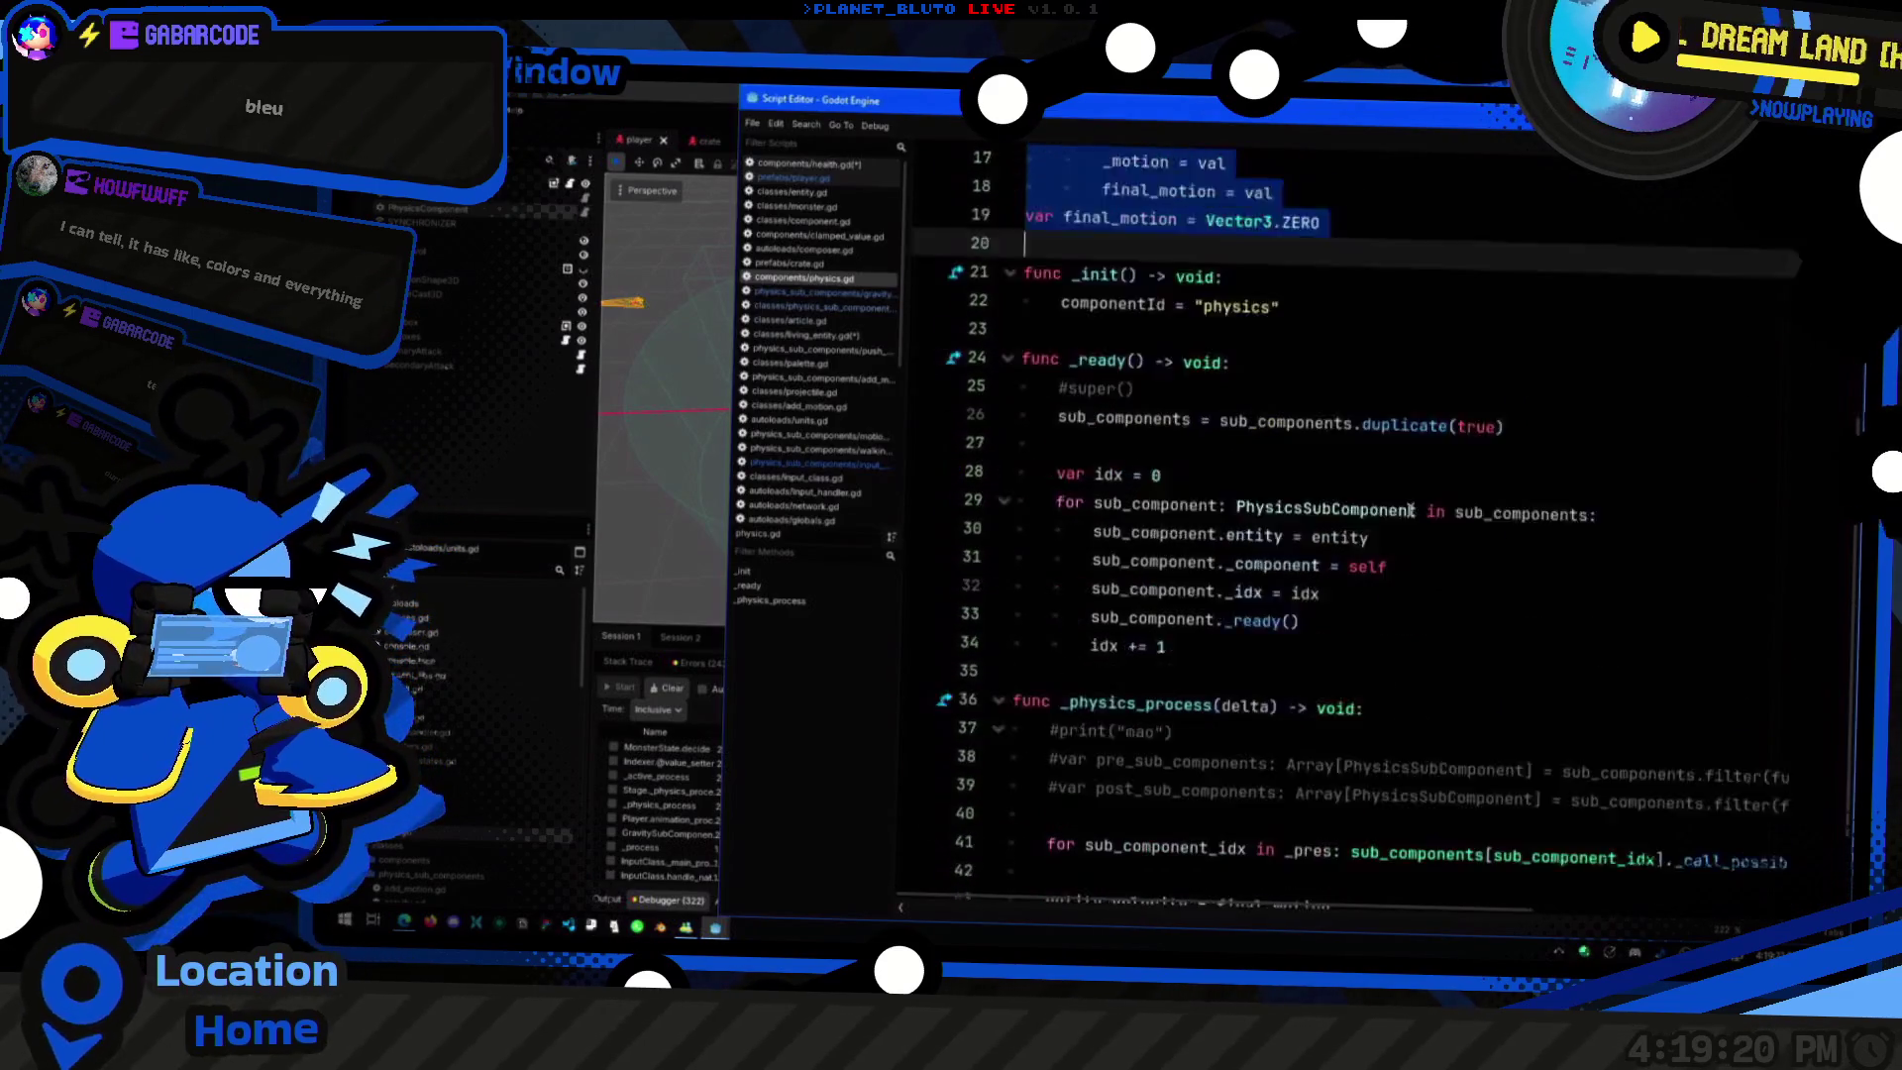
{"action": "left_click", "coordinate": [1335, 742]}
{"action": "left_click", "coordinate": [1051, 705]}
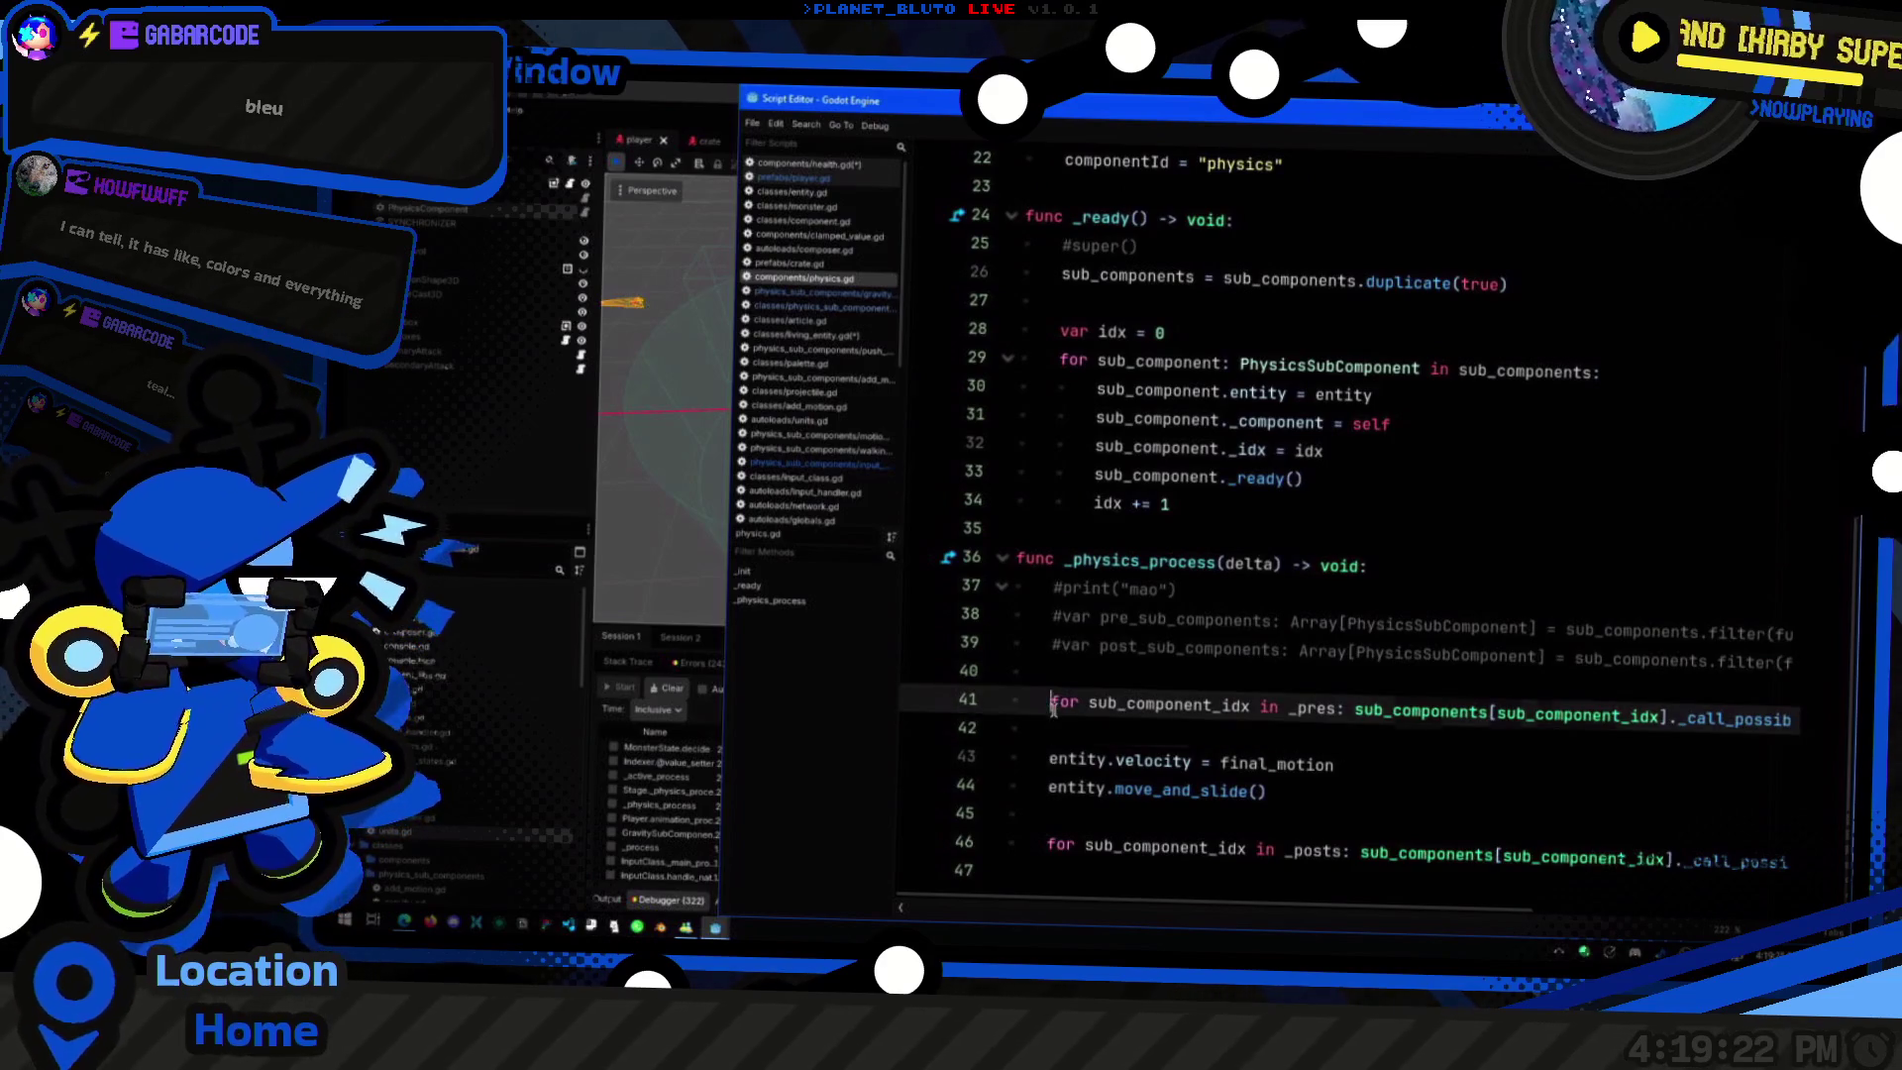
{"action": "key", "text": "End"}
{"action": "key", "text": "shift+Home"}
{"action": "key", "text": "End"}
{"action": "key", "text": "Home"}
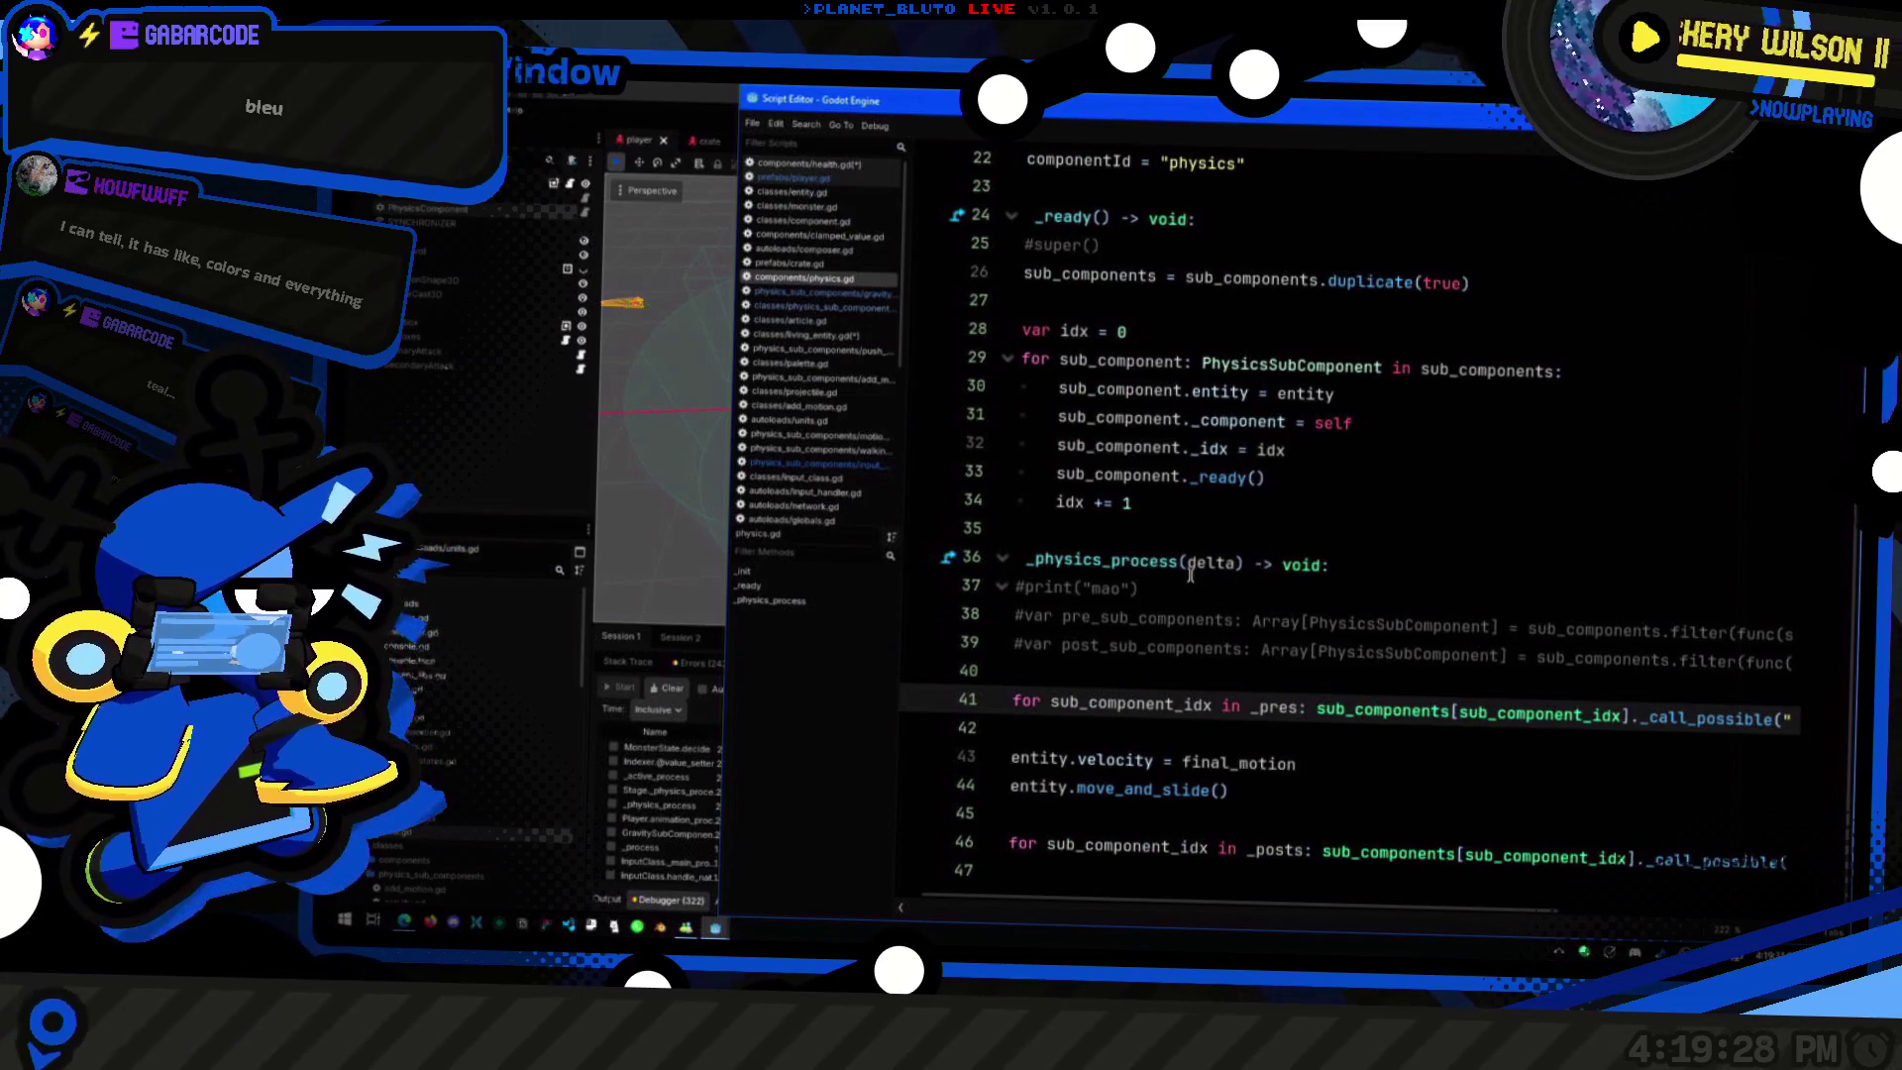
{"action": "double_click", "coordinate": [1121, 801]}
{"action": "left_click", "coordinate": [1249, 791]}
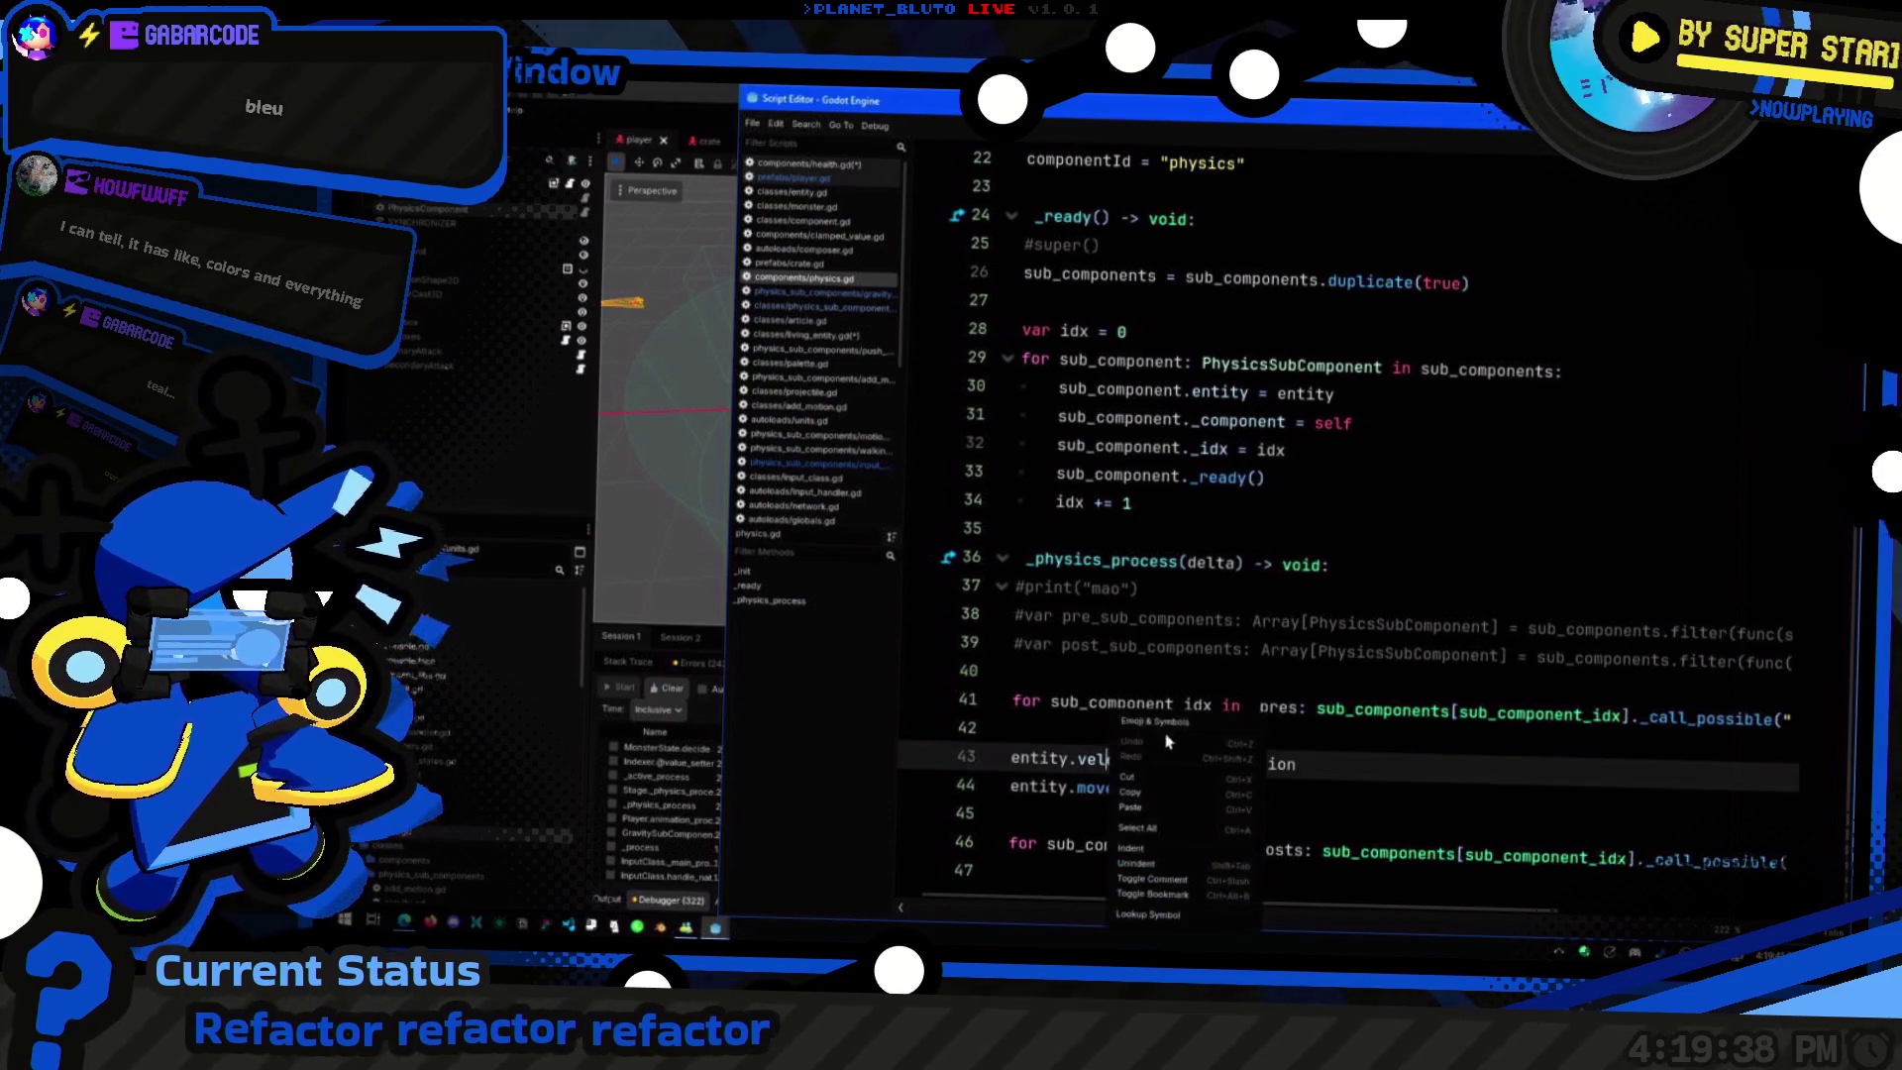
Step: Step from the _pres loop on line 41 down through lines 43 and 46
{"action": "left_click", "coordinate": [1256, 700]}
{"action": "key", "text": "End"}
{"action": "key", "text": "Home"}
{"action": "key", "text": "End"}
{"action": "key", "text": "Home"}
{"action": "key", "text": "Down"}
{"action": "key", "text": "Down"}
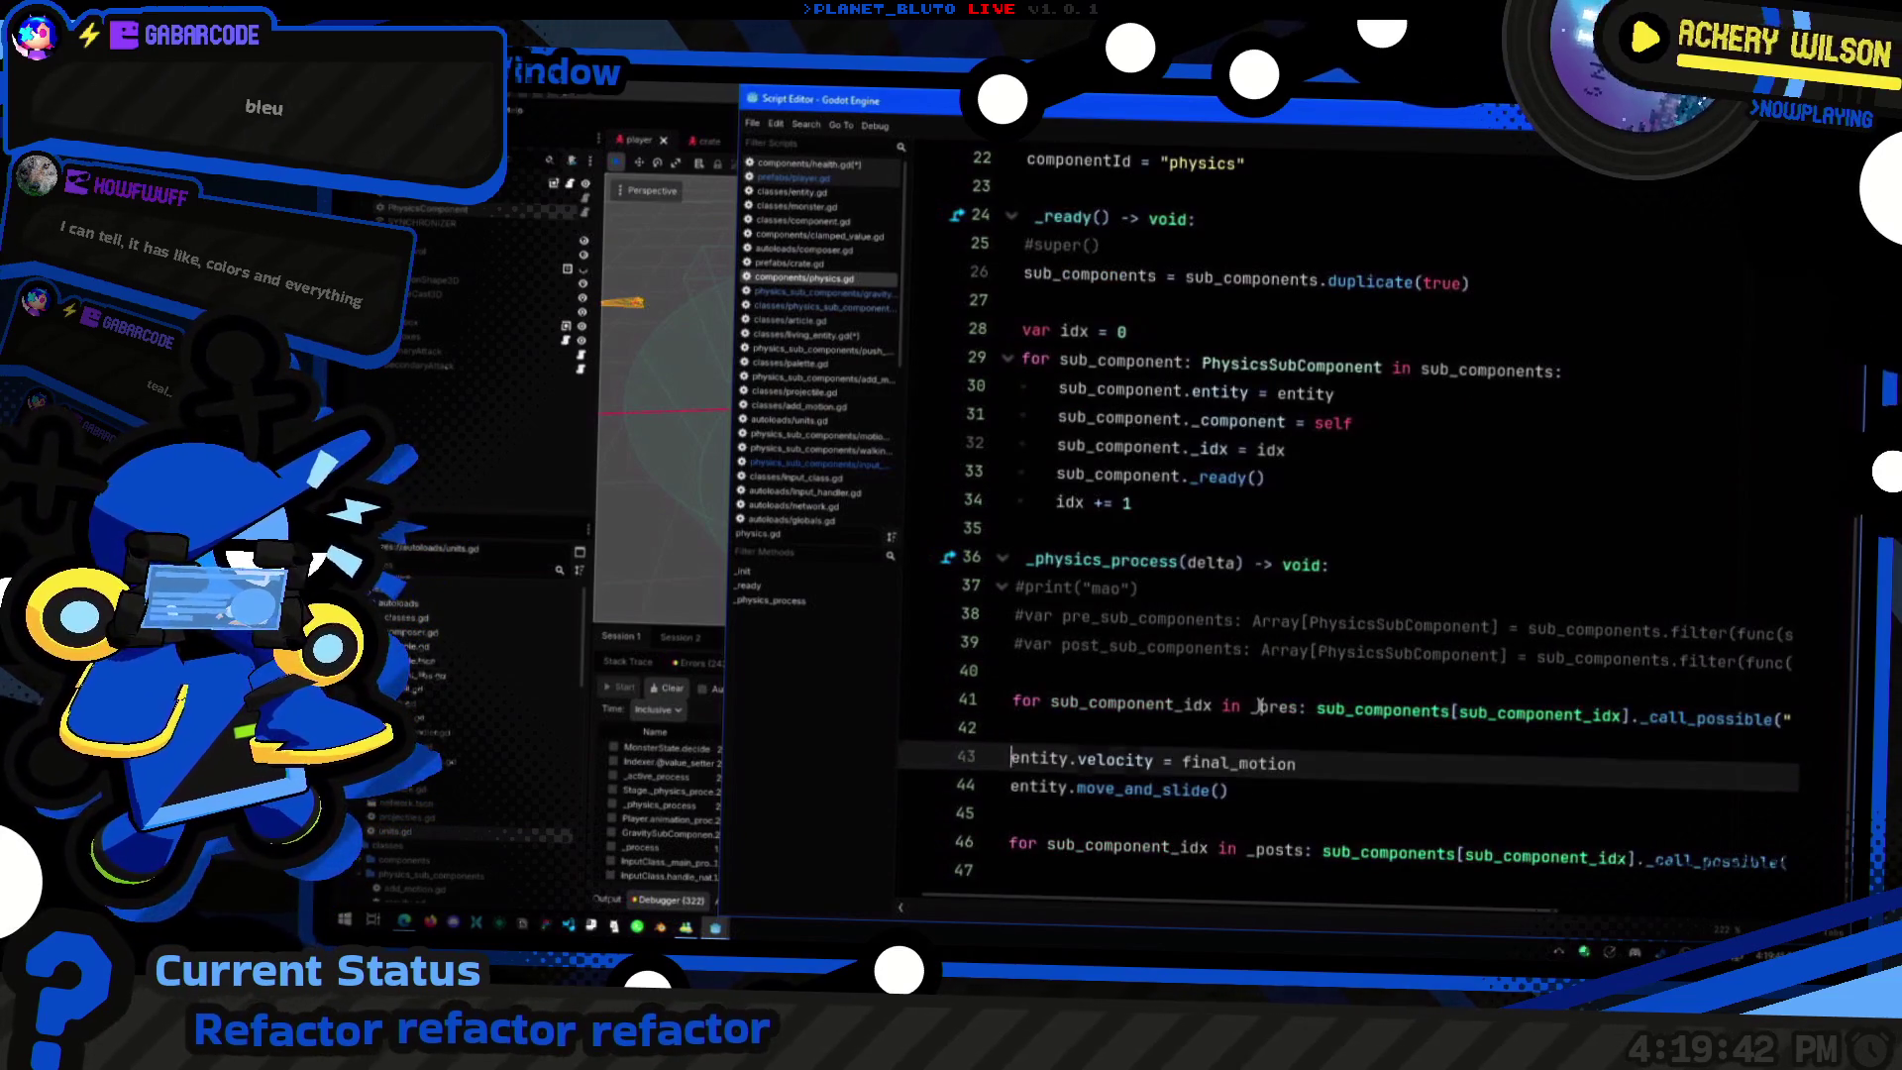
{"action": "key", "text": "Down"}
{"action": "key", "text": "Down"}
{"action": "key", "text": "Down"}
{"action": "key", "text": "End"}
{"action": "key", "text": "Home"}
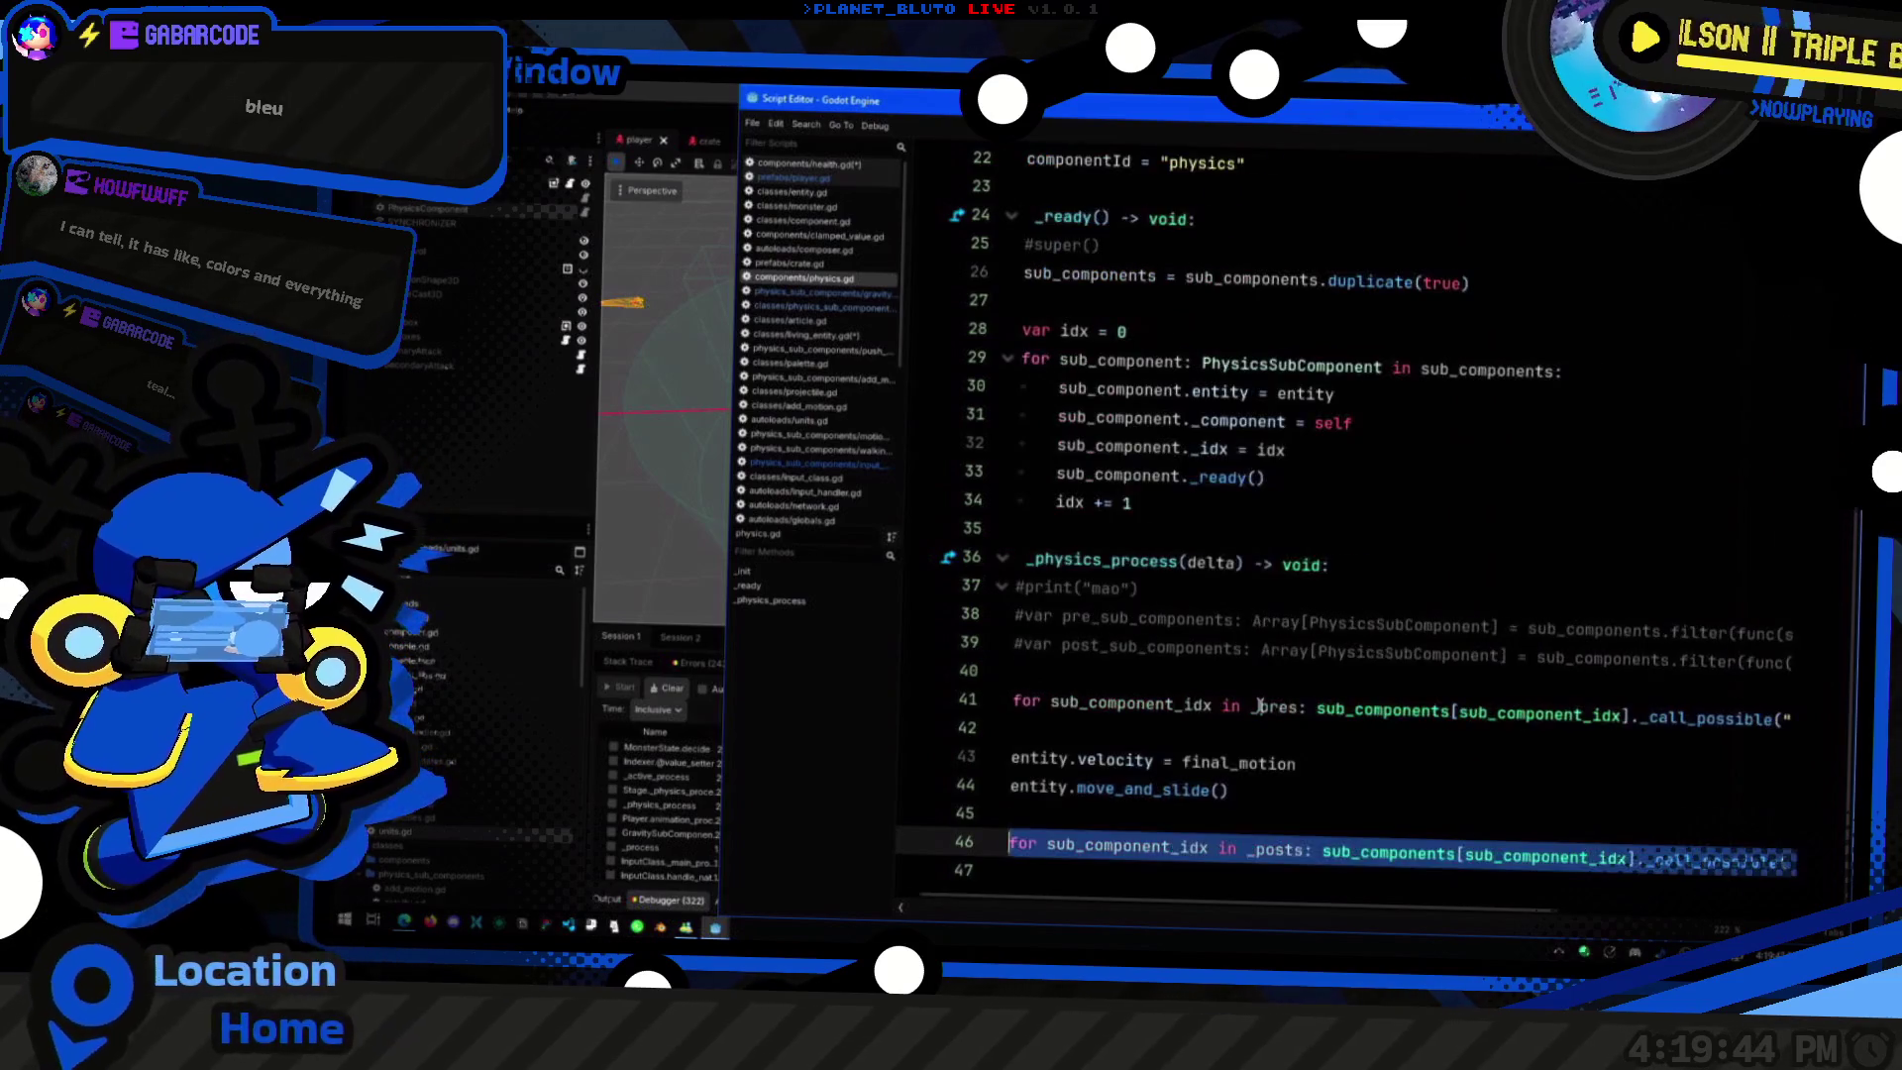
Step: Select and check the _posts loop line 46, then send the script window behind the main editor
{"action": "left_click", "coordinate": [1146, 702]}
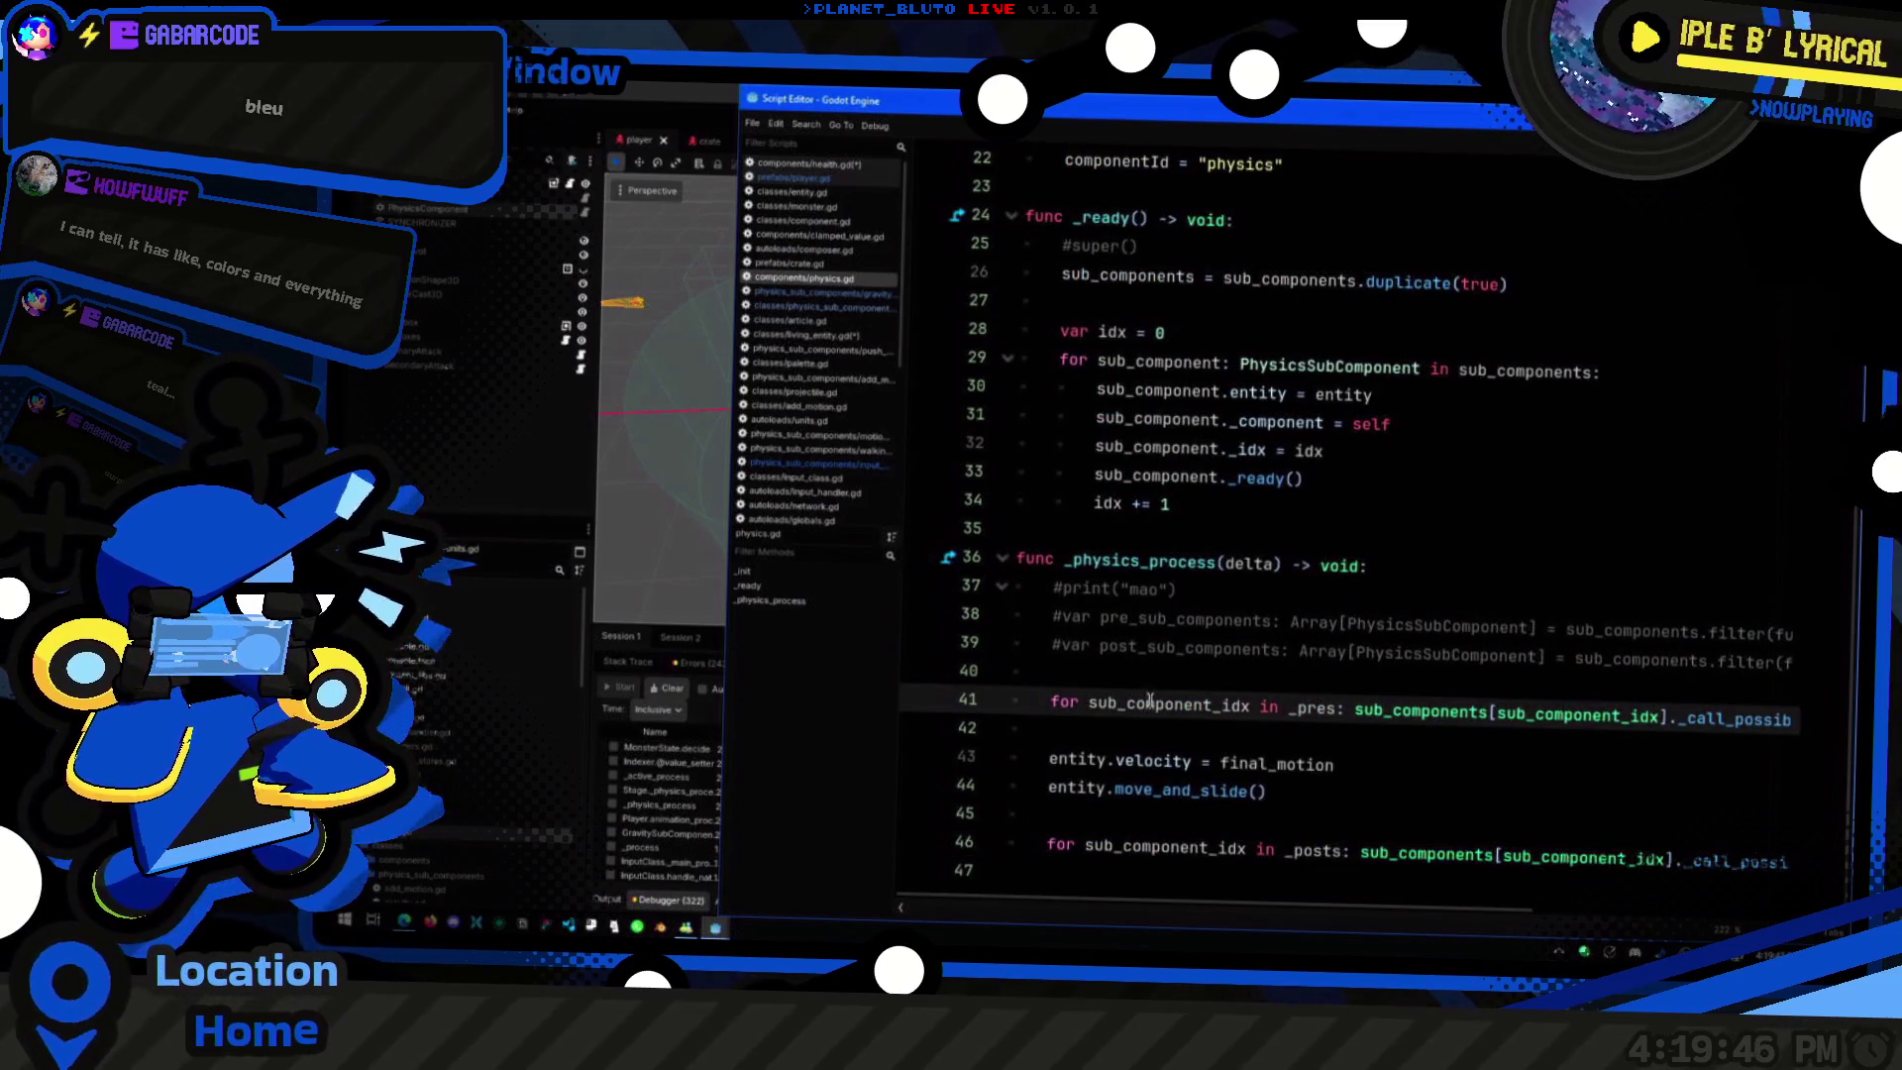
{"action": "left_click", "coordinate": [1339, 847]}
{"action": "key", "text": "End"}
{"action": "key", "text": "Home"}
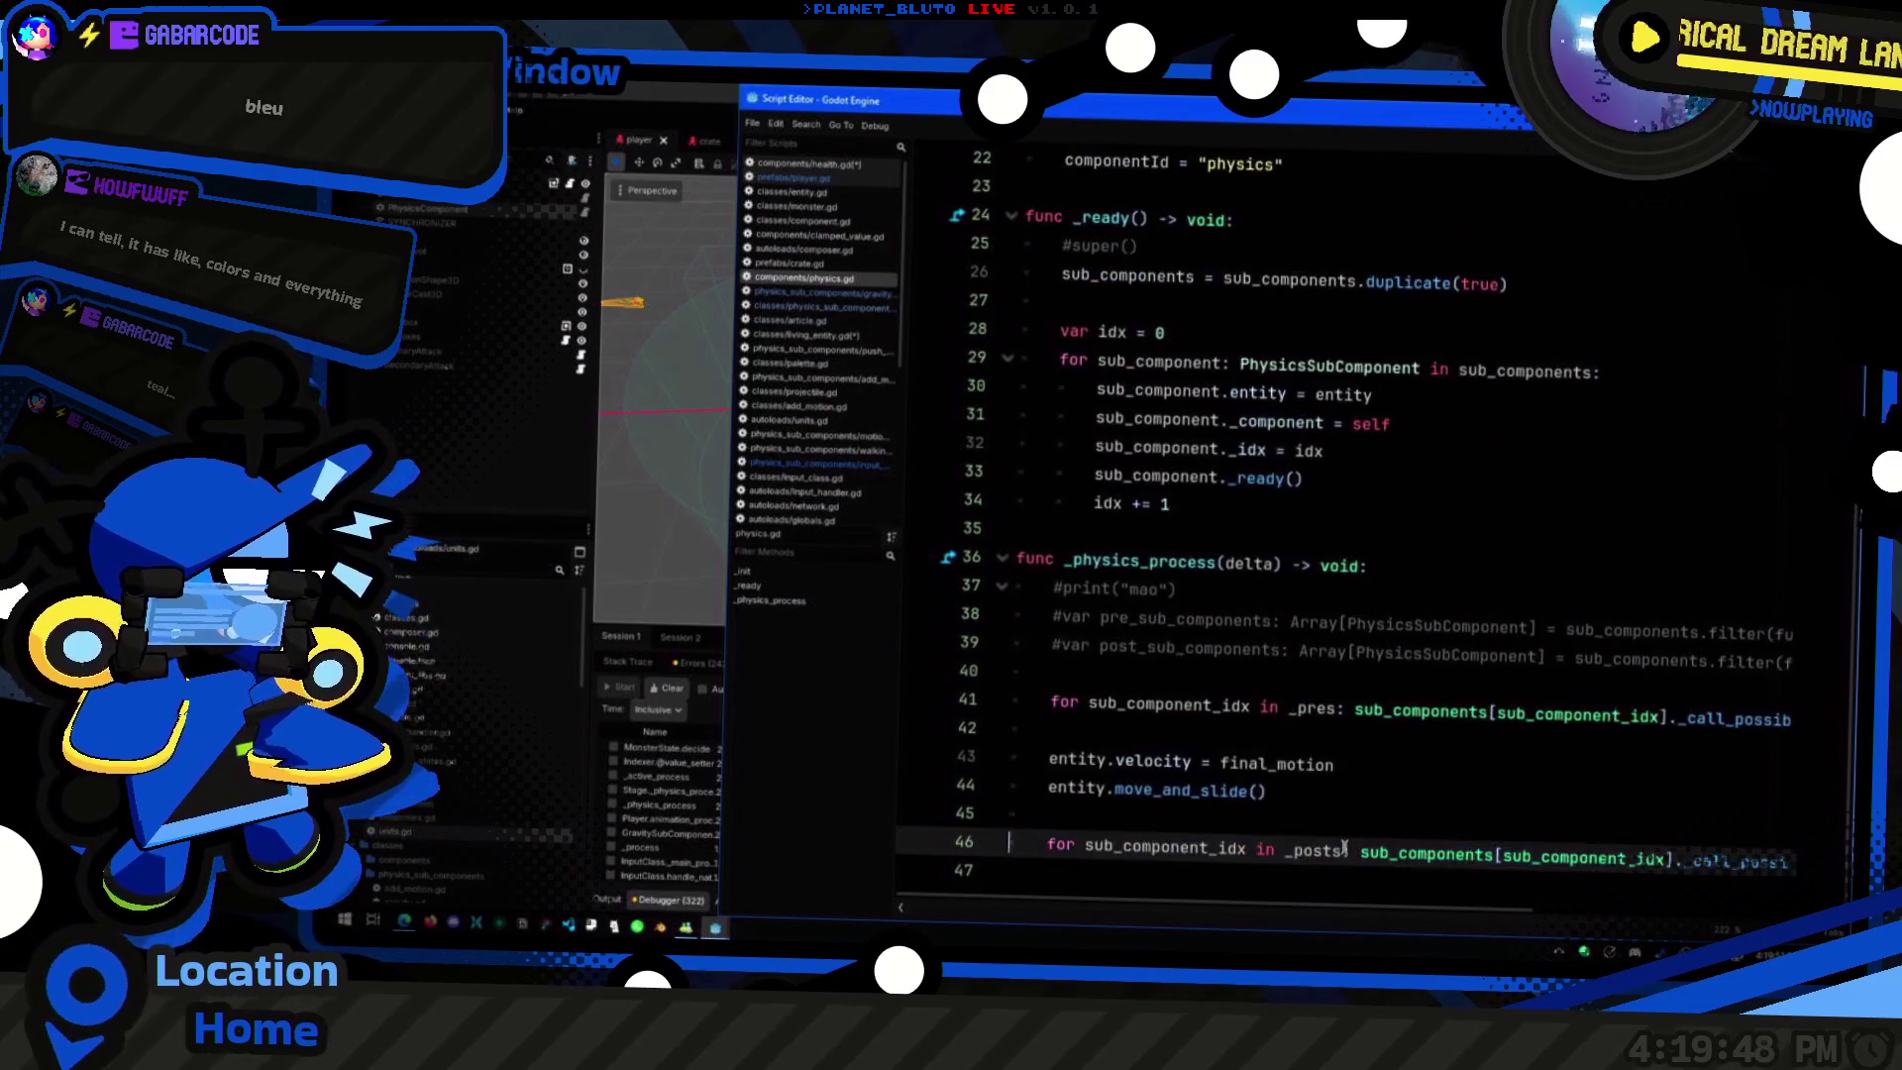
{"action": "key", "text": "End"}
{"action": "key", "text": "shift+Home"}
{"action": "key", "text": "End"}
{"action": "key", "text": "shift+Home"}
{"action": "key", "text": "Home"}
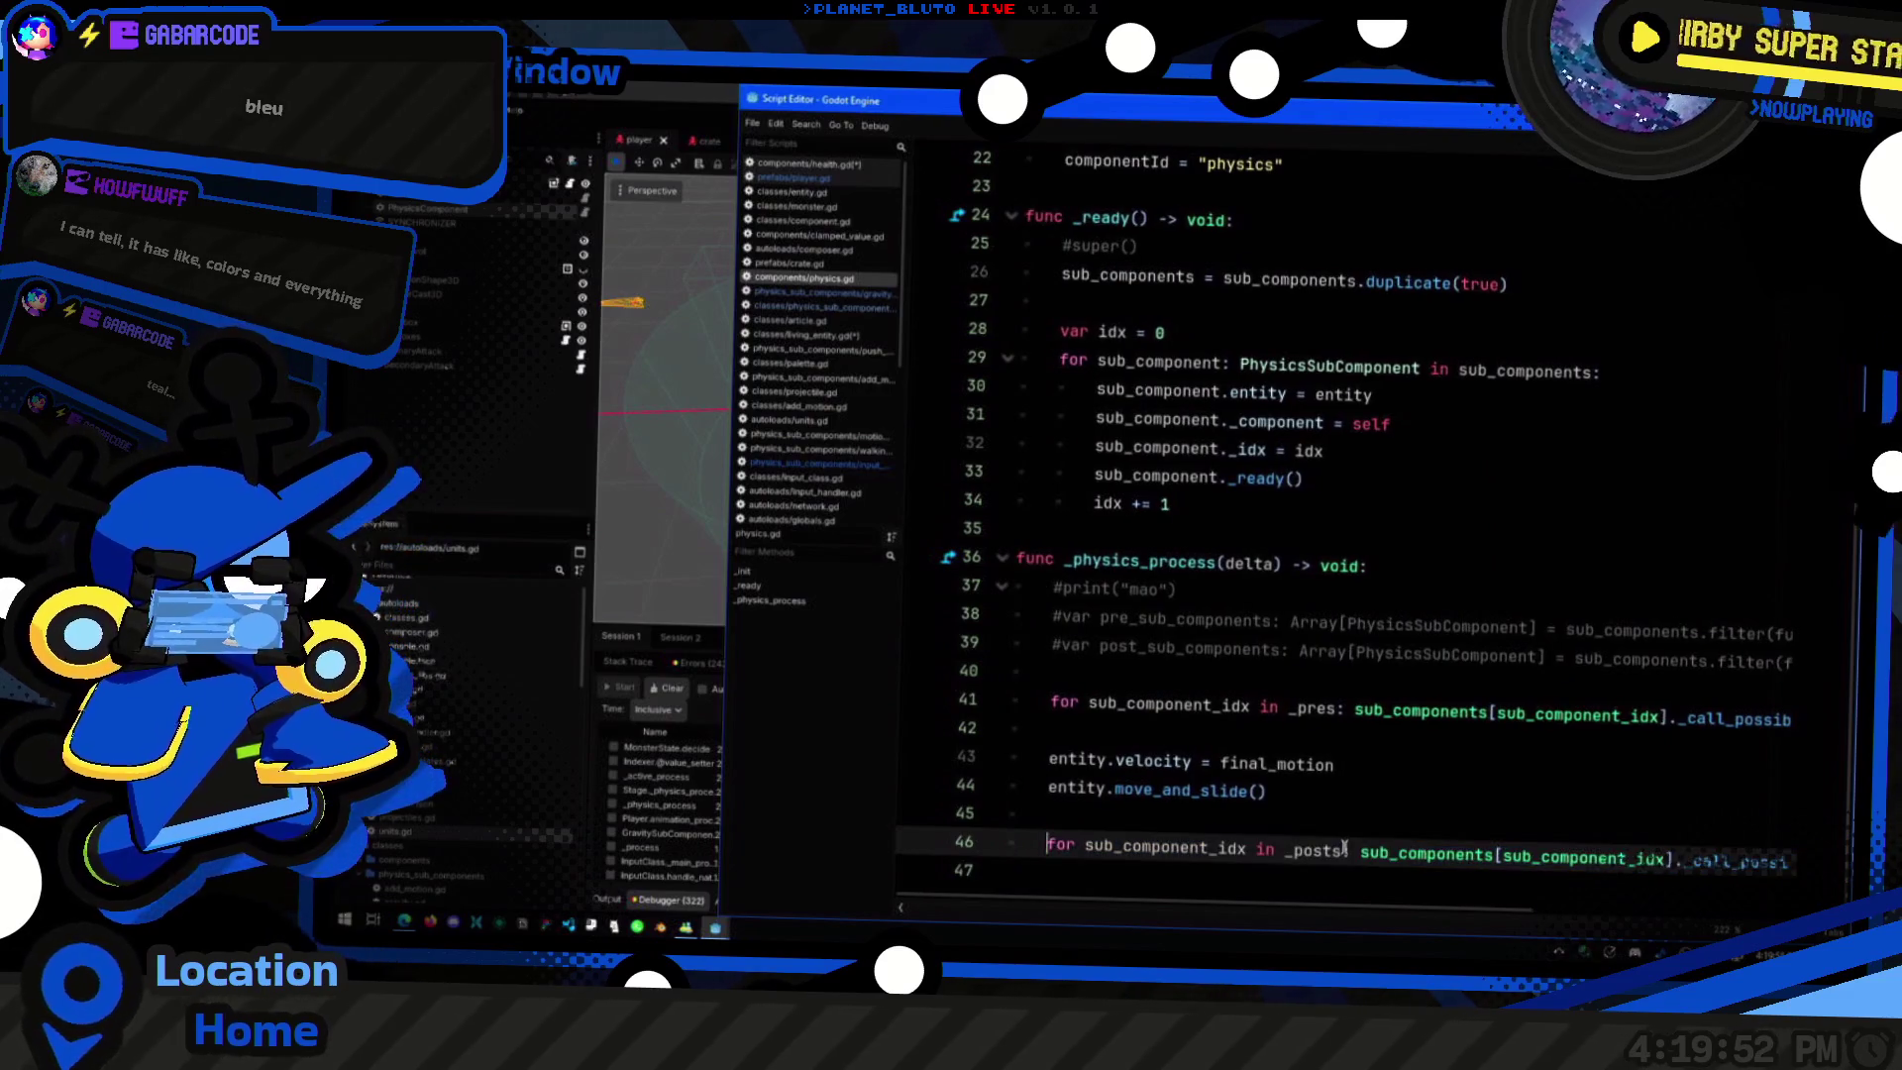
{"action": "key", "text": "End"}
{"action": "key", "text": "shift+Home"}
{"action": "key", "text": "Home"}
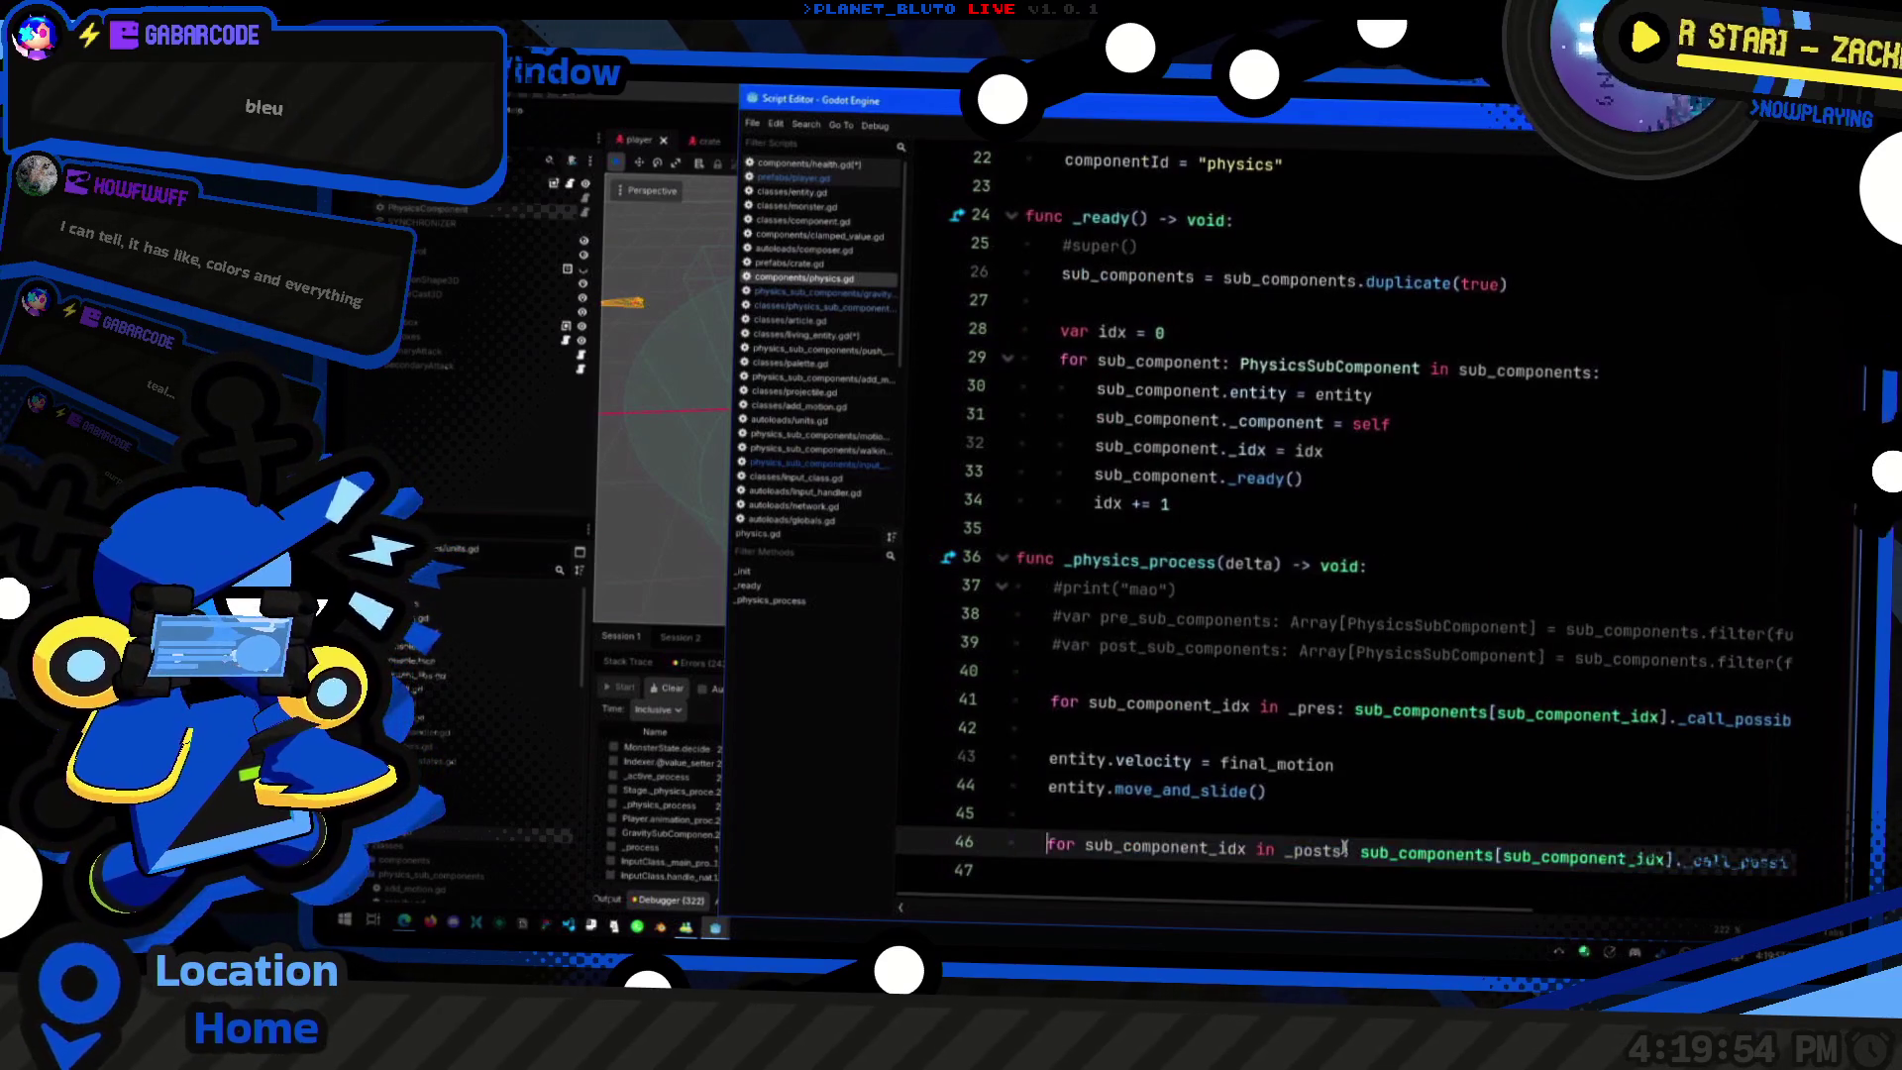
{"action": "key", "text": "alt+Tab"}
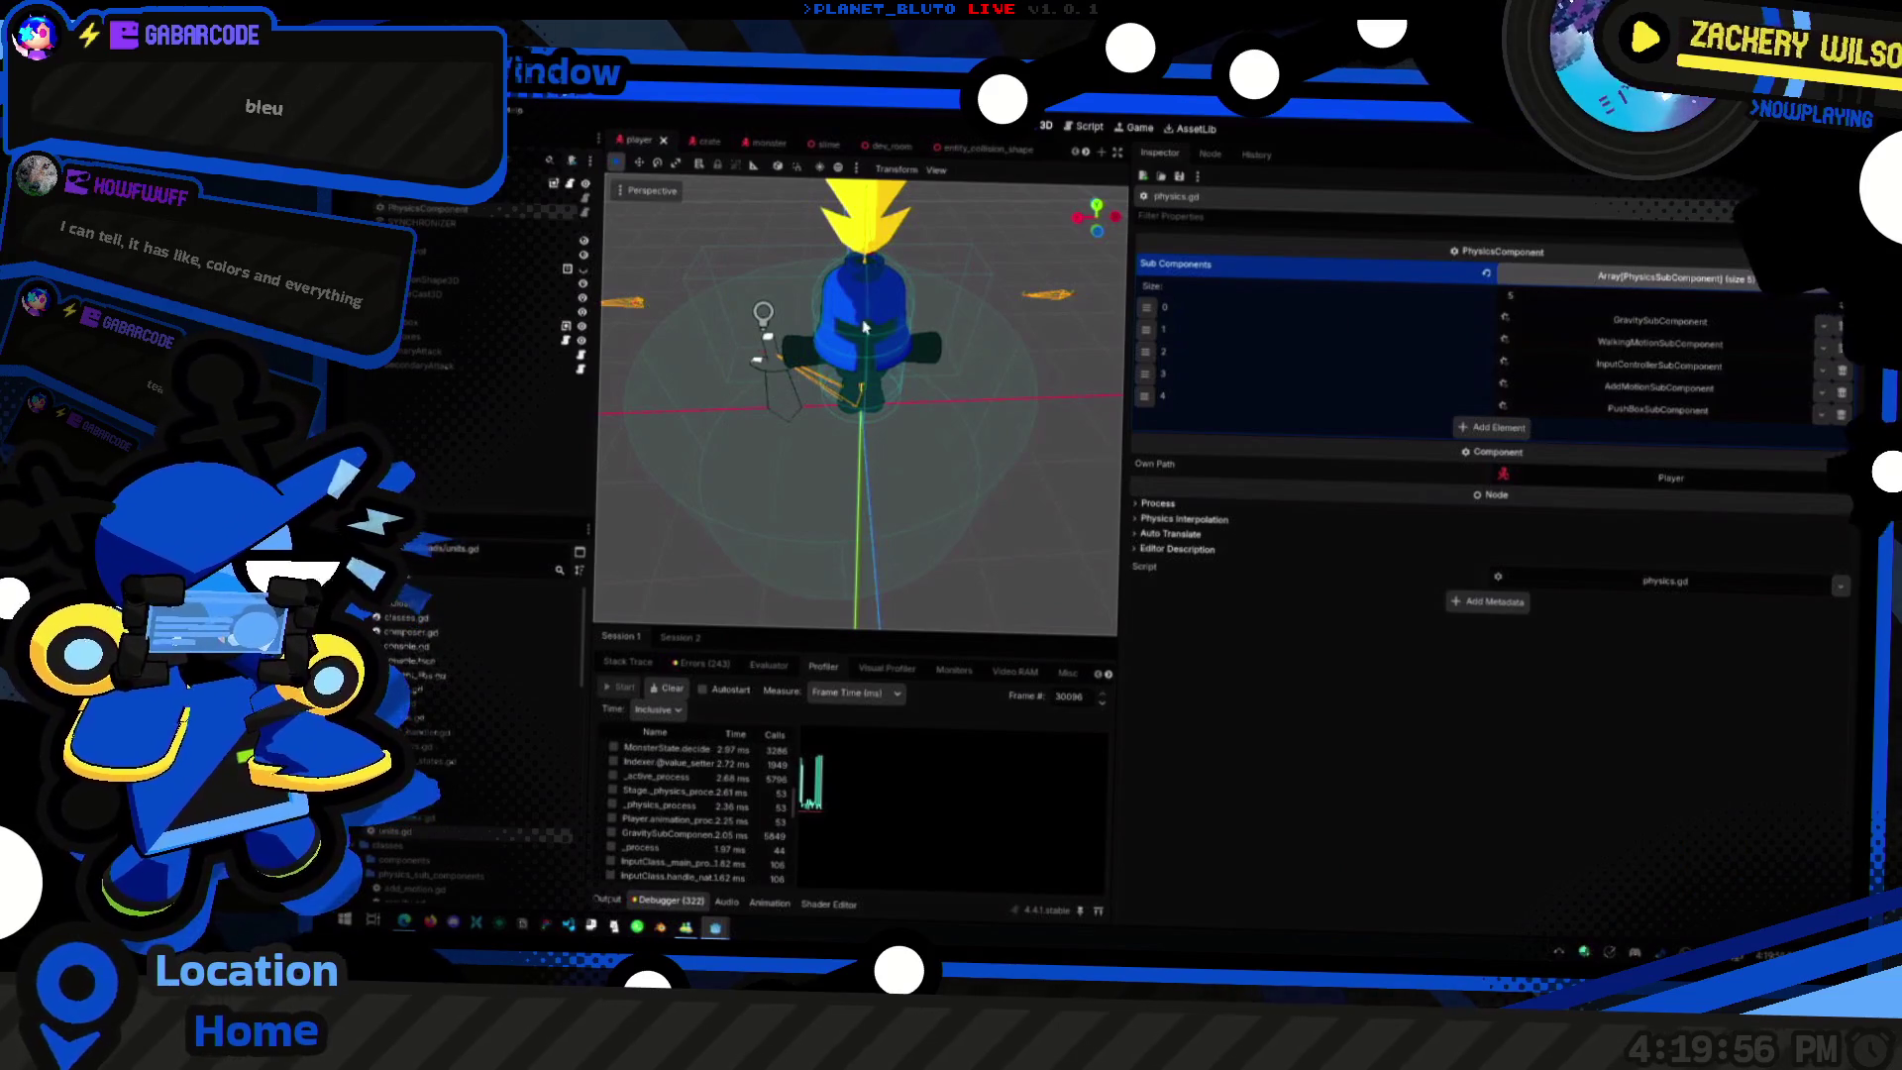
{"action": "key", "text": "alt+Tab"}
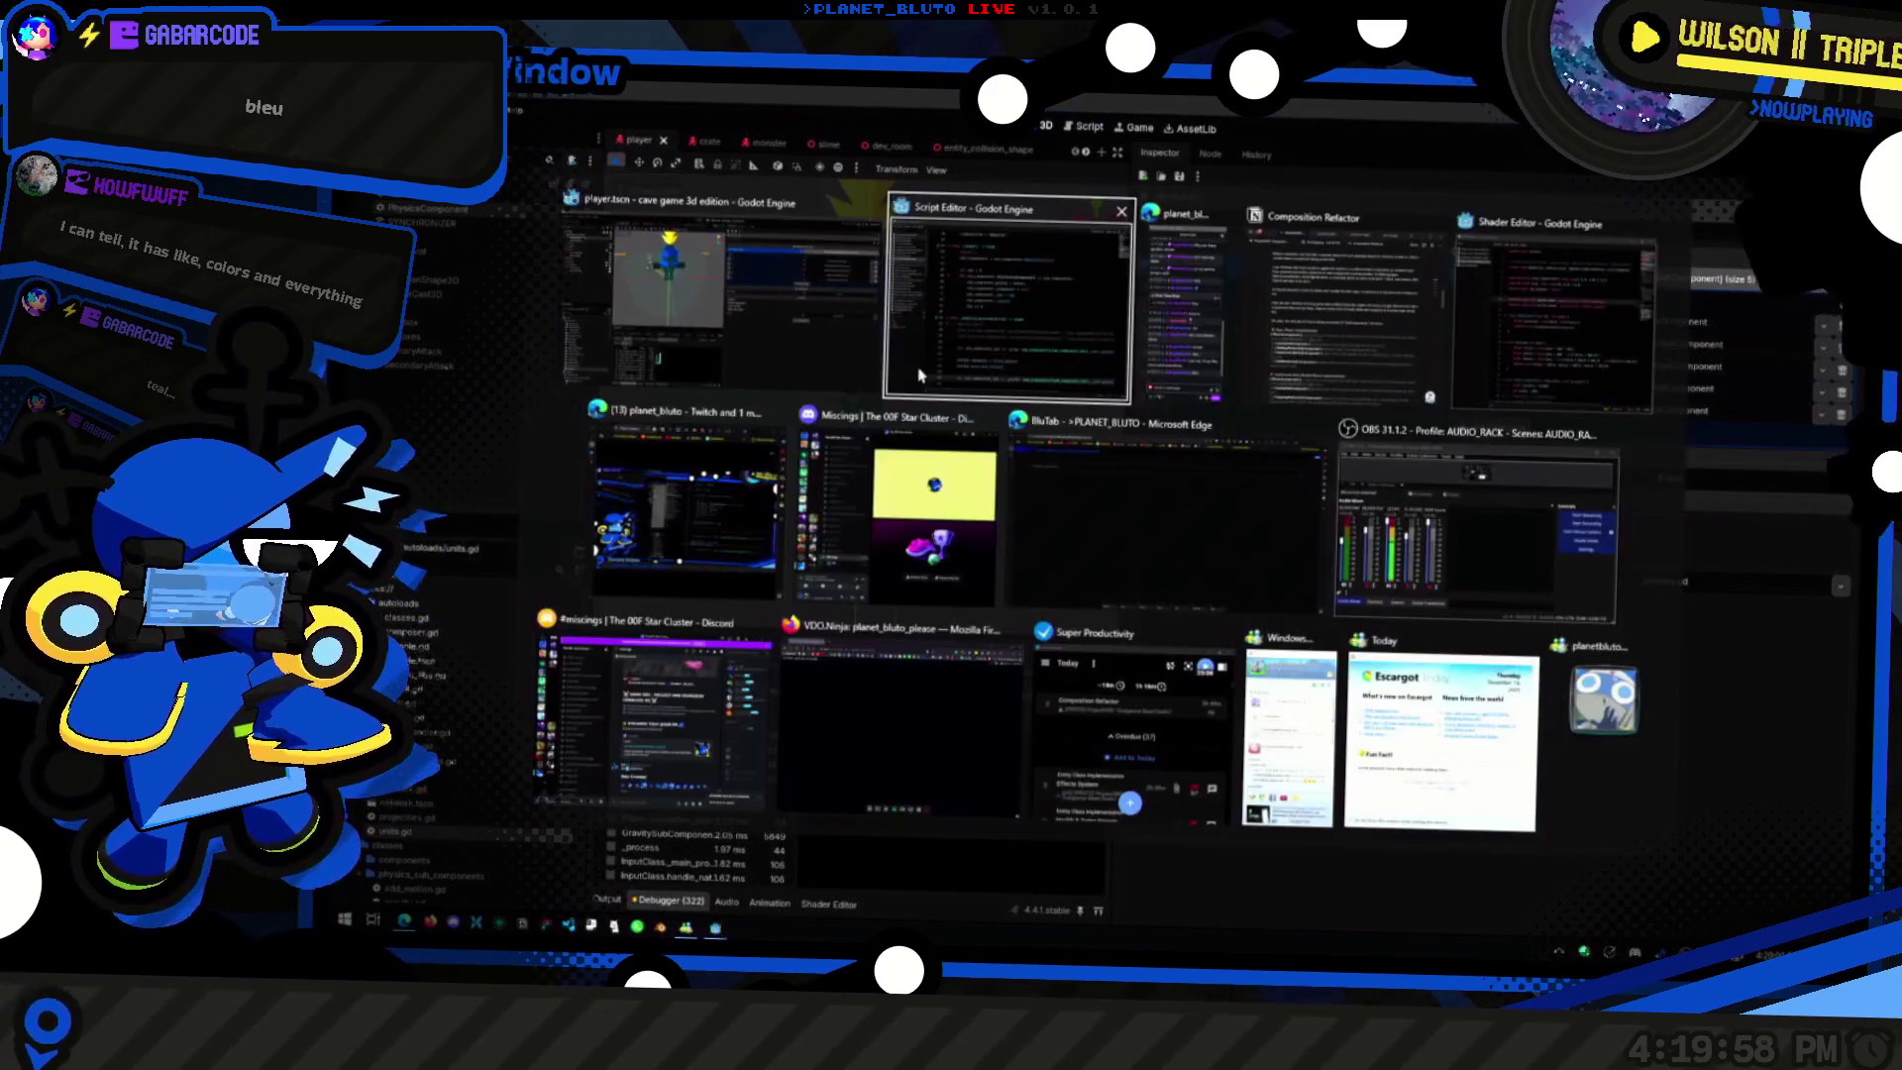
{"action": "key", "text": "alt+shift+Tab"}
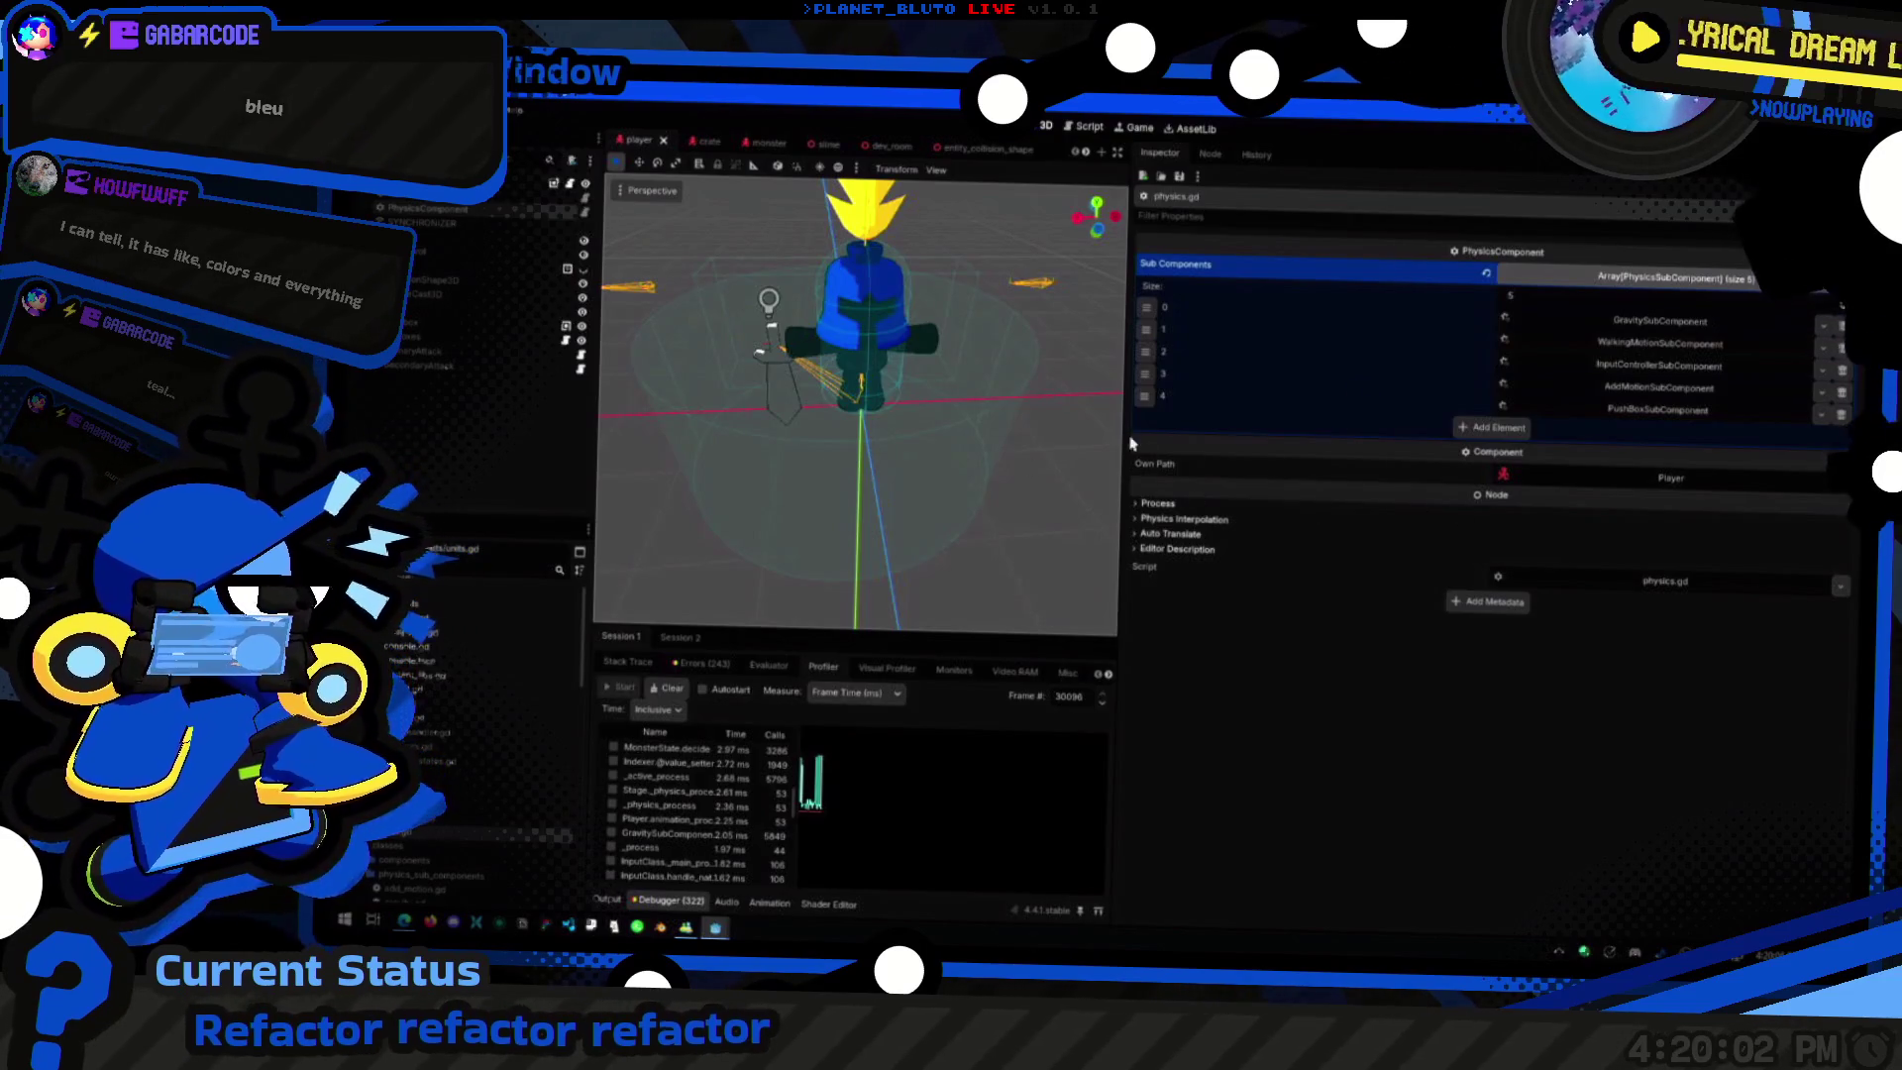
{"action": "key", "text": "alt+Tab"}
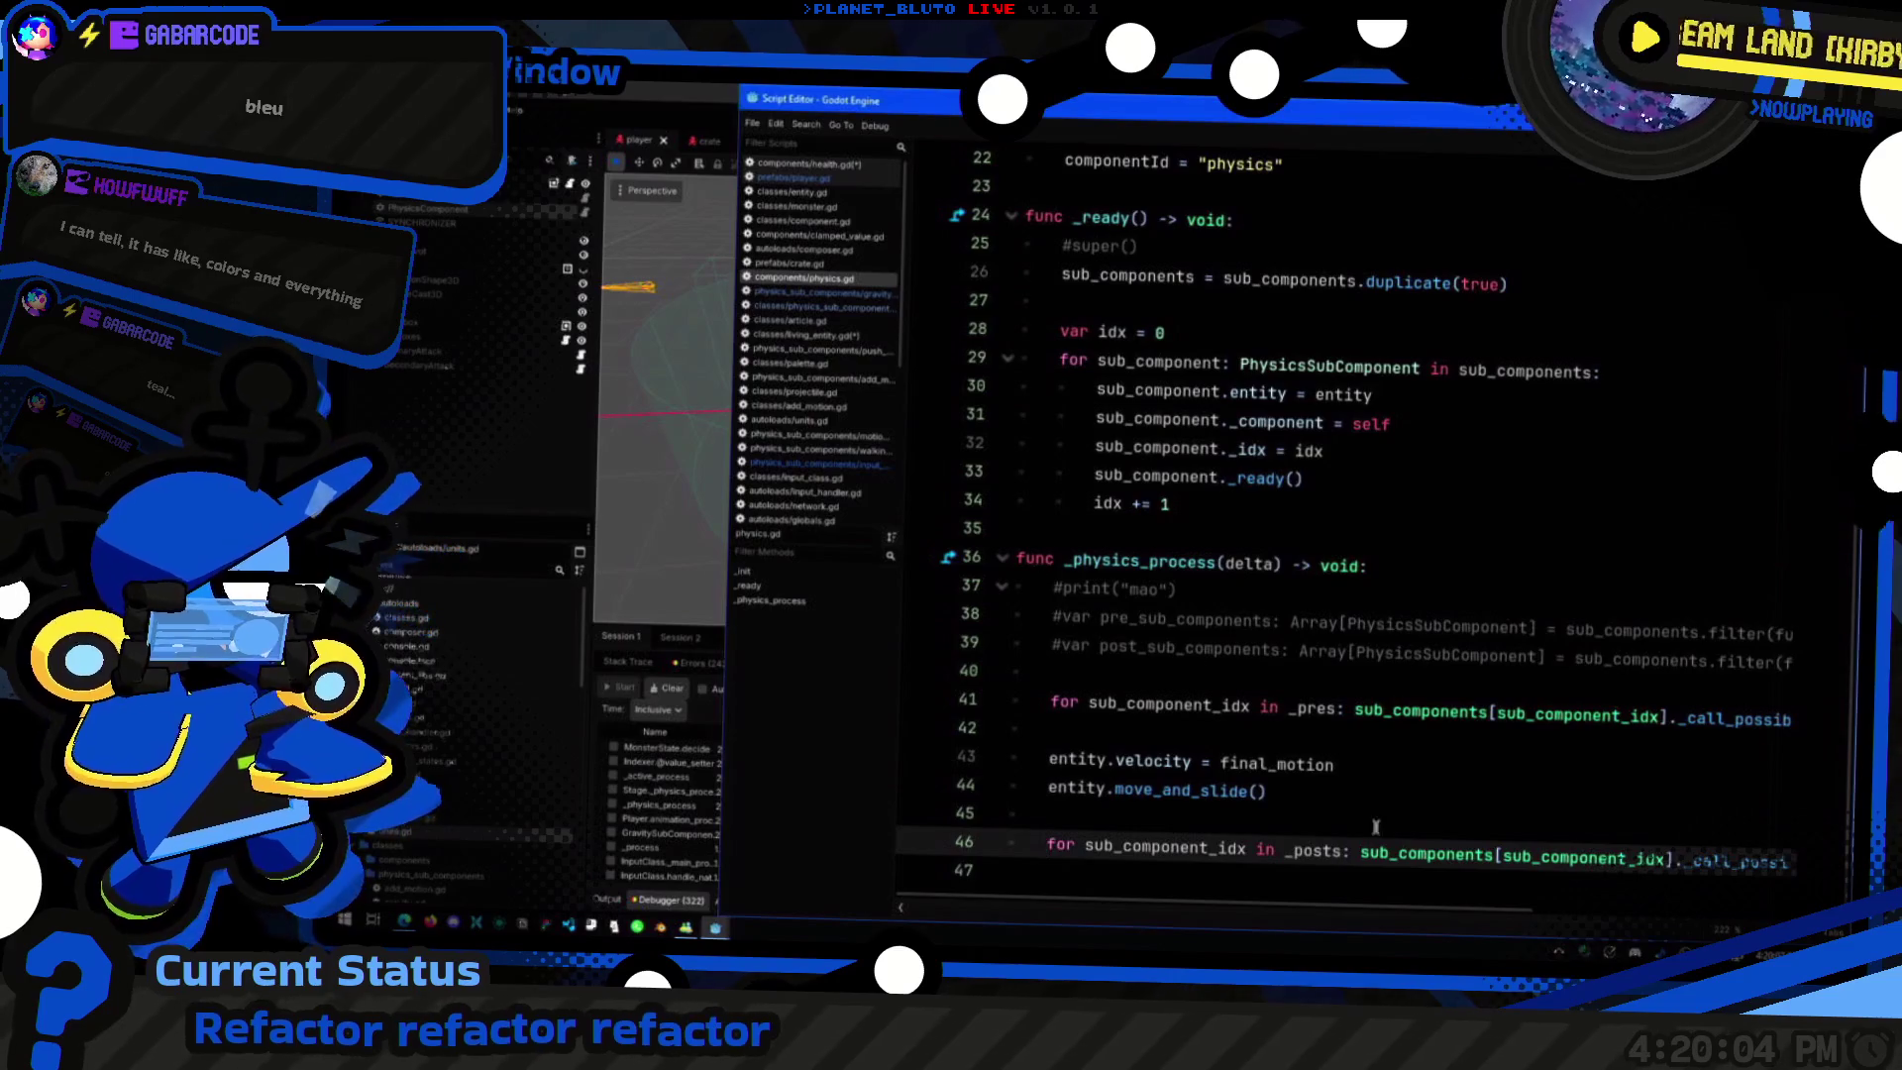
{"action": "key", "text": "End"}
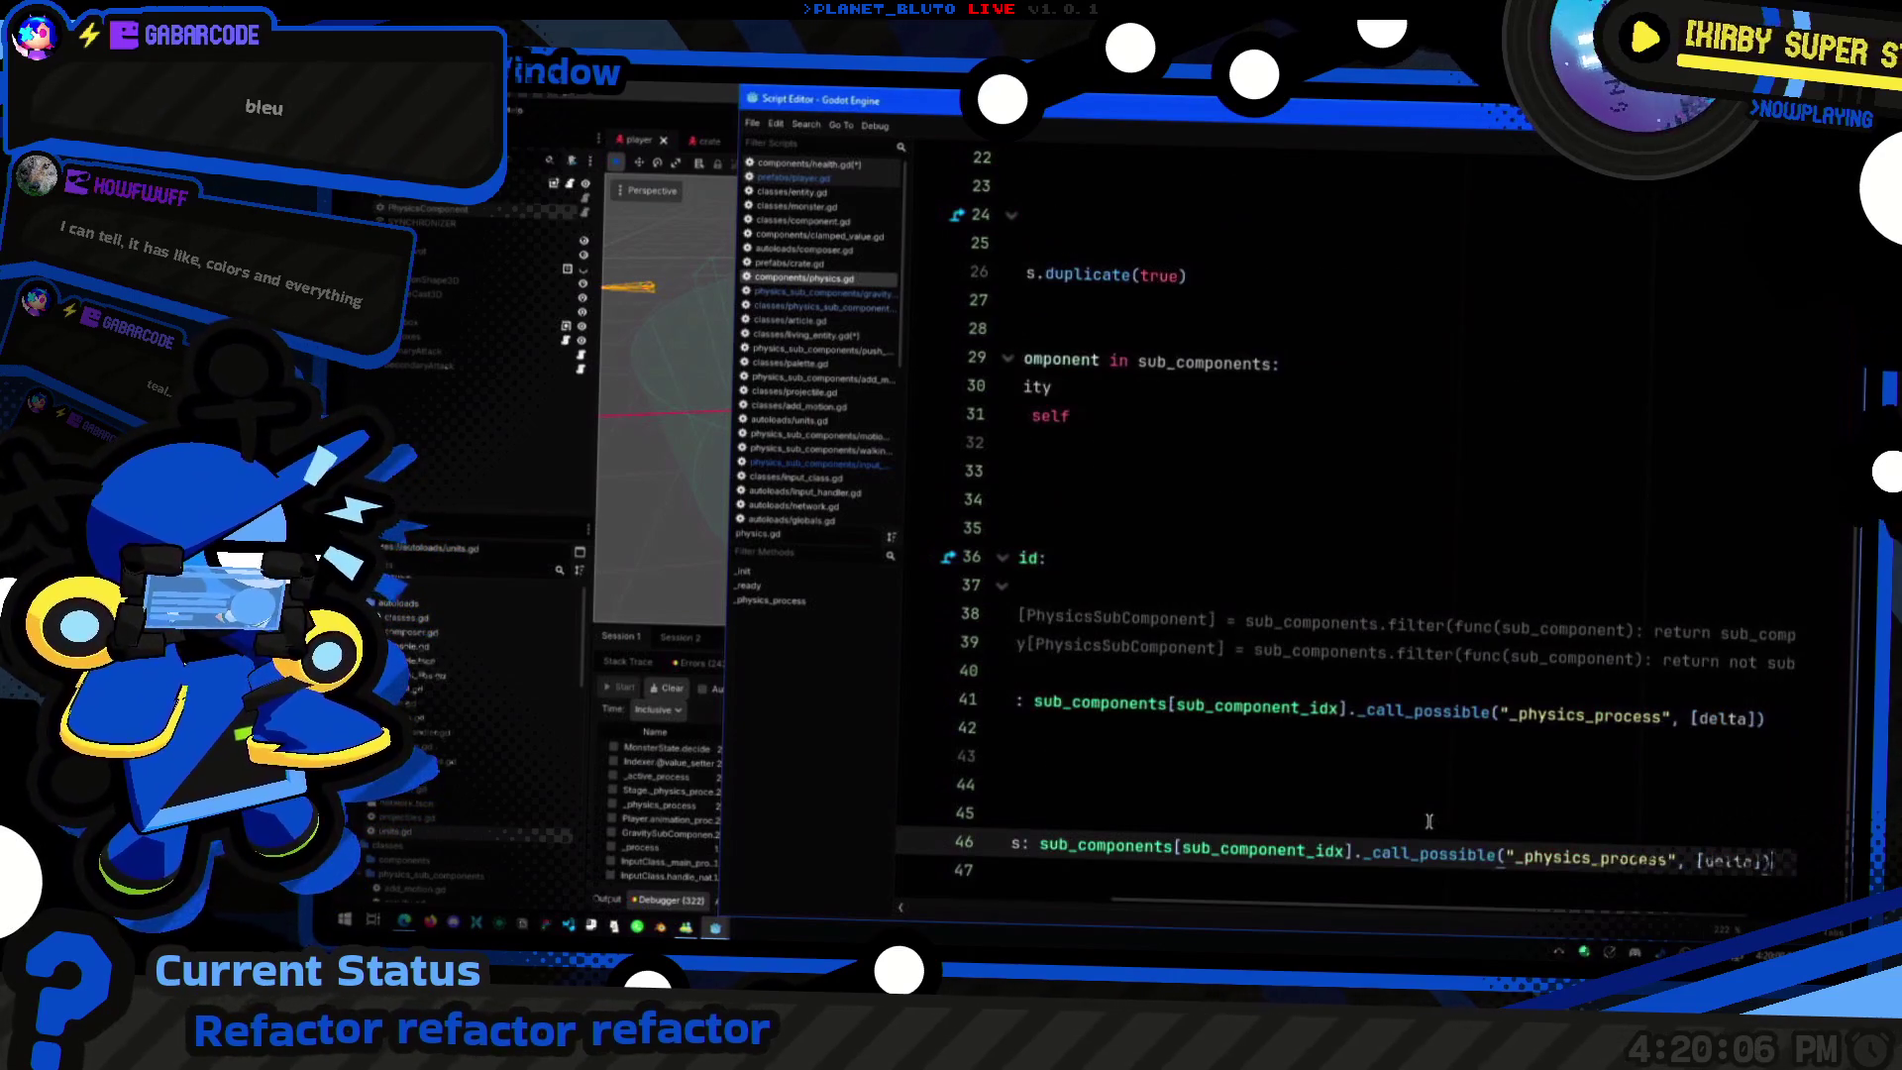
{"action": "key", "text": "Home"}
{"action": "key", "text": "alt+Tab"}
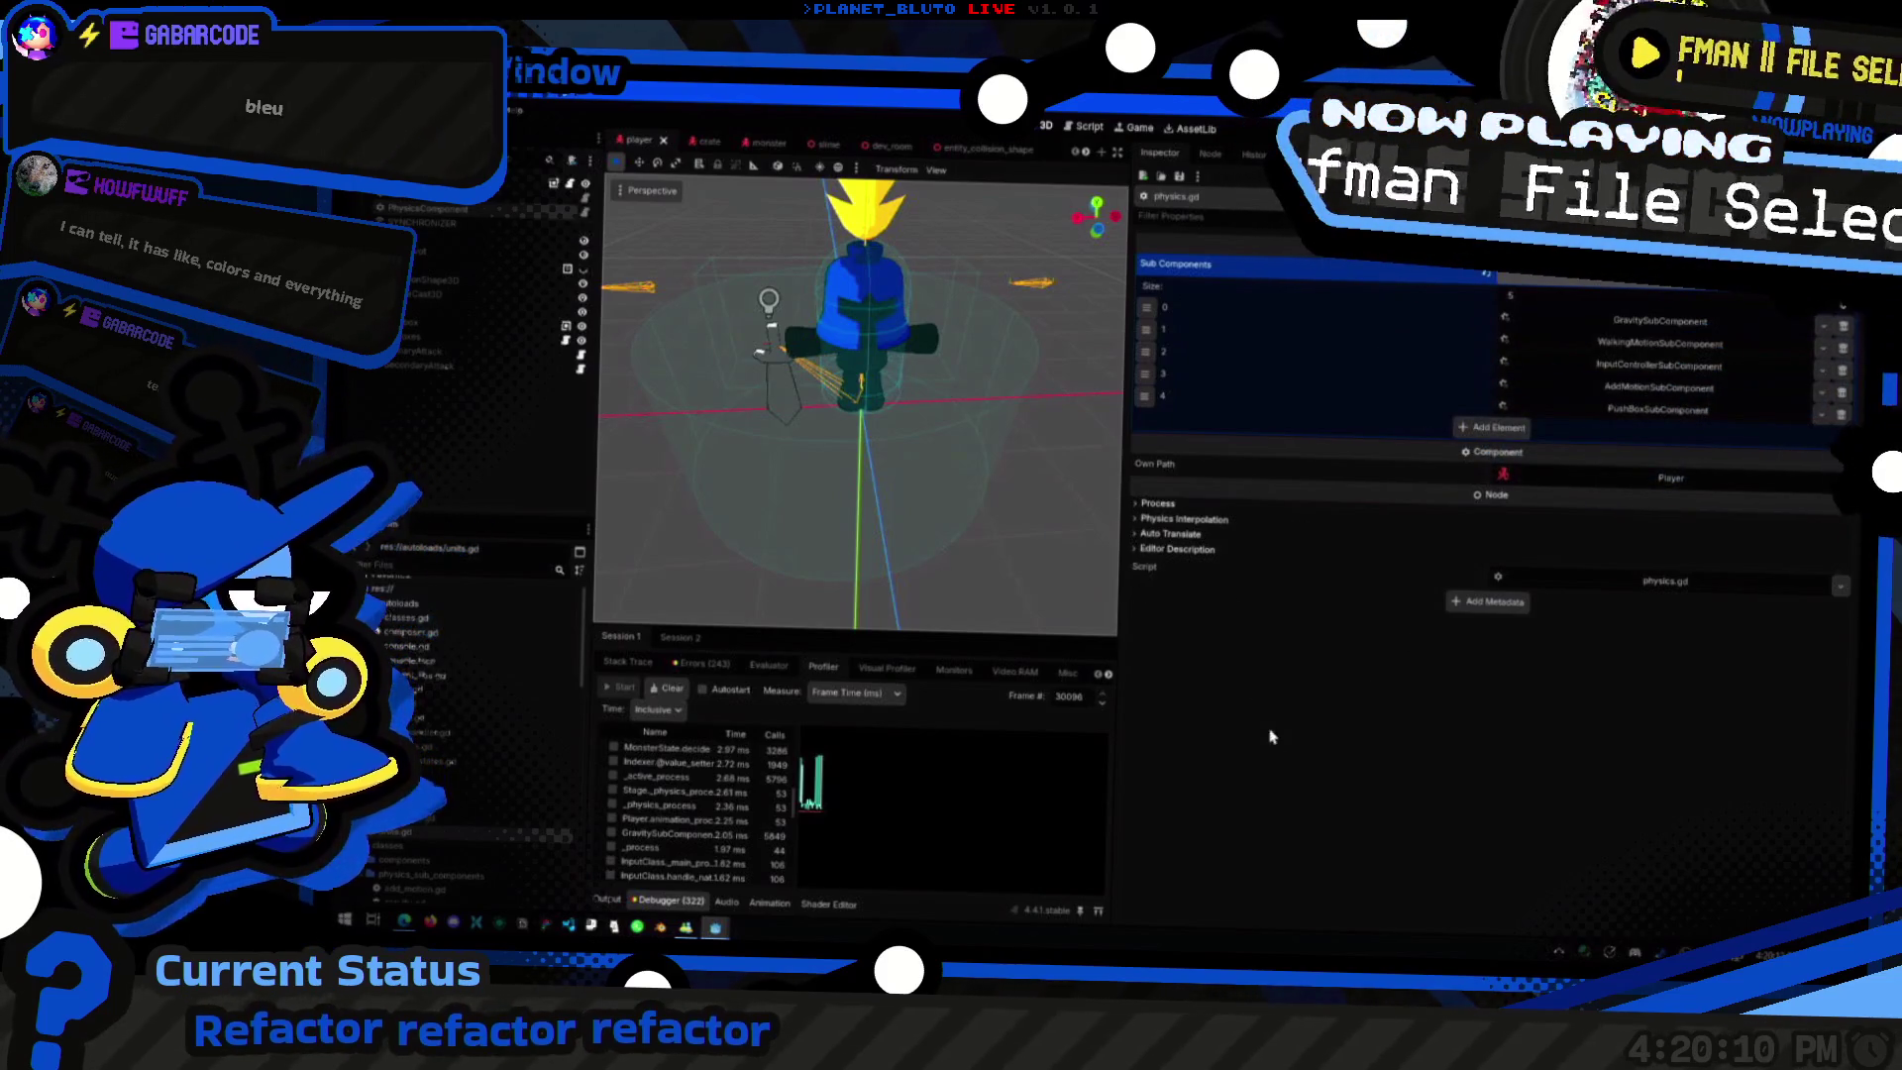
{"action": "left_click", "coordinate": [462, 221]}
{"action": "left_click", "coordinate": [463, 216]}
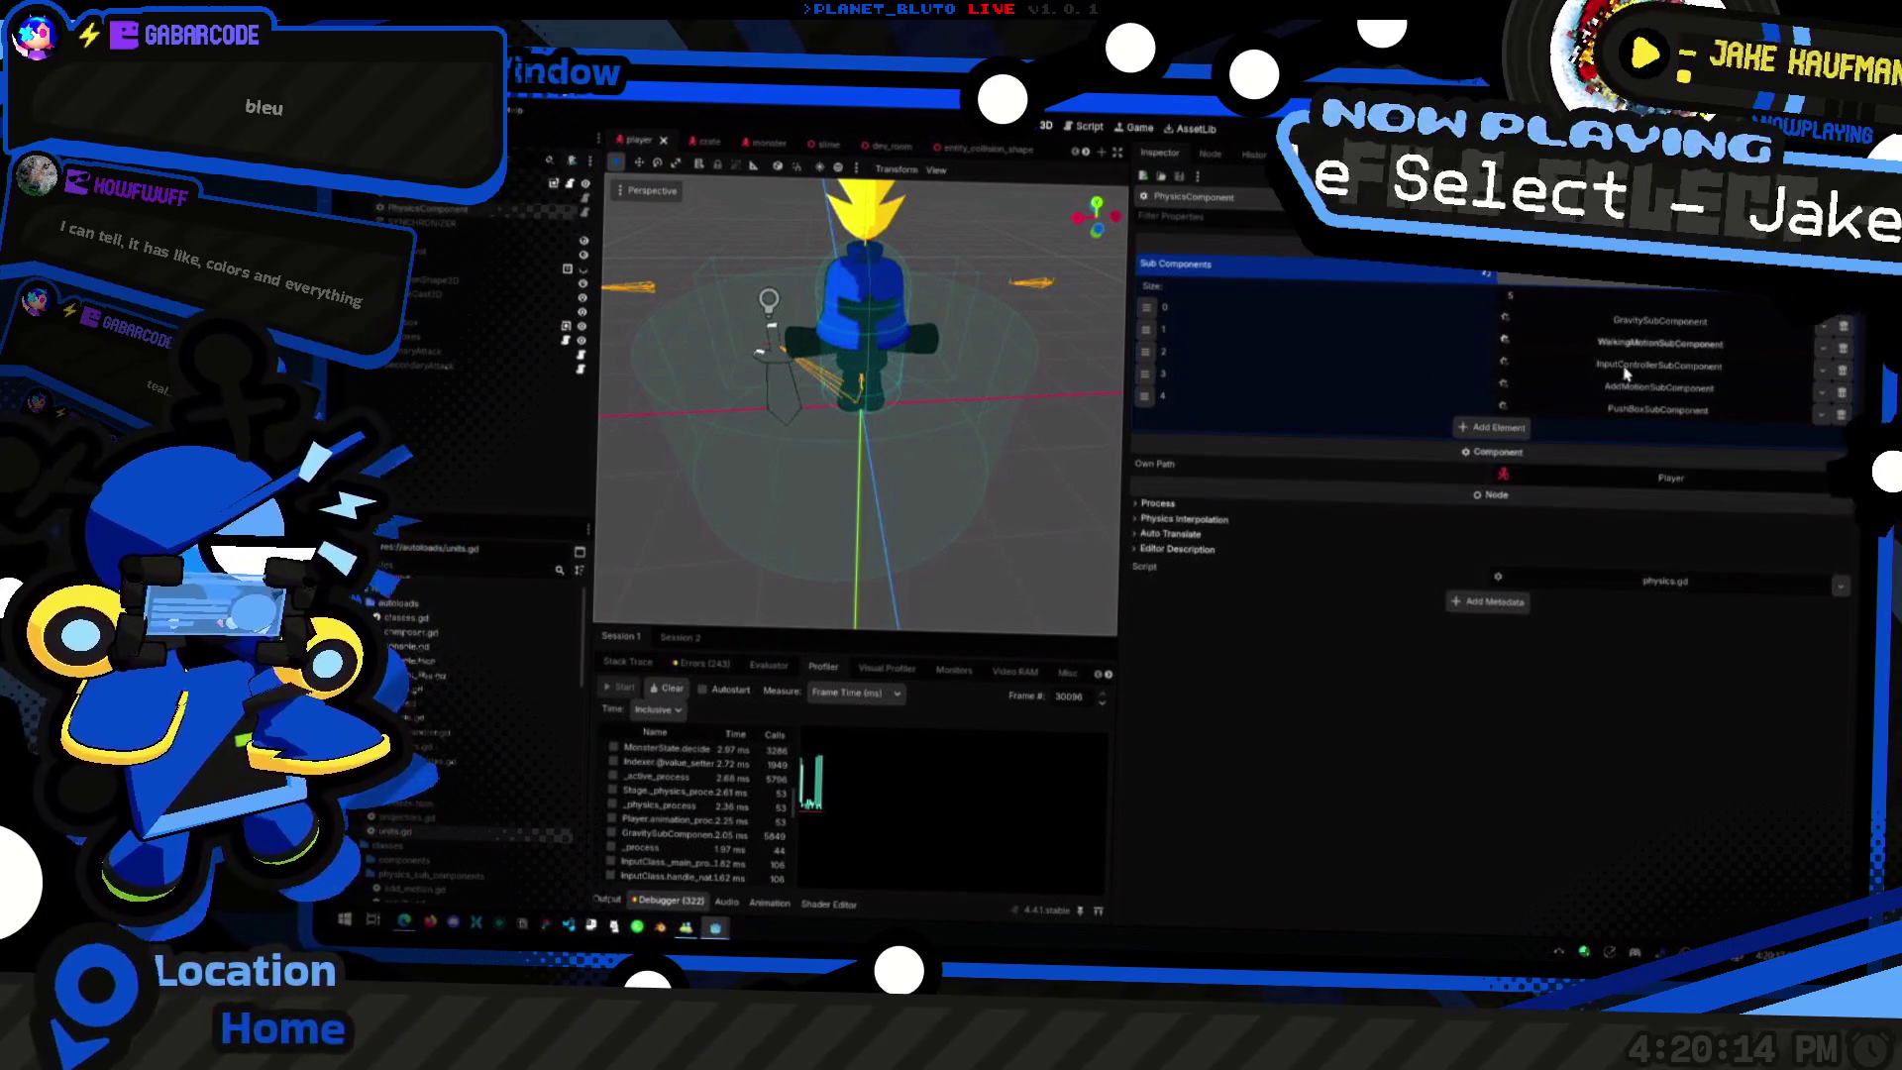
{"action": "key", "text": "ctrl+F3"}
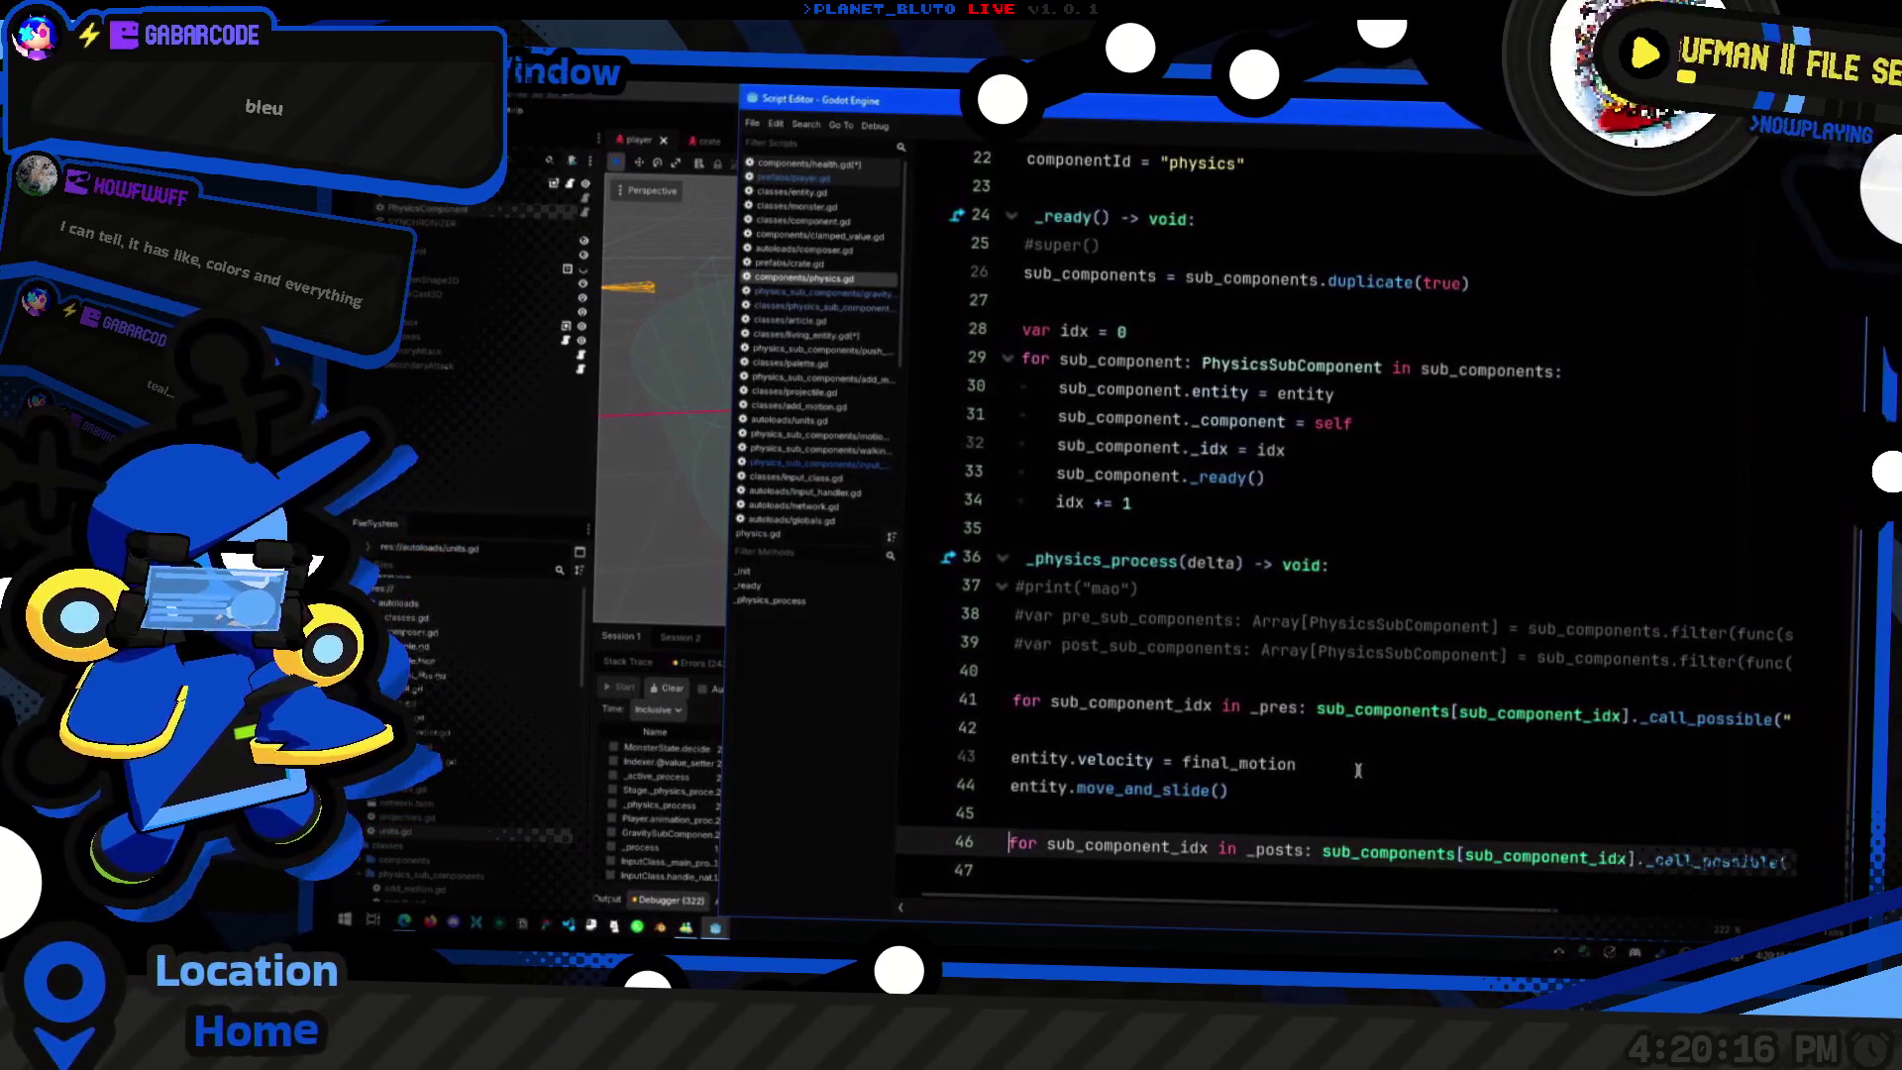
{"action": "left_click", "coordinate": [1368, 775]}
{"action": "left_click", "coordinate": [1365, 789]}
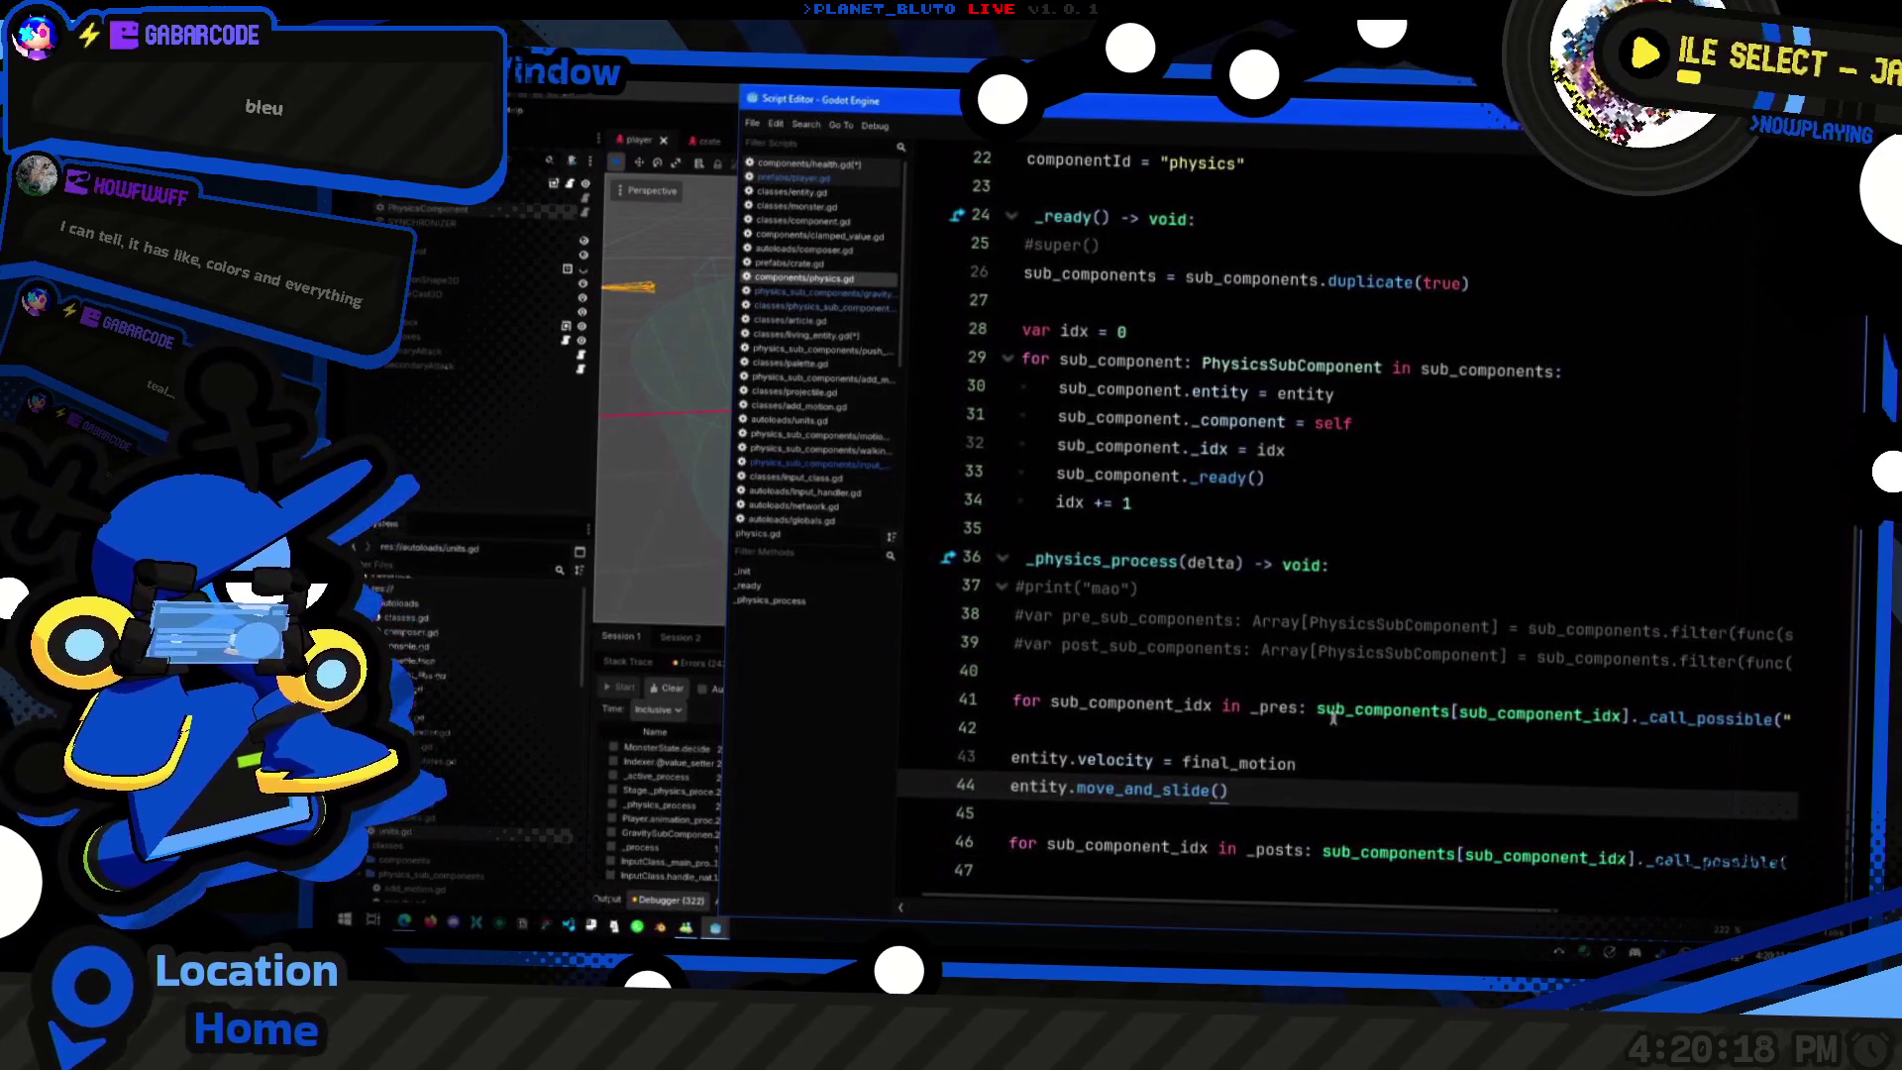
{"action": "left_click", "coordinate": [1332, 715]}
{"action": "left_click", "coordinate": [1406, 760]}
{"action": "left_click", "coordinate": [1443, 785]}
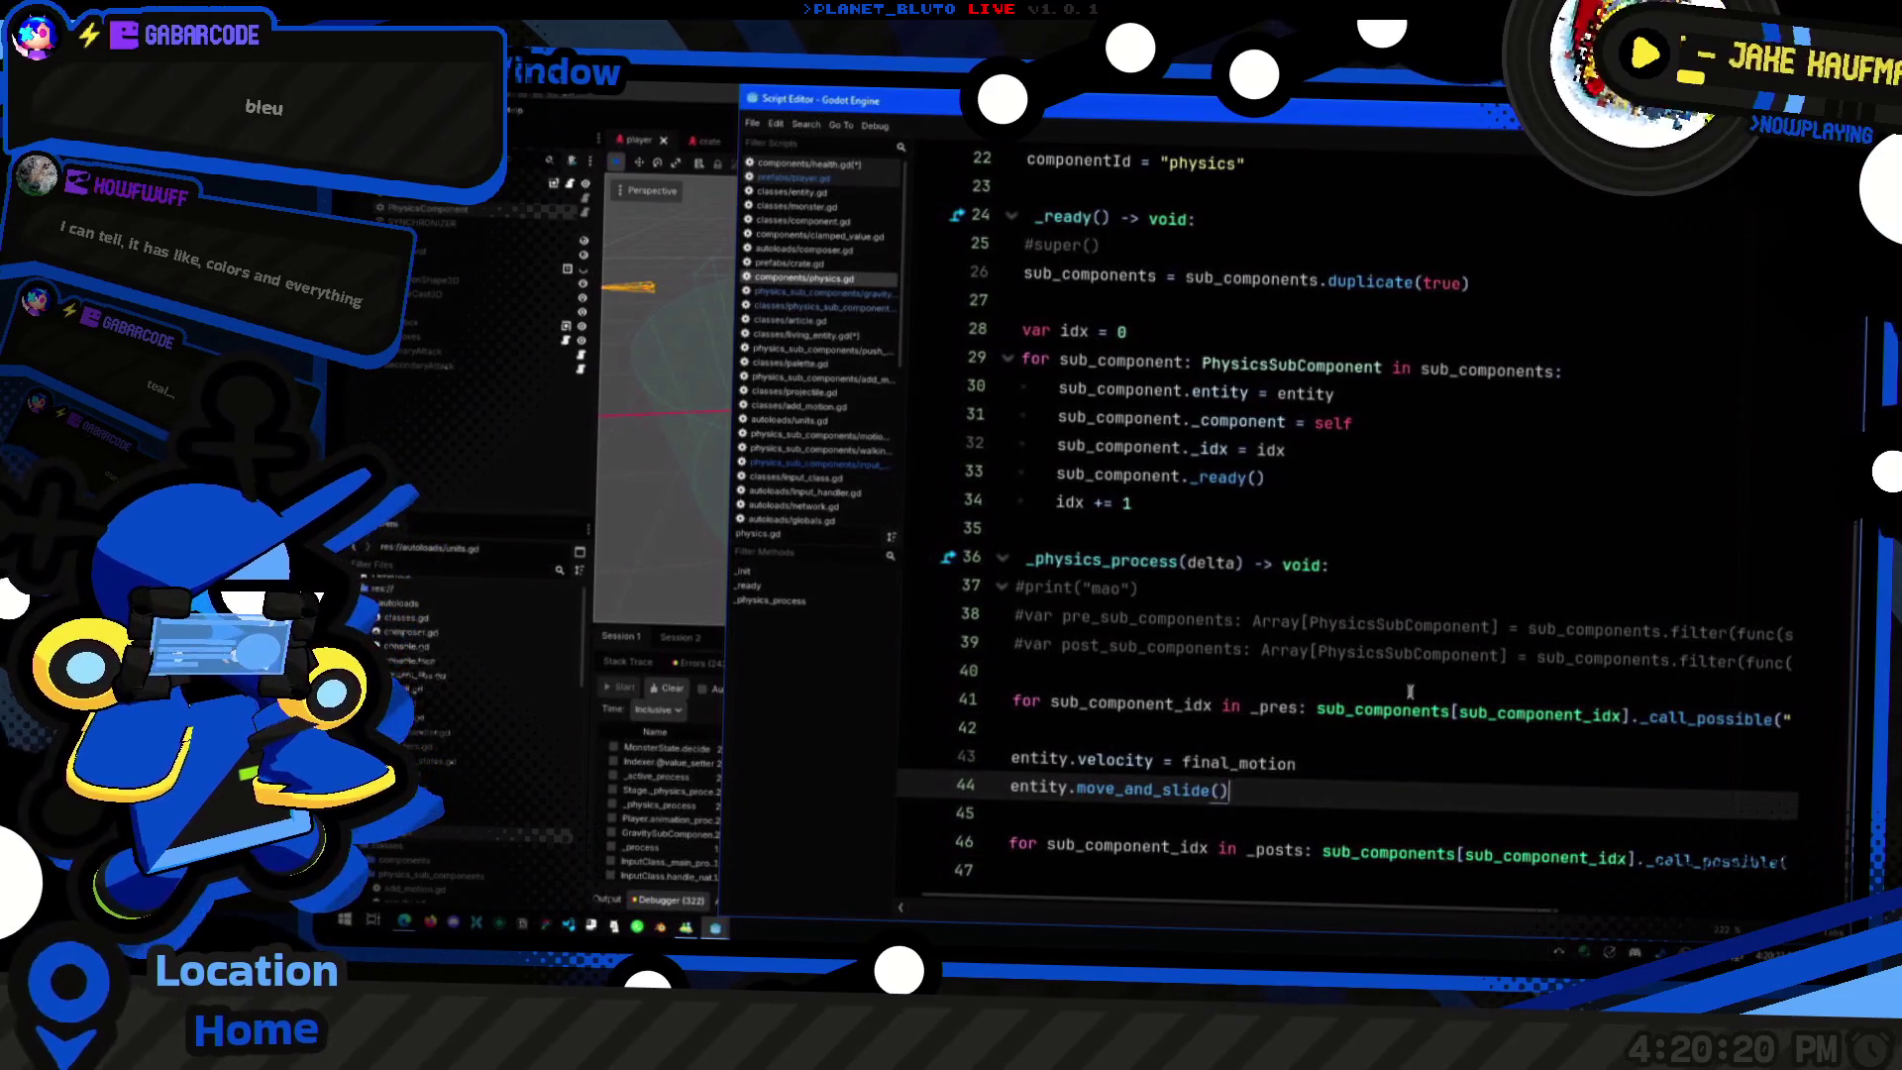
{"action": "scroll", "coordinate": [1426, 776], "scroll_direction": "right", "scroll_amount": 3}
{"action": "scroll", "coordinate": [1426, 776], "scroll_direction": "left", "scroll_amount": 3}
{"action": "scroll", "coordinate": [1427, 776], "scroll_direction": "up", "scroll_amount": 6}
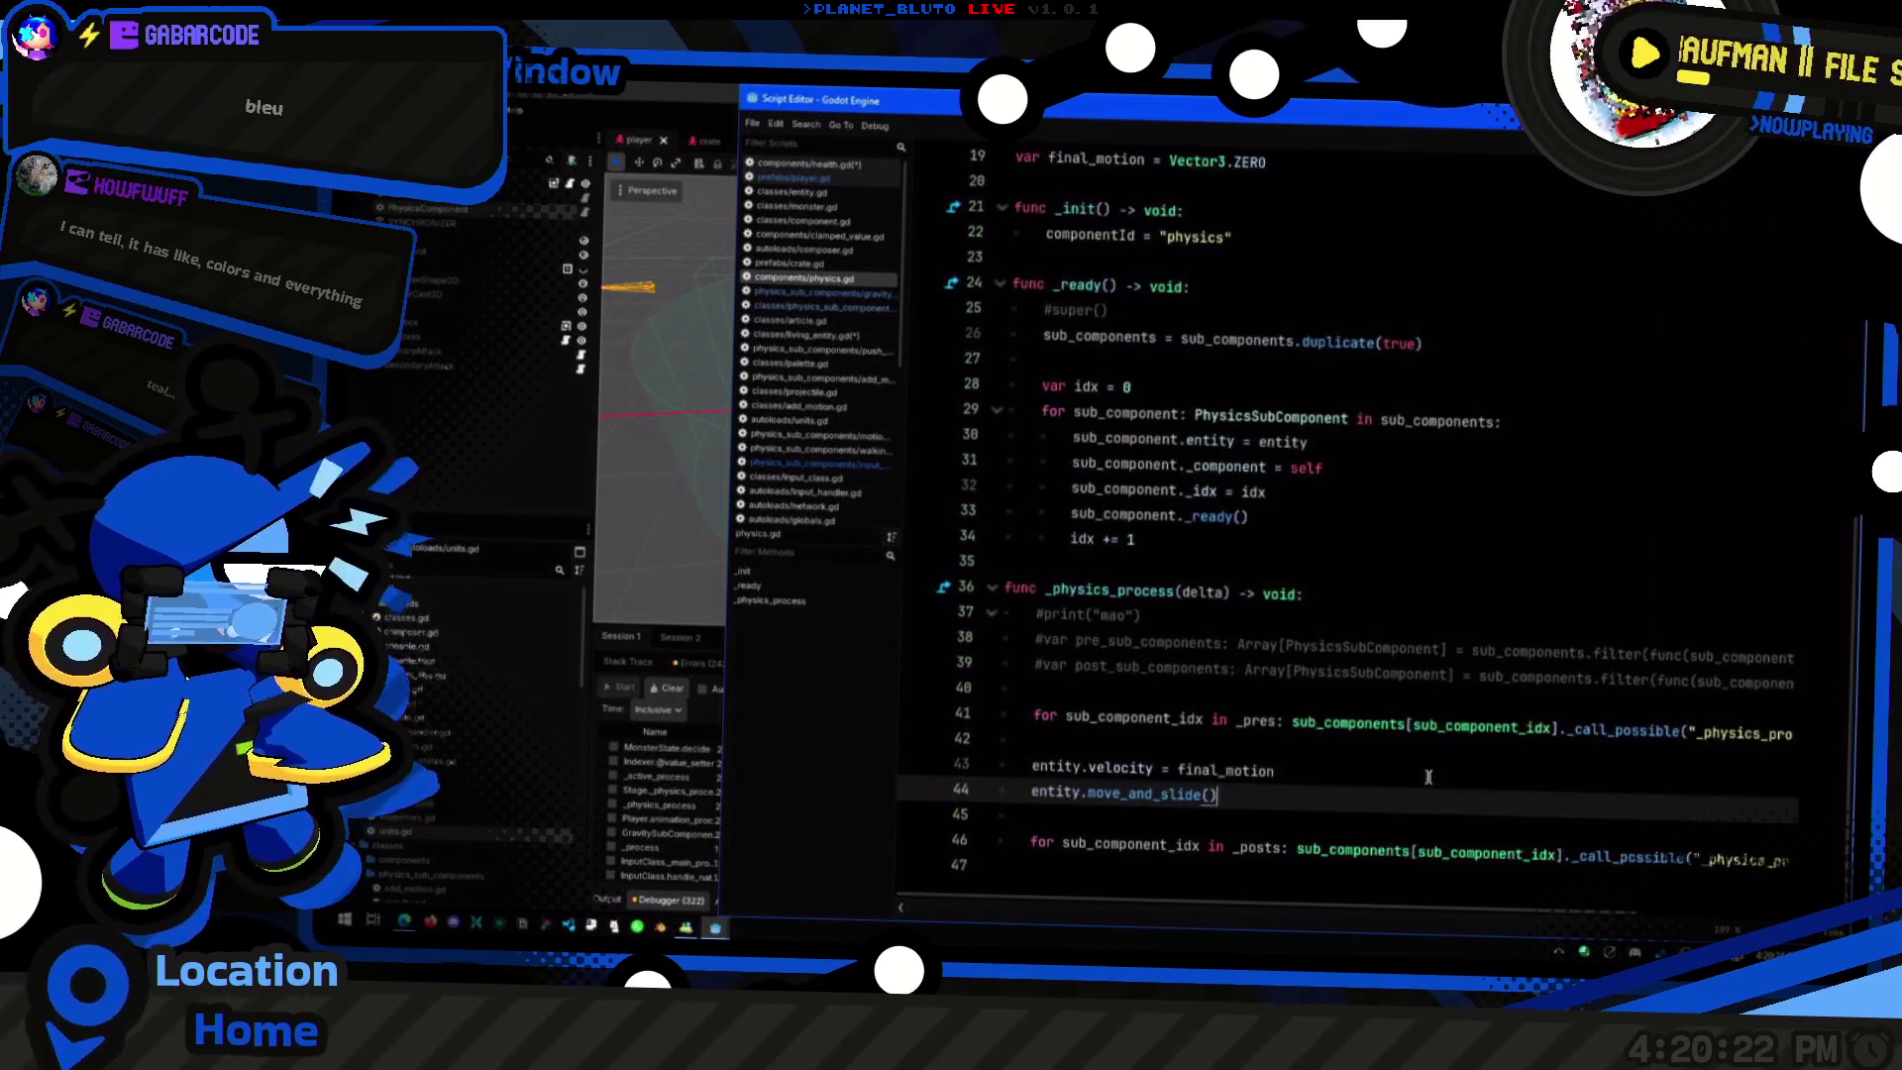
{"action": "scroll", "coordinate": [1293, 426], "scroll_direction": "up", "scroll_amount": 1}
{"action": "left_click", "coordinate": [1401, 426]}
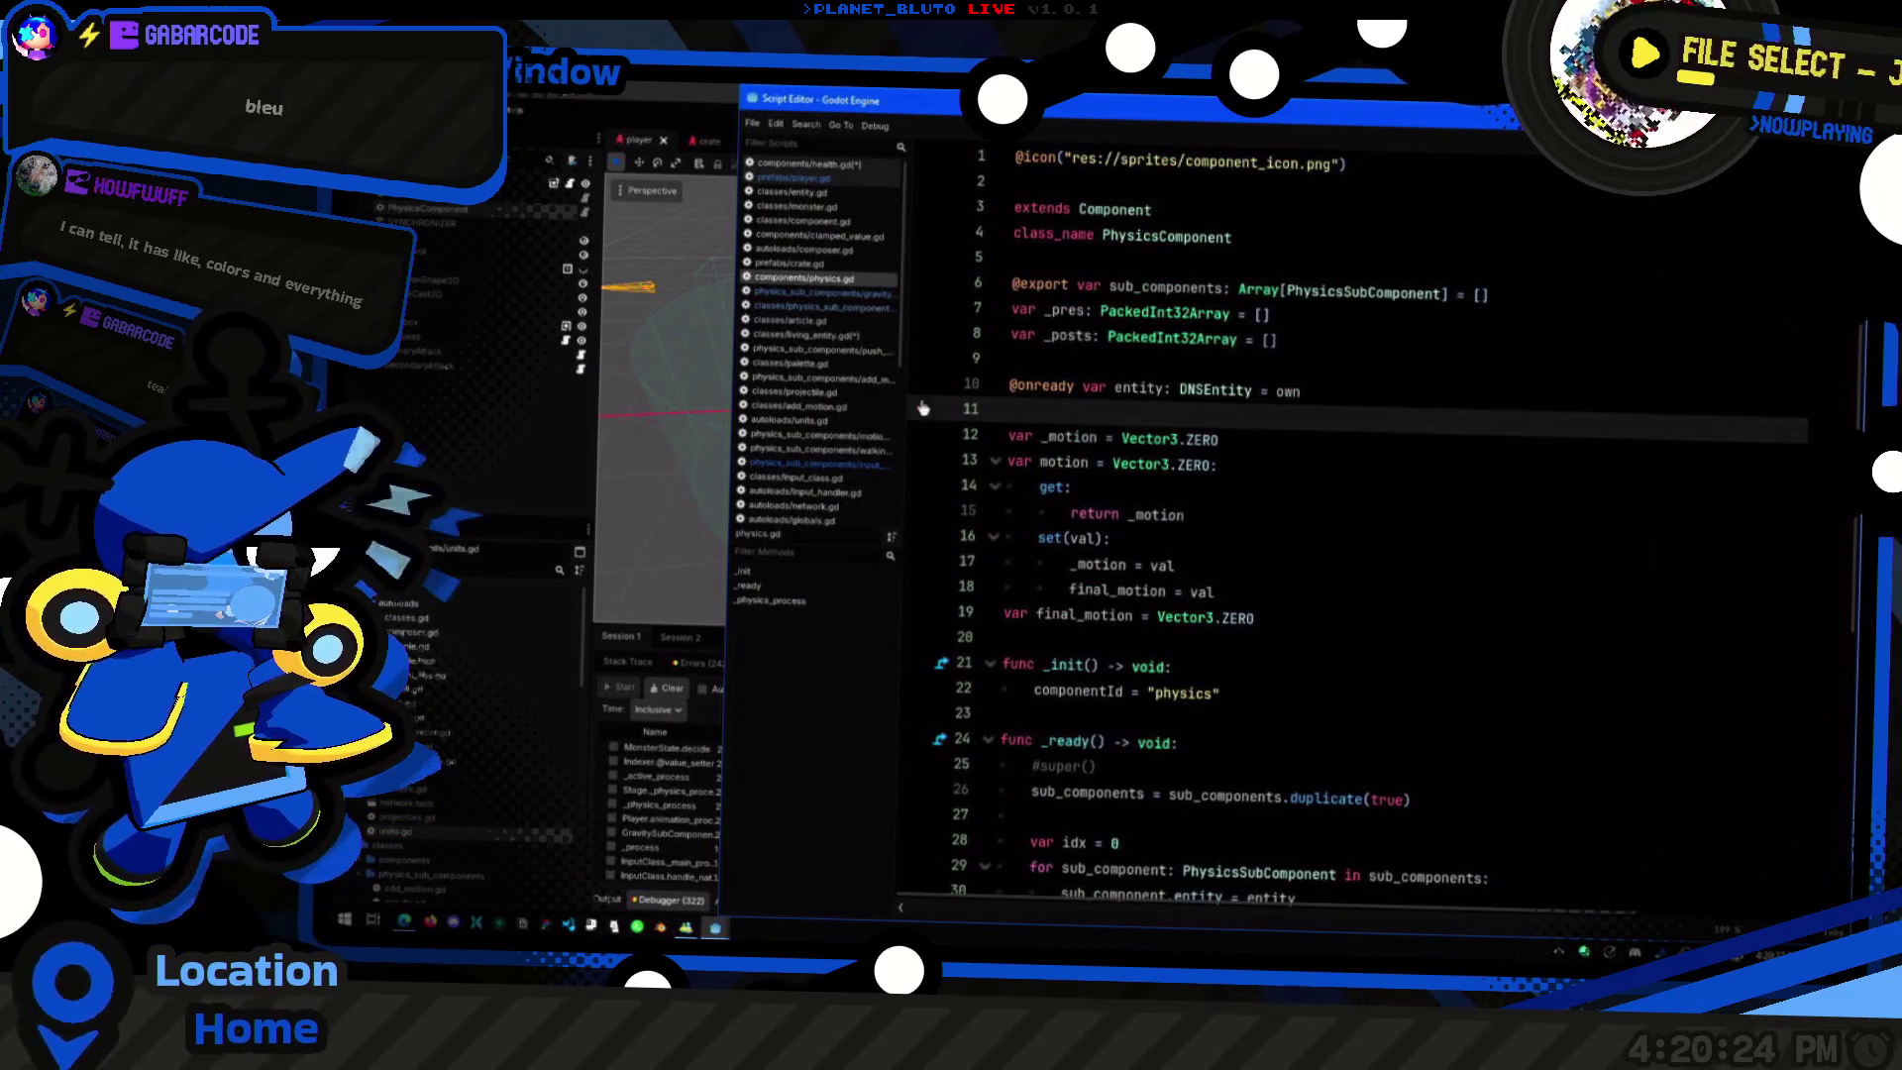
{"action": "left_click", "coordinate": [584, 212]}
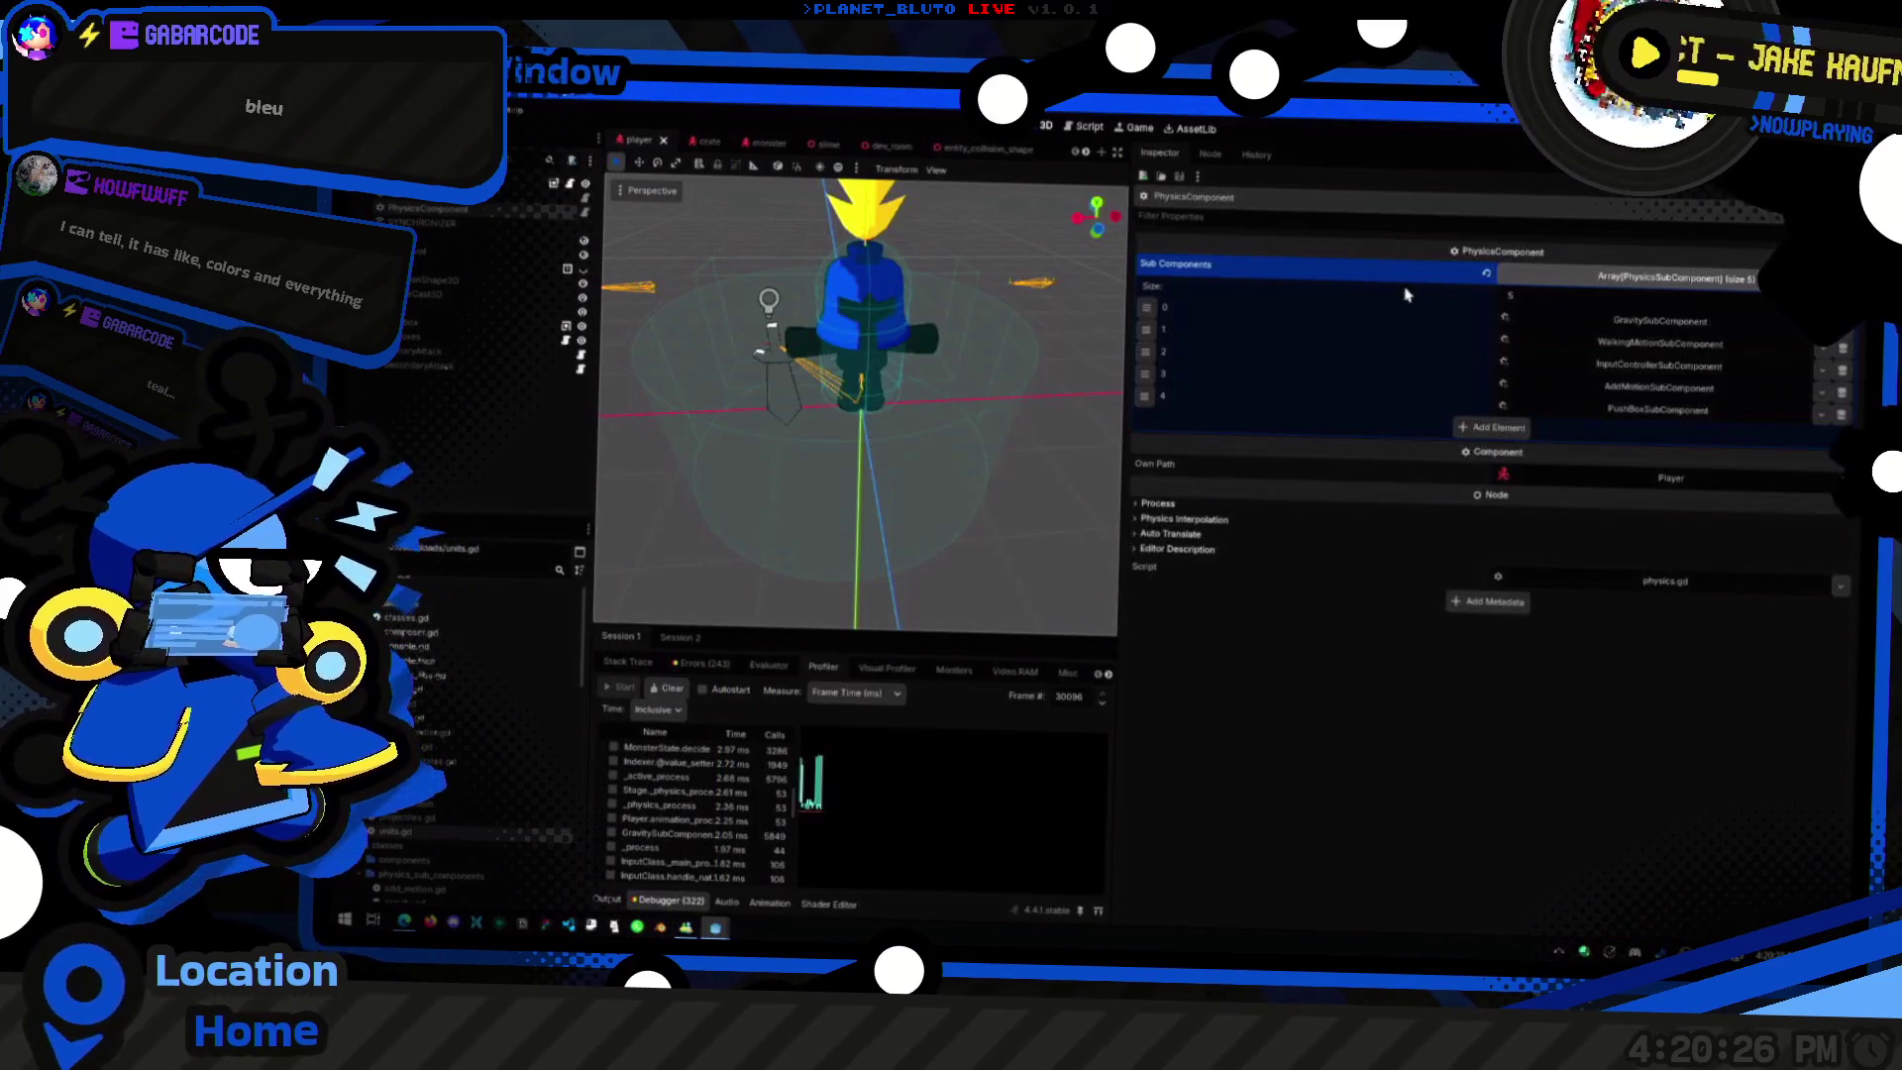
Step: Expand PushBoxSubComponent's push settings in the Inspector, then bring physics.gd's script window forward
{"action": "left_click", "coordinate": [1609, 410]}
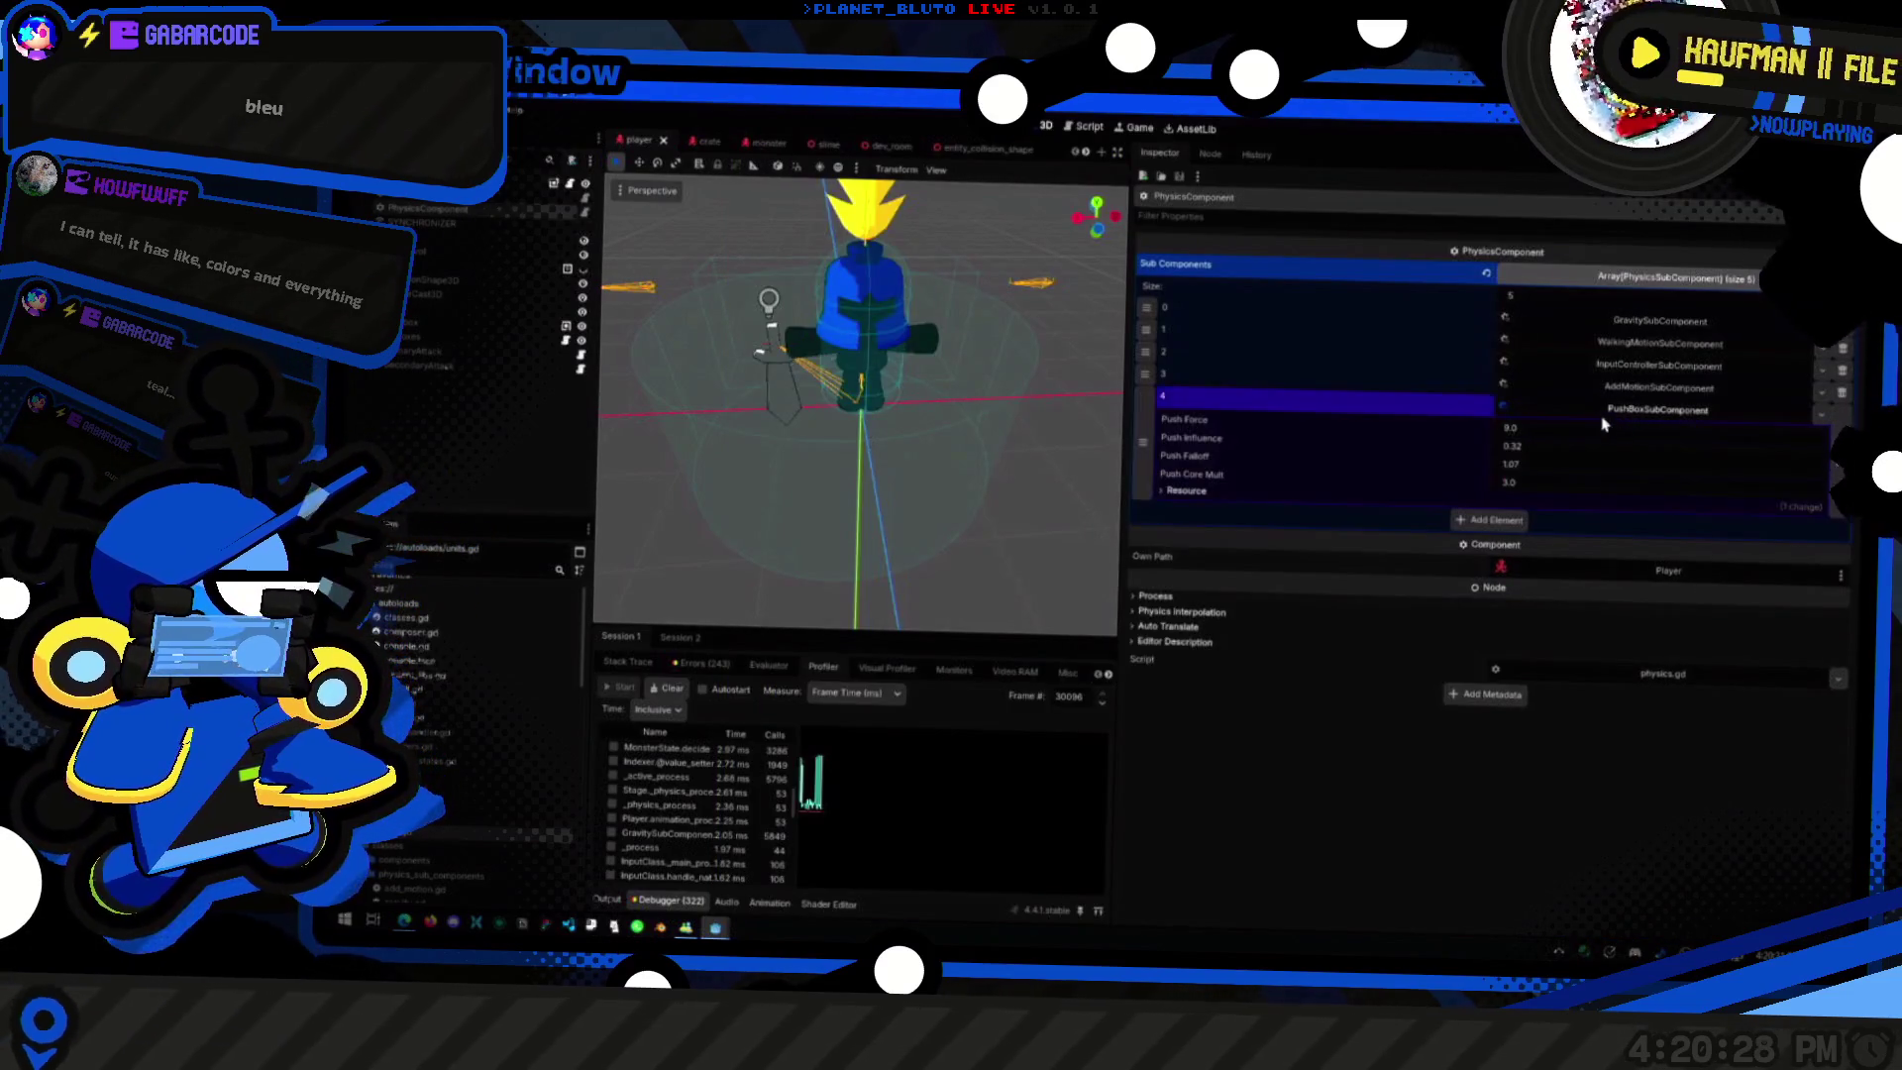
{"action": "key", "text": "ctrl+F3"}
{"action": "key", "text": "alt+Tab"}
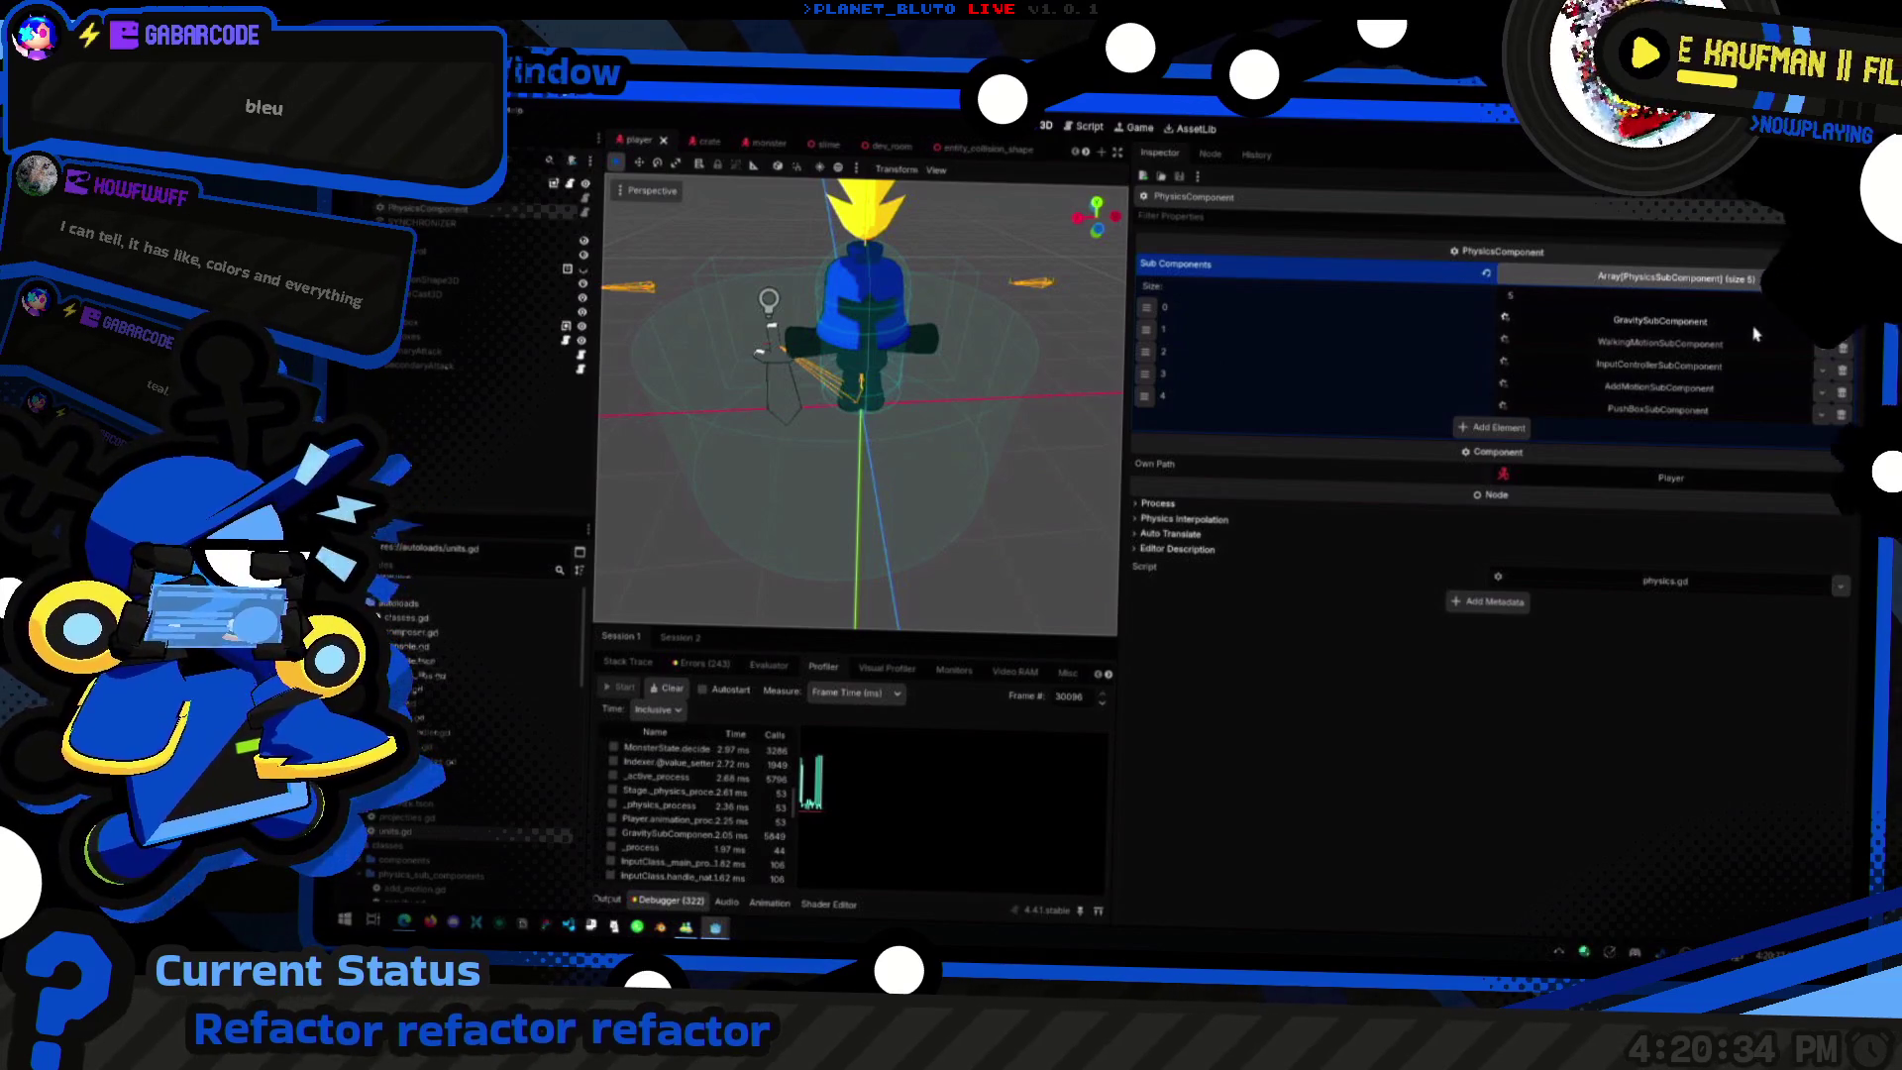
{"action": "key", "text": "alt+Tab"}
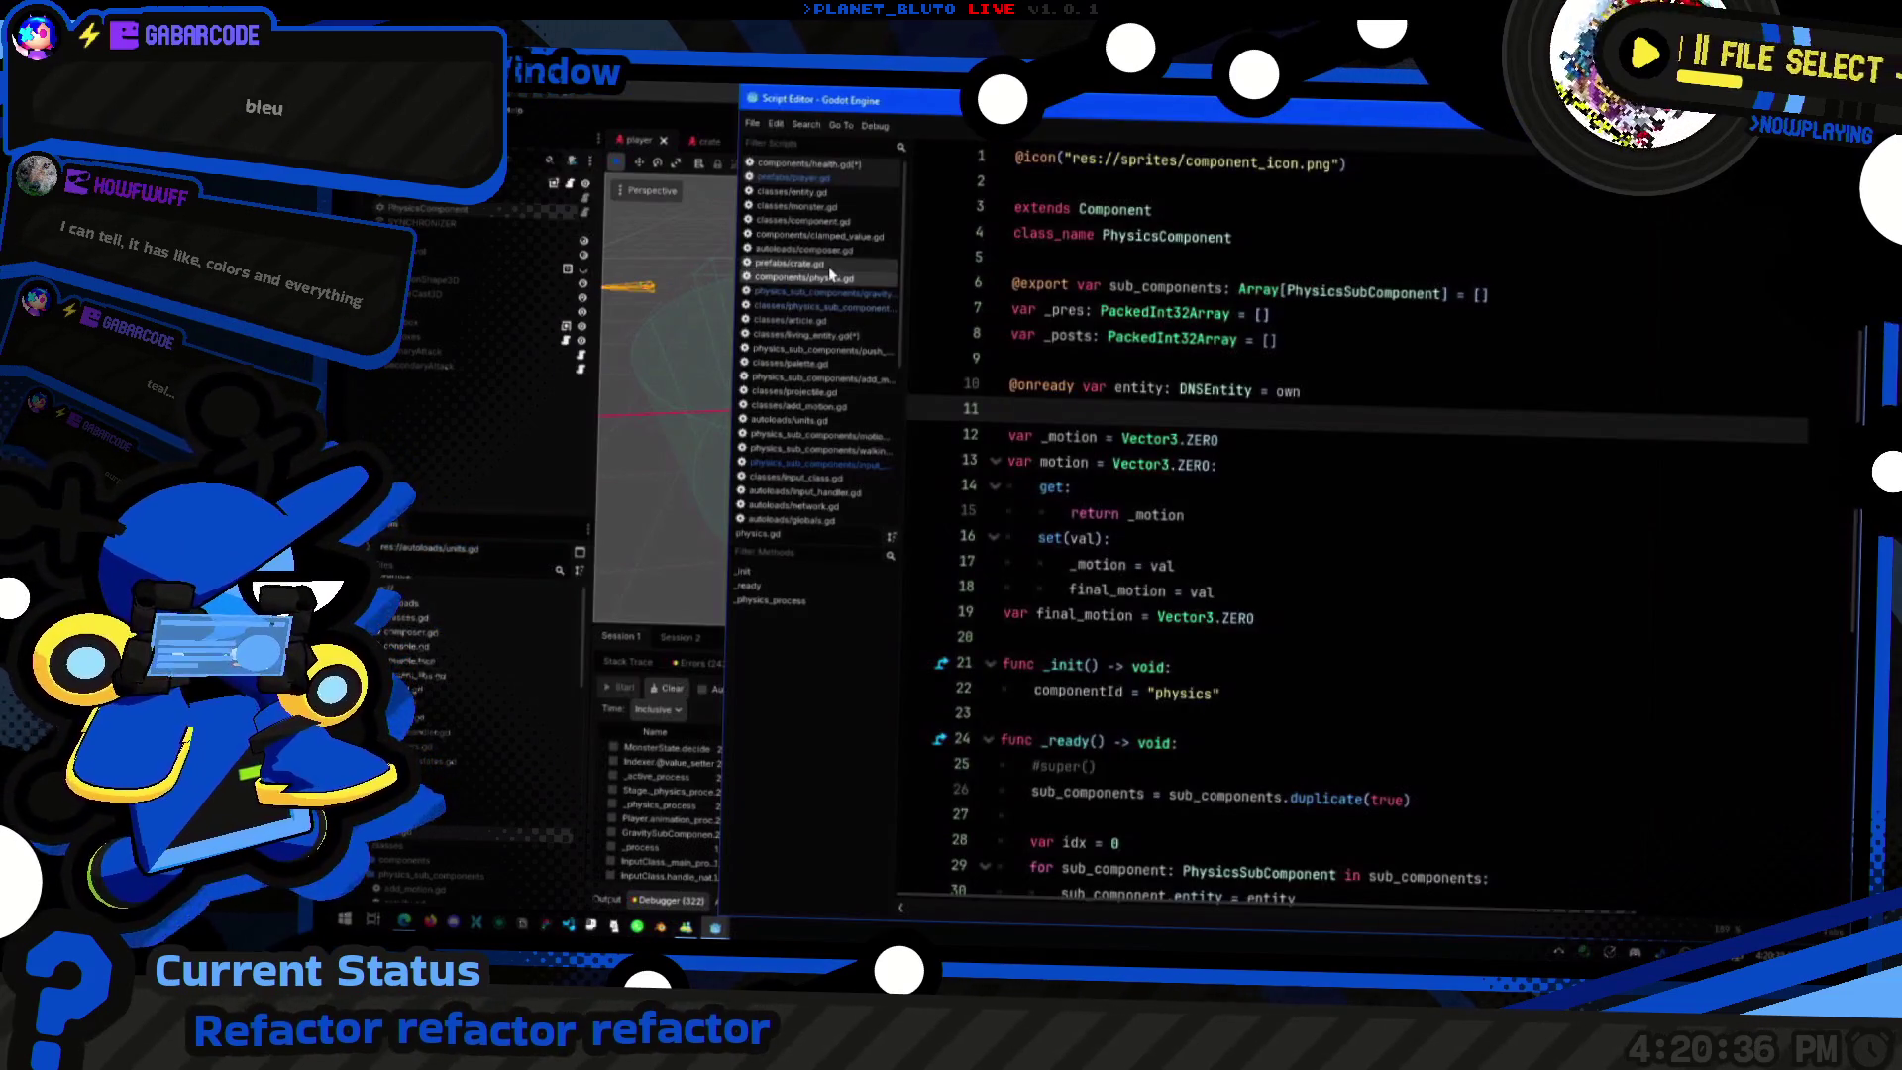
Step: Open gravity.gd and scroll through it to the ground_timer check on line 25
{"action": "left_click", "coordinate": [822, 293]}
{"action": "scroll", "coordinate": [1256, 520], "scroll_direction": "down", "scroll_amount": 3}
{"action": "scroll", "coordinate": [1256, 520], "scroll_direction": "up", "scroll_amount": 4}
{"action": "scroll", "coordinate": [1256, 520], "scroll_direction": "down", "scroll_amount": 2}
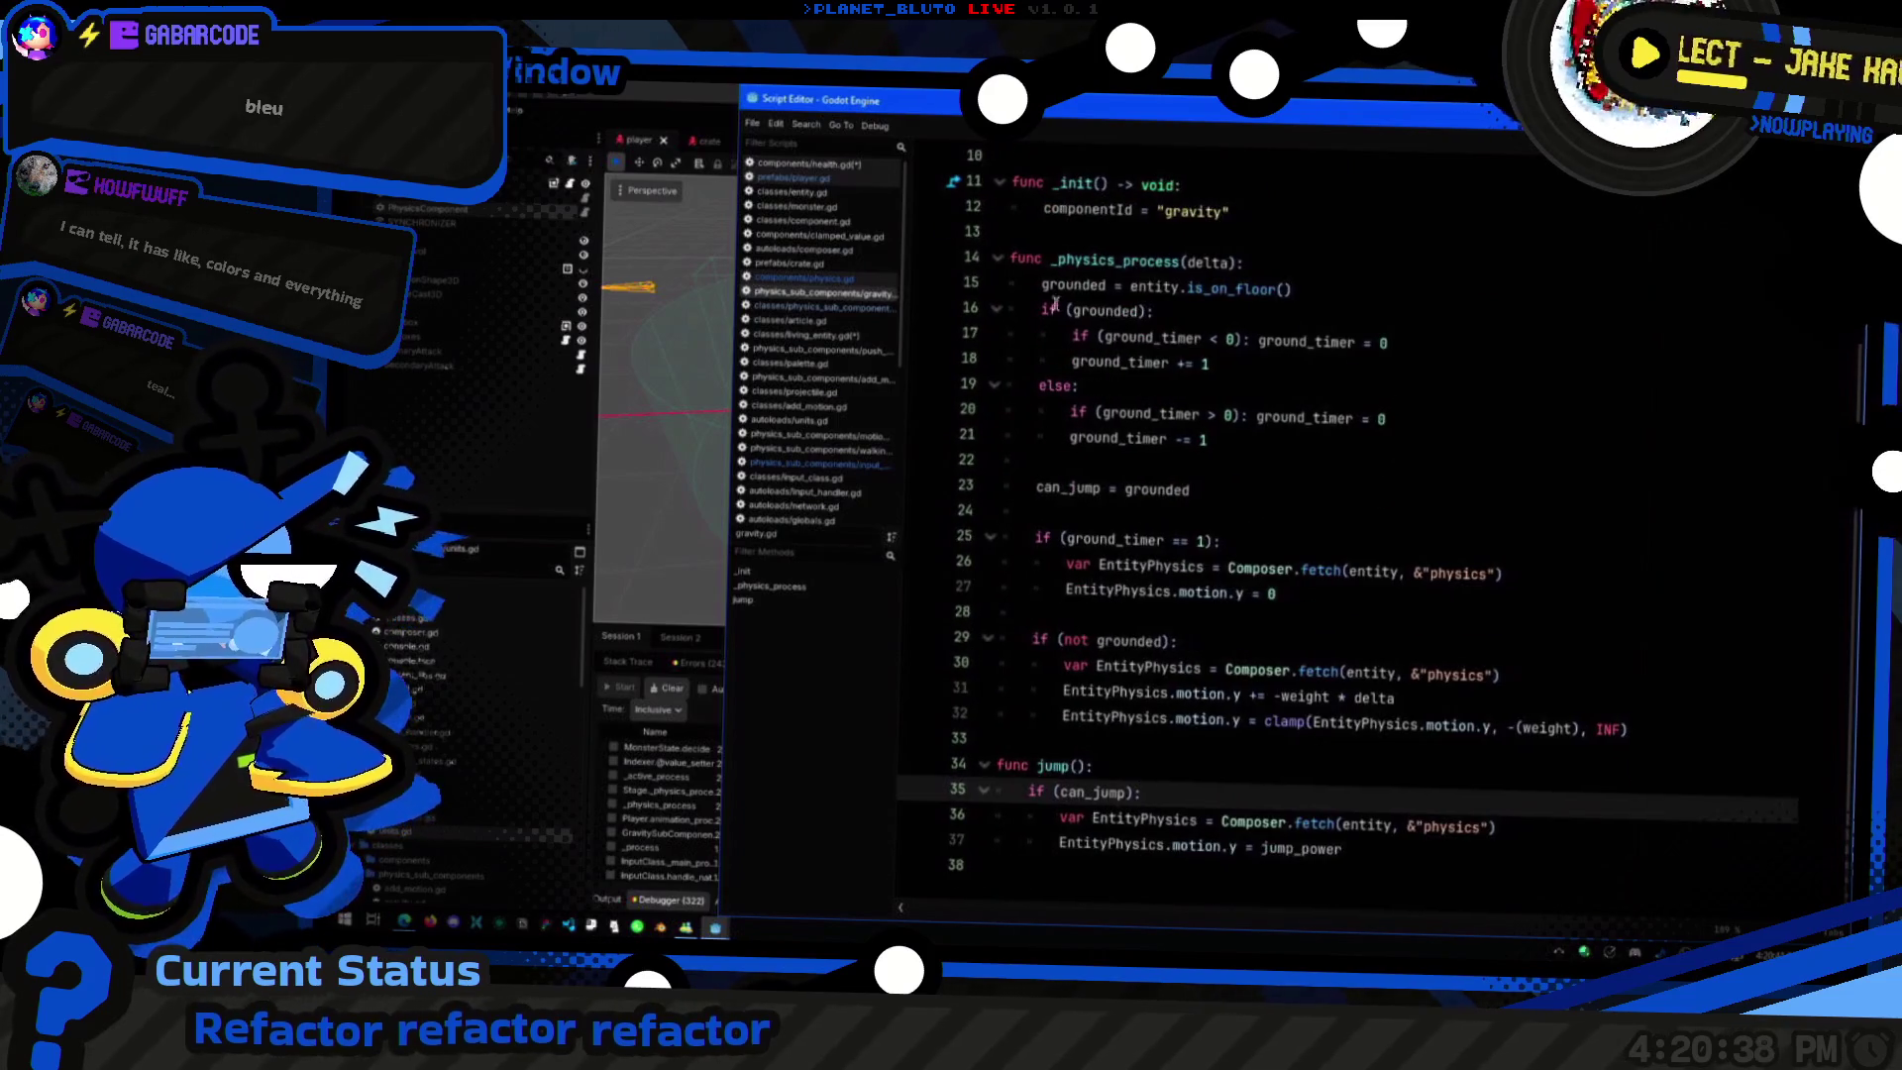
{"action": "scroll", "coordinate": [1256, 520], "scroll_direction": "up", "scroll_amount": 3}
{"action": "scroll", "coordinate": [1089, 420], "scroll_direction": "down", "scroll_amount": 2}
{"action": "scroll", "coordinate": [1421, 665], "scroll_direction": "down", "scroll_amount": 3}
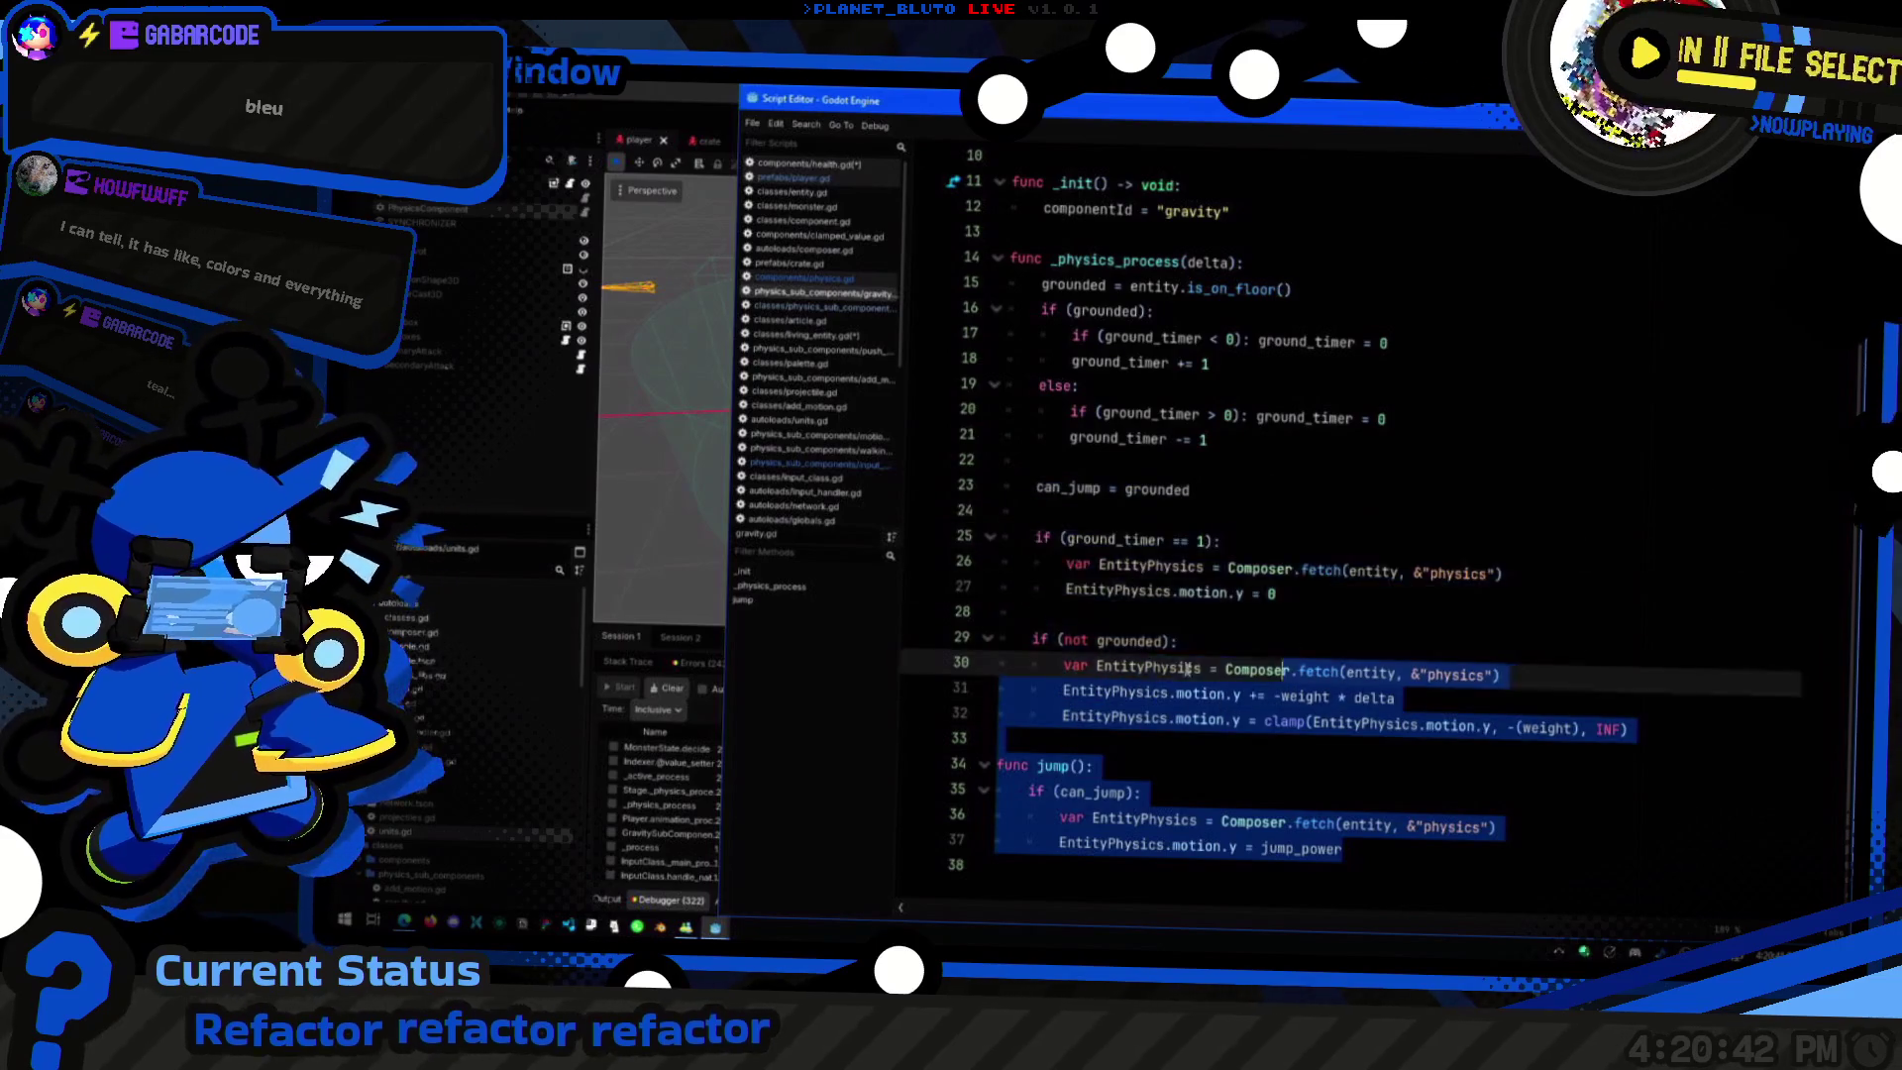
{"action": "left_click", "coordinate": [1335, 532]}
{"action": "scroll", "coordinate": [1376, 530], "scroll_direction": "up", "scroll_amount": 3}
{"action": "left_click_drag", "start_coordinate": [1010, 184], "coordinate": [1007, 385]}
{"action": "left_click", "coordinate": [1347, 768]}
Step: Inspect gravity.gd's grounded, ground_timer and can_jump variable declarations
{"action": "scroll", "coordinate": [1343, 730], "scroll_direction": "down", "scroll_amount": 3}
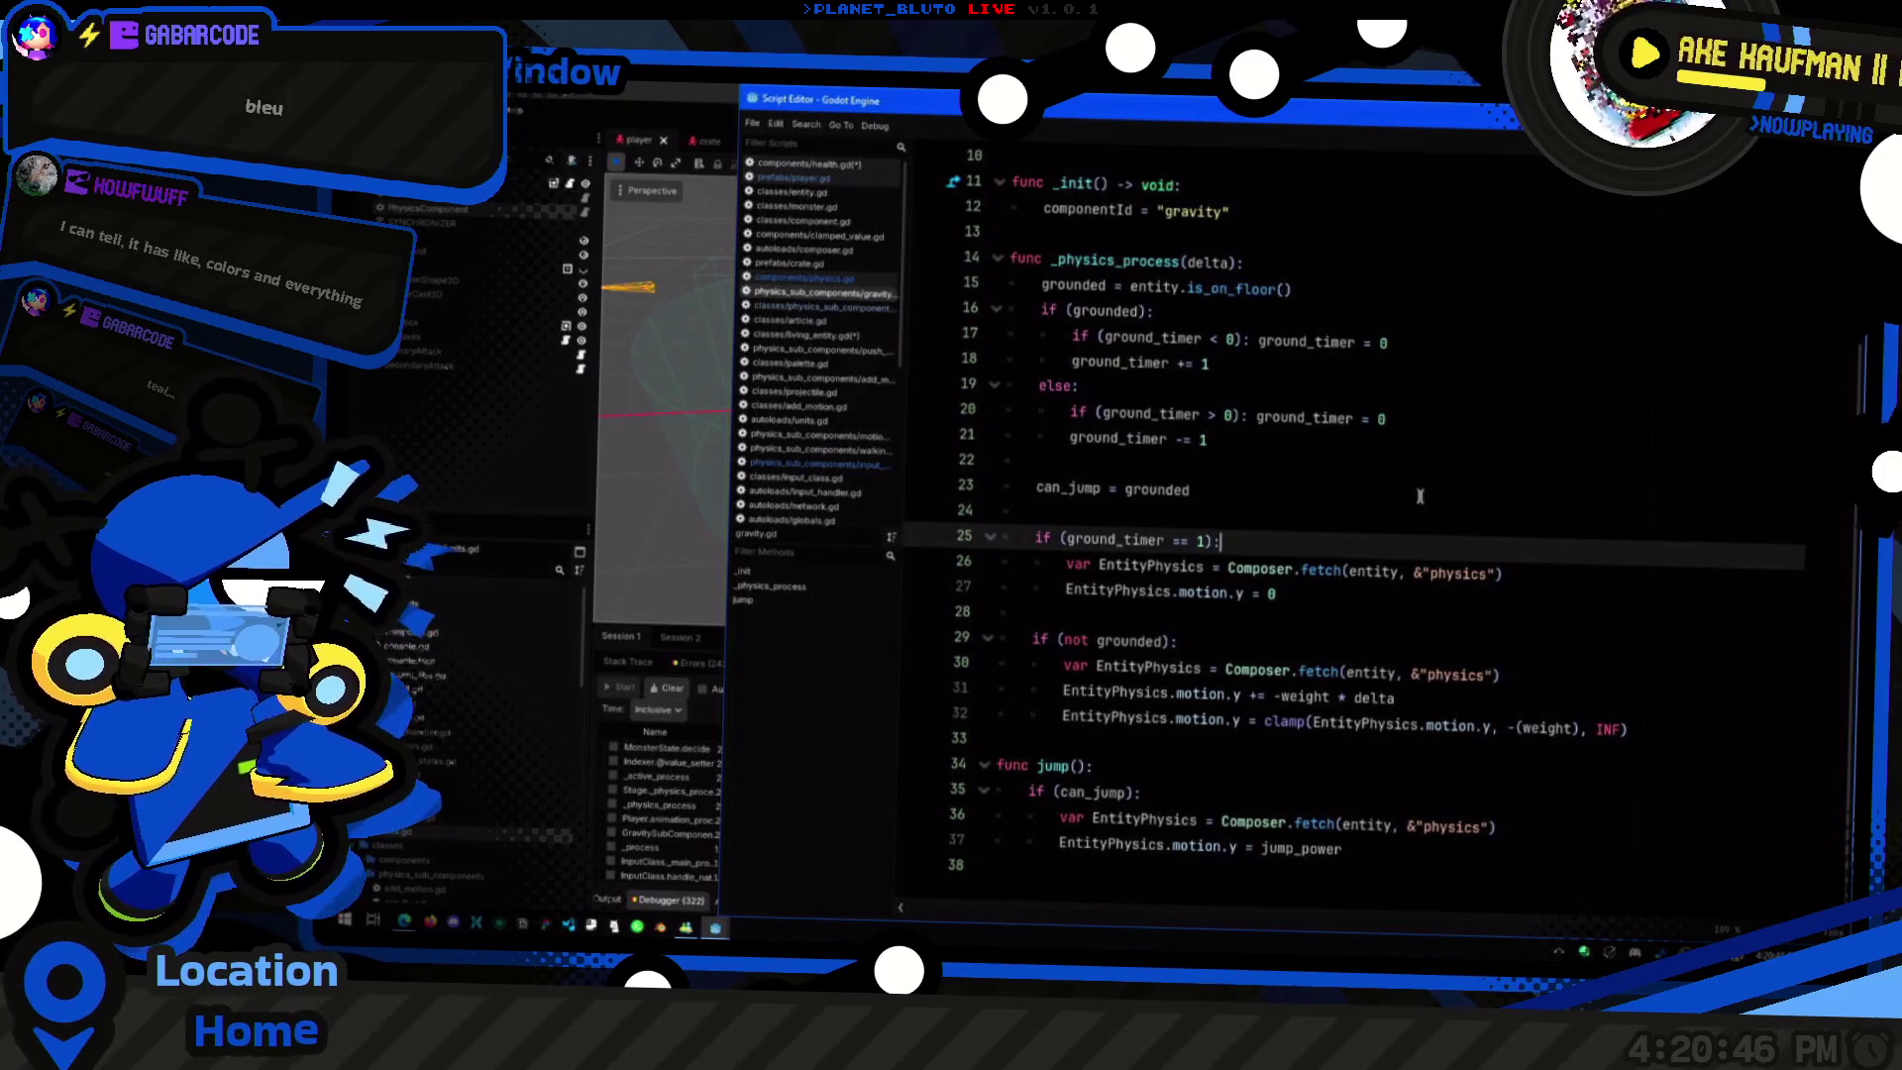
{"action": "scroll", "coordinate": [1111, 519], "scroll_direction": "up", "scroll_amount": 3}
{"action": "left_click", "coordinate": [1040, 317]}
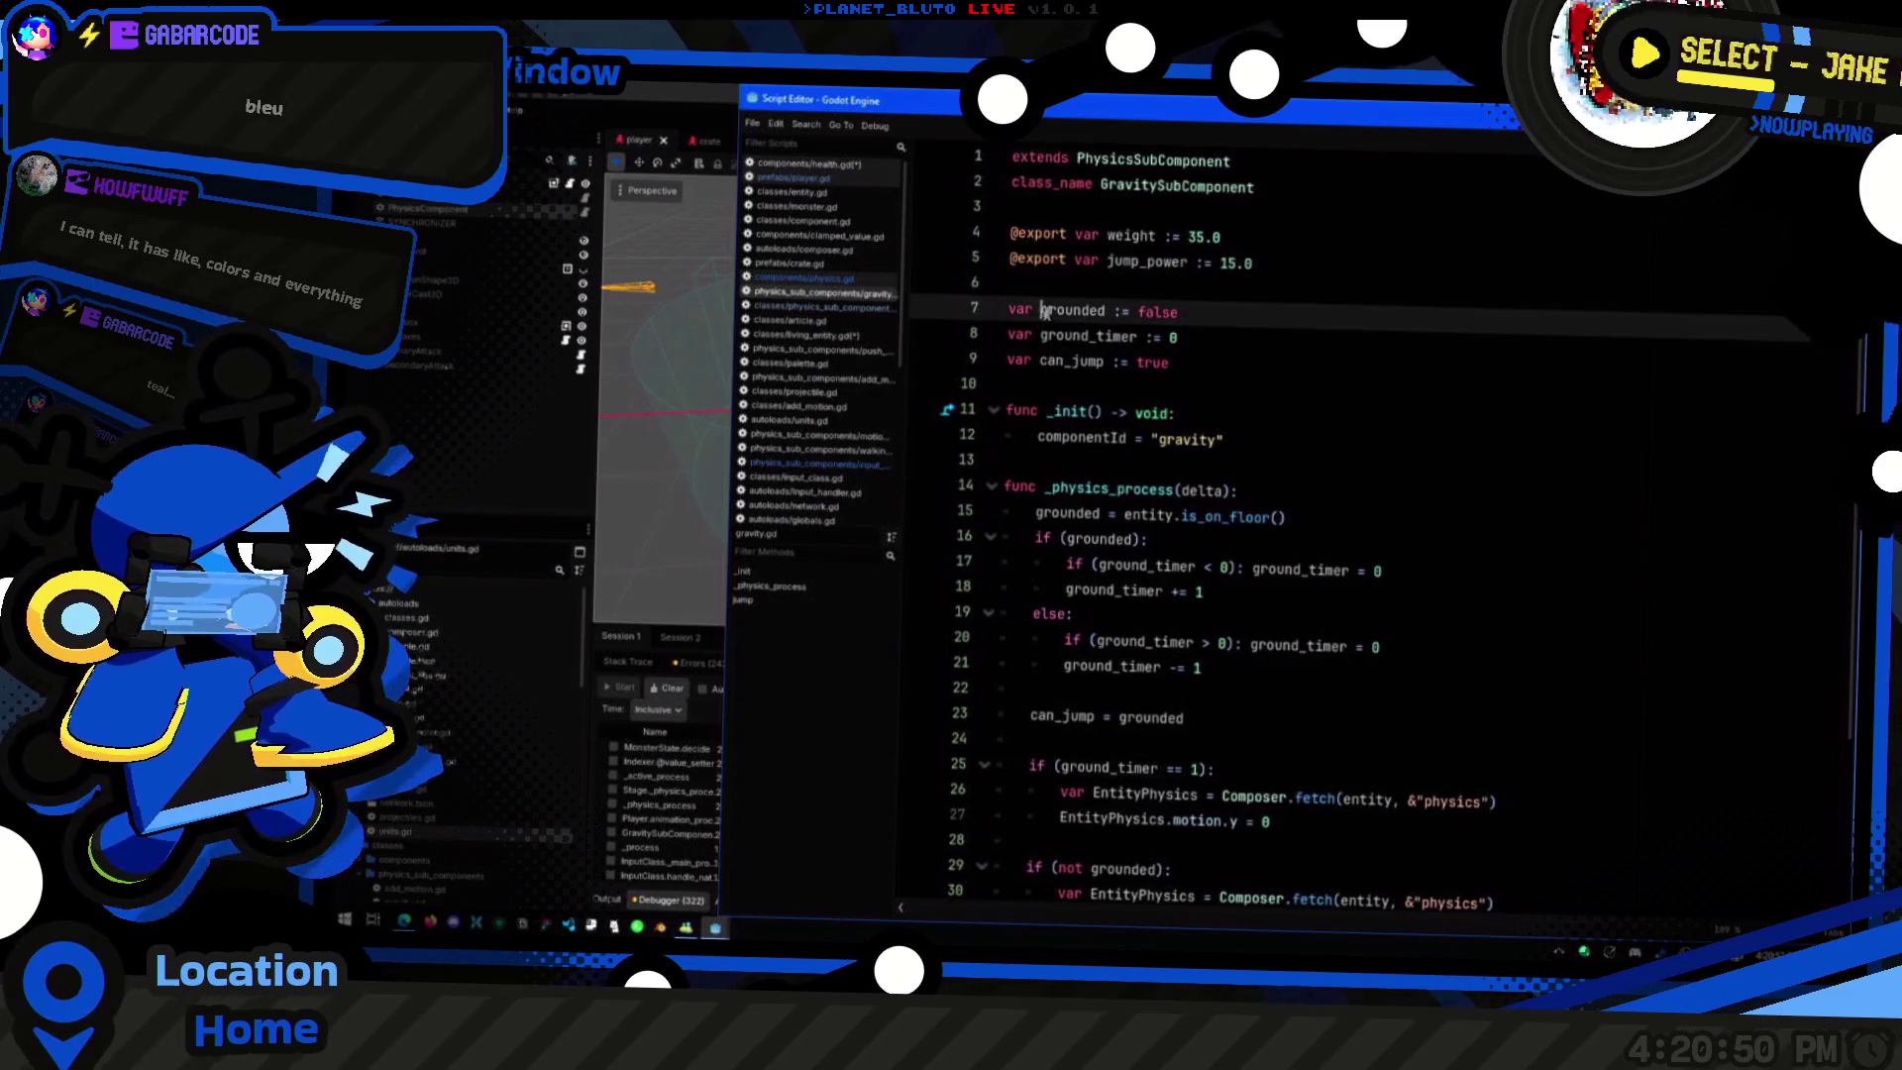
{"action": "double_click", "coordinate": [1060, 319]}
{"action": "double_click", "coordinate": [1087, 336]}
{"action": "left_click", "coordinate": [1065, 361]}
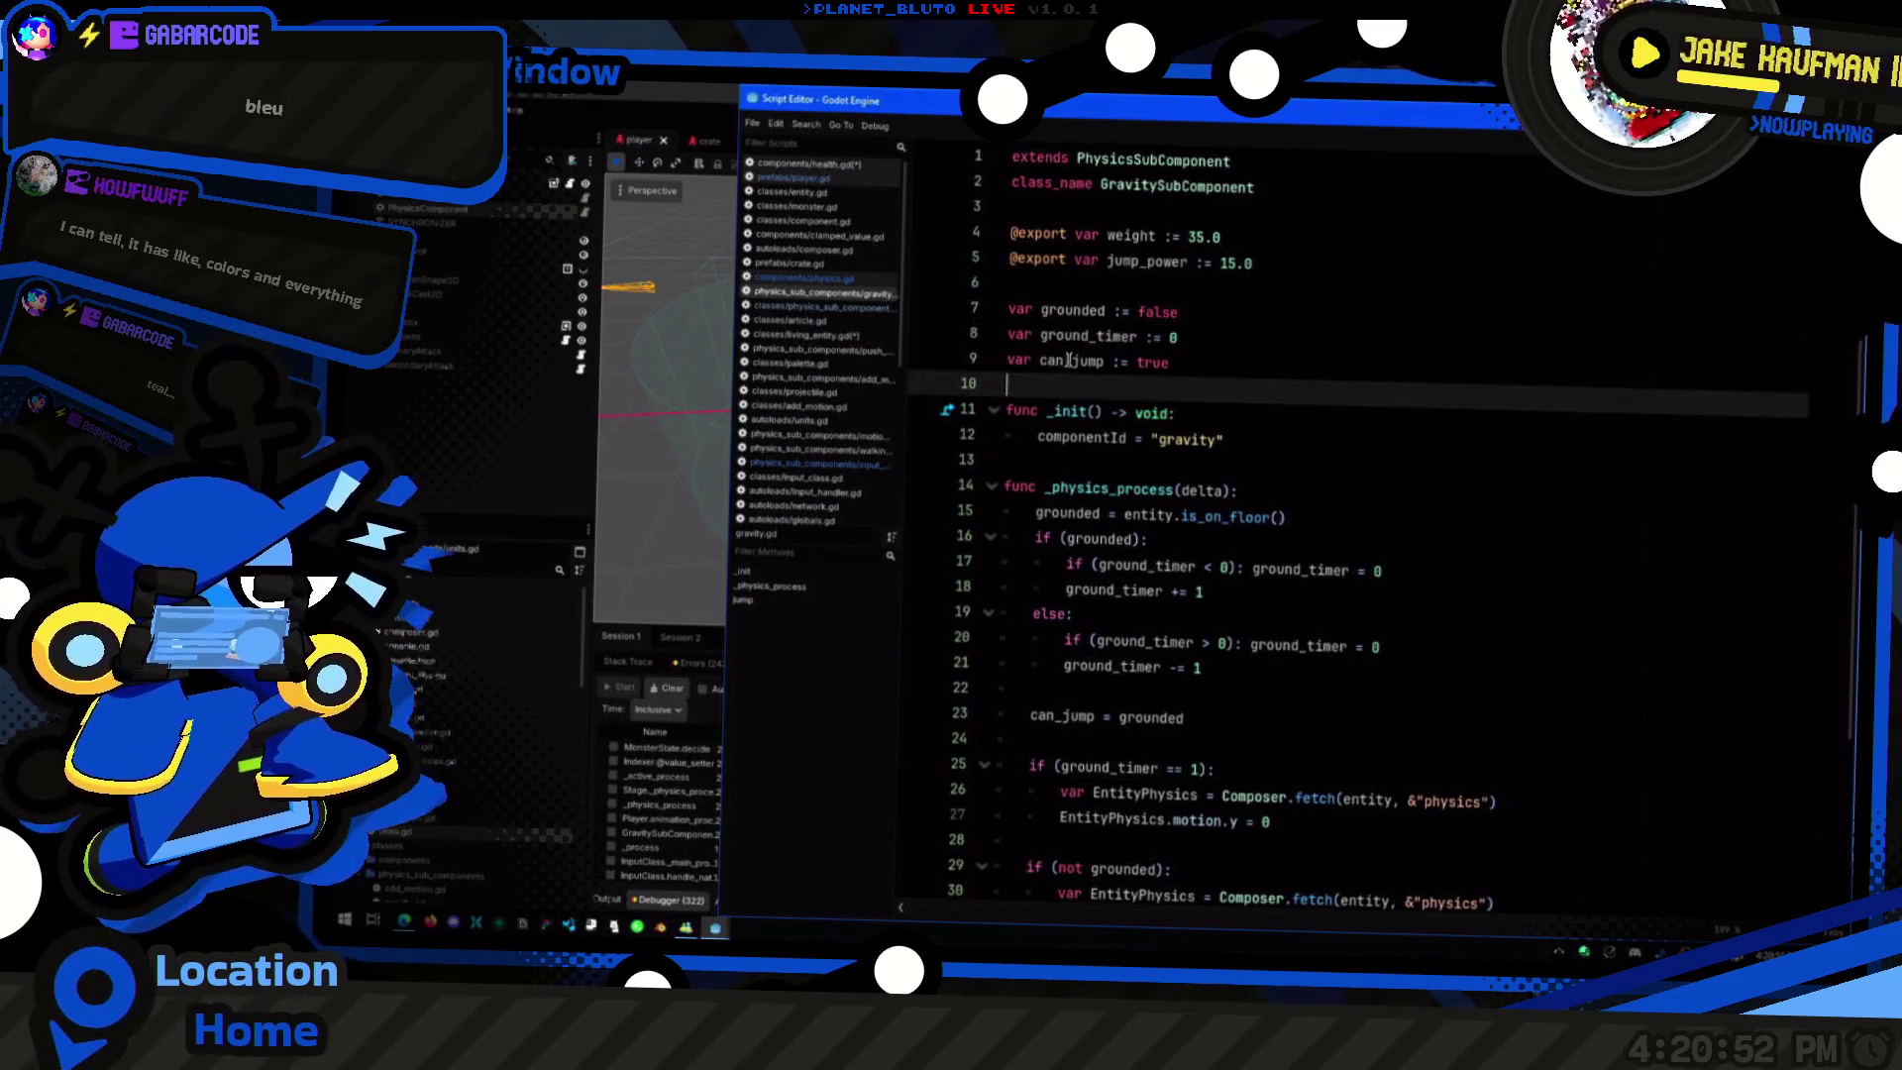
{"action": "double_click", "coordinate": [1069, 361]}
{"action": "left_click", "coordinate": [1256, 356]}
Step: Review the jump function's physics fetch, can_jump check and jump_power line, then return to the main editor
{"action": "scroll", "coordinate": [1033, 383], "scroll_direction": "down", "scroll_amount": 3}
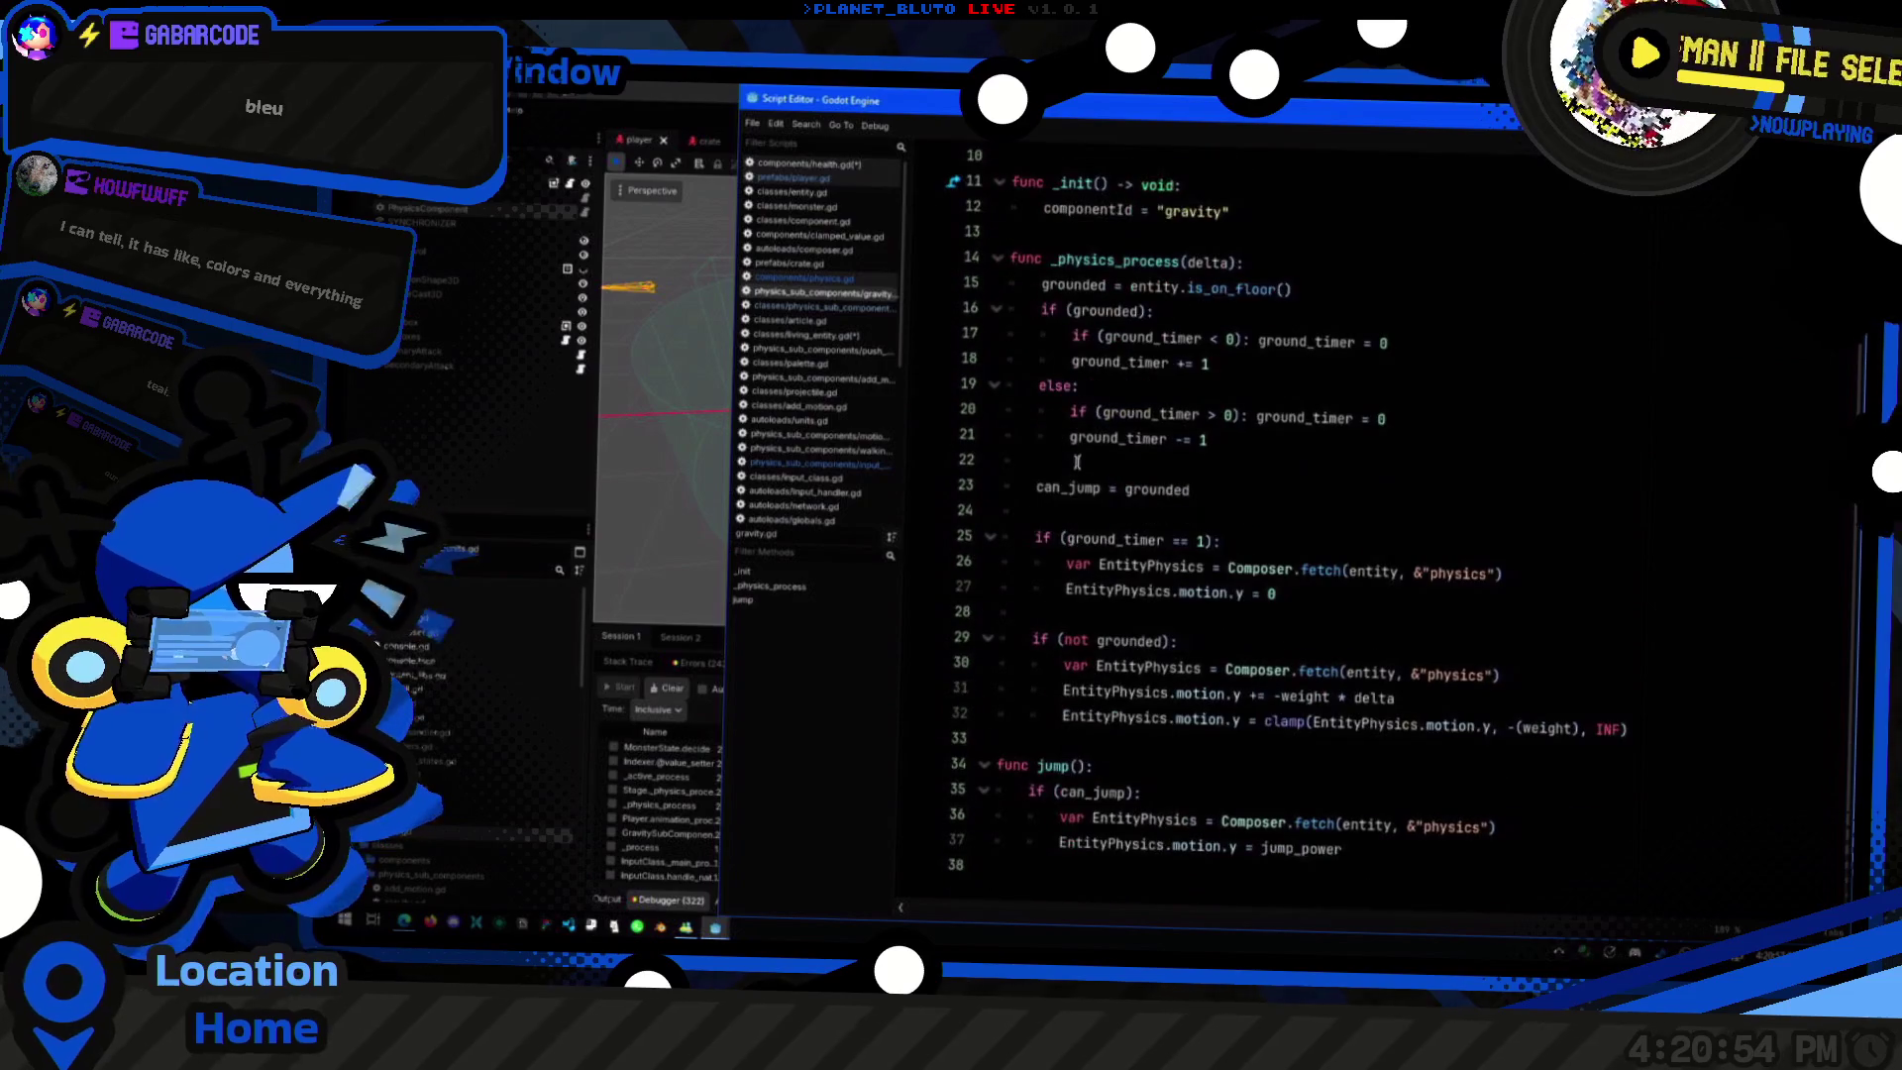
{"action": "scroll", "coordinate": [1090, 545], "scroll_direction": "up", "scroll_amount": 3}
{"action": "scroll", "coordinate": [1165, 708], "scroll_direction": "down", "scroll_amount": 3}
{"action": "left_click", "coordinate": [1099, 811]}
{"action": "left_click", "coordinate": [1174, 789]}
{"action": "left_click", "coordinate": [1179, 819]}
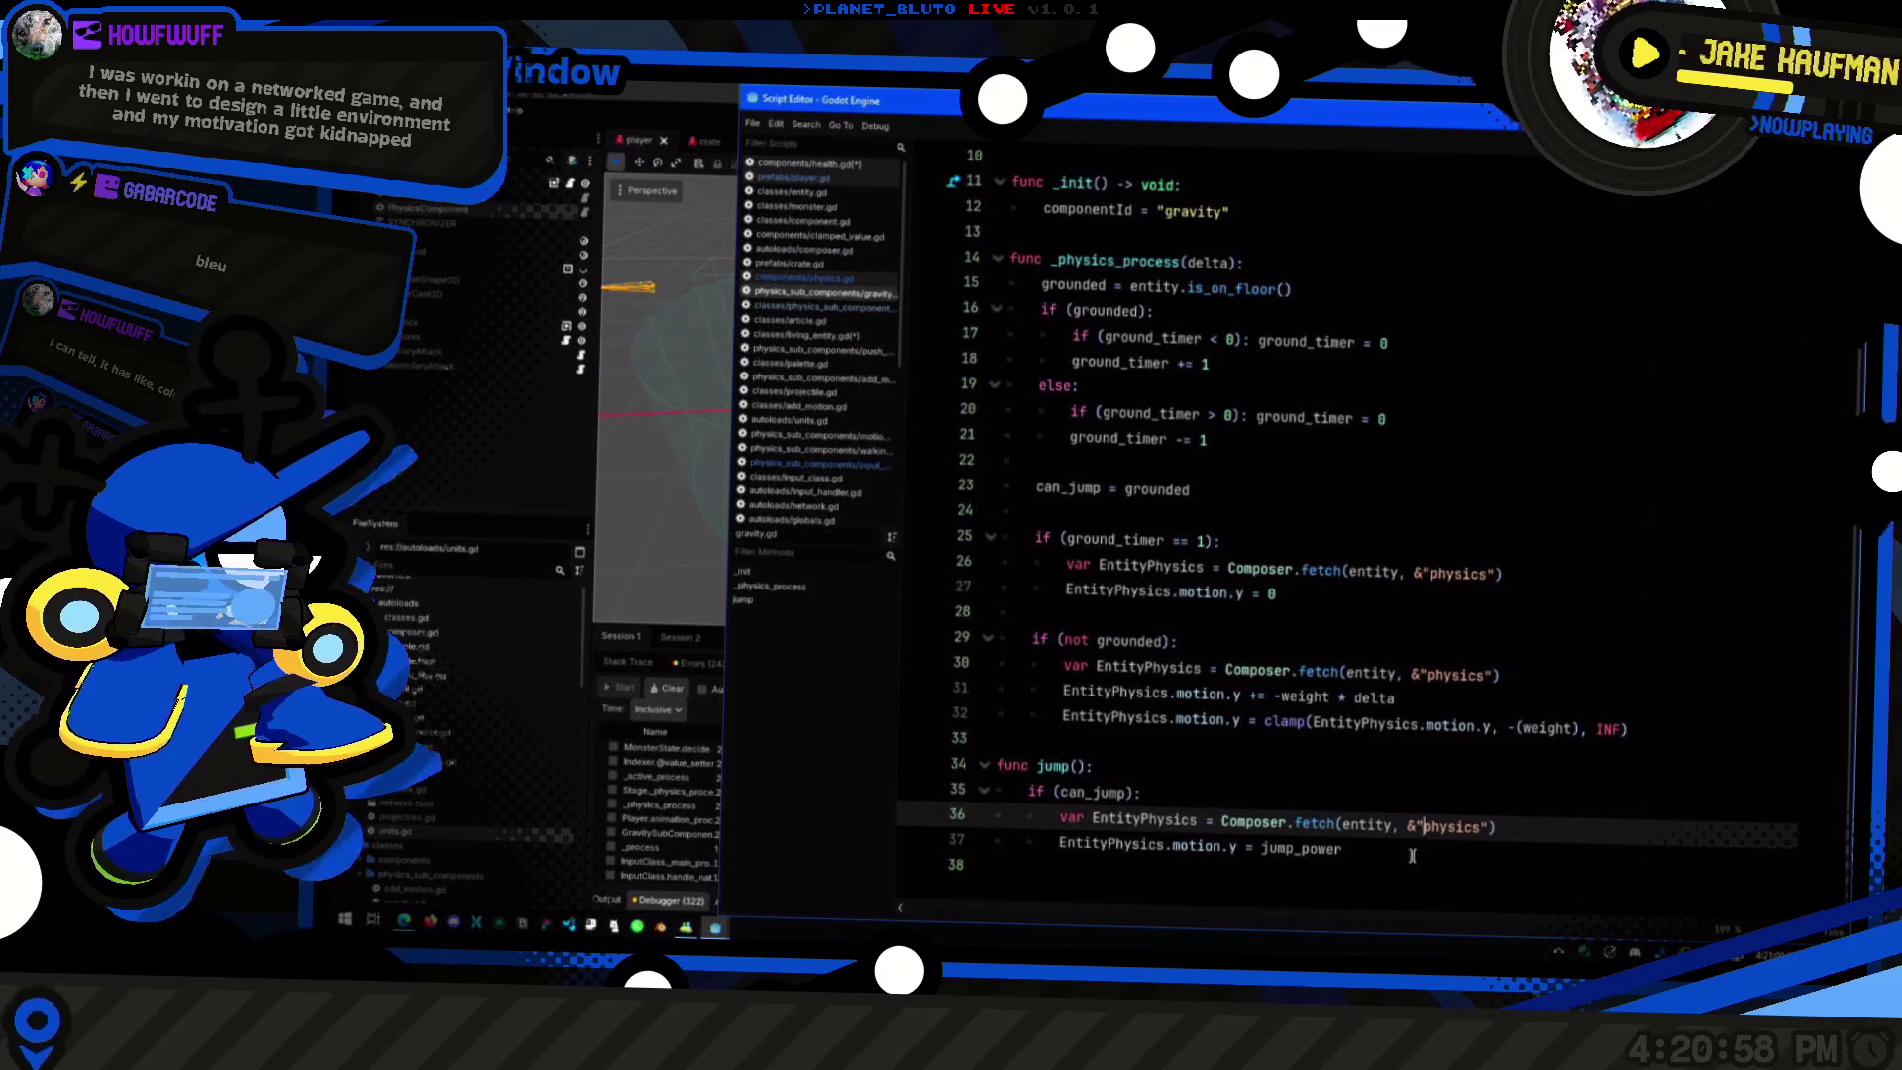
{"action": "left_click", "coordinate": [1411, 855]}
{"action": "key", "text": "alt+Tab"}
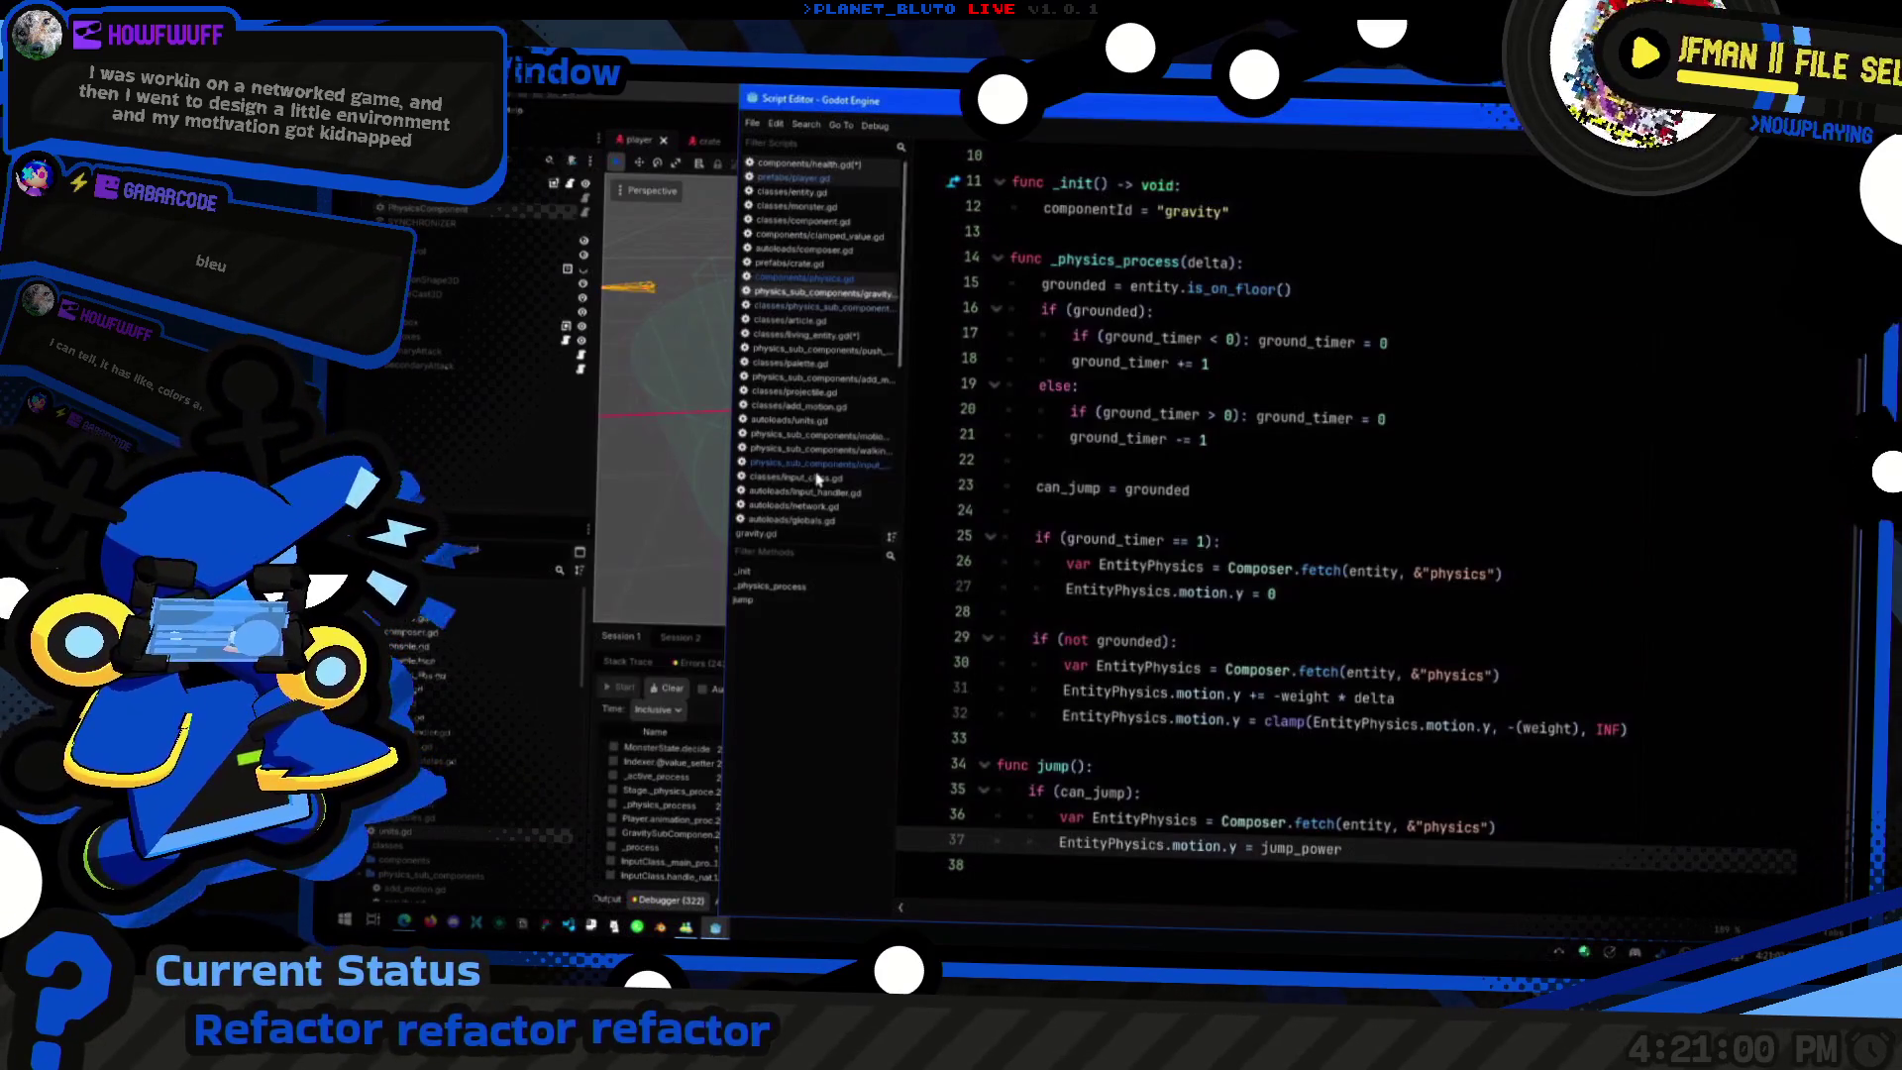
{"action": "left_click", "coordinate": [562, 468]}
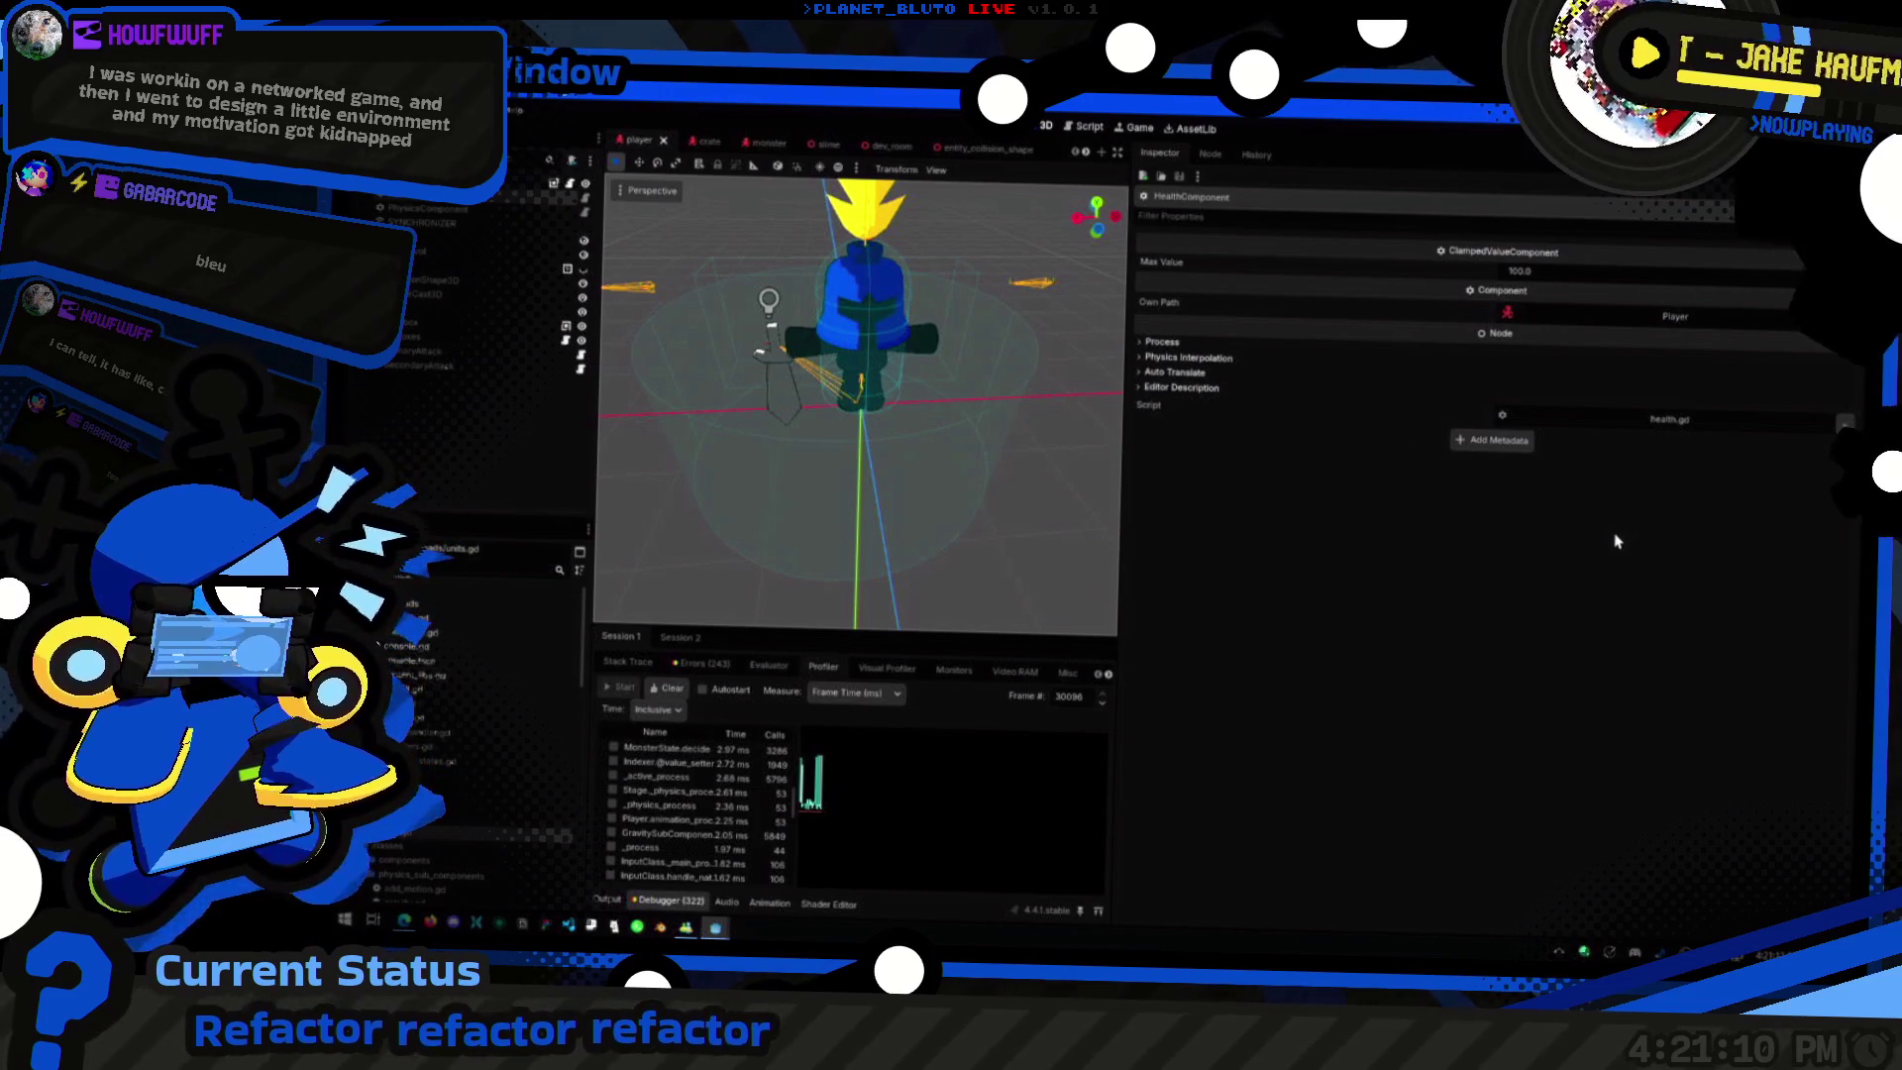
Step: Bring the gravity.gd script window forward with the caret on line 27's motion reset
{"action": "key", "text": "alt+Tab"}
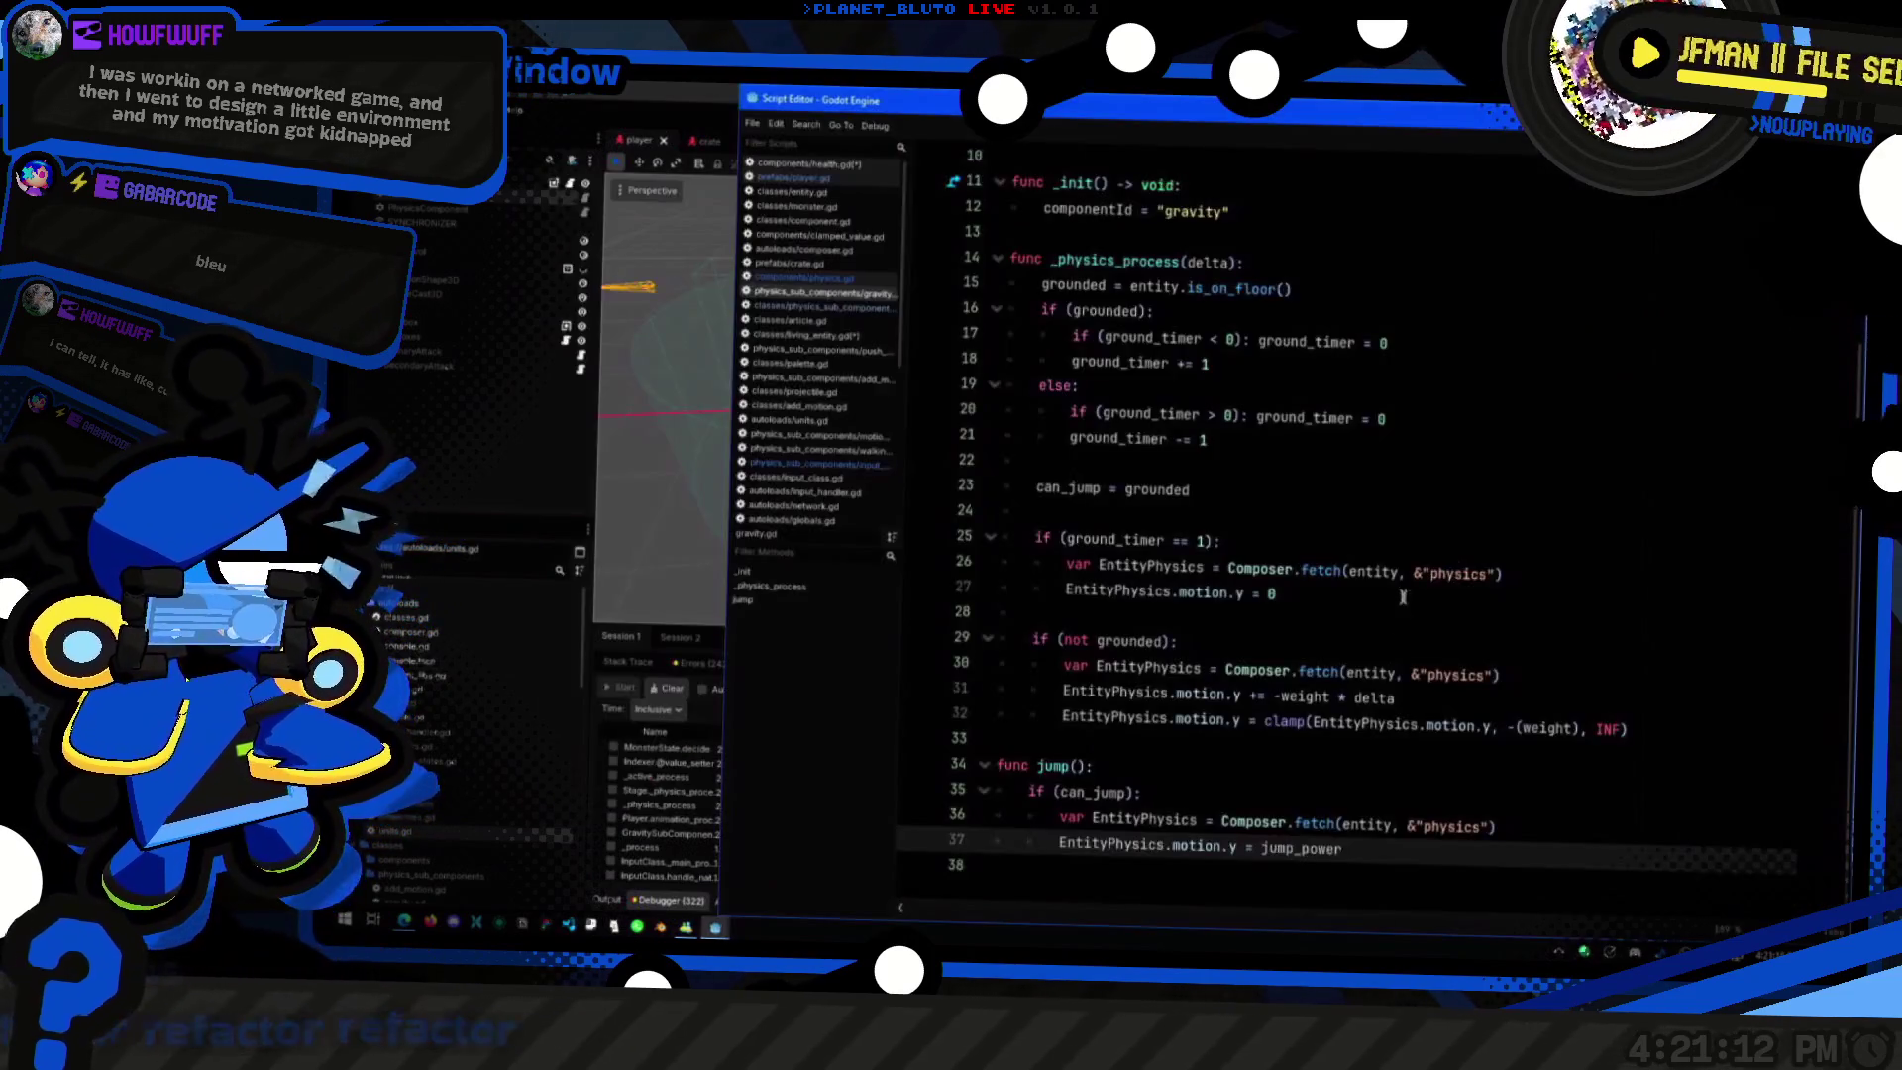
{"action": "left_click", "coordinate": [1511, 600]}
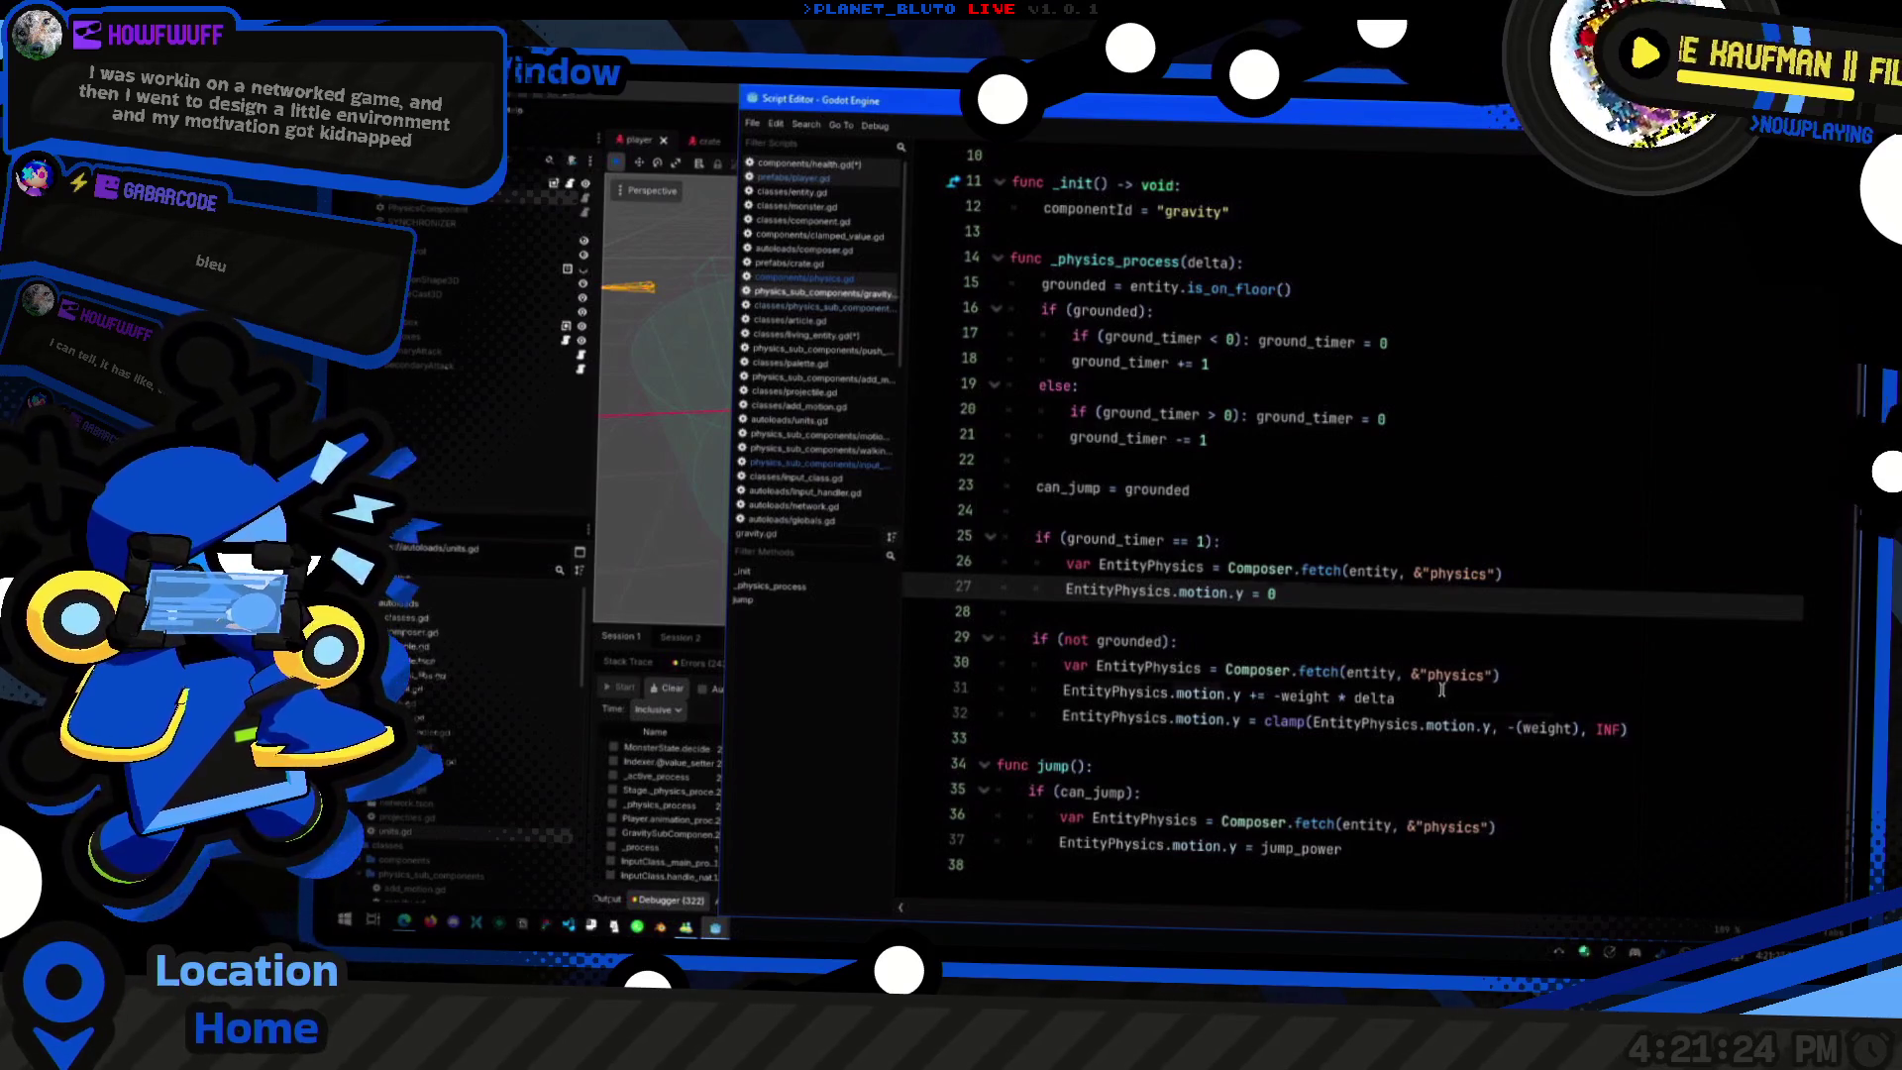
Step: Check gravity.gd's physics fetches on lines 26 and 30 and the can_jump check in jump
{"action": "left_click", "coordinate": [1555, 684]}
{"action": "left_click", "coordinate": [1575, 572]}
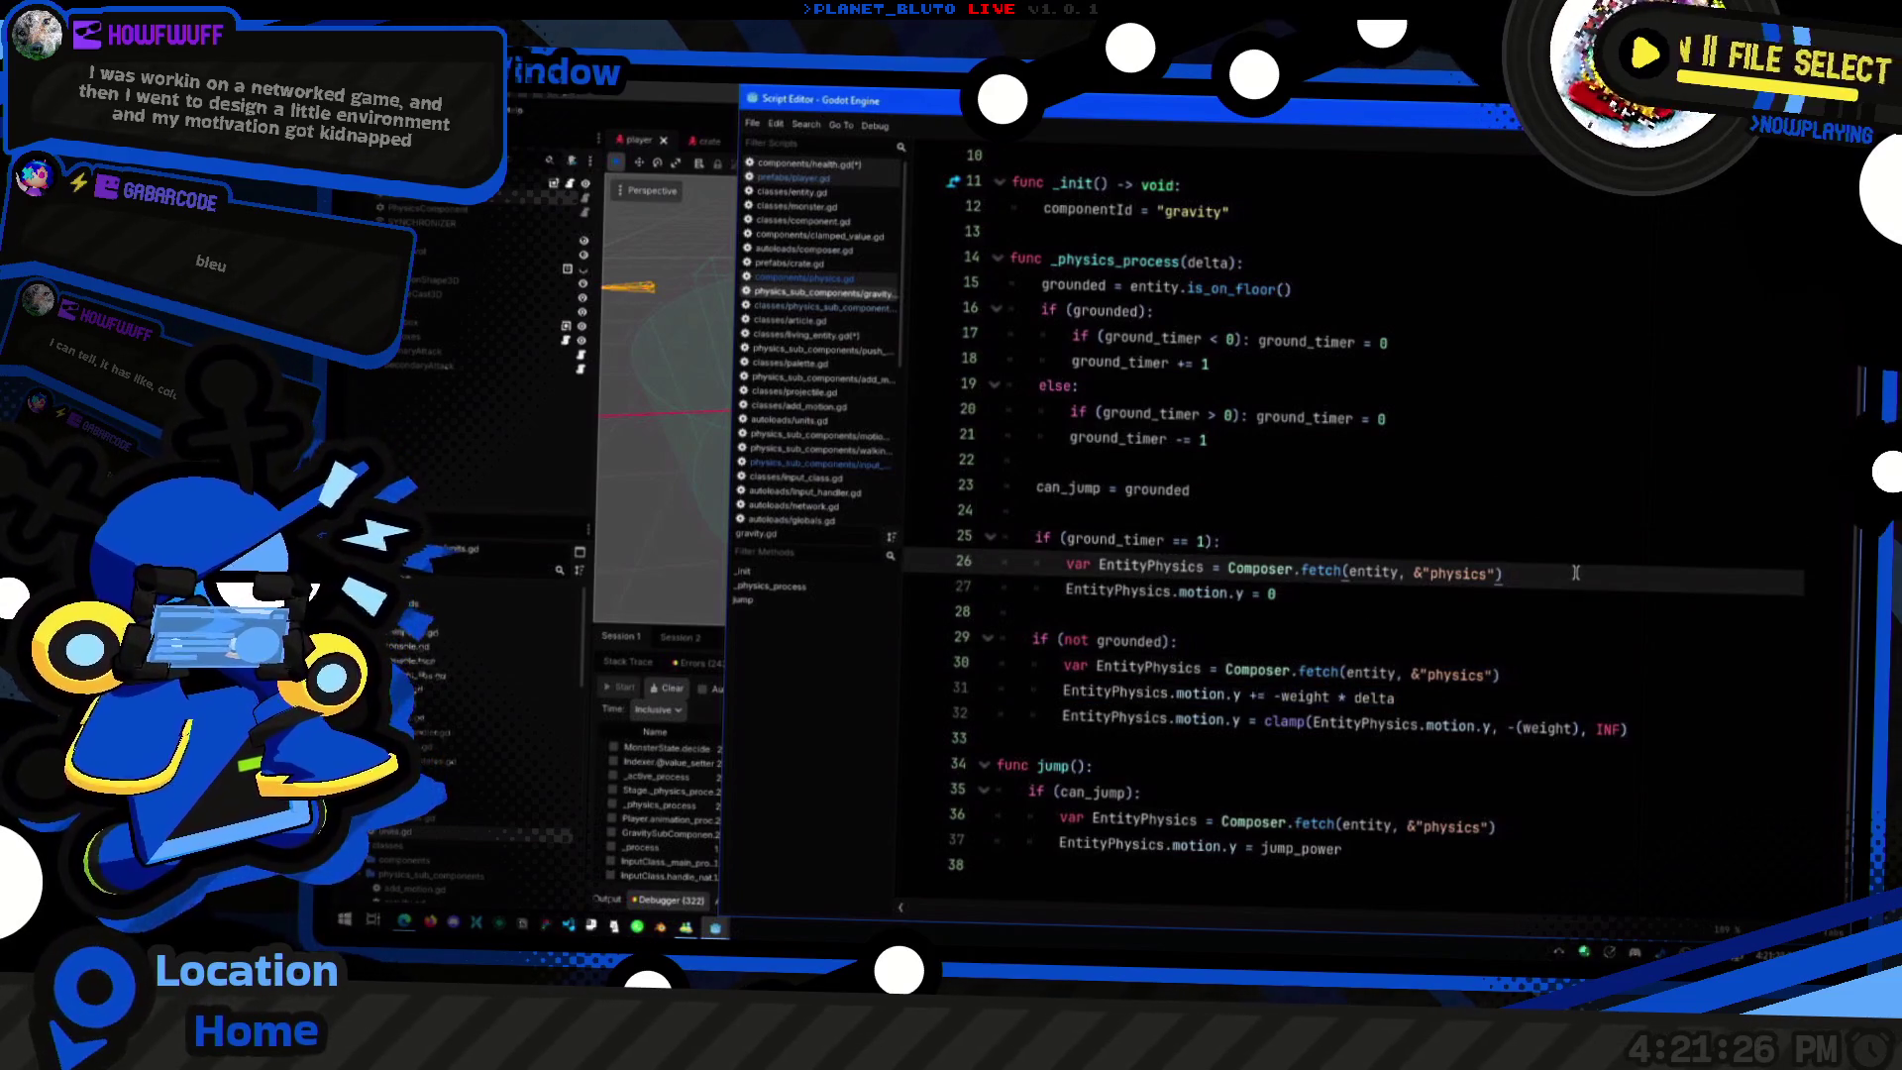
{"action": "left_click", "coordinate": [1538, 821]}
{"action": "left_click", "coordinate": [1181, 787]}
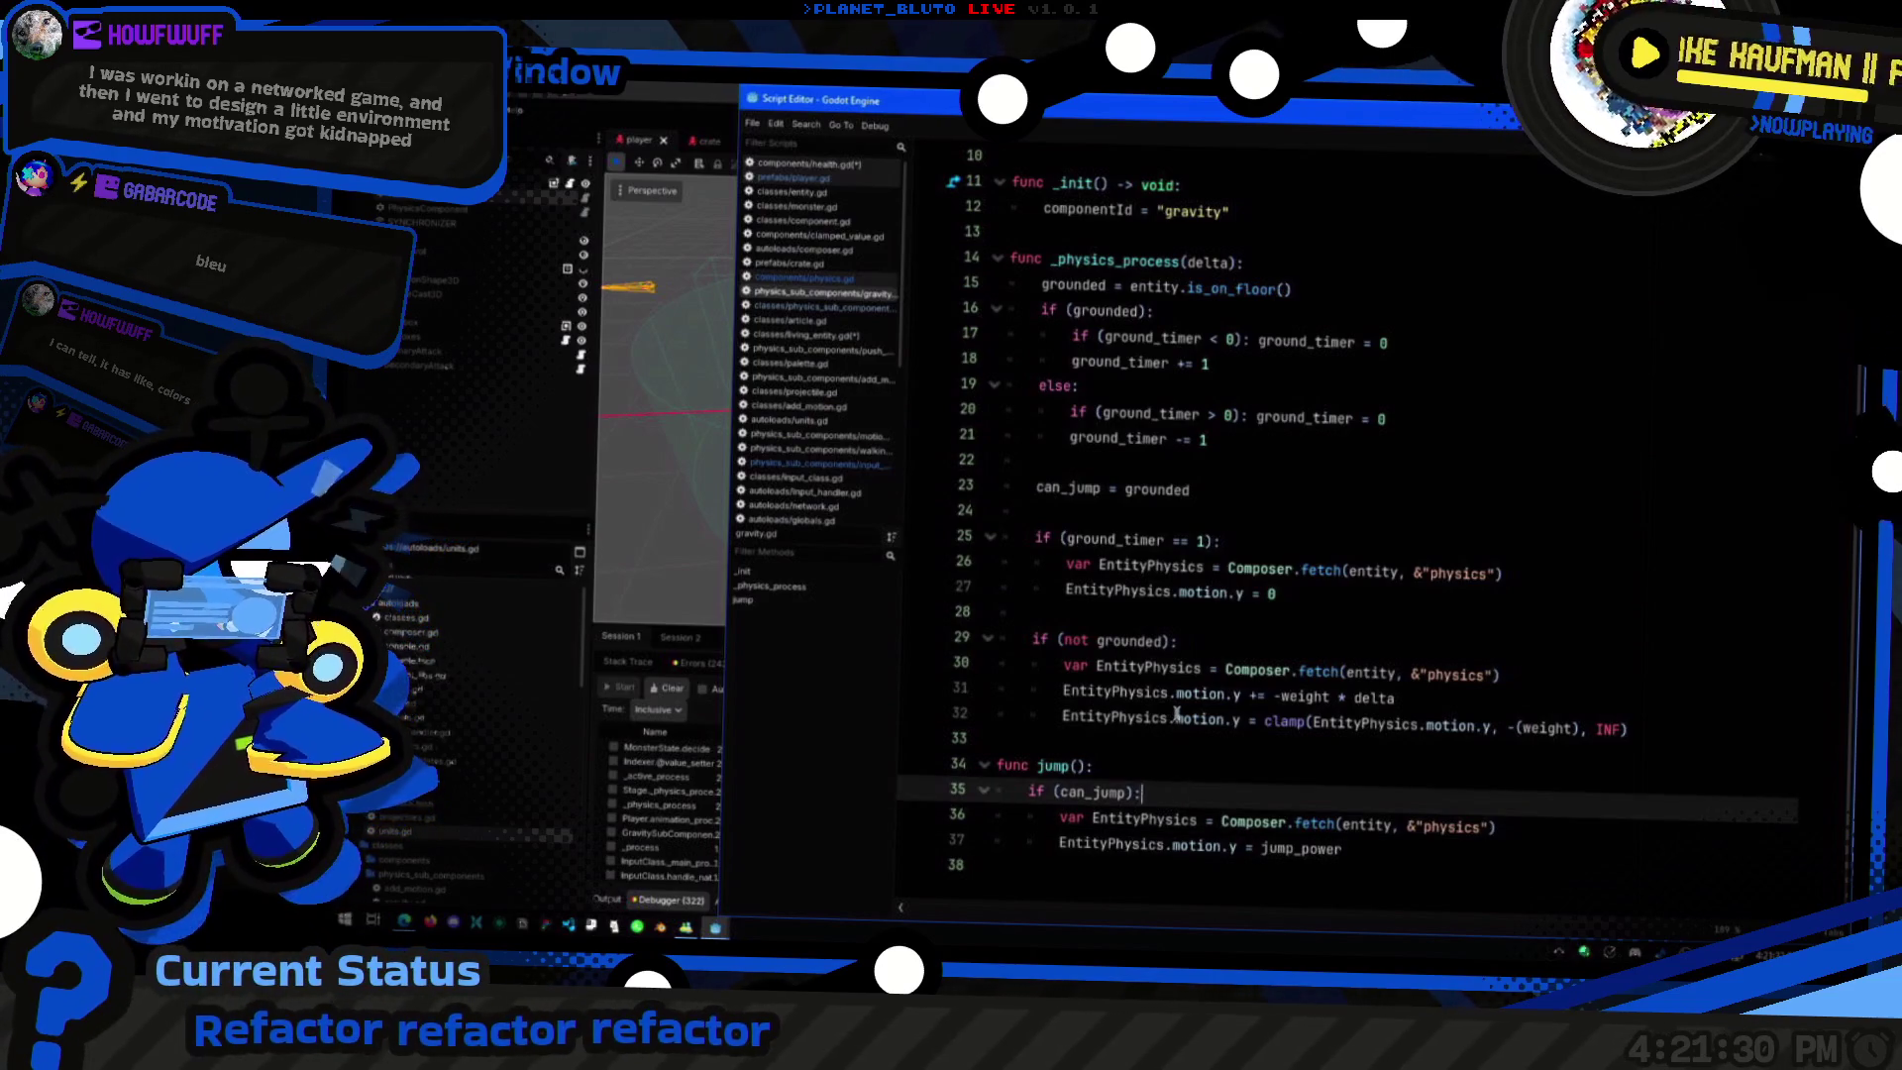
{"action": "scroll", "coordinate": [1290, 713], "scroll_direction": "up", "scroll_amount": 1}
{"action": "scroll", "coordinate": [1289, 713], "scroll_direction": "down", "scroll_amount": 1}
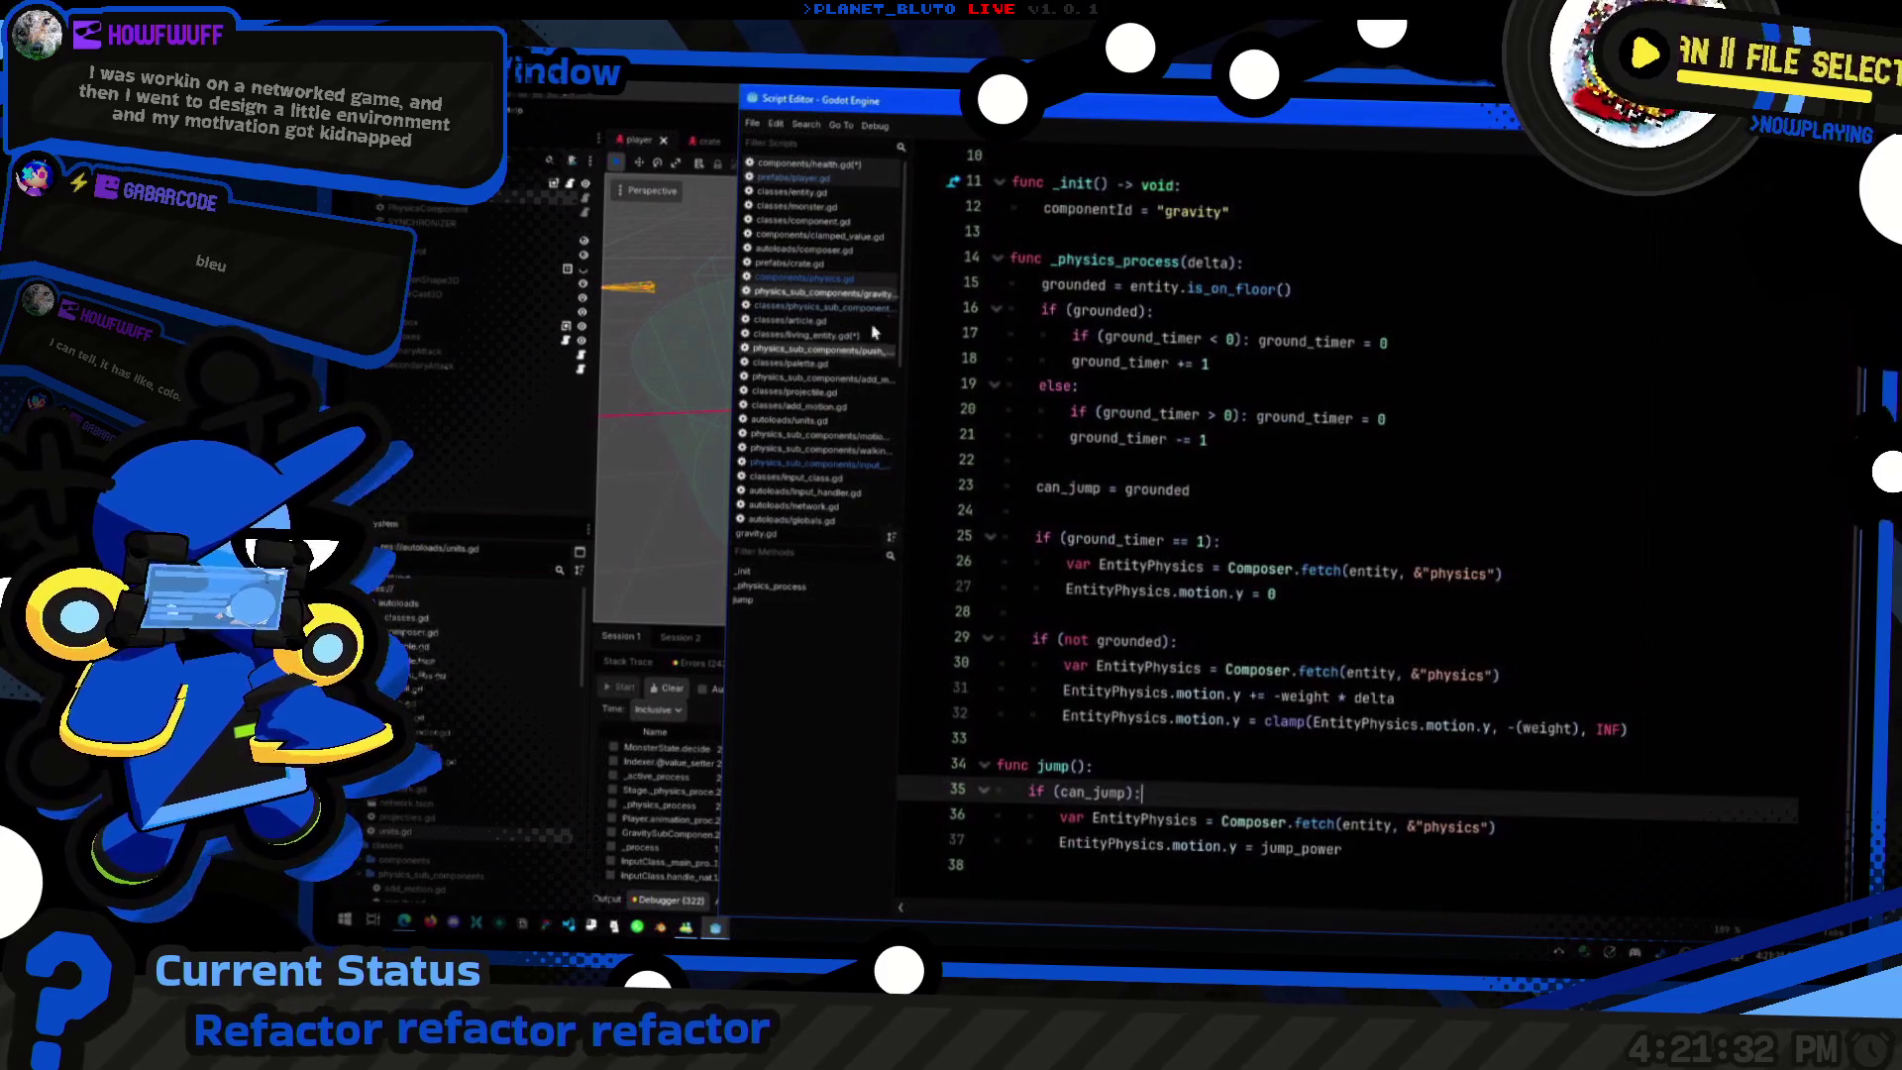
Step: Widen the script list, review gravity.gd lines 23–32 and jump_power, then select PhysicsComponent
{"action": "left_click_drag", "start_coordinate": [911, 363], "coordinate": [941, 364]}
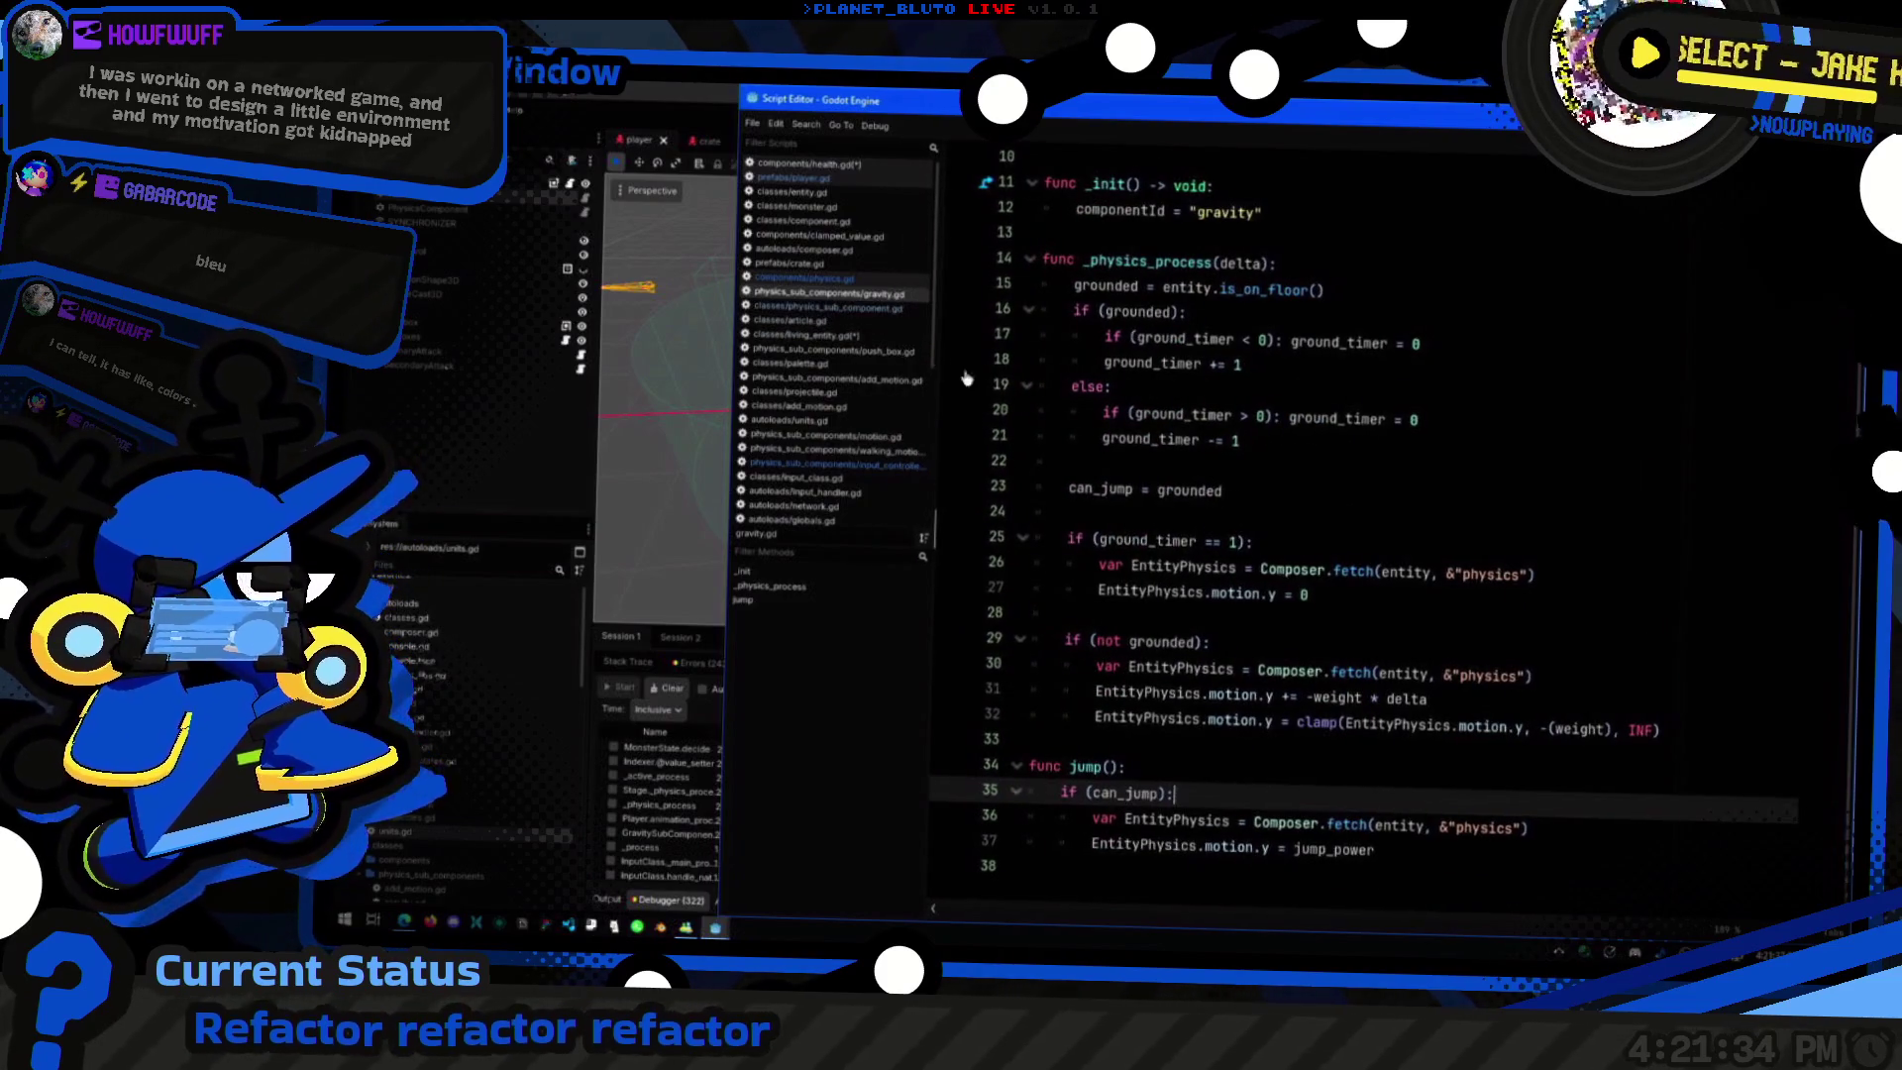
{"action": "left_click", "coordinate": [1171, 492]}
{"action": "left_click", "coordinate": [1465, 626]}
{"action": "left_click", "coordinate": [1451, 683]}
{"action": "left_click", "coordinate": [1530, 733]}
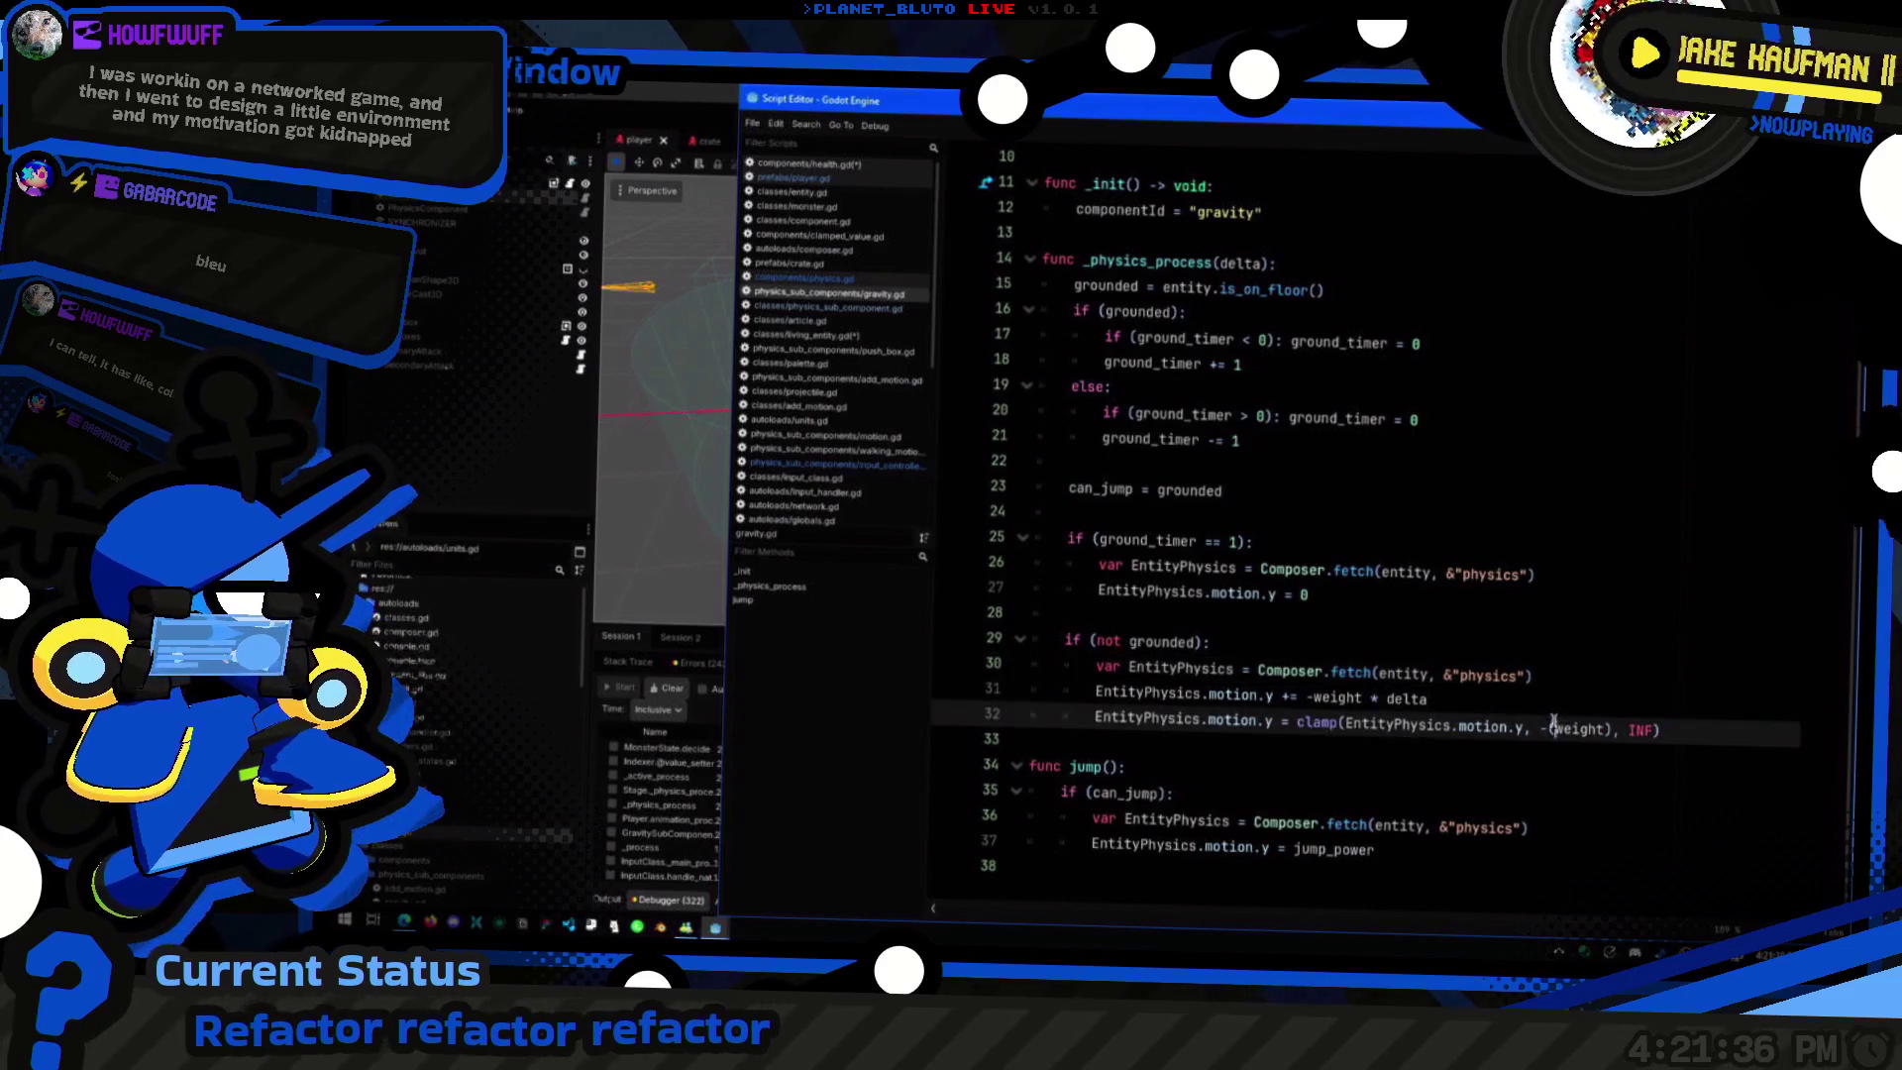
{"action": "left_click", "coordinate": [1610, 709]}
{"action": "left_click", "coordinate": [1324, 849]}
{"action": "scroll", "coordinate": [1279, 402], "scroll_direction": "up", "scroll_amount": 3}
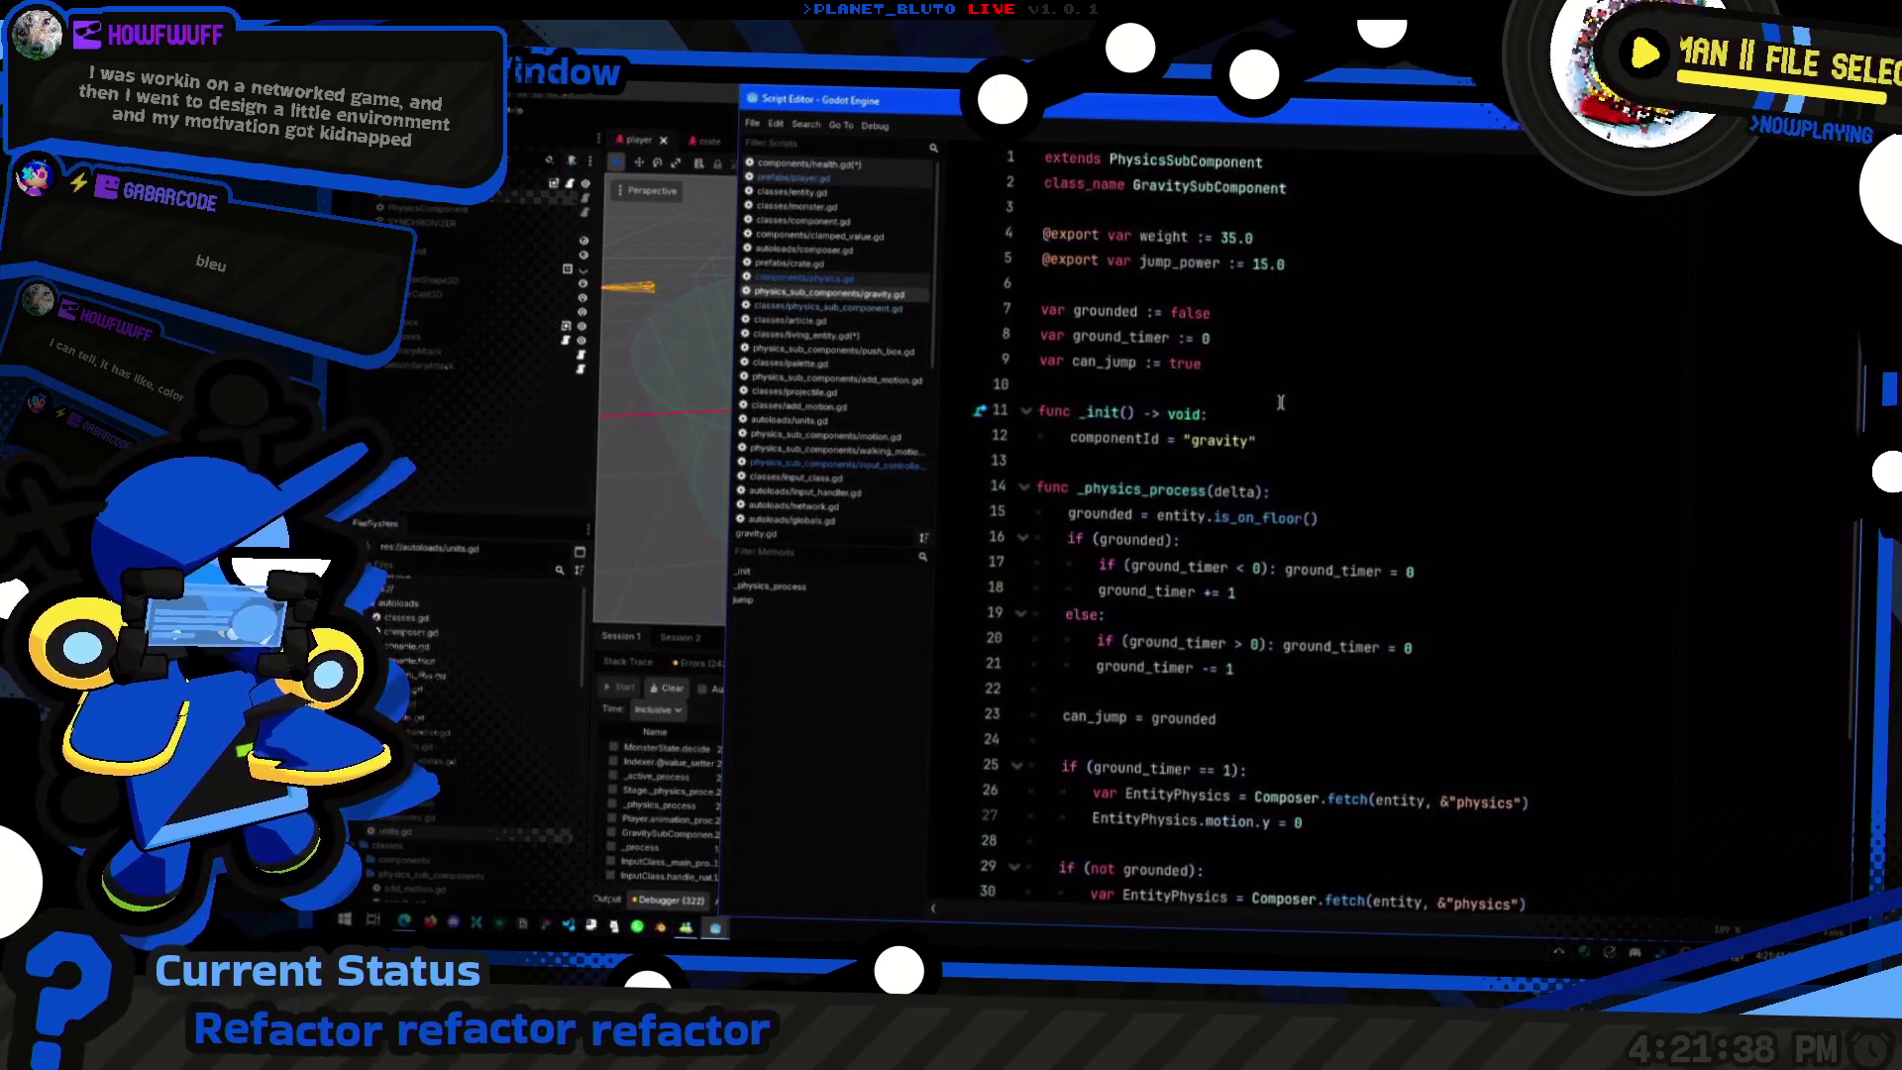
{"action": "left_click", "coordinate": [1347, 542]}
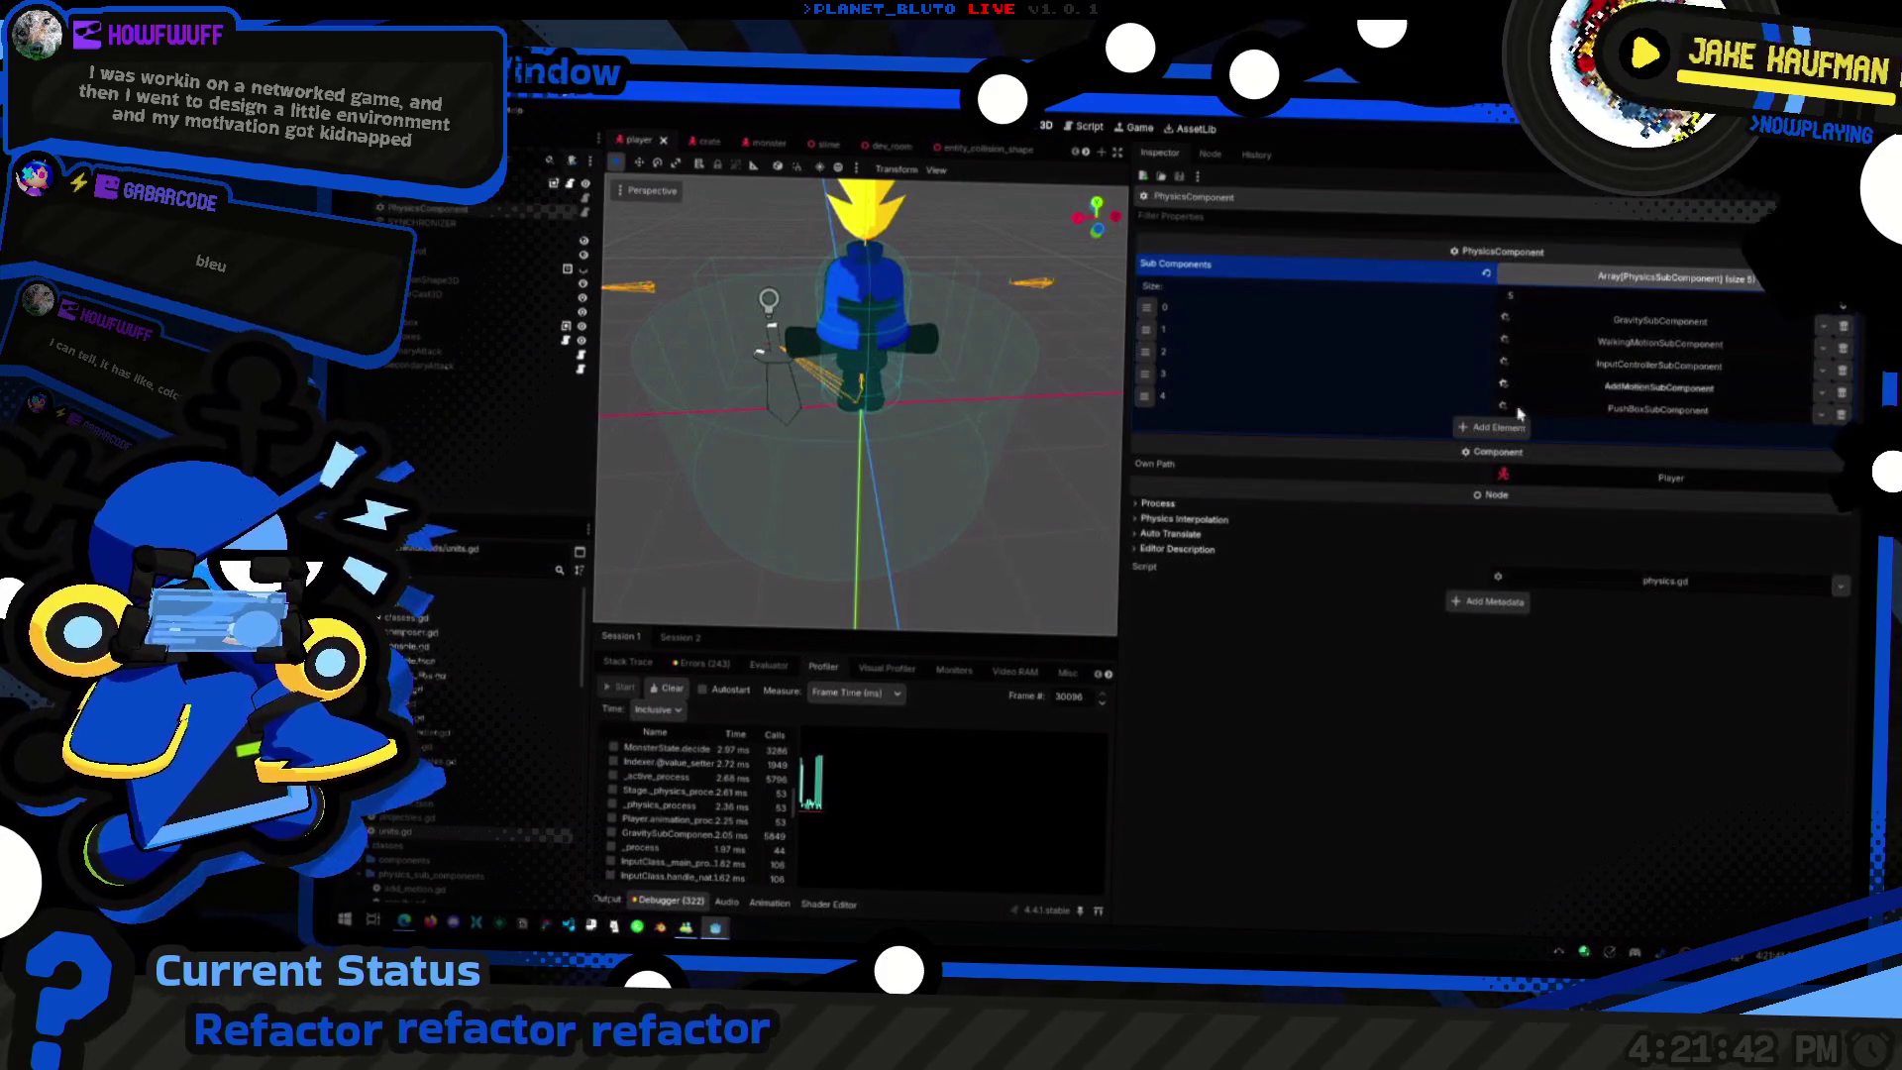
Step: Add then undo a sixth Sub Components slot, and return to gravity.gd at line 17
{"action": "left_click", "coordinate": [1491, 428]}
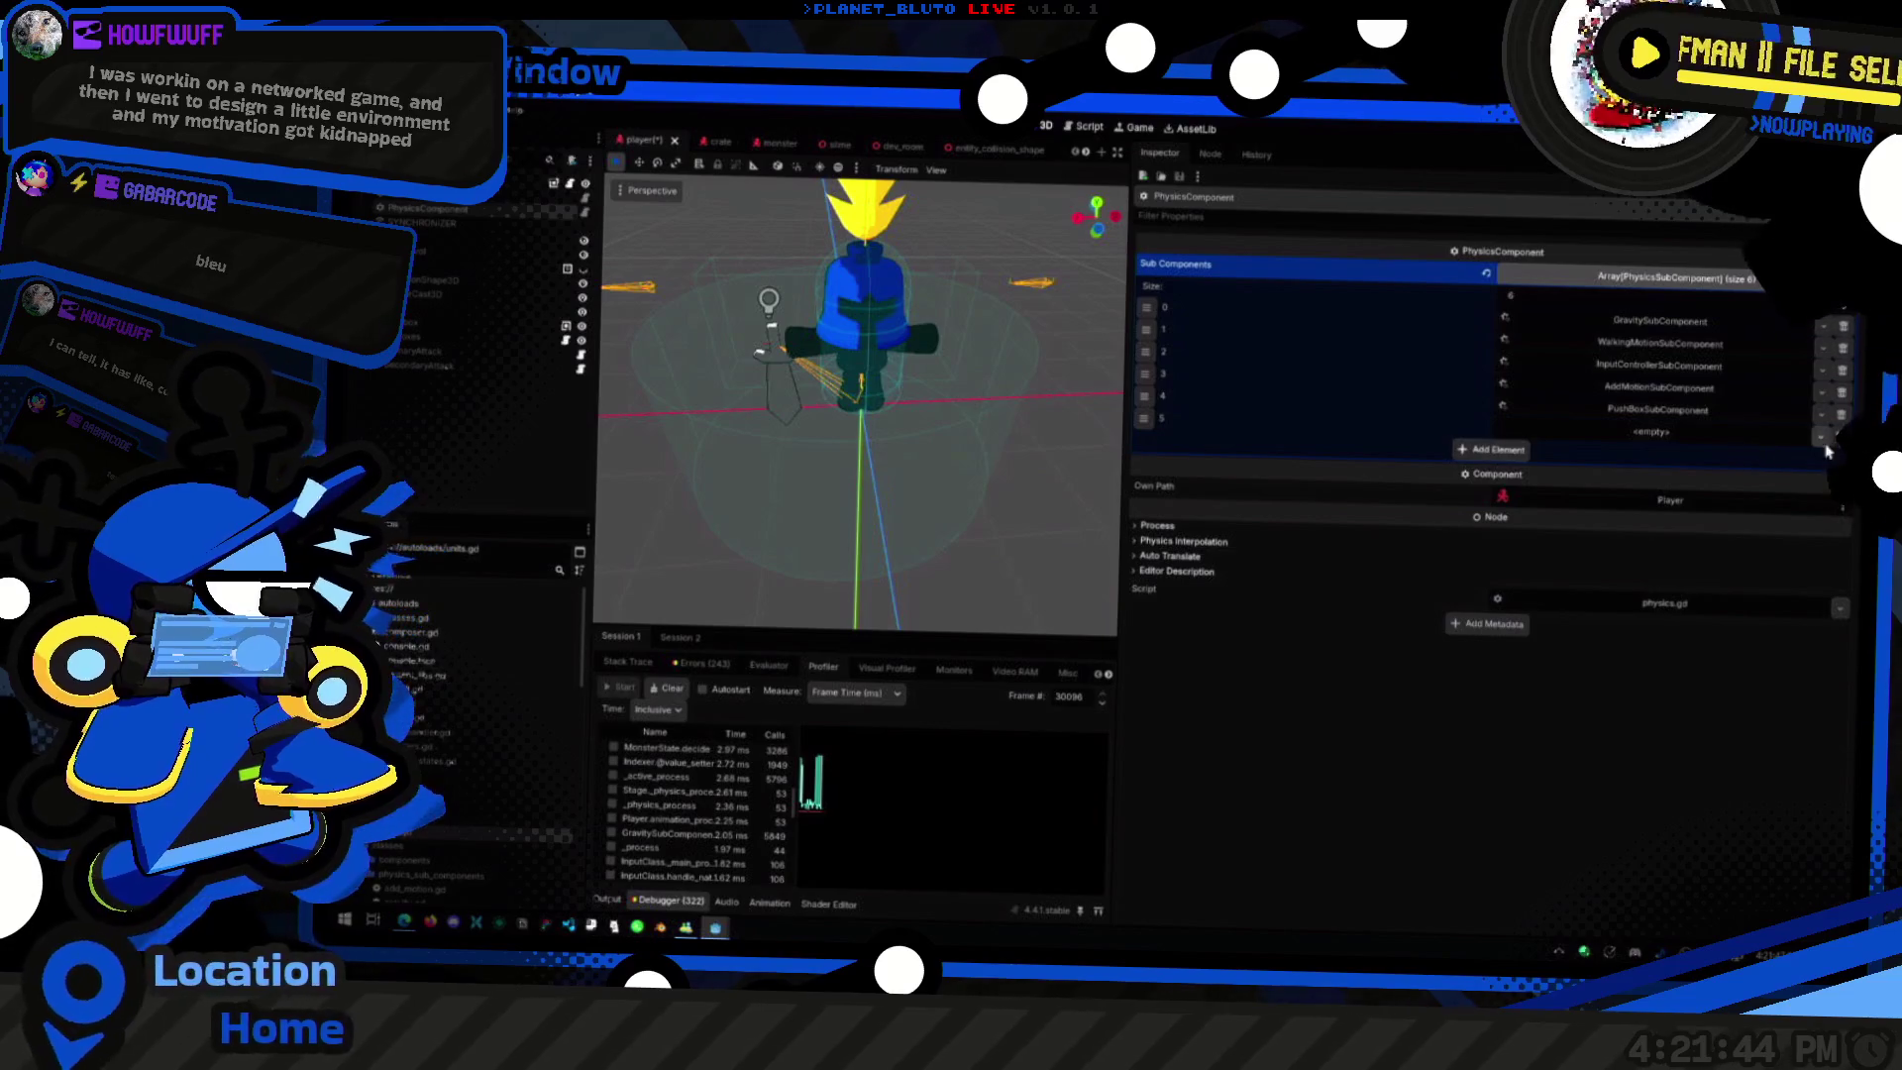
{"action": "key", "text": "ctrl+z"}
{"action": "key", "text": "alt+Tab"}
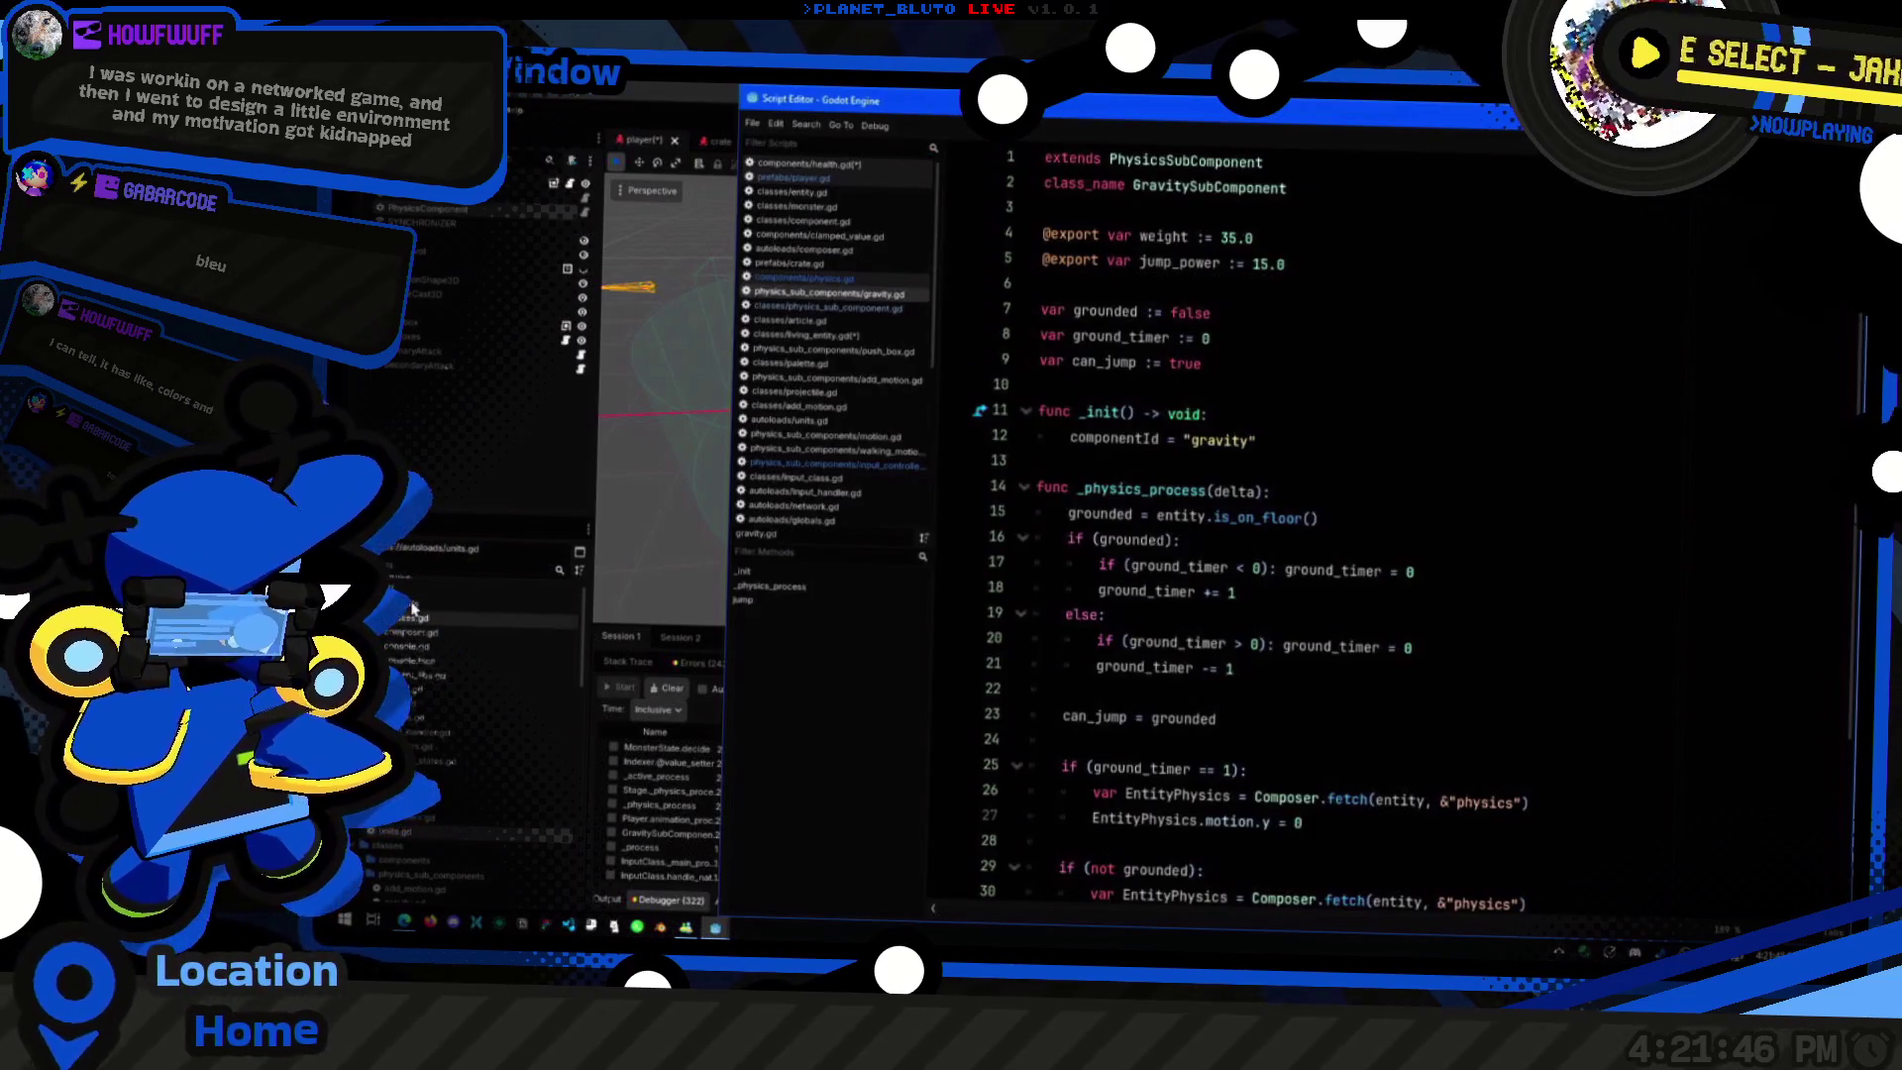
{"action": "left_click", "coordinate": [457, 721]}
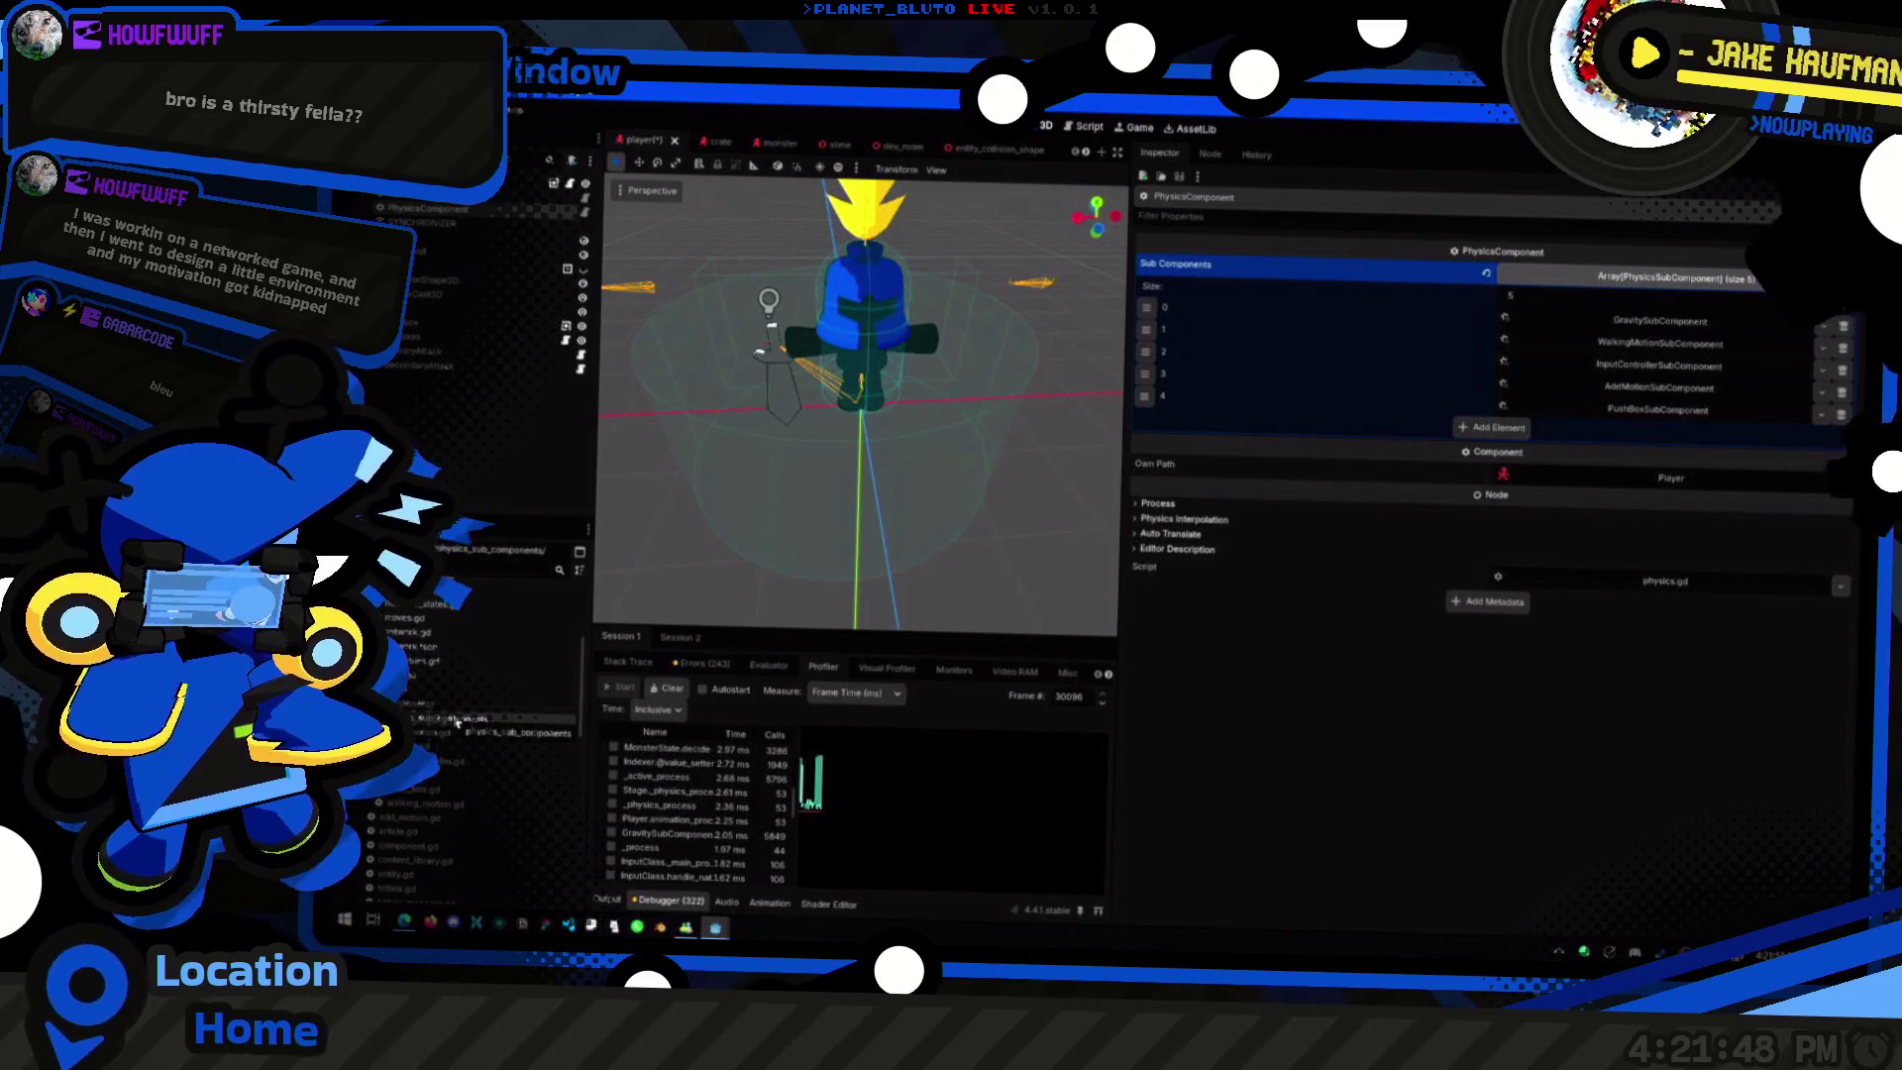
{"action": "key", "text": "alt+Tab"}
{"action": "left_click", "coordinate": [1431, 576]}
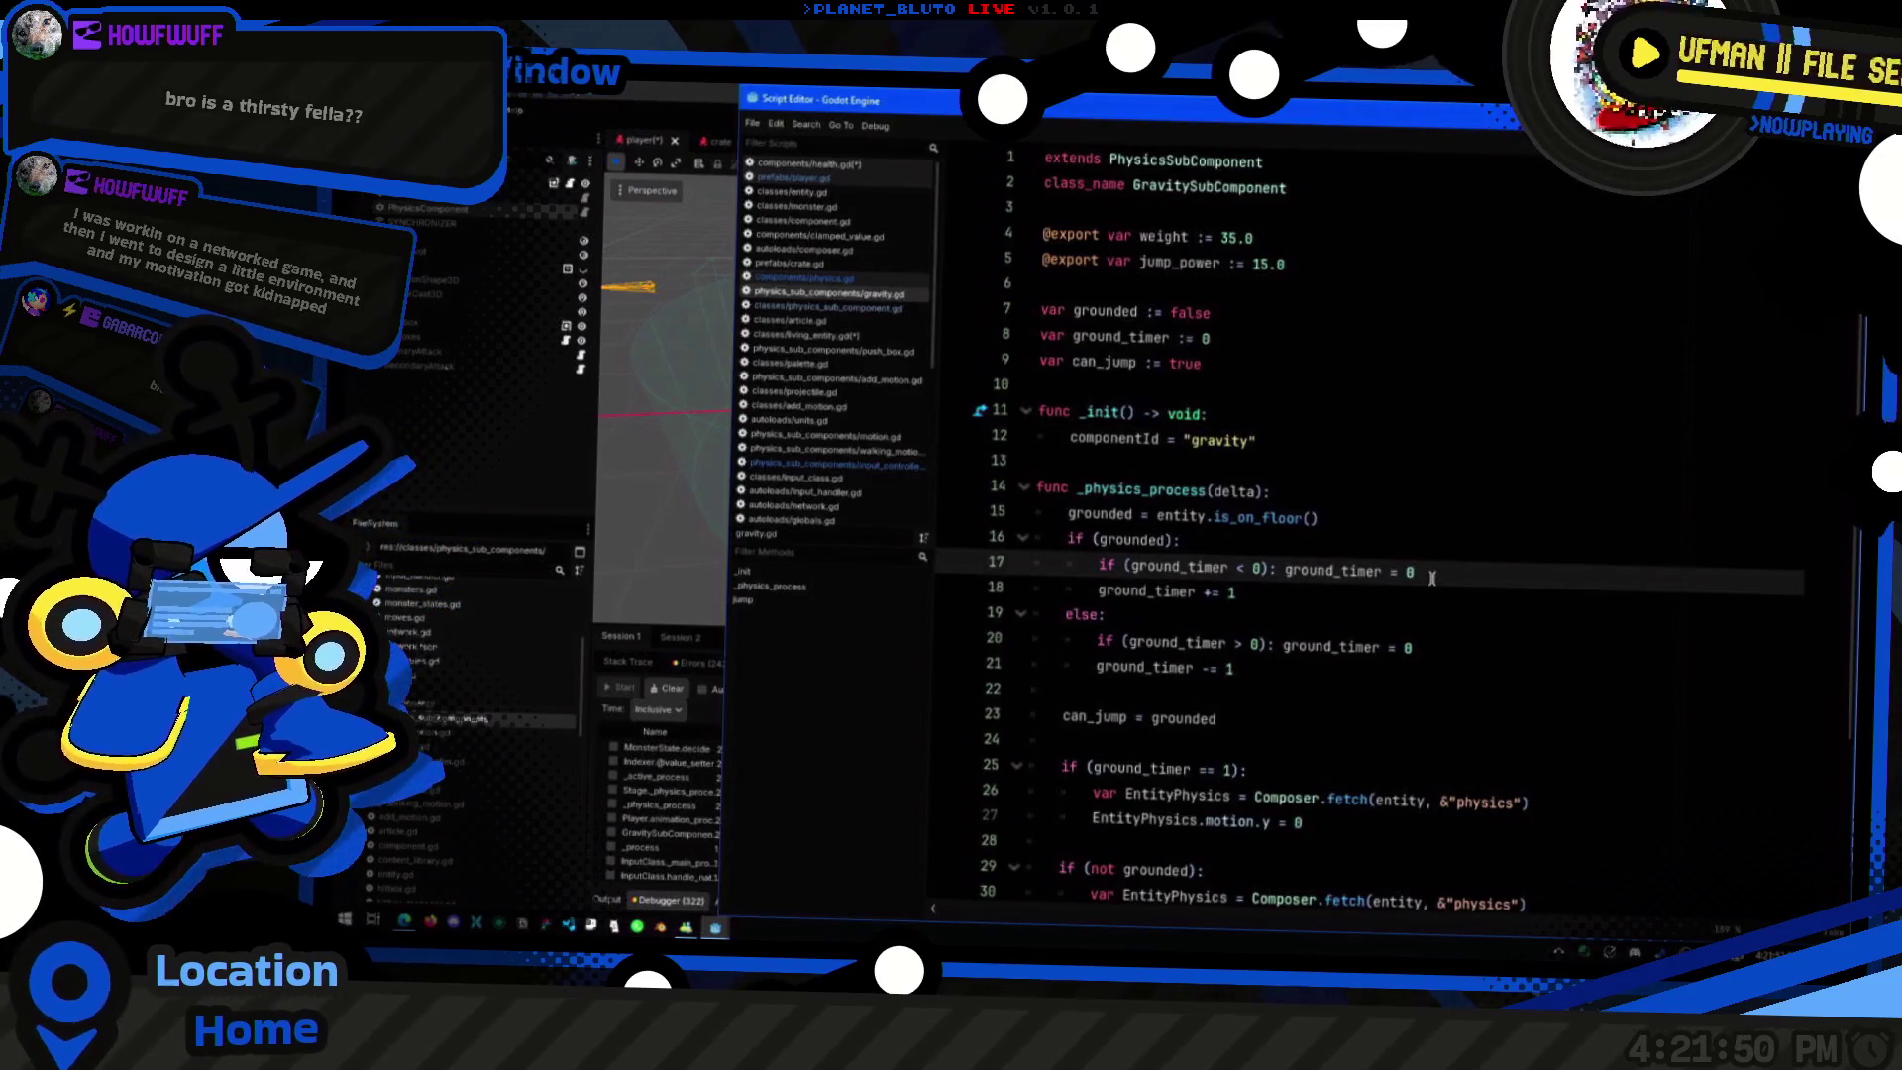
Step: Quick-open player.gd by searching 'player' and place the caret in its code
{"action": "key", "text": "alt+Tab"}
{"action": "key", "text": "shift+alt+o"}
{"action": "type", "text": "player"}
{"action": "key", "text": "Return"}
{"action": "left_click", "coordinate": [1516, 675]}
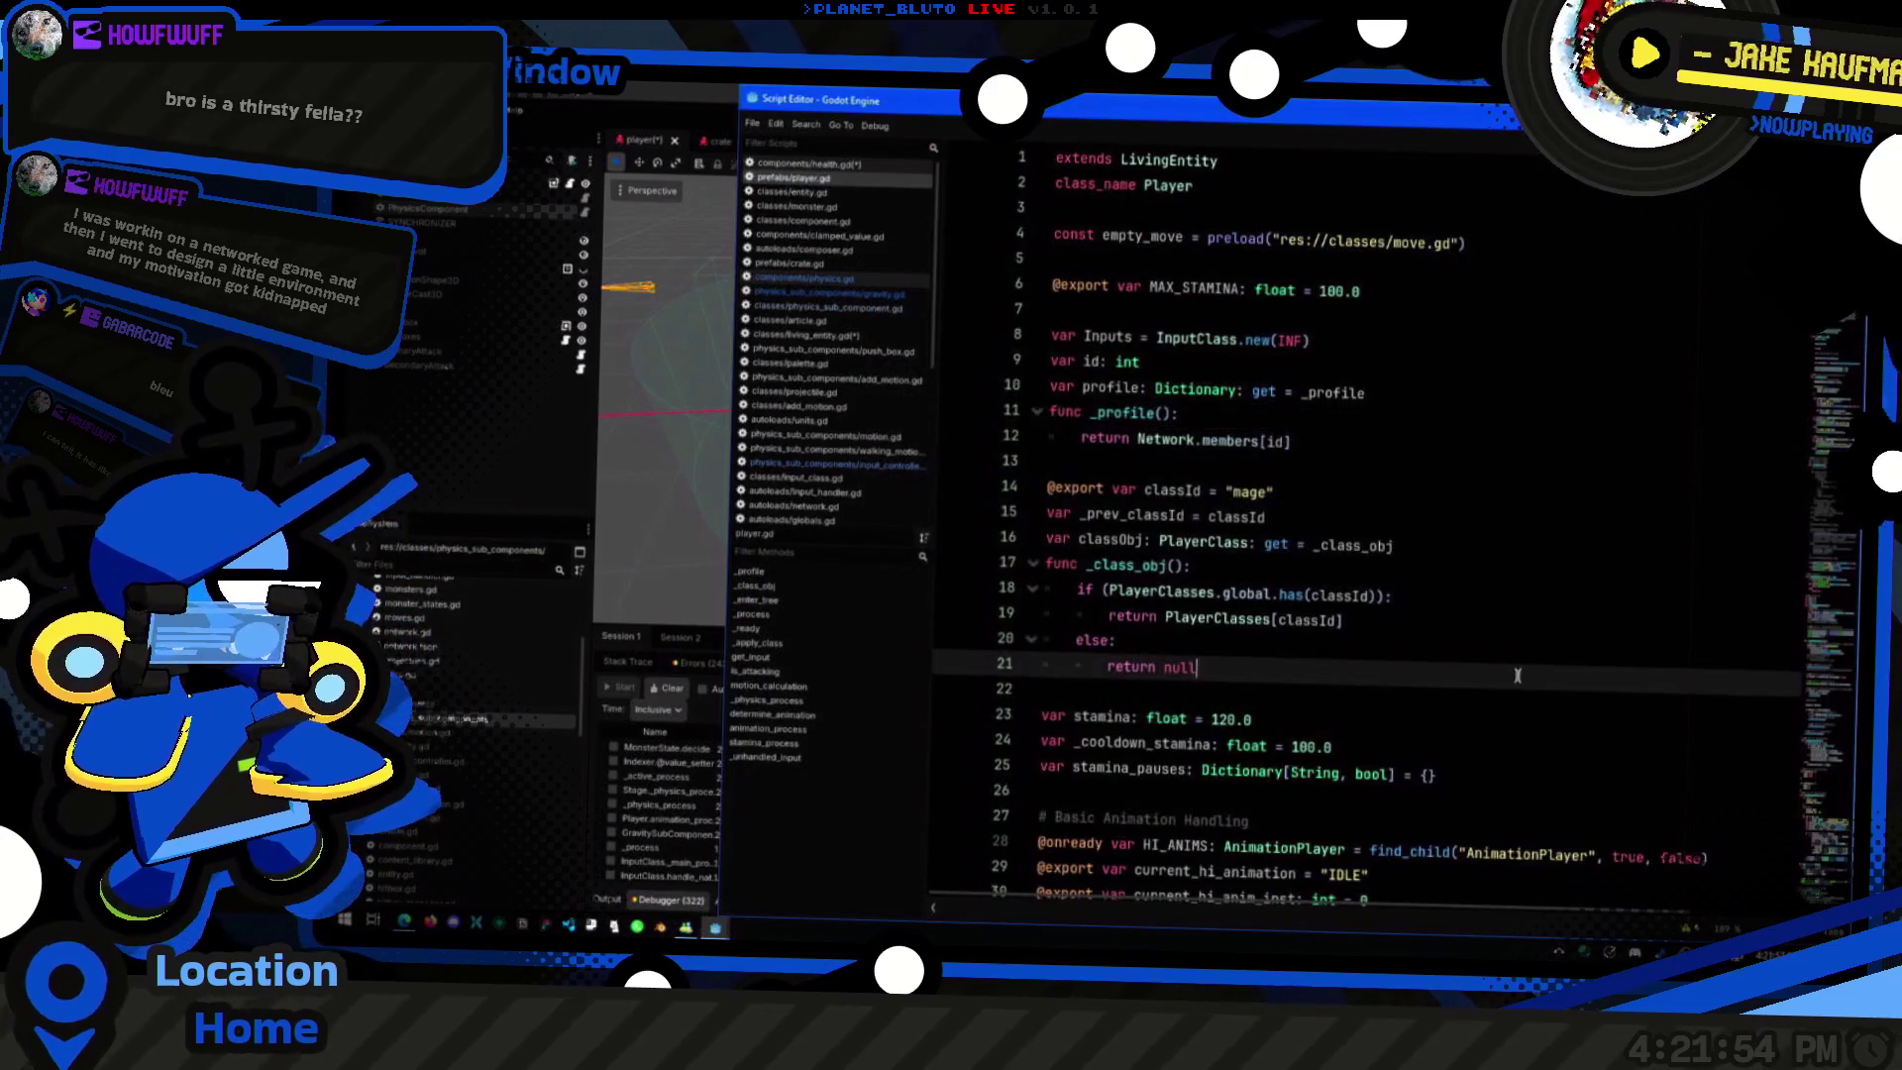
{"action": "scroll", "coordinate": [1436, 732], "scroll_direction": "down", "scroll_amount": 15}
{"action": "scroll", "coordinate": [1359, 789], "scroll_direction": "up", "scroll_amount": 8}
{"action": "scroll", "coordinate": [1360, 789], "scroll_direction": "down", "scroll_amount": 20}
{"action": "scroll", "coordinate": [1360, 746], "scroll_direction": "up", "scroll_amount": 3}
{"action": "scroll", "coordinate": [1359, 746], "scroll_direction": "down", "scroll_amount": 2}
{"action": "left_click_drag", "start_coordinate": [1473, 369], "coordinate": [1241, 389]}
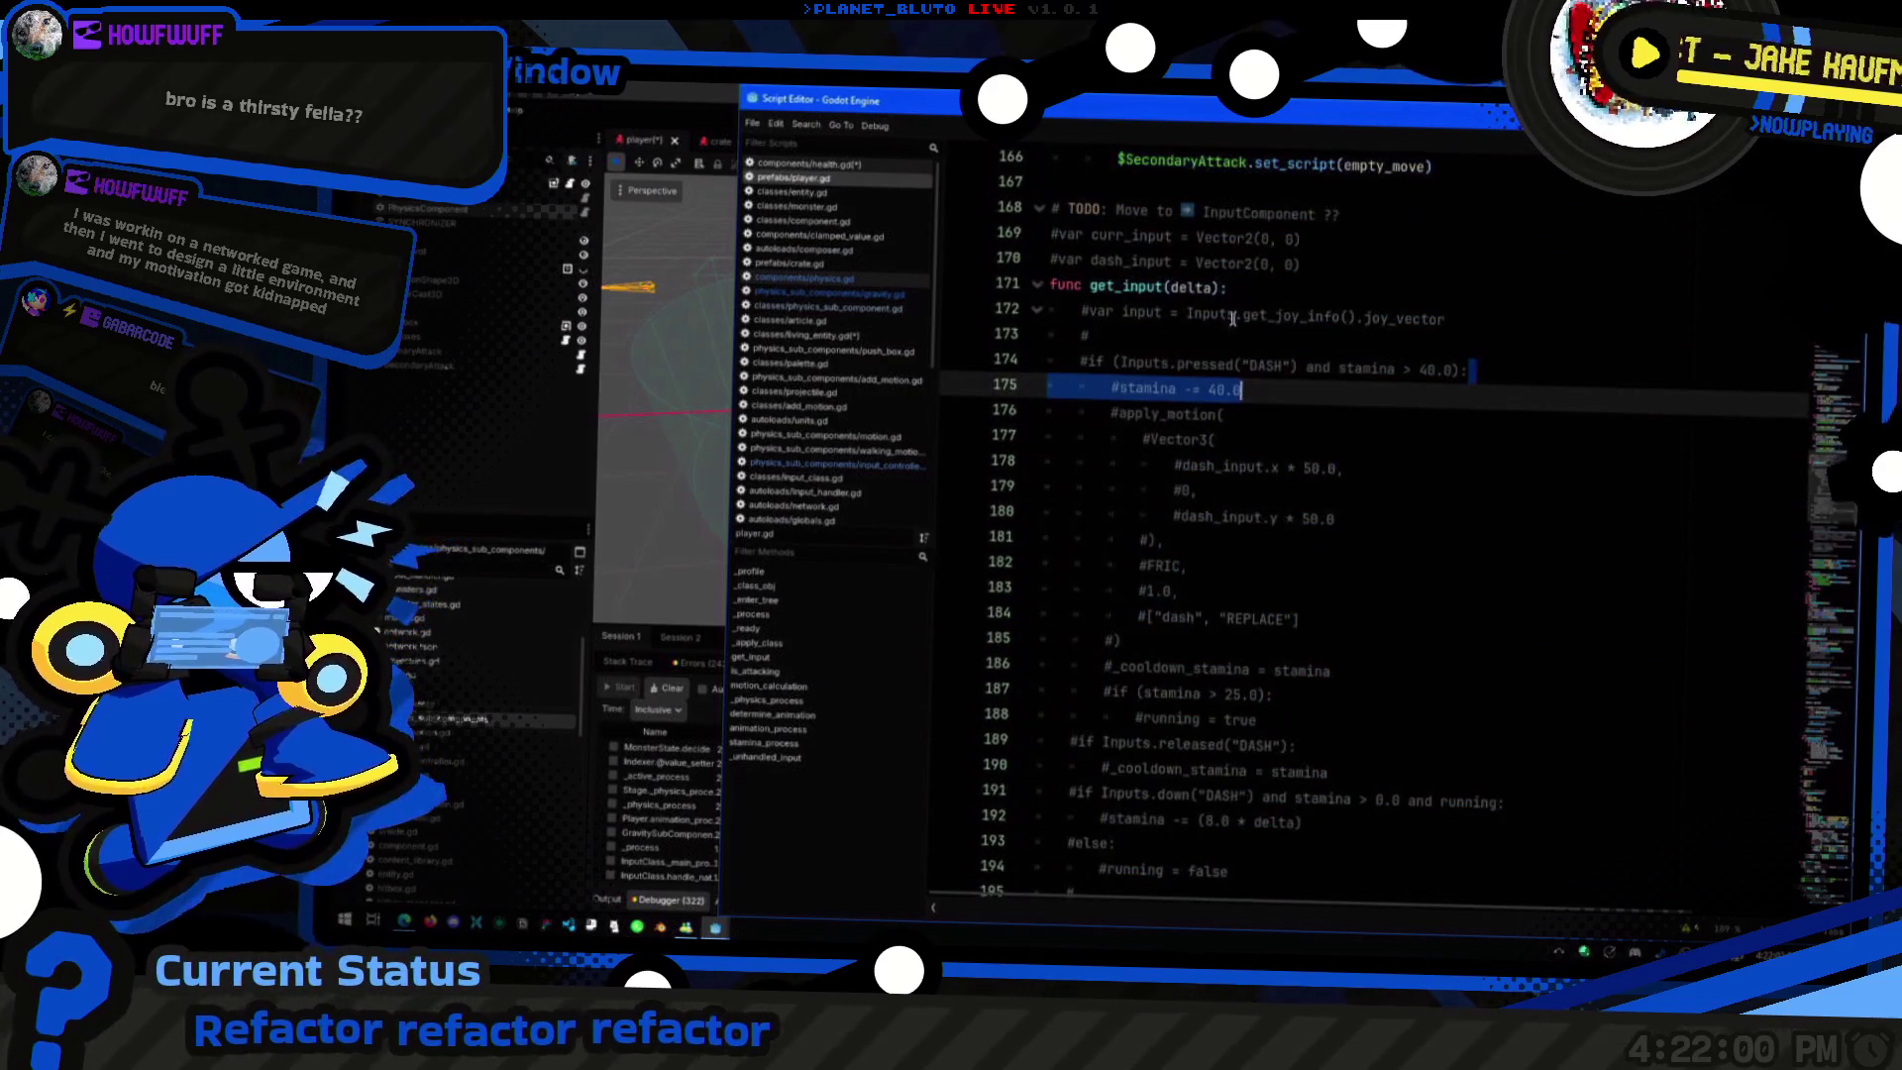
{"action": "left_click", "coordinate": [1283, 294]}
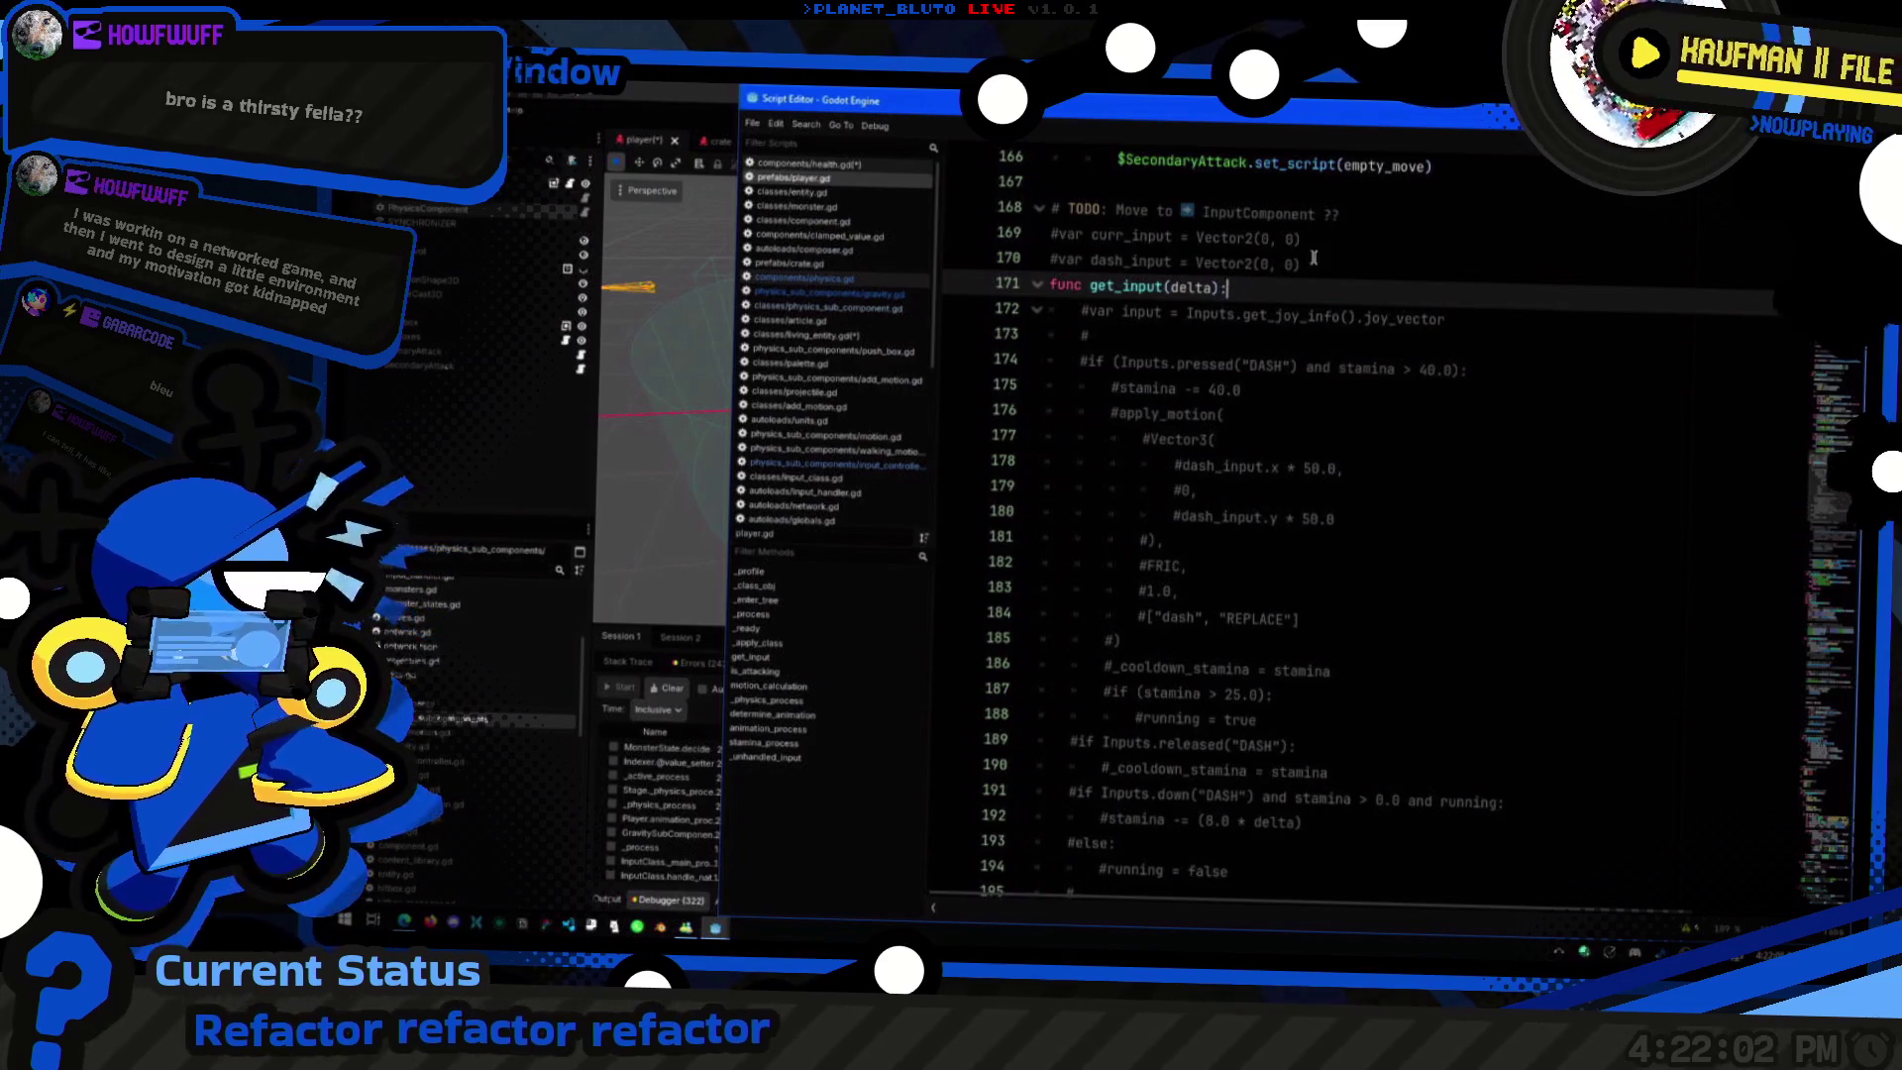
{"action": "left_click", "coordinate": [750, 627]}
{"action": "left_click", "coordinate": [870, 696]}
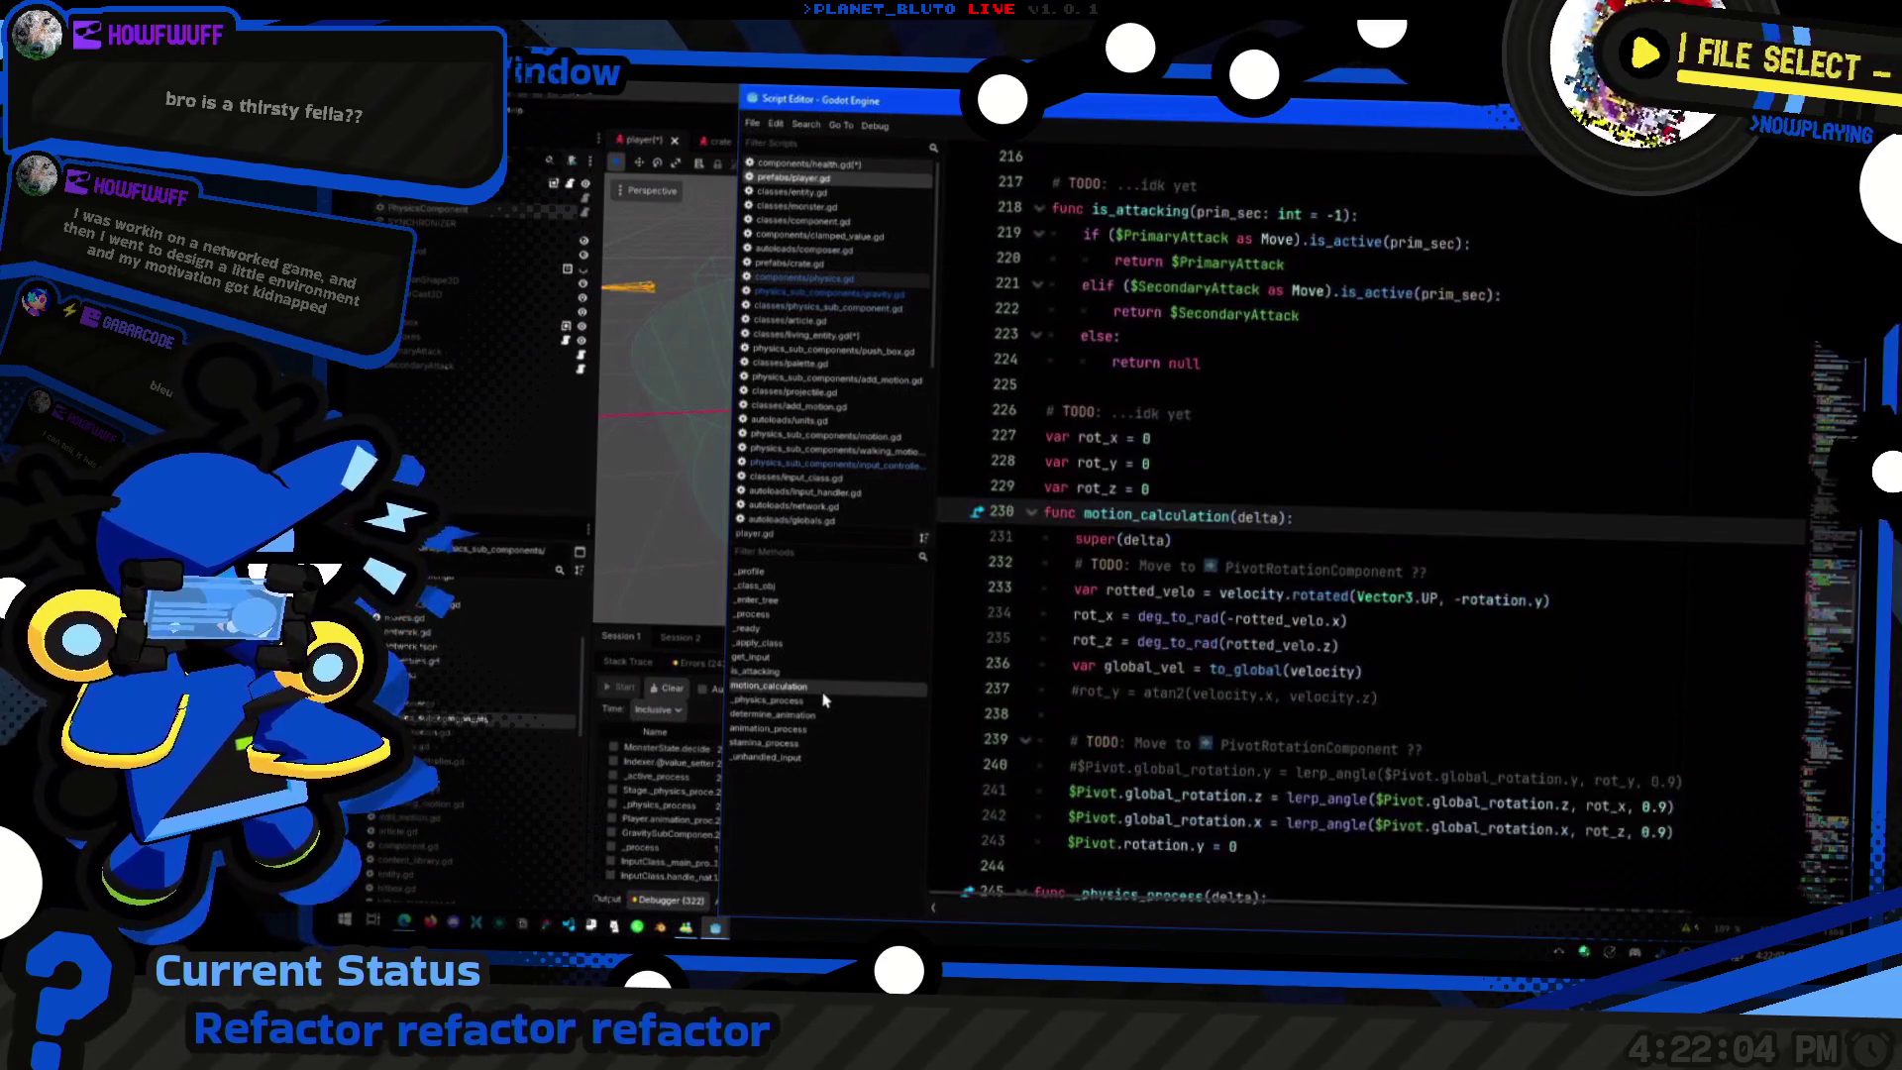
{"action": "scroll", "coordinate": [1620, 621], "scroll_direction": "down", "scroll_amount": 10}
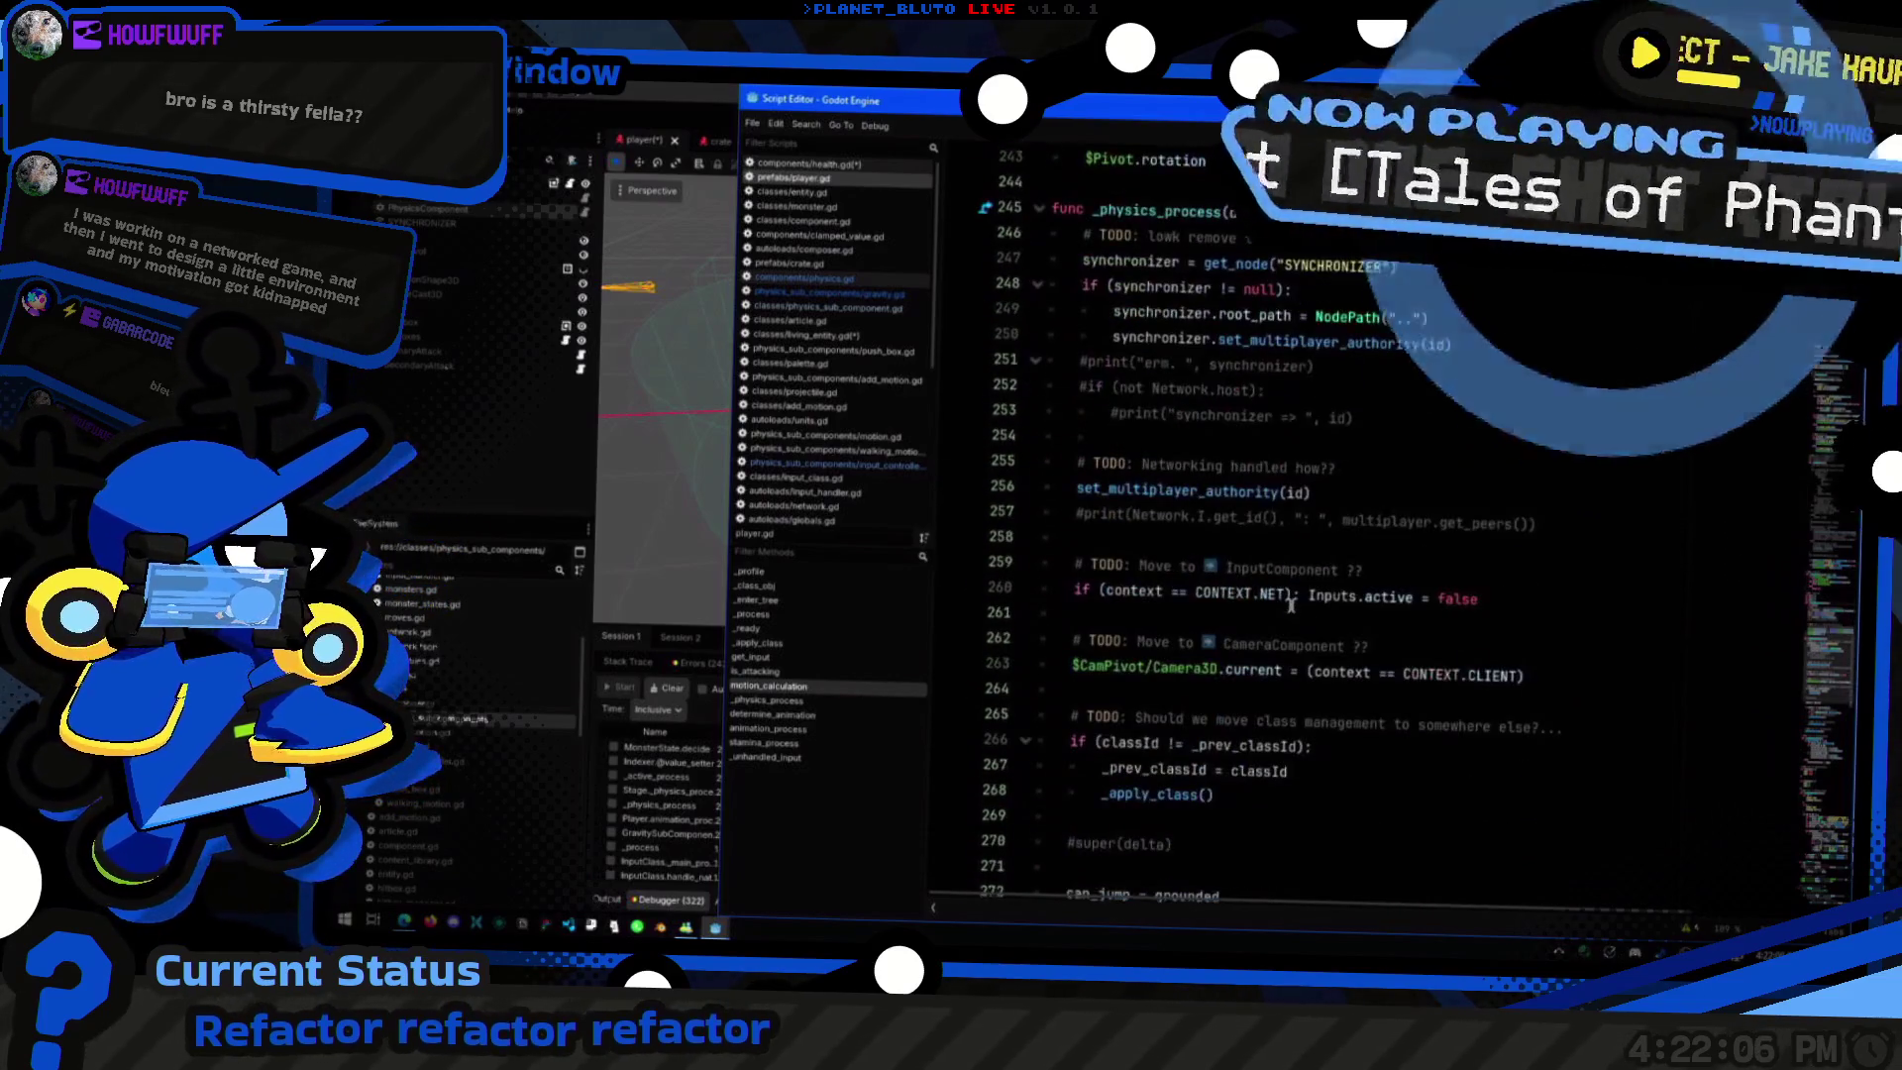
{"action": "scroll", "coordinate": [1620, 622], "scroll_direction": "up", "scroll_amount": 7}
{"action": "scroll", "coordinate": [1620, 622], "scroll_direction": "down", "scroll_amount": 4}
{"action": "left_click", "coordinate": [1481, 649]}
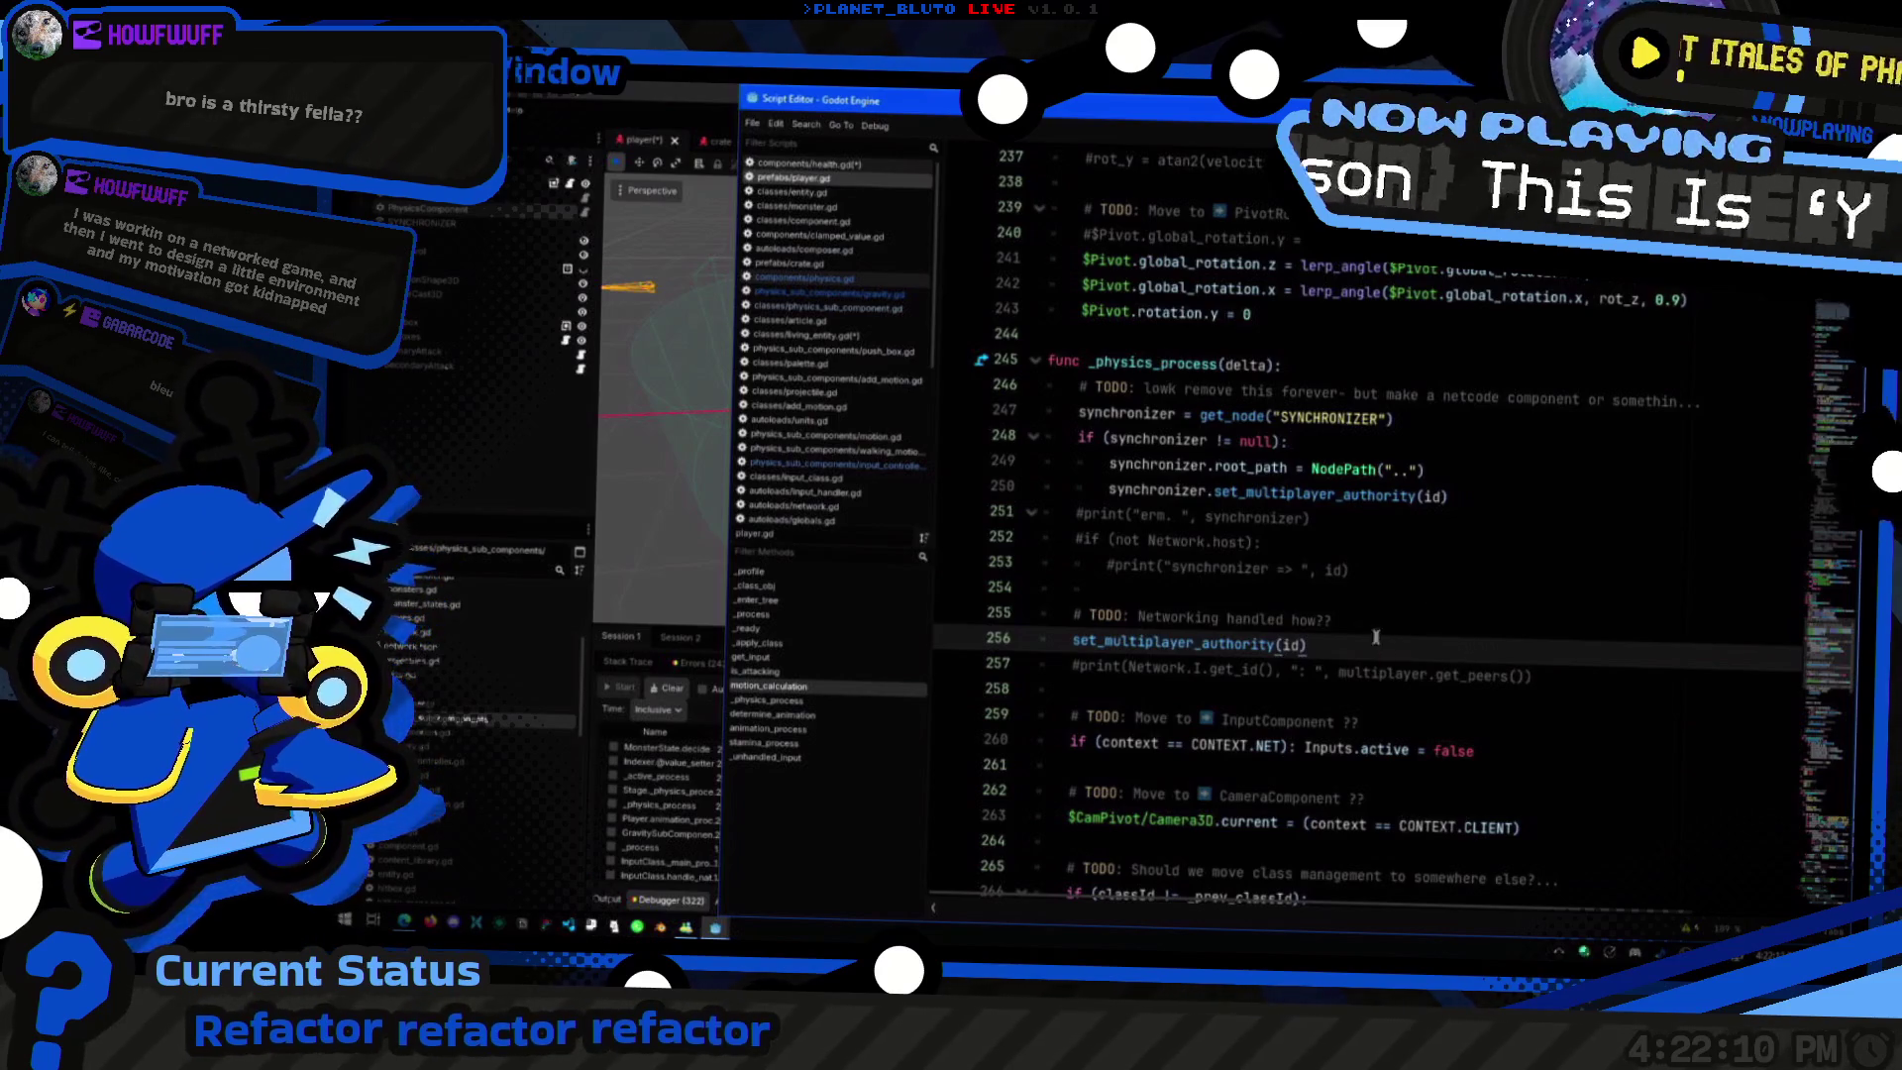
{"action": "scroll", "coordinate": [1423, 542], "scroll_direction": "up", "scroll_amount": 3}
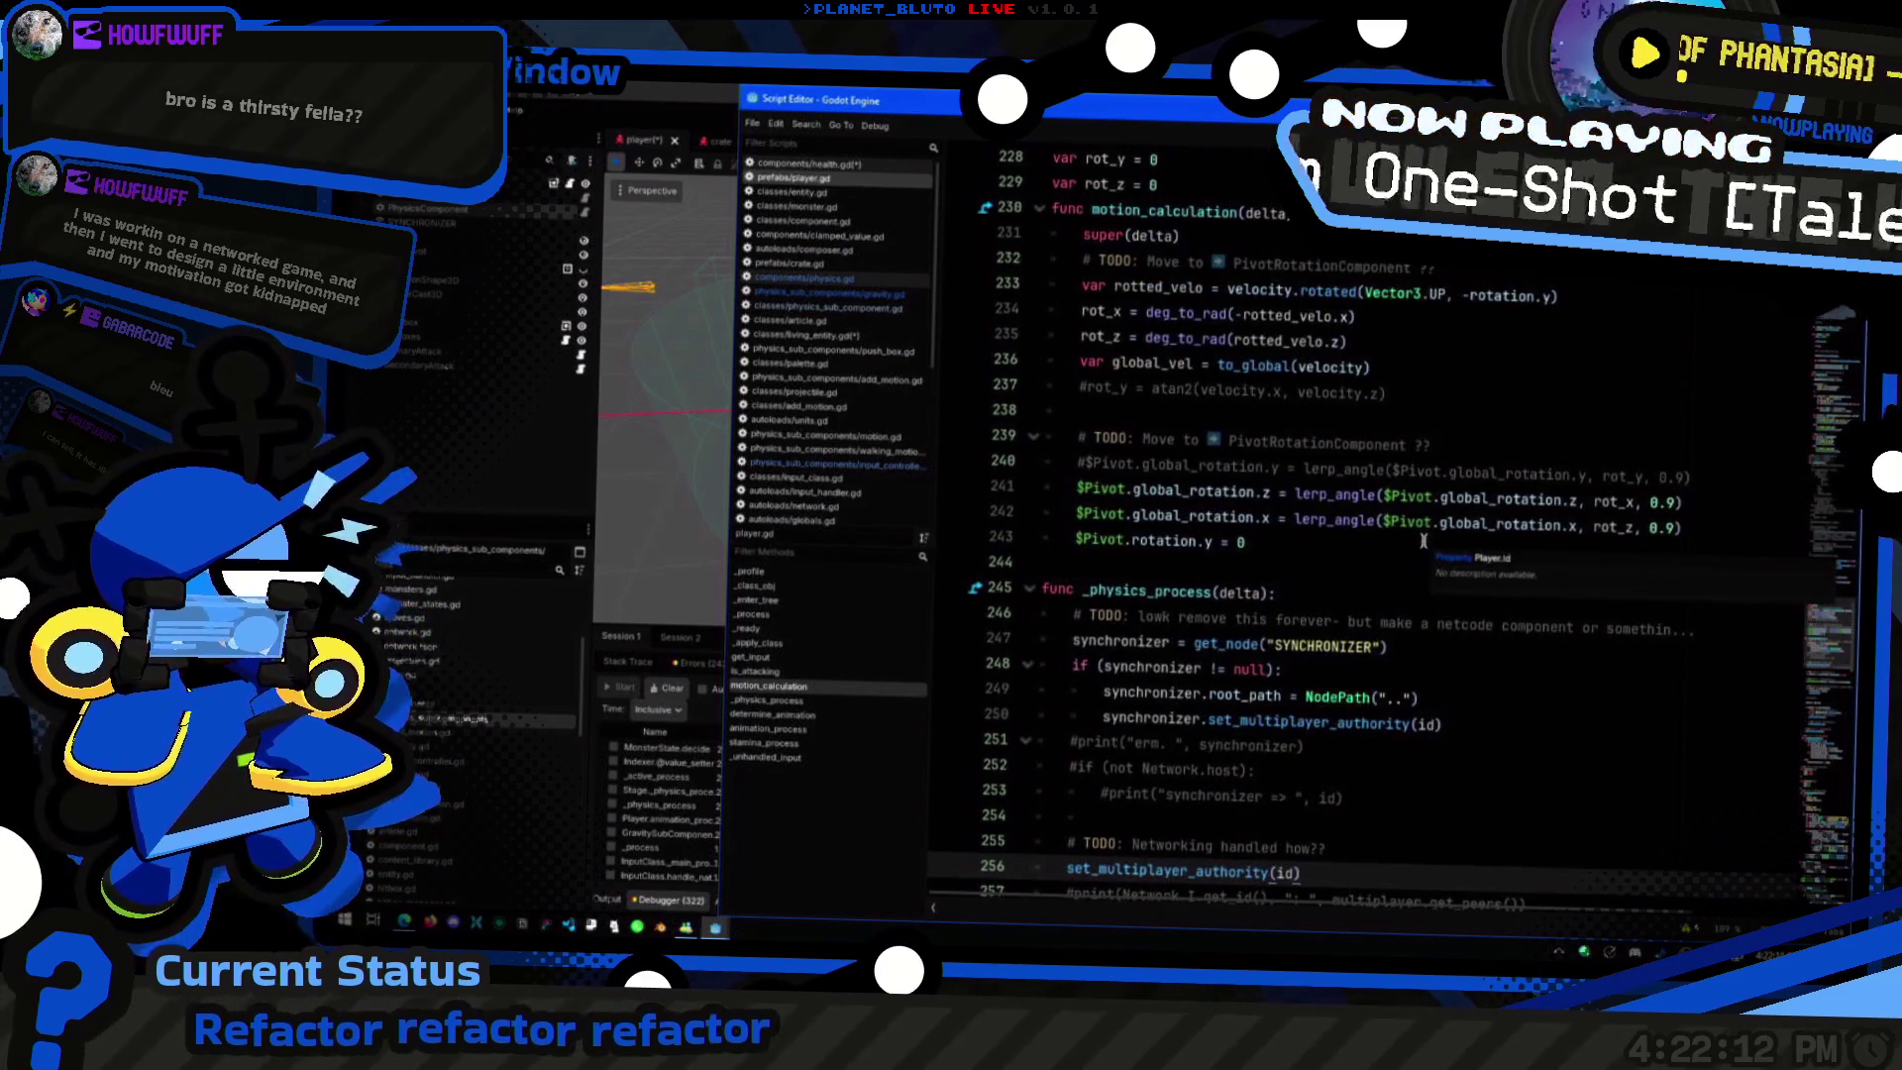
{"action": "scroll", "coordinate": [1386, 535], "scroll_direction": "down", "scroll_amount": 1}
{"action": "left_click", "coordinate": [1350, 522]}
{"action": "scroll", "coordinate": [1350, 522], "scroll_direction": "up", "scroll_amount": 4}
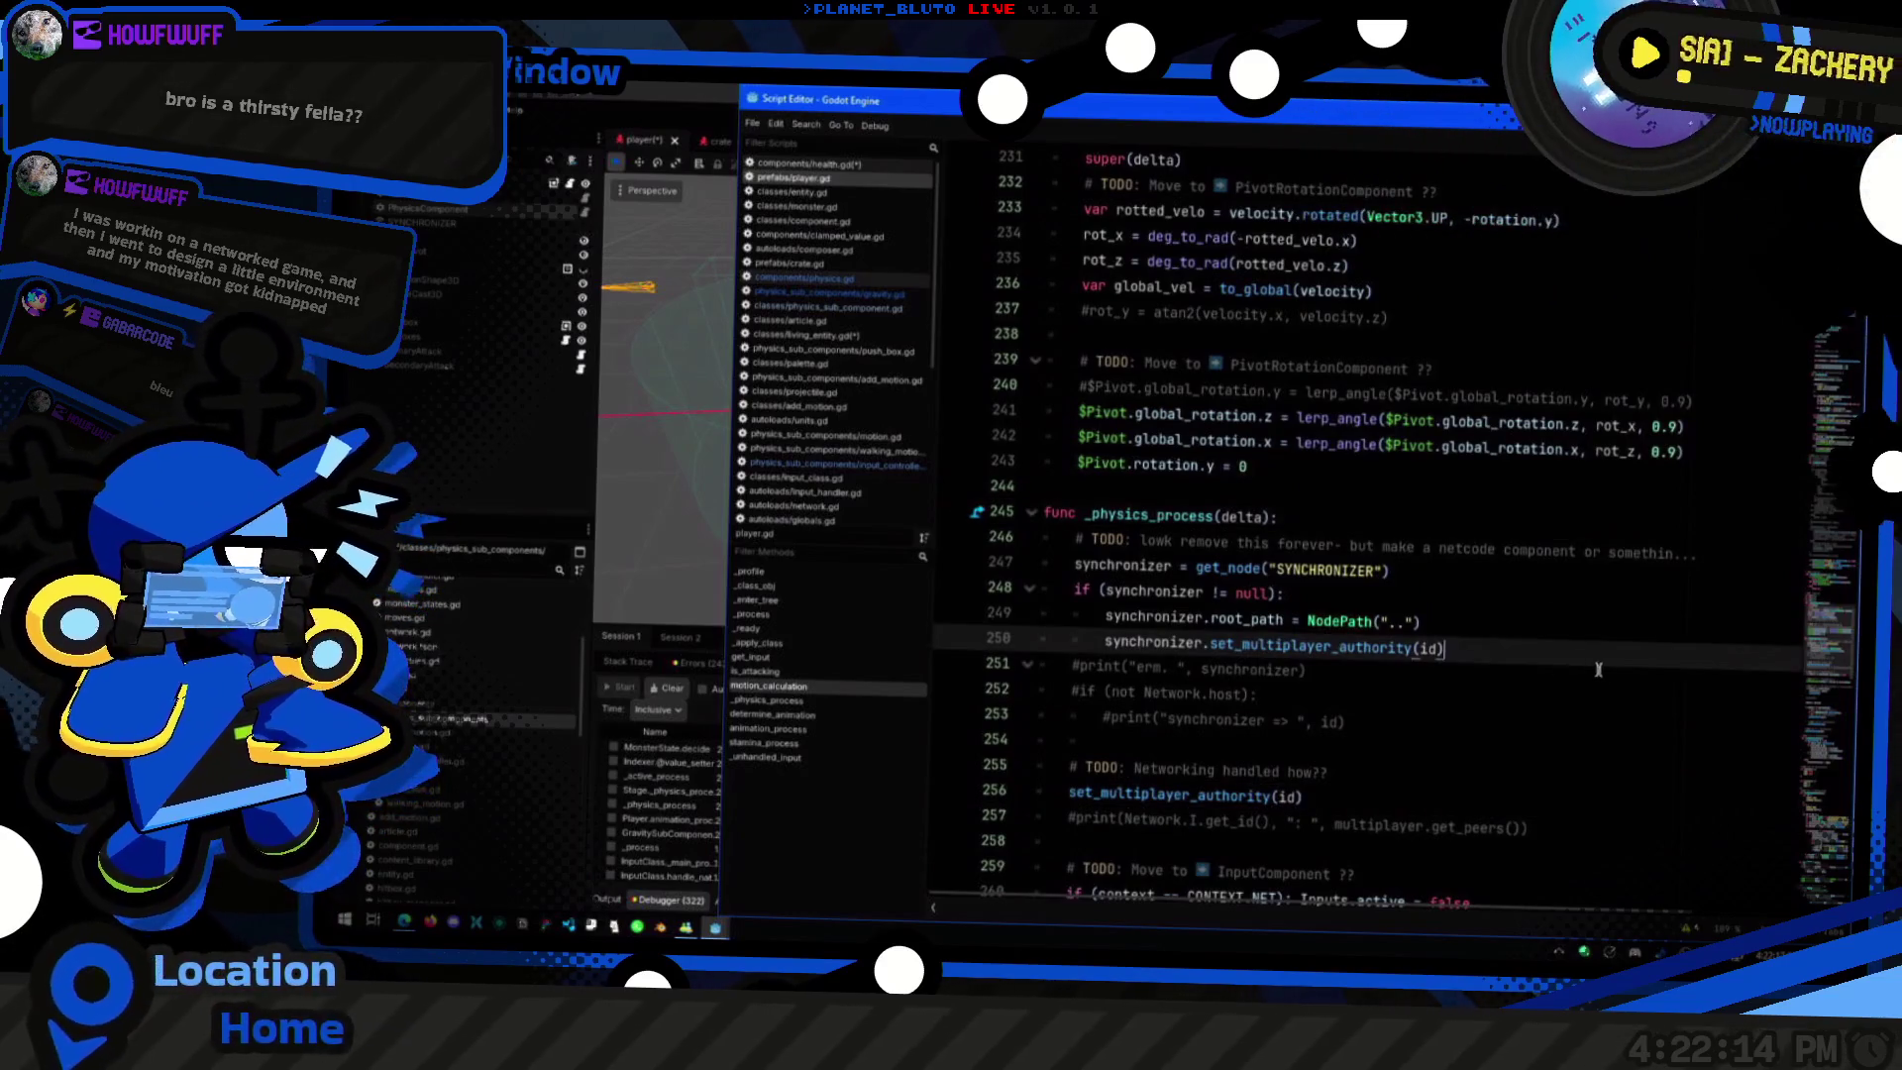
{"action": "left_click", "coordinate": [1473, 465]}
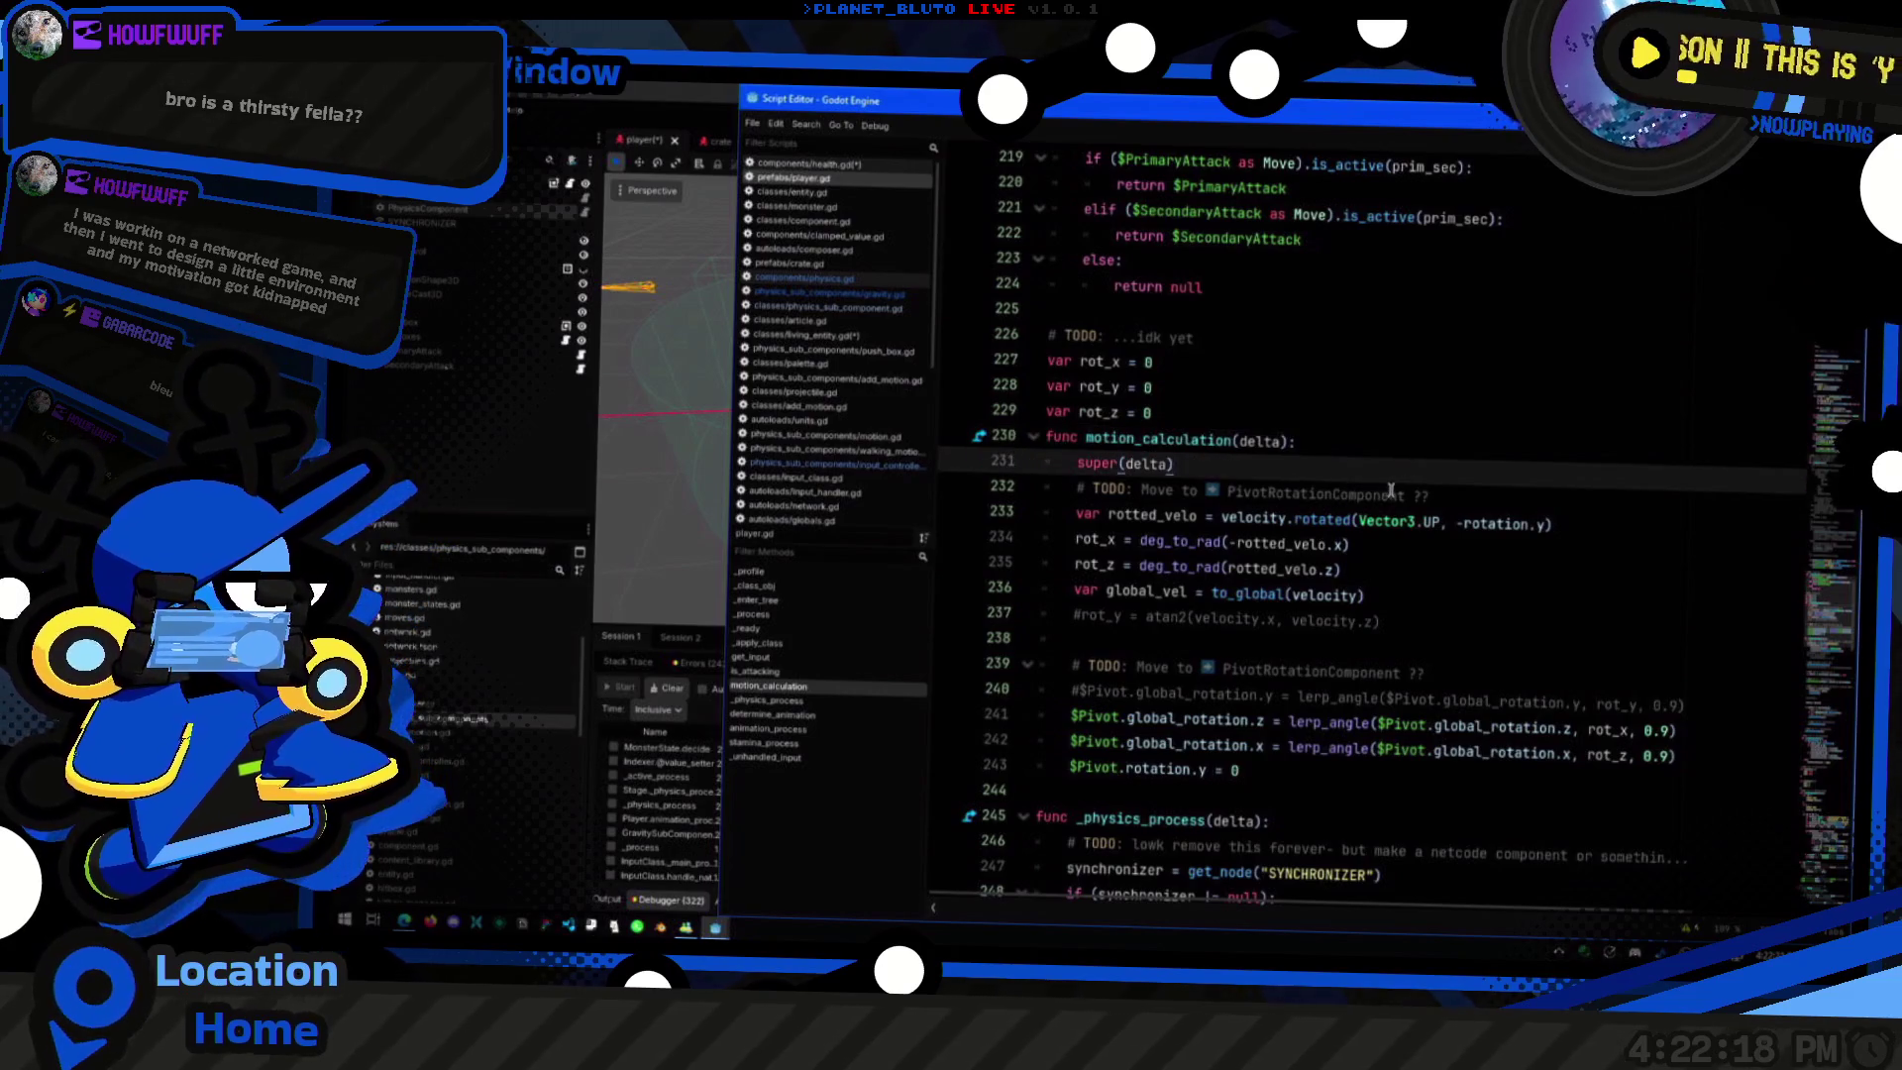
{"action": "scroll", "coordinate": [1030, 310], "scroll_direction": "up", "scroll_amount": 20}
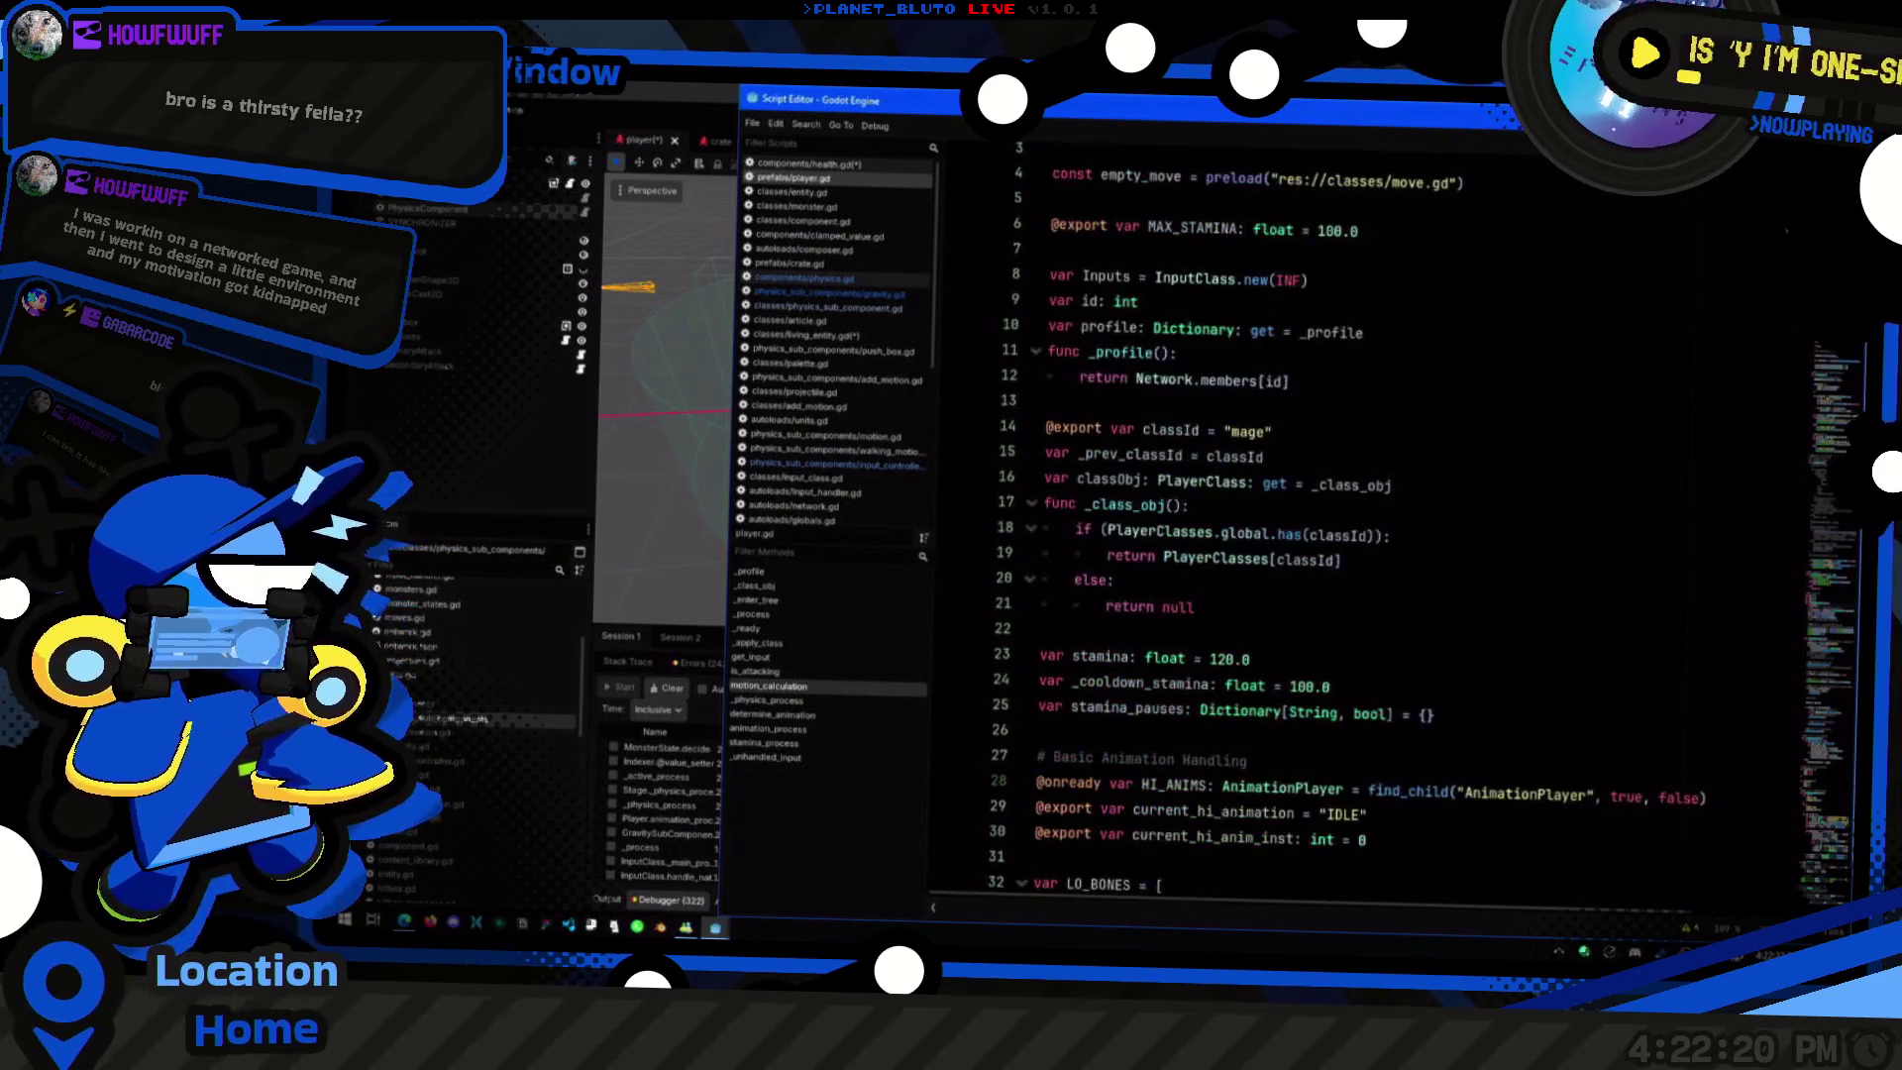
{"action": "left_click", "coordinate": [1327, 339]}
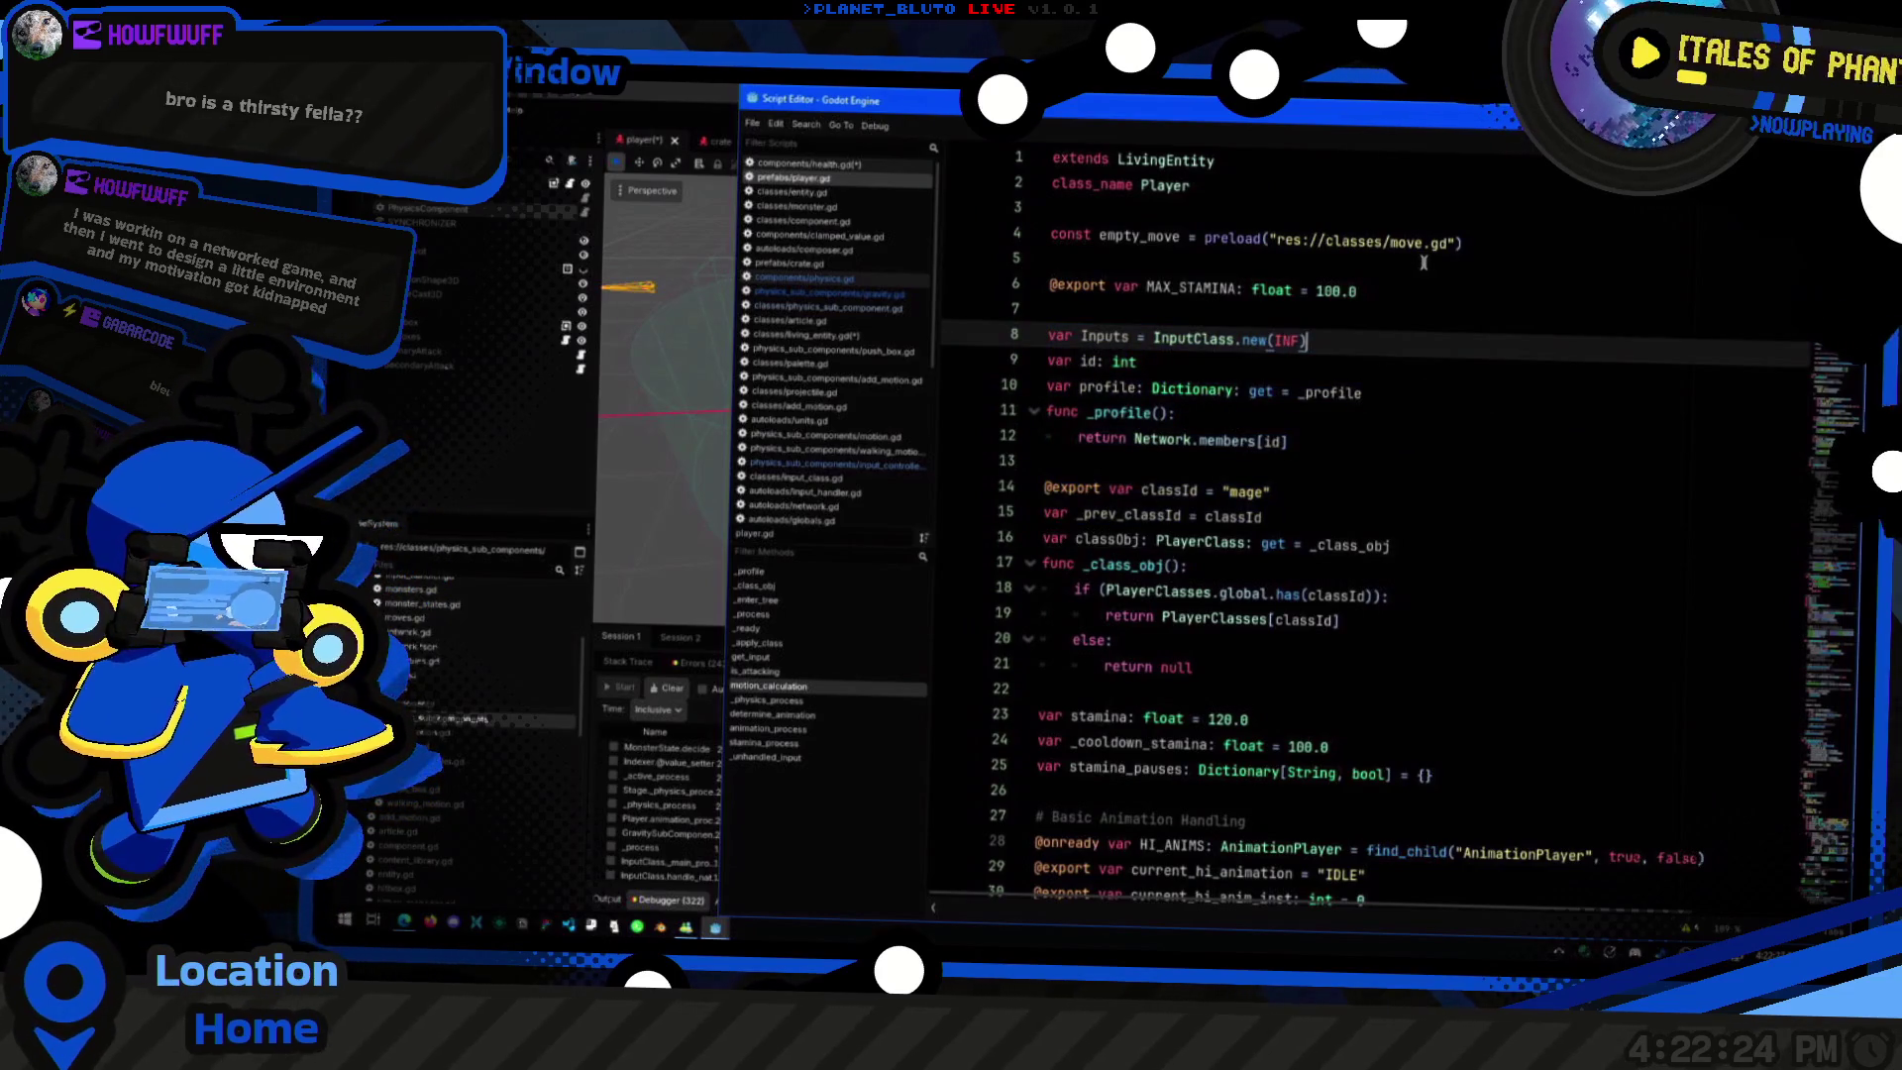
{"action": "key", "text": "Up"}
{"action": "key", "text": "Up"}
{"action": "key", "text": "End"}
{"action": "scroll", "coordinate": [1393, 657], "scroll_direction": "down", "scroll_amount": 8}
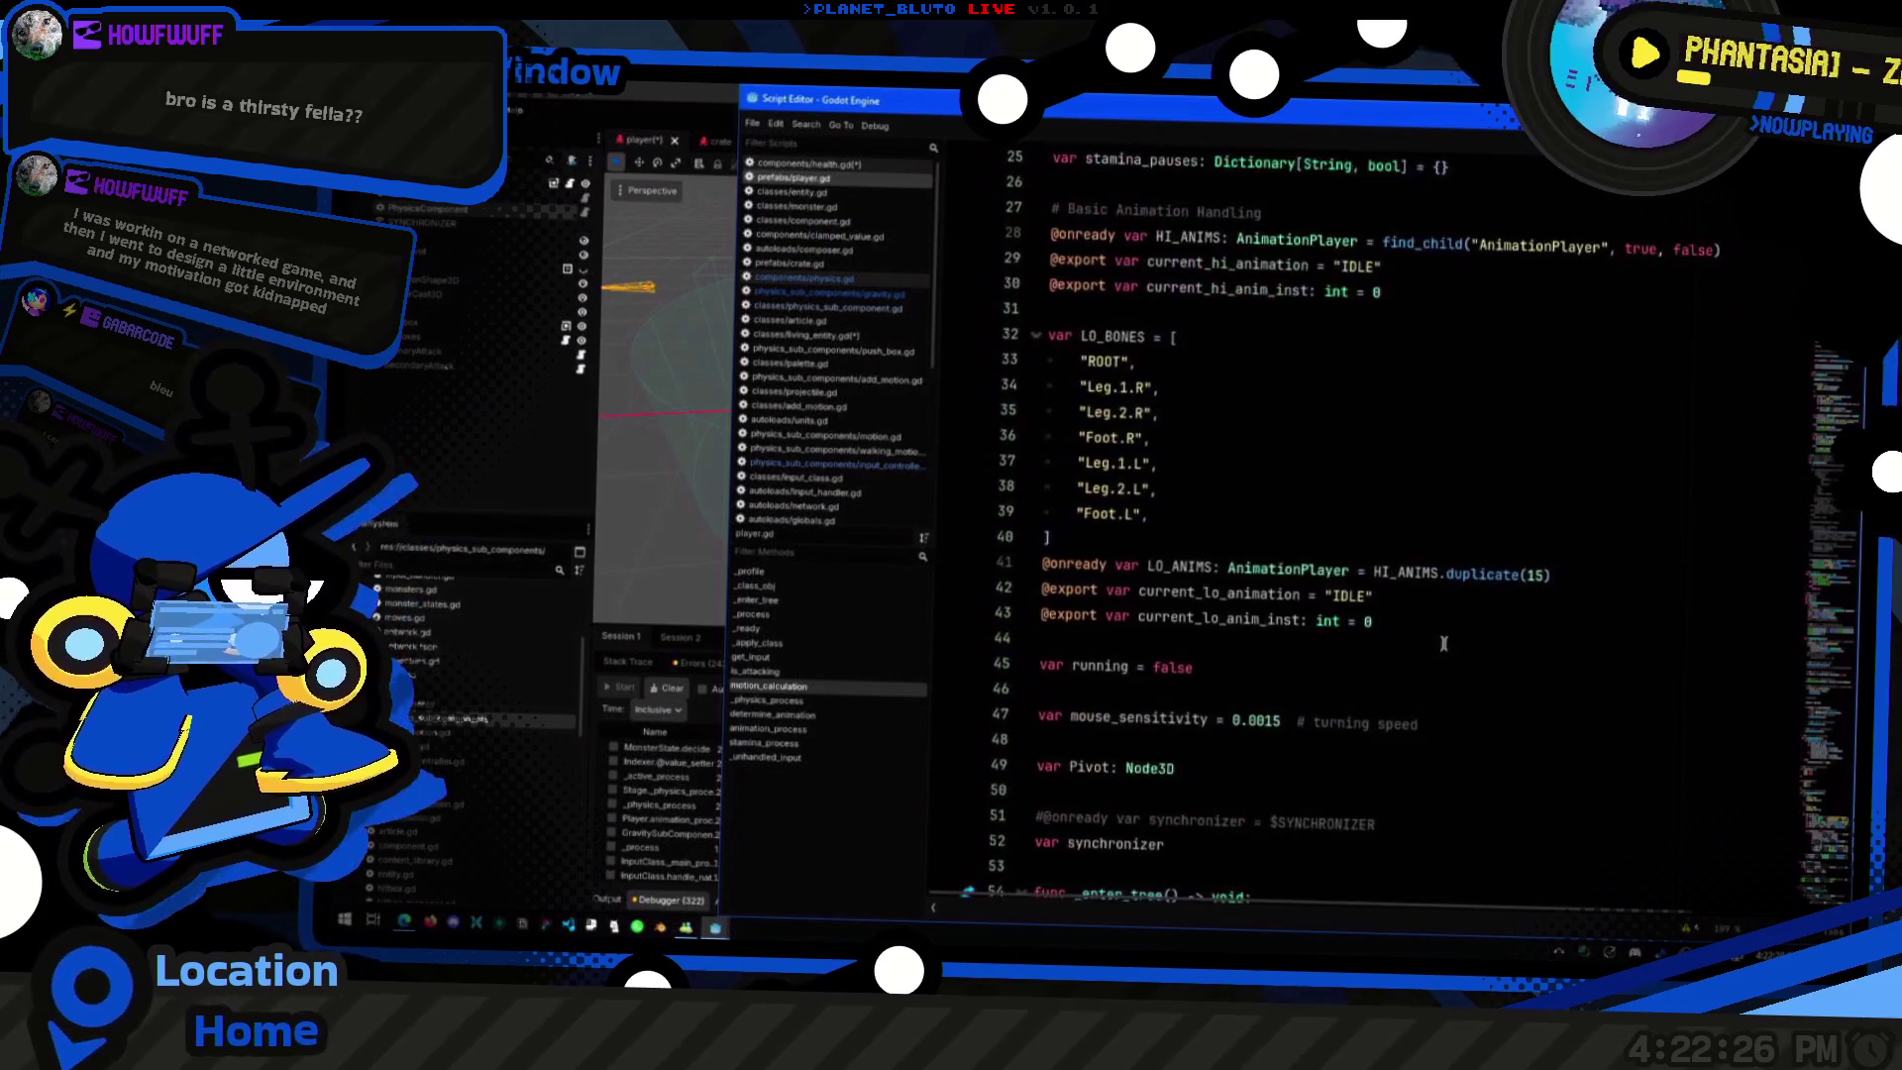
{"action": "scroll", "coordinate": [1442, 641], "scroll_direction": "down", "scroll_amount": 6}
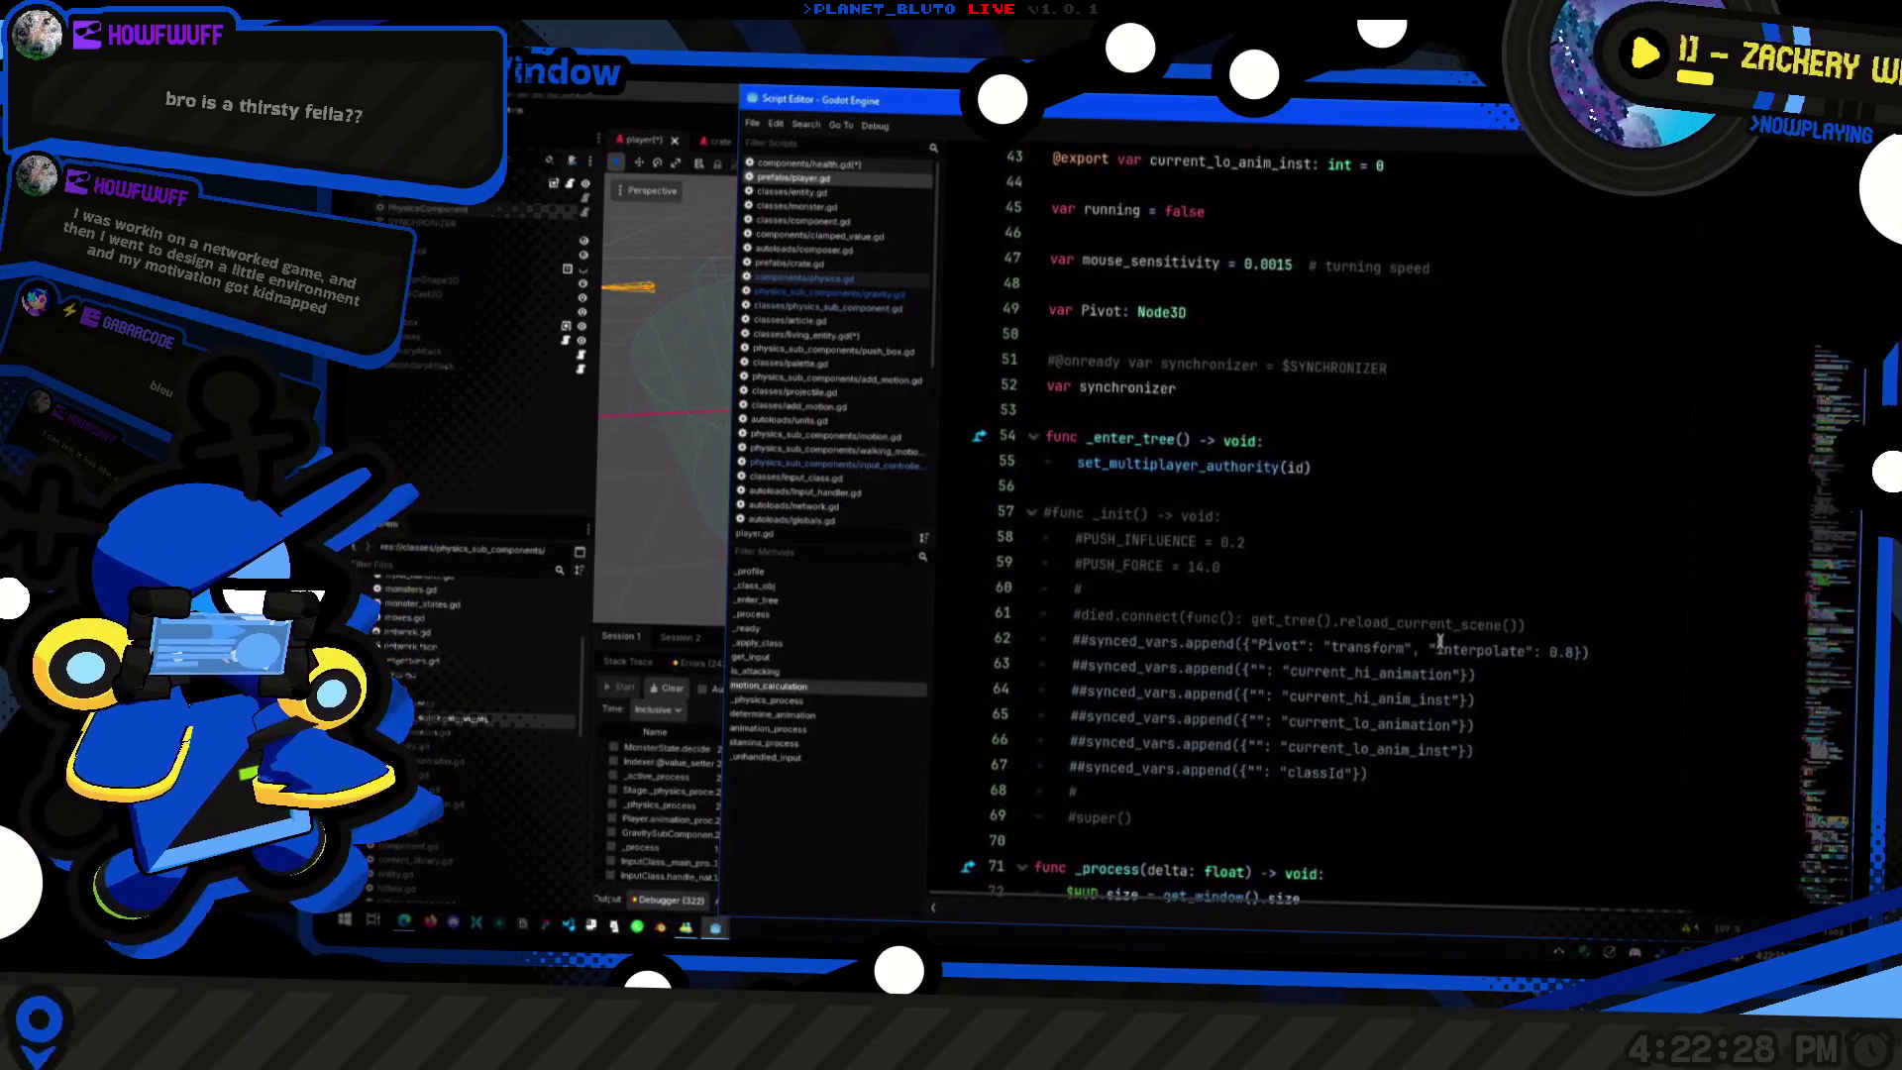
{"action": "scroll", "coordinate": [1431, 639], "scroll_direction": "up", "scroll_amount": 2}
{"action": "scroll", "coordinate": [1423, 638], "scroll_direction": "up", "scroll_amount": 1}
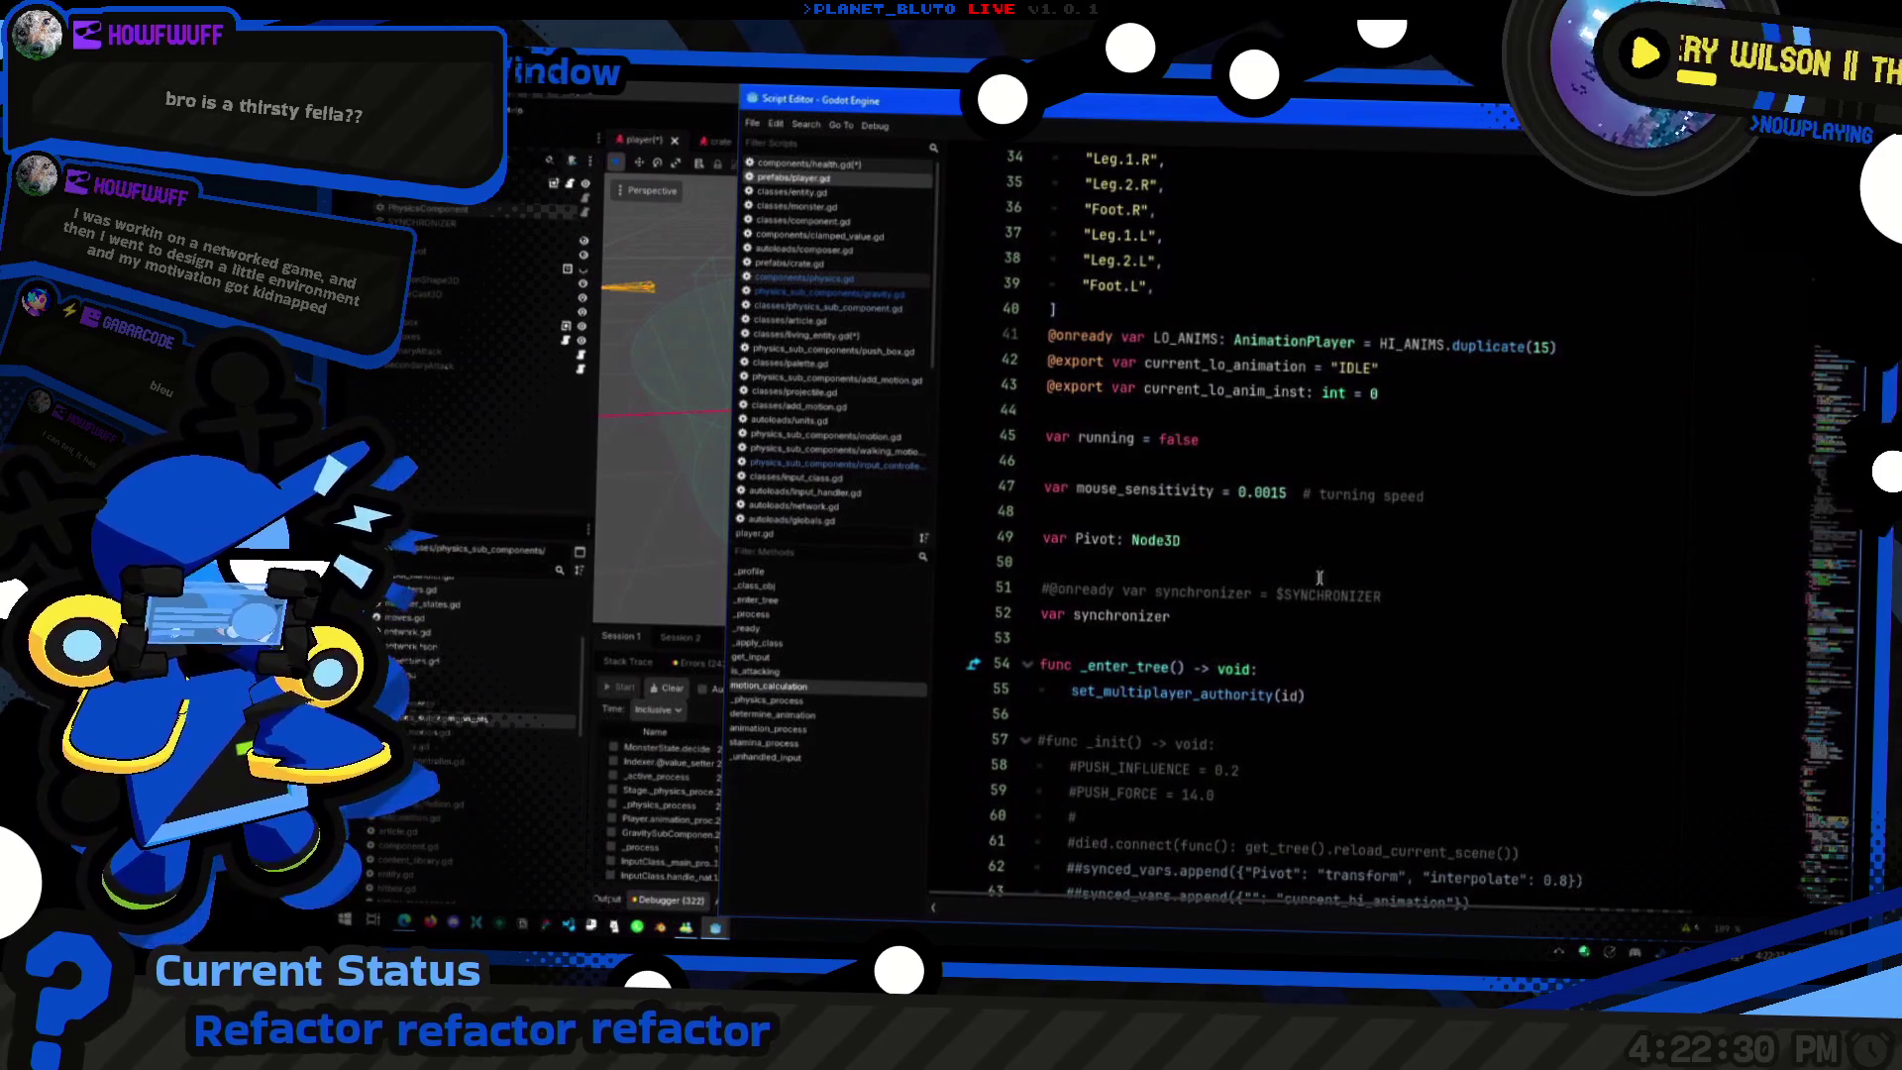
{"action": "left_click", "coordinate": [1237, 534]}
{"action": "left_click_drag", "start_coordinate": [1054, 363], "coordinate": [1288, 713]}
{"action": "left_click", "coordinate": [1493, 443]}
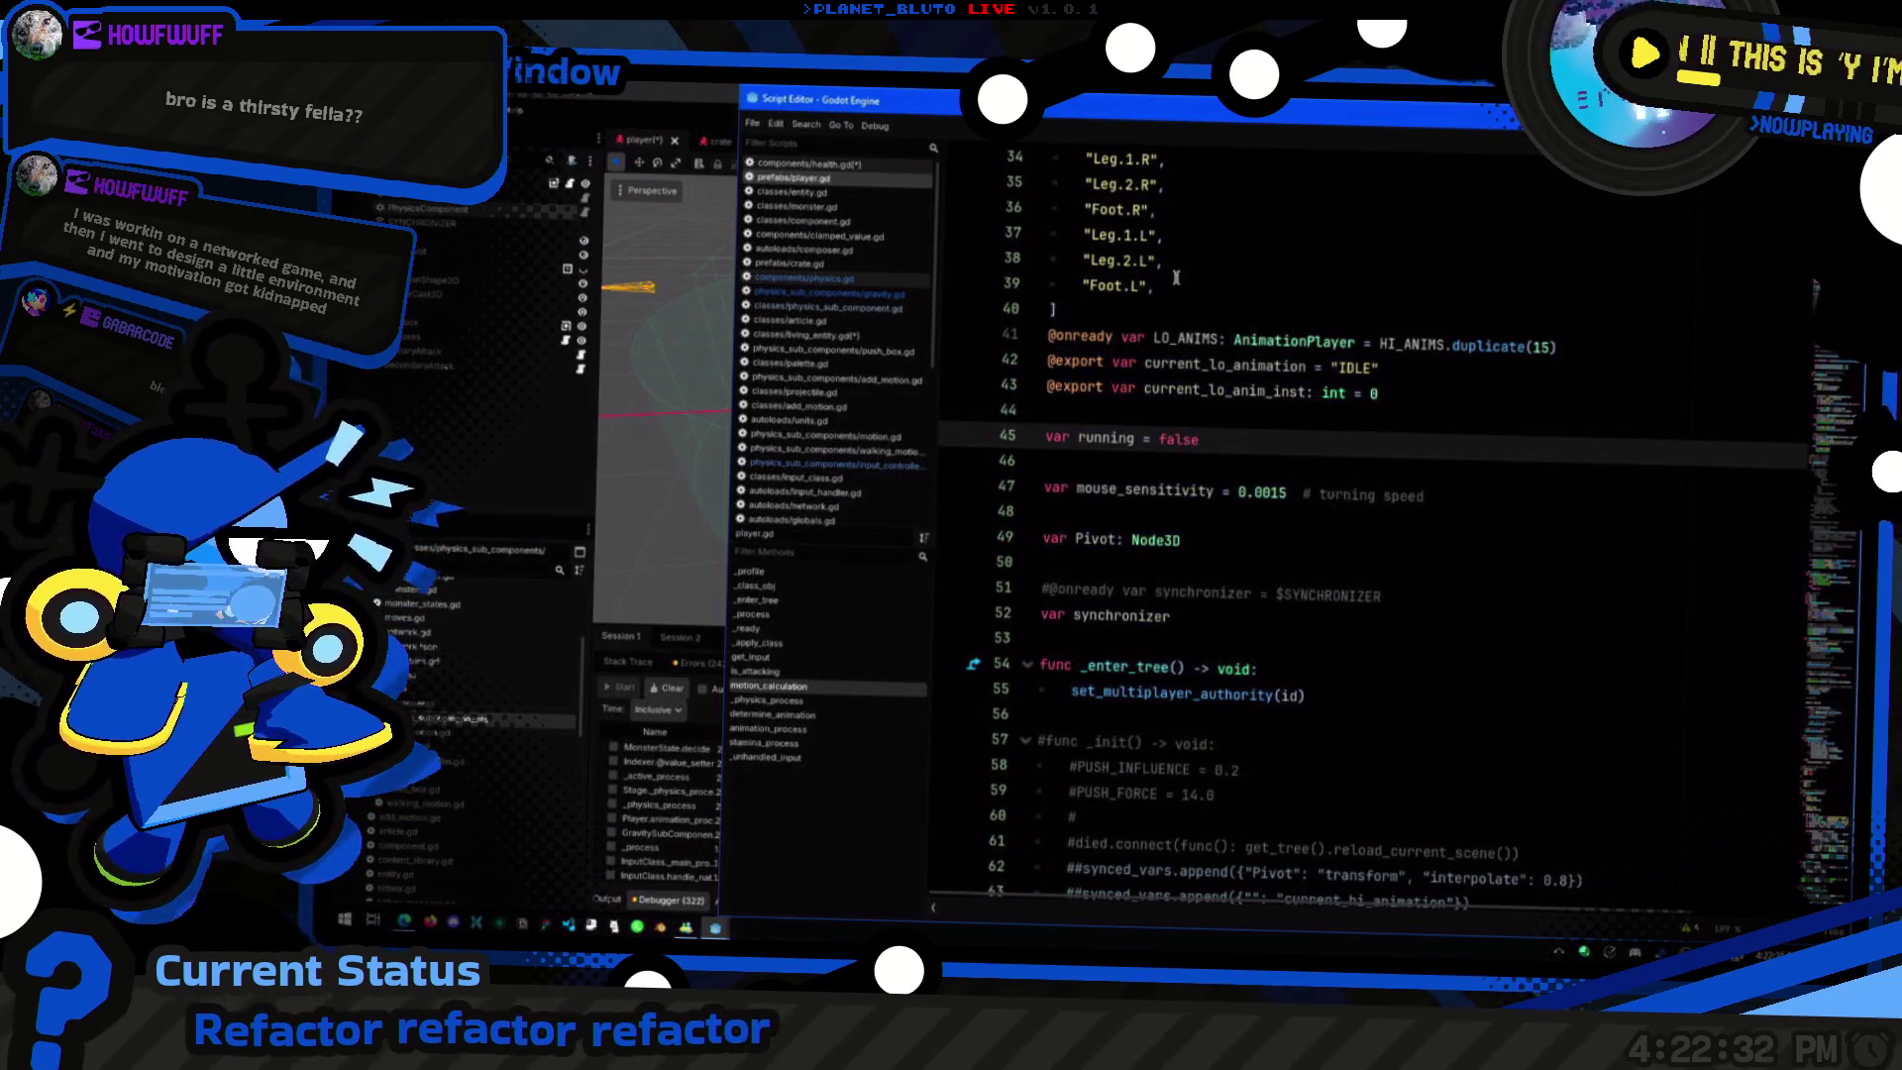
{"action": "scroll", "coordinate": [1175, 277], "scroll_direction": "up", "scroll_amount": 7}
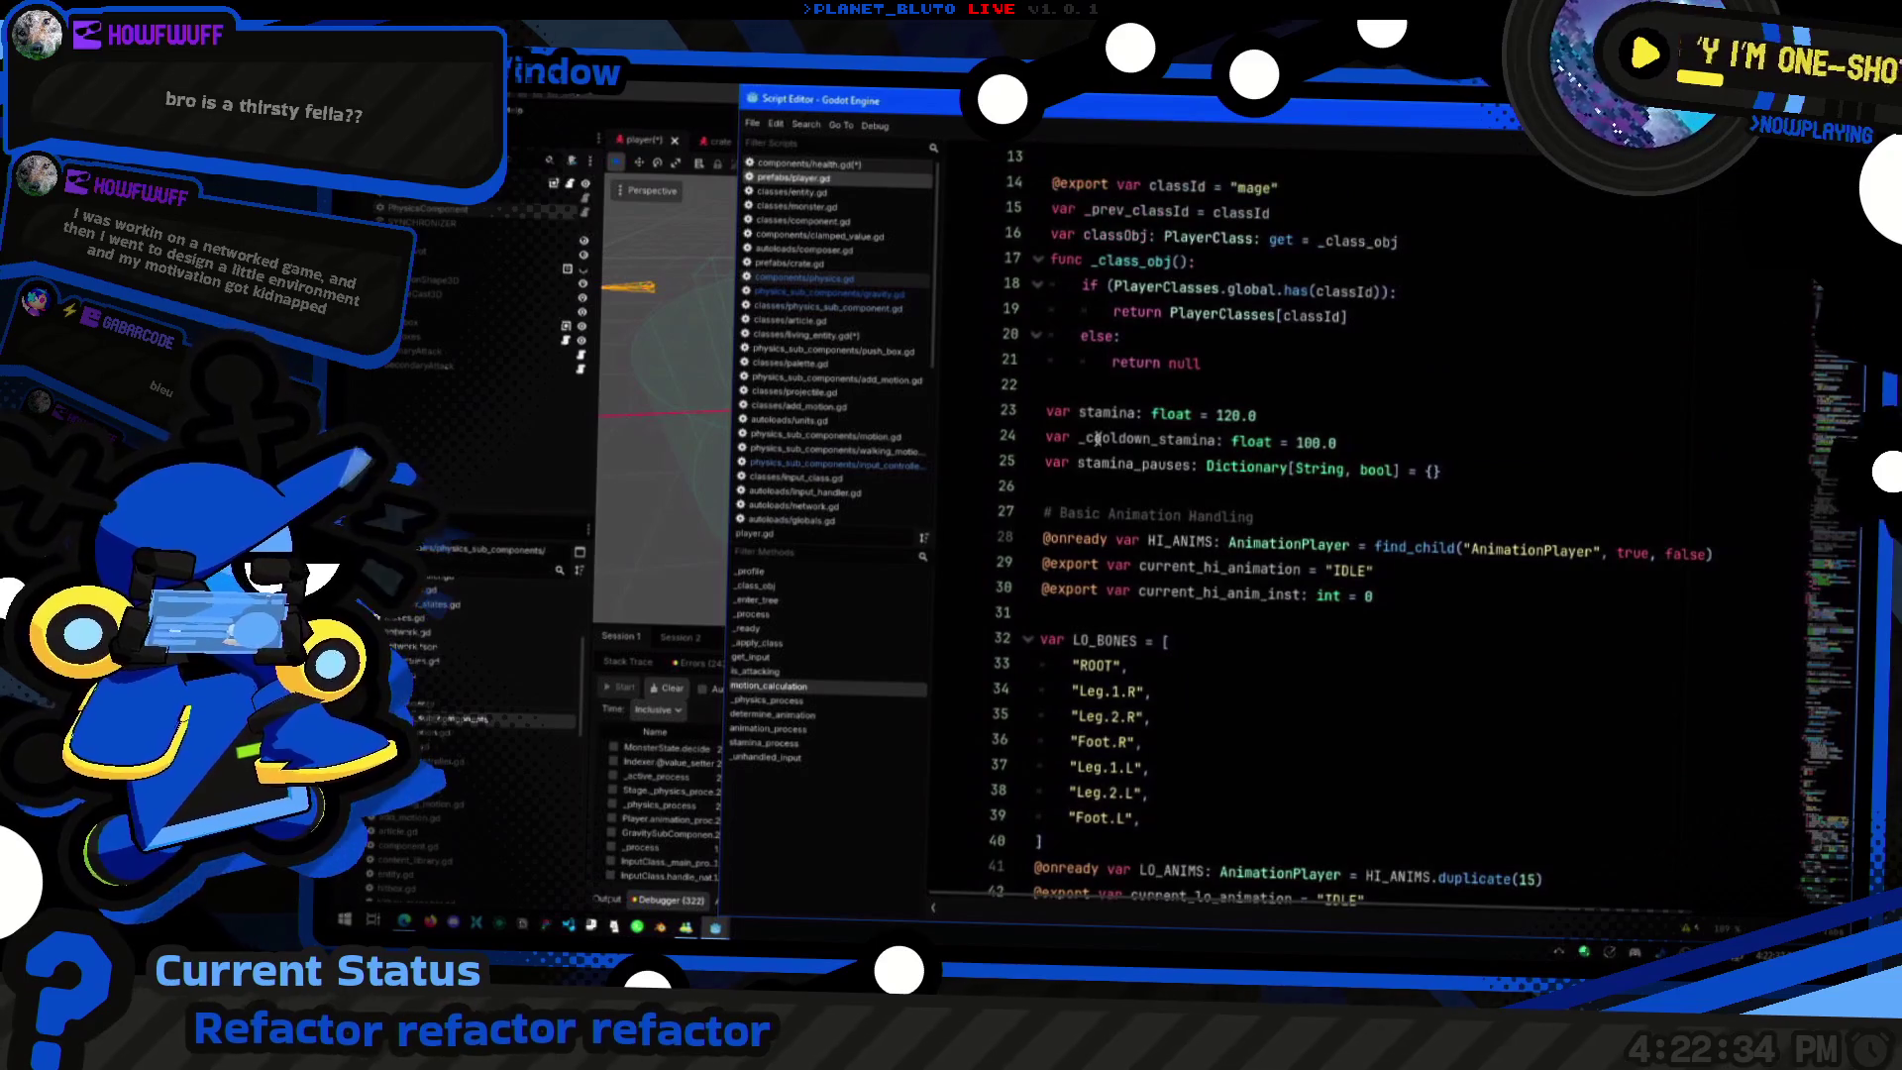
{"action": "scroll", "coordinate": [1096, 438], "scroll_direction": "down", "scroll_amount": 20}
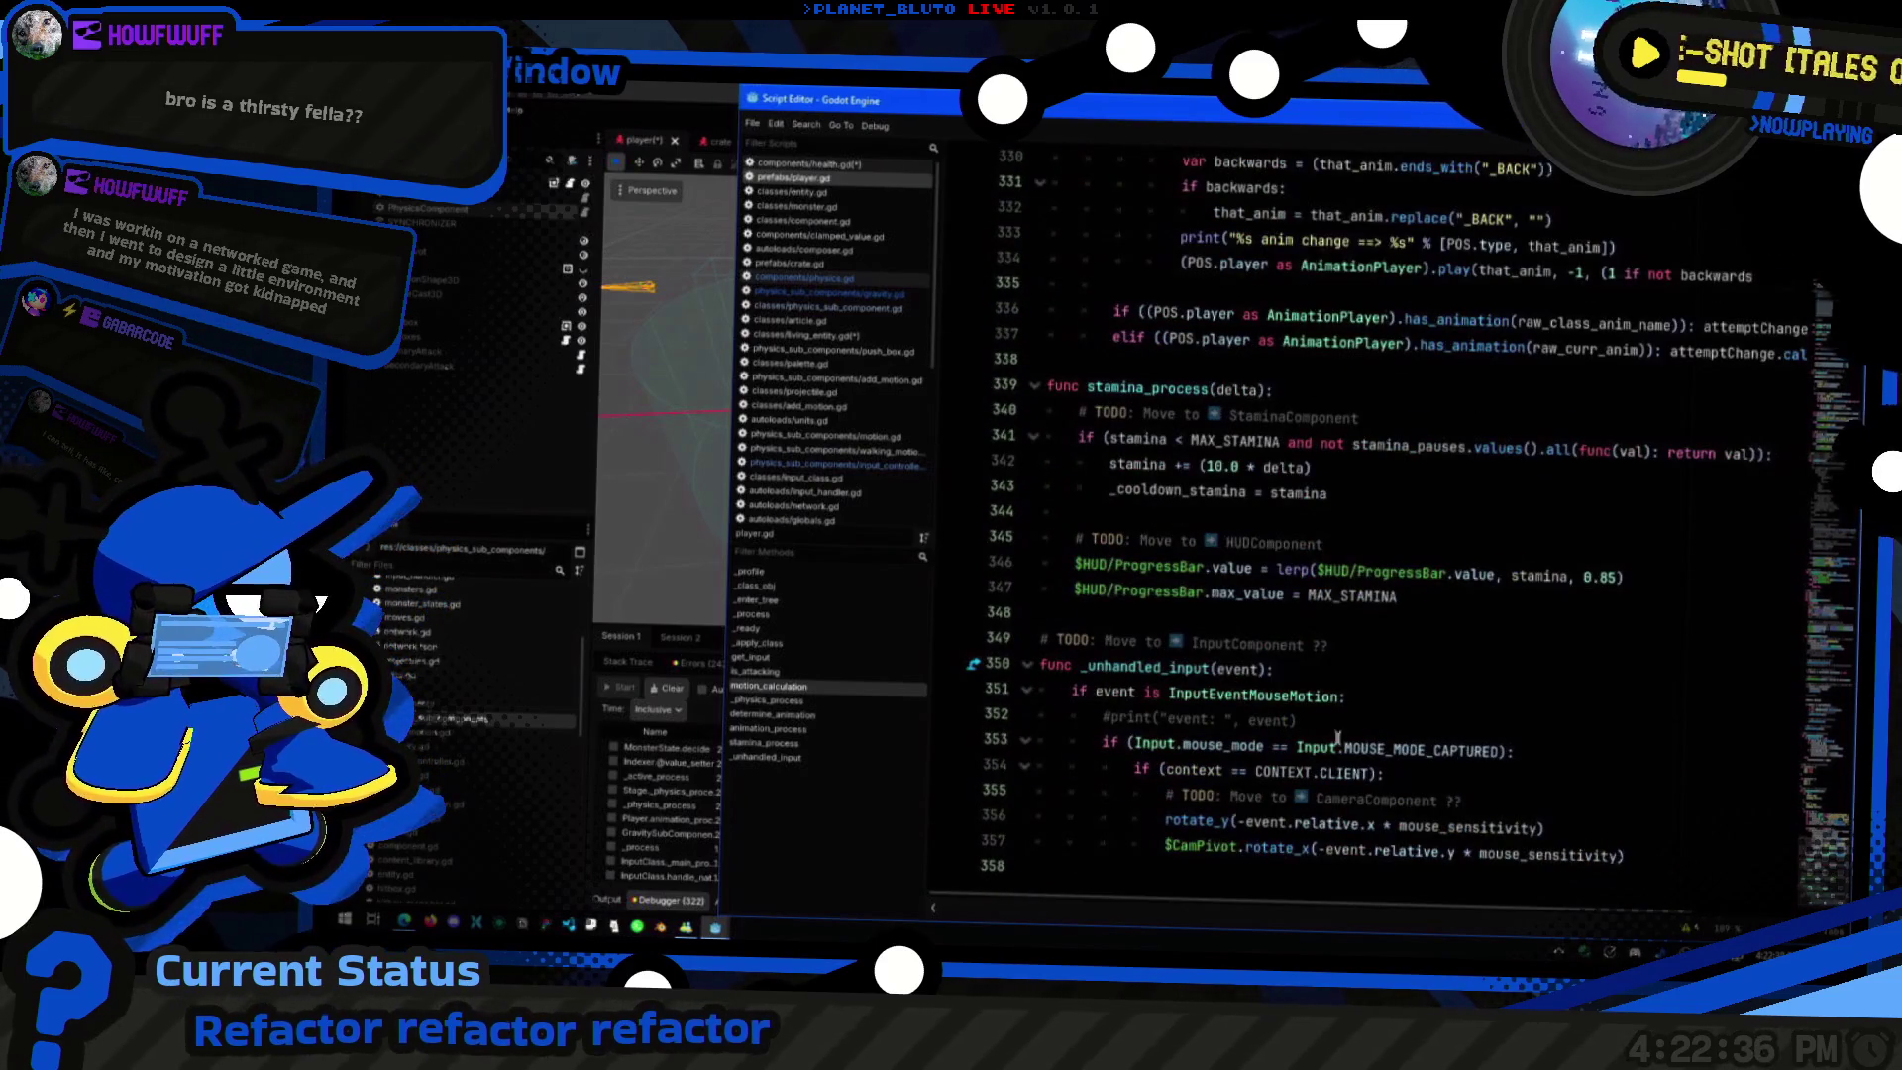
{"action": "scroll", "coordinate": [1364, 741], "scroll_direction": "up", "scroll_amount": 2}
{"action": "scroll", "coordinate": [1386, 733], "scroll_direction": "down", "scroll_amount": 2}
{"action": "left_click", "coordinate": [1424, 678]}
{"action": "key", "text": "Up"}
{"action": "key", "text": "Up"}
{"action": "key", "text": "Up"}
{"action": "scroll", "coordinate": [1421, 680], "scroll_direction": "up", "scroll_amount": 2}
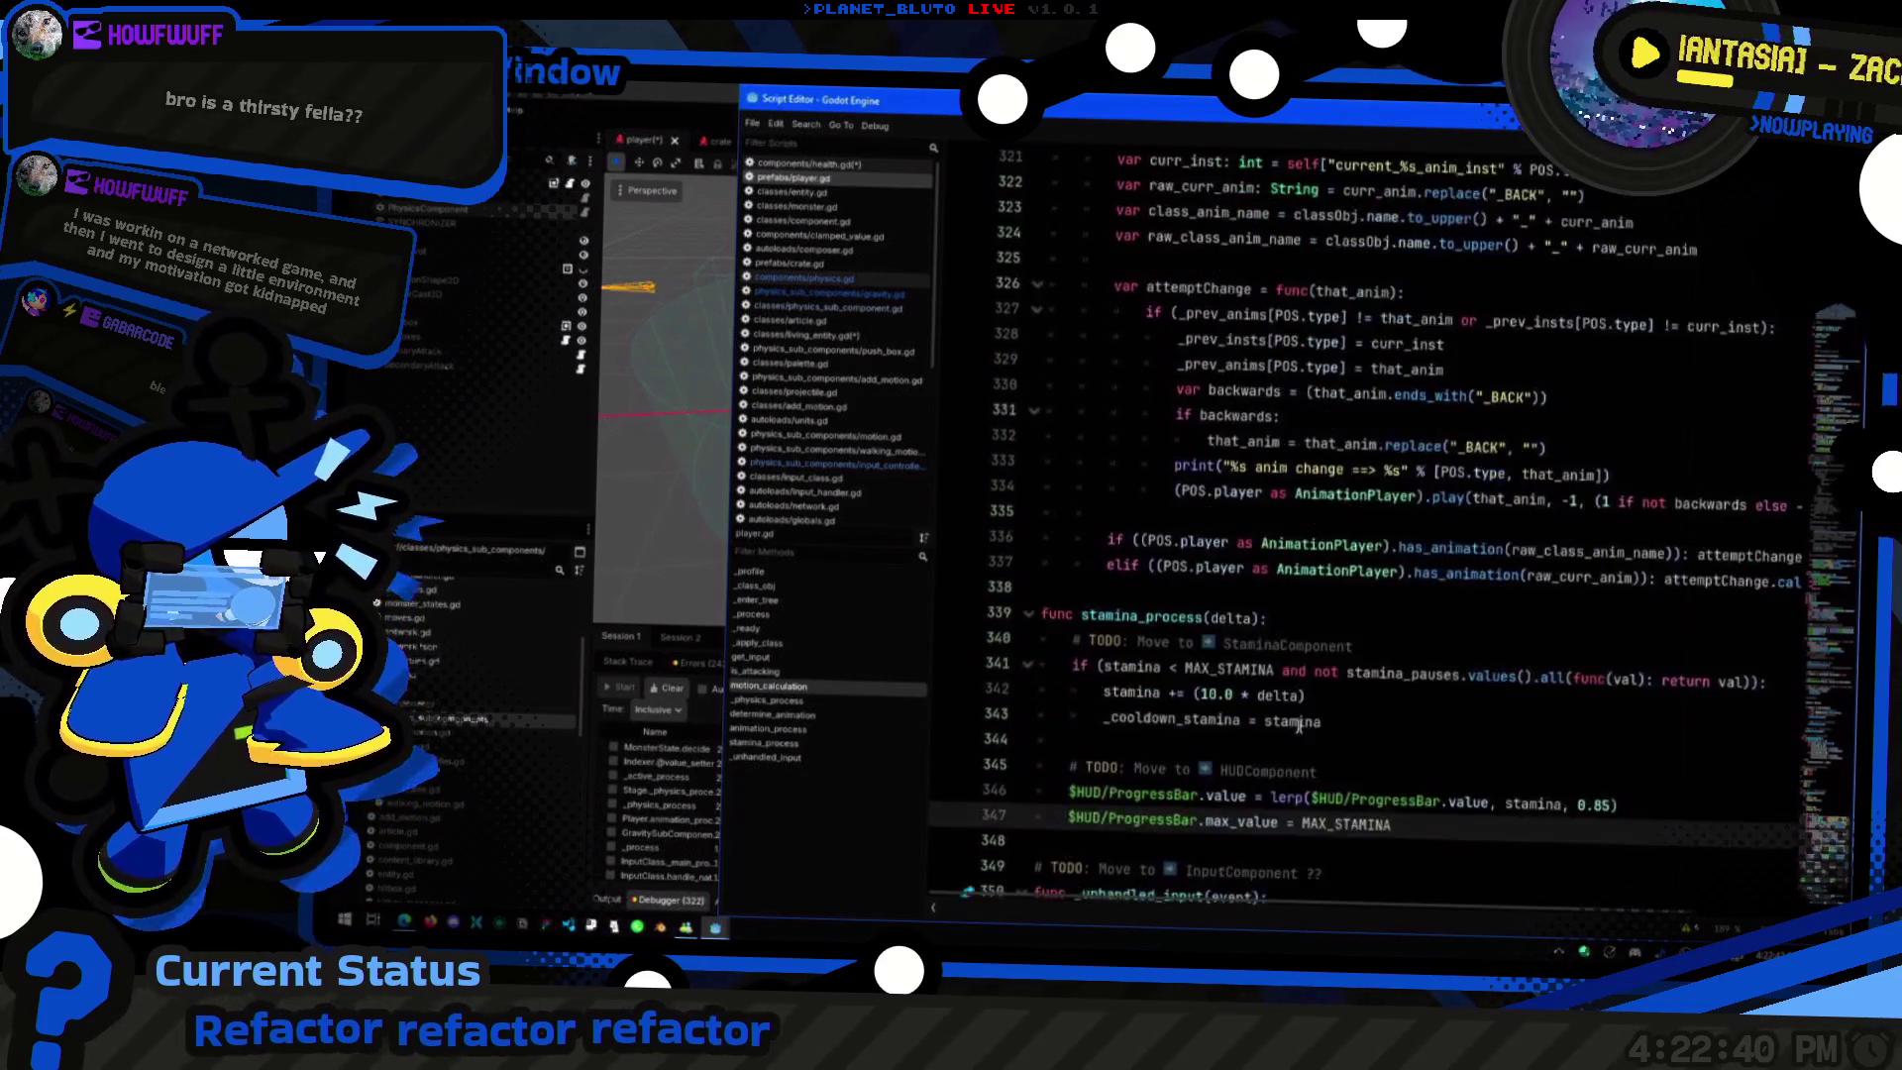
{"action": "scroll", "coordinate": [1416, 681], "scroll_direction": "up", "scroll_amount": 5}
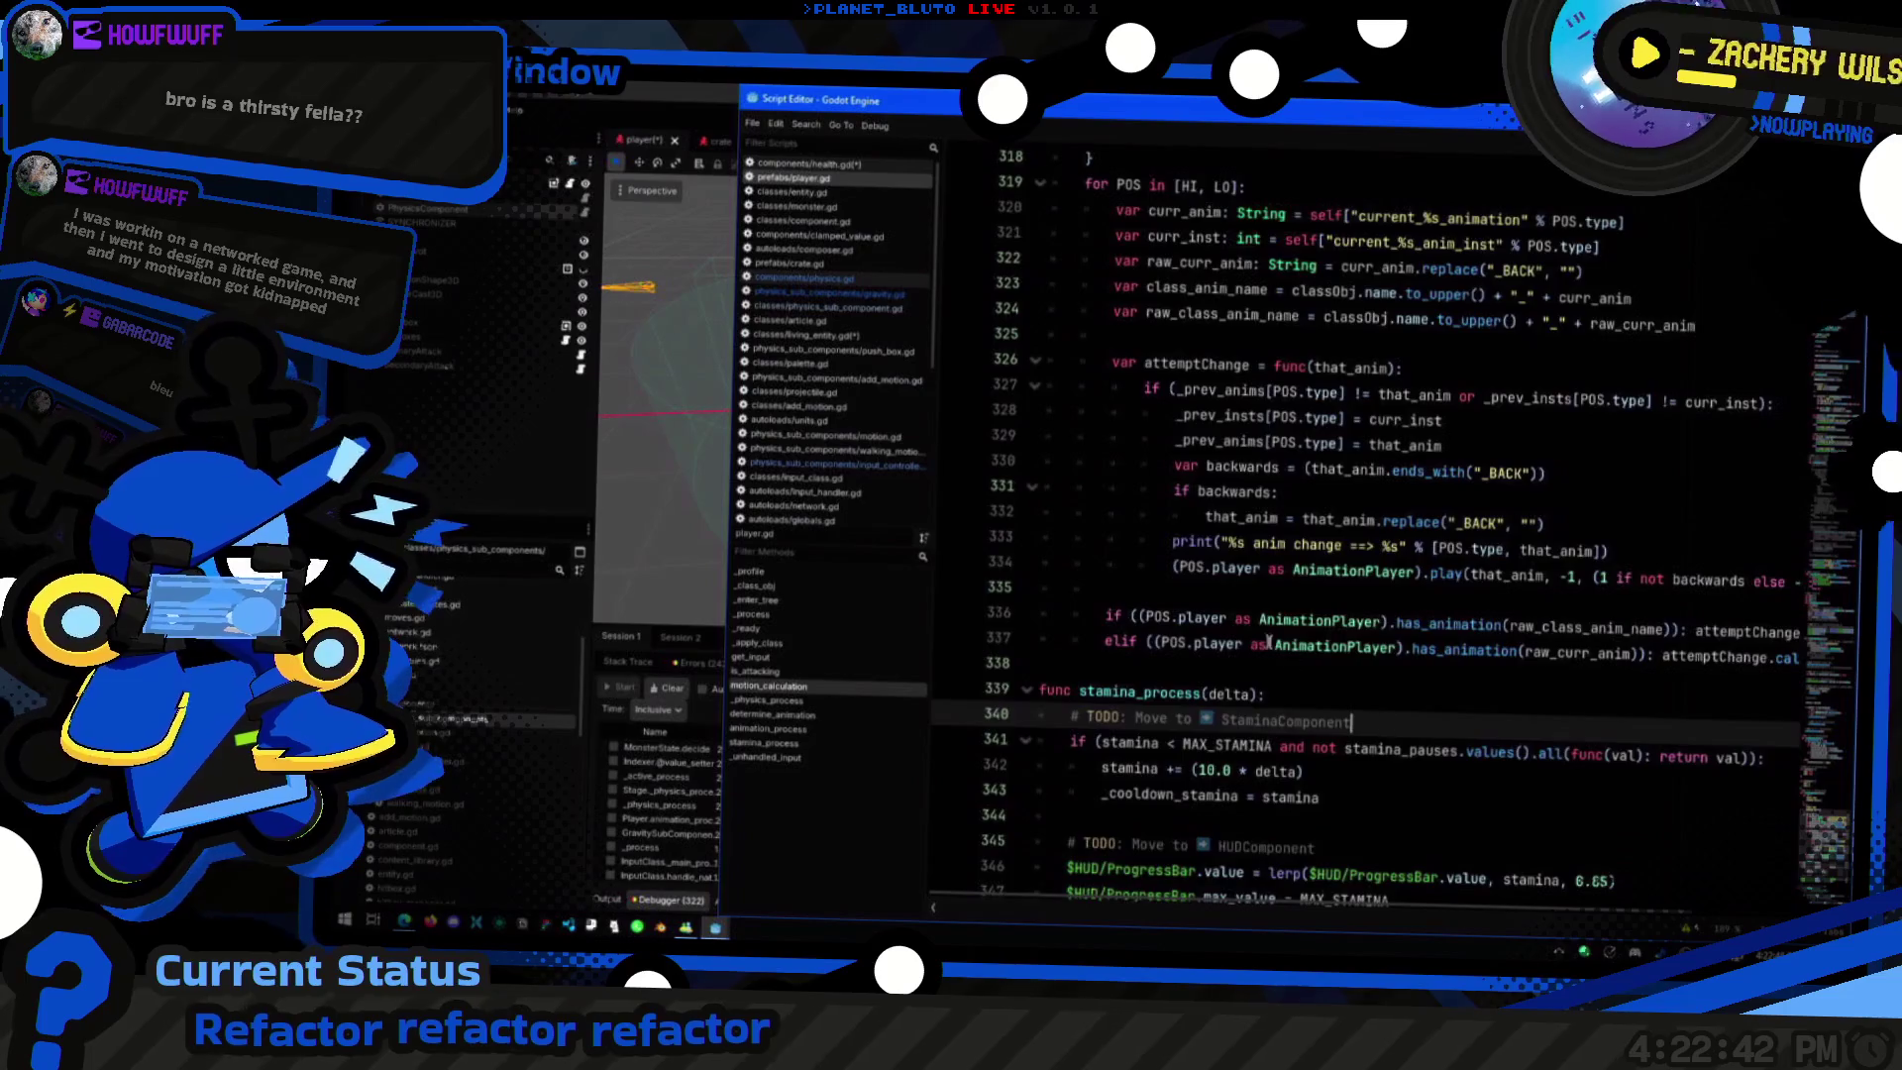
{"action": "left_click", "coordinate": [1372, 584]}
{"action": "left_click", "coordinate": [1268, 406]}
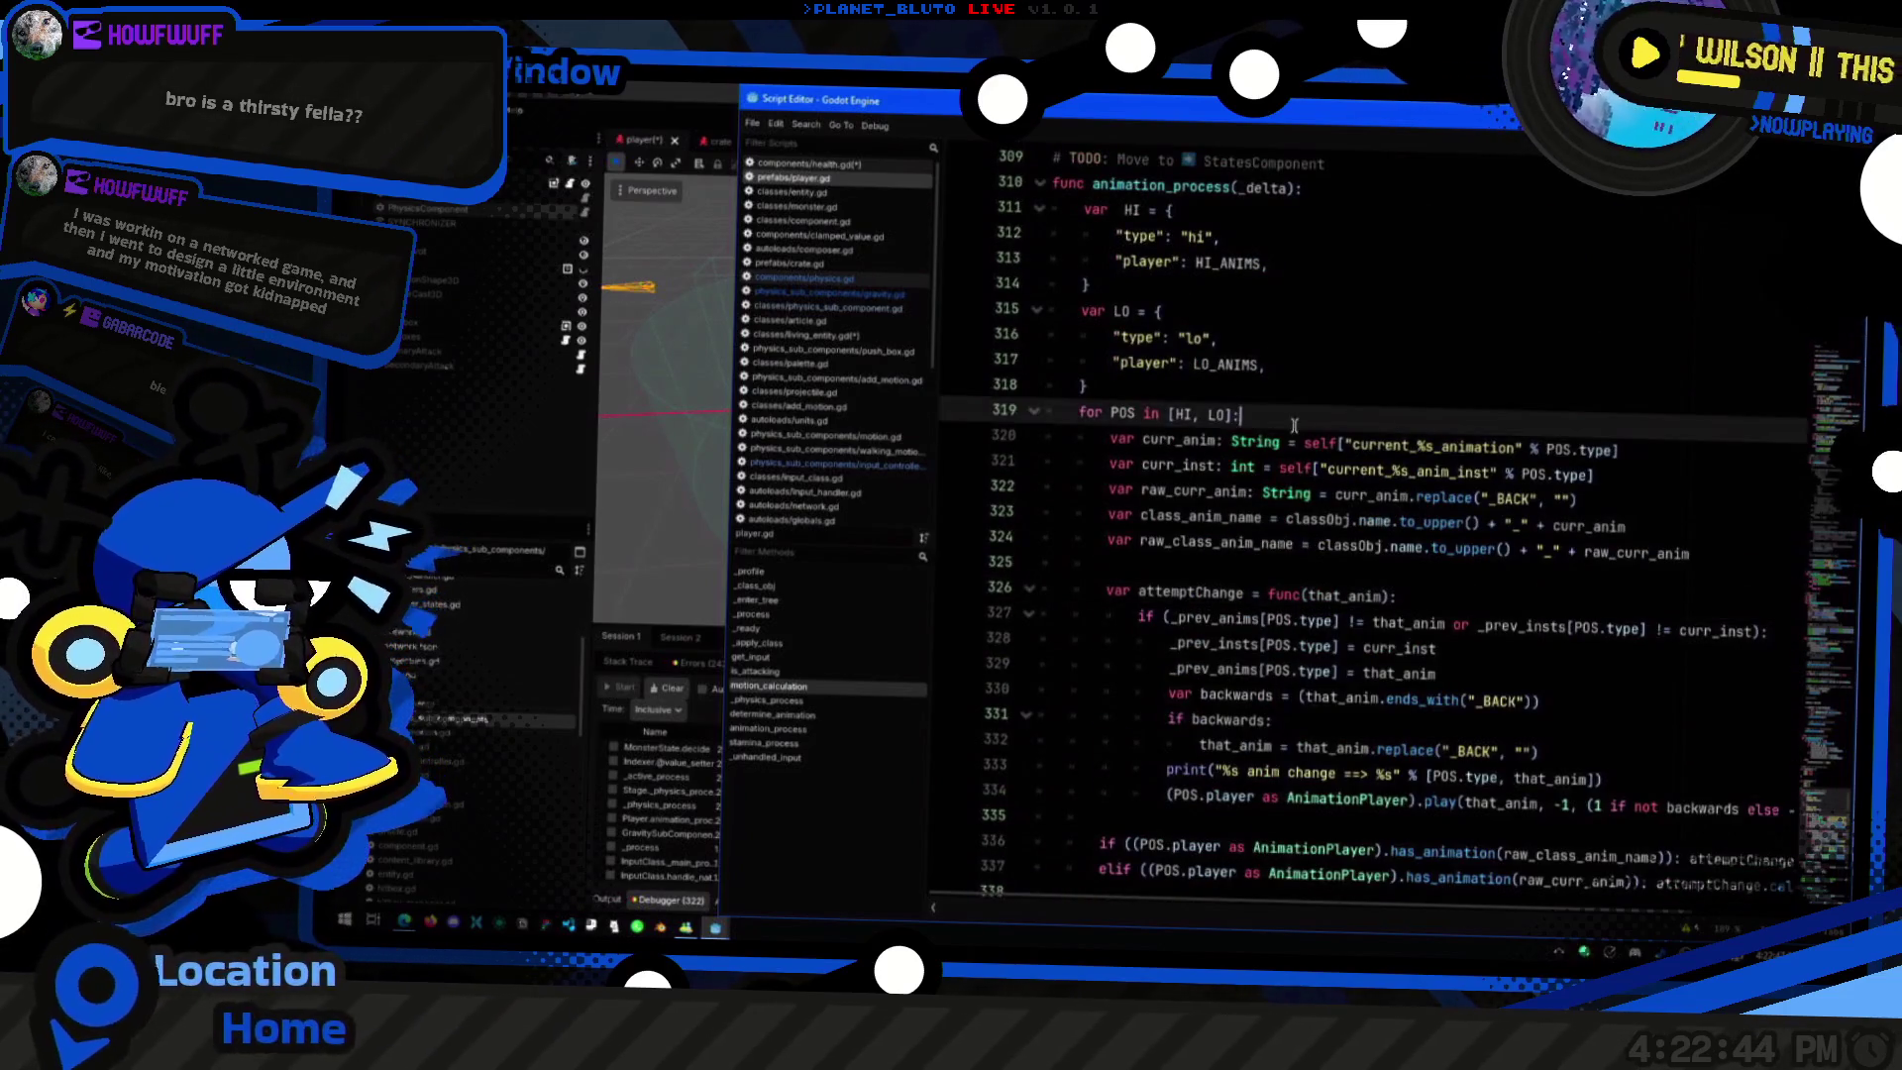
{"action": "scroll", "coordinate": [1299, 484], "scroll_direction": "up", "scroll_amount": 4}
{"action": "left_click", "coordinate": [1367, 449]}
{"action": "scroll", "coordinate": [1381, 475], "scroll_direction": "up", "scroll_amount": 2}
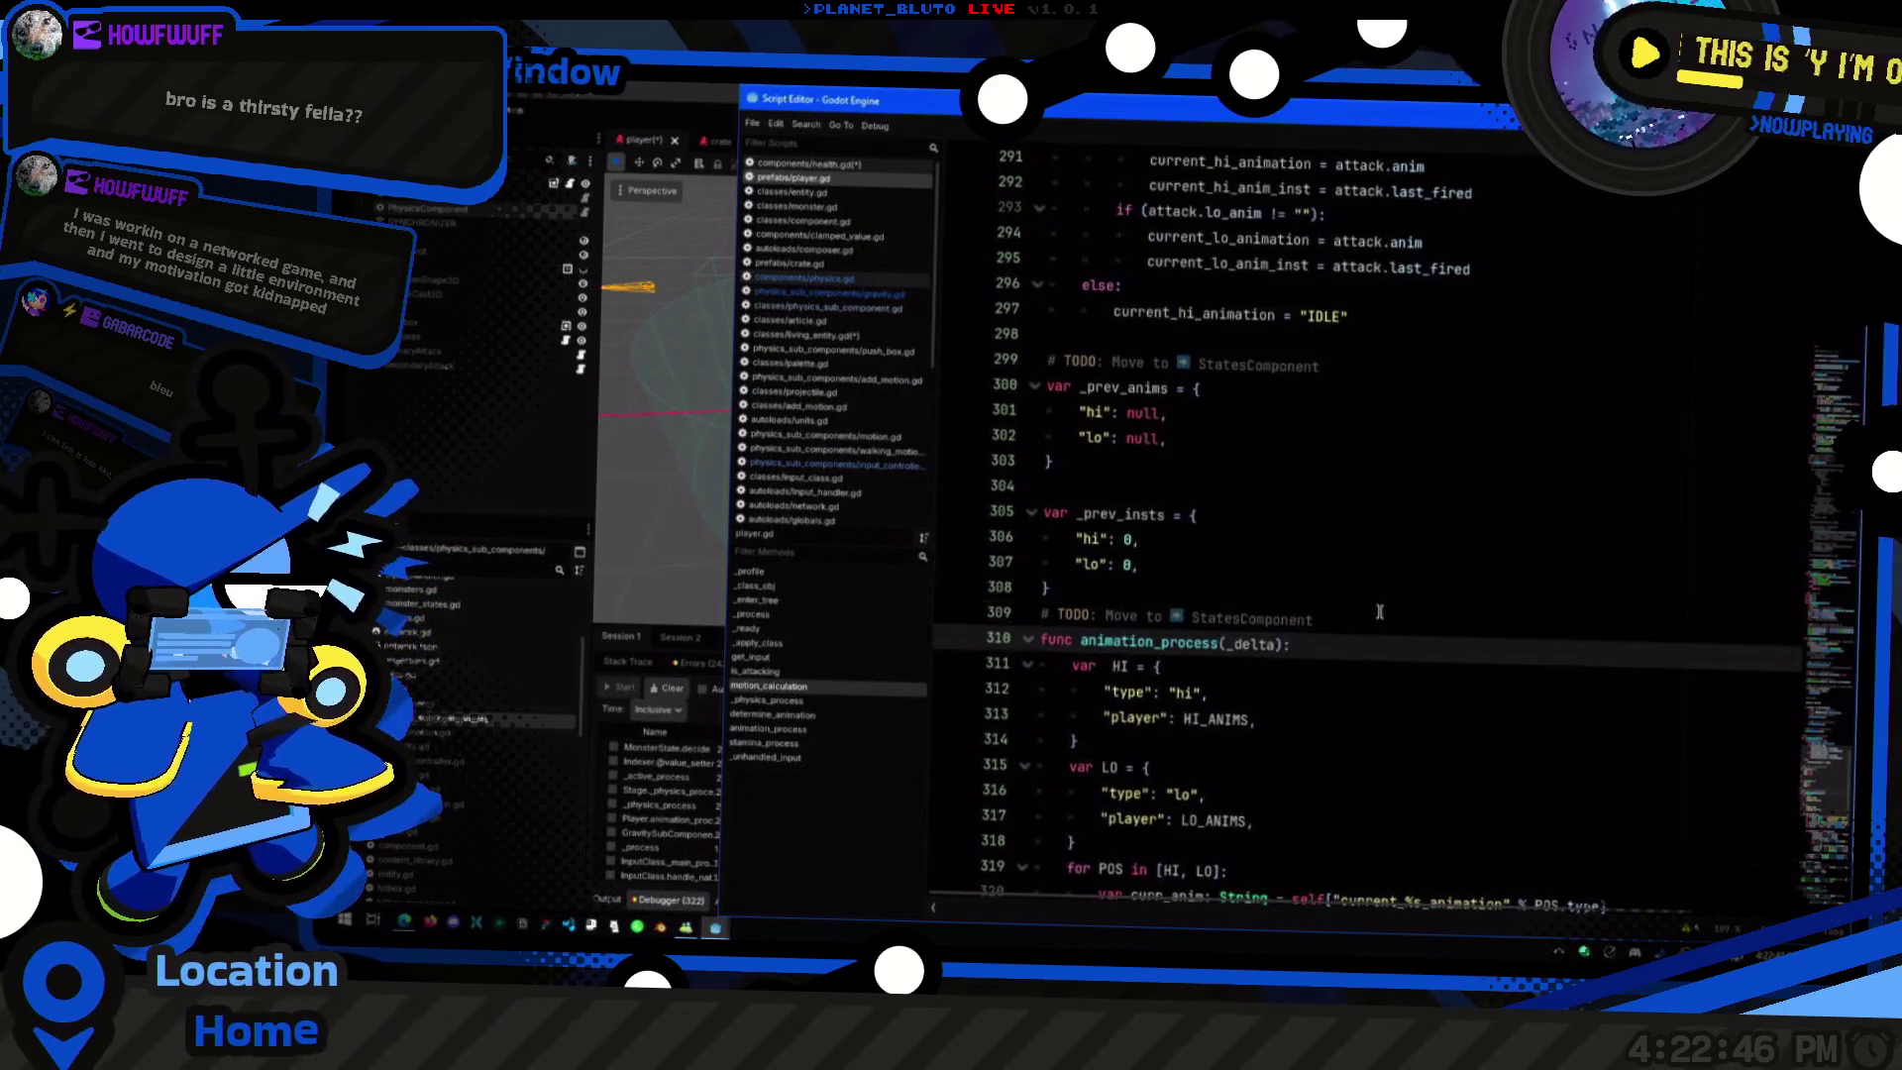
{"action": "scroll", "coordinate": [1379, 550], "scroll_direction": "up", "scroll_amount": 4}
{"action": "left_click", "coordinate": [1372, 676]}
{"action": "scroll", "coordinate": [1375, 676], "scroll_direction": "up", "scroll_amount": 3}
{"action": "left_click", "coordinate": [1392, 591]}
{"action": "left_click", "coordinate": [1396, 562]}
{"action": "left_click", "coordinate": [1424, 479]}
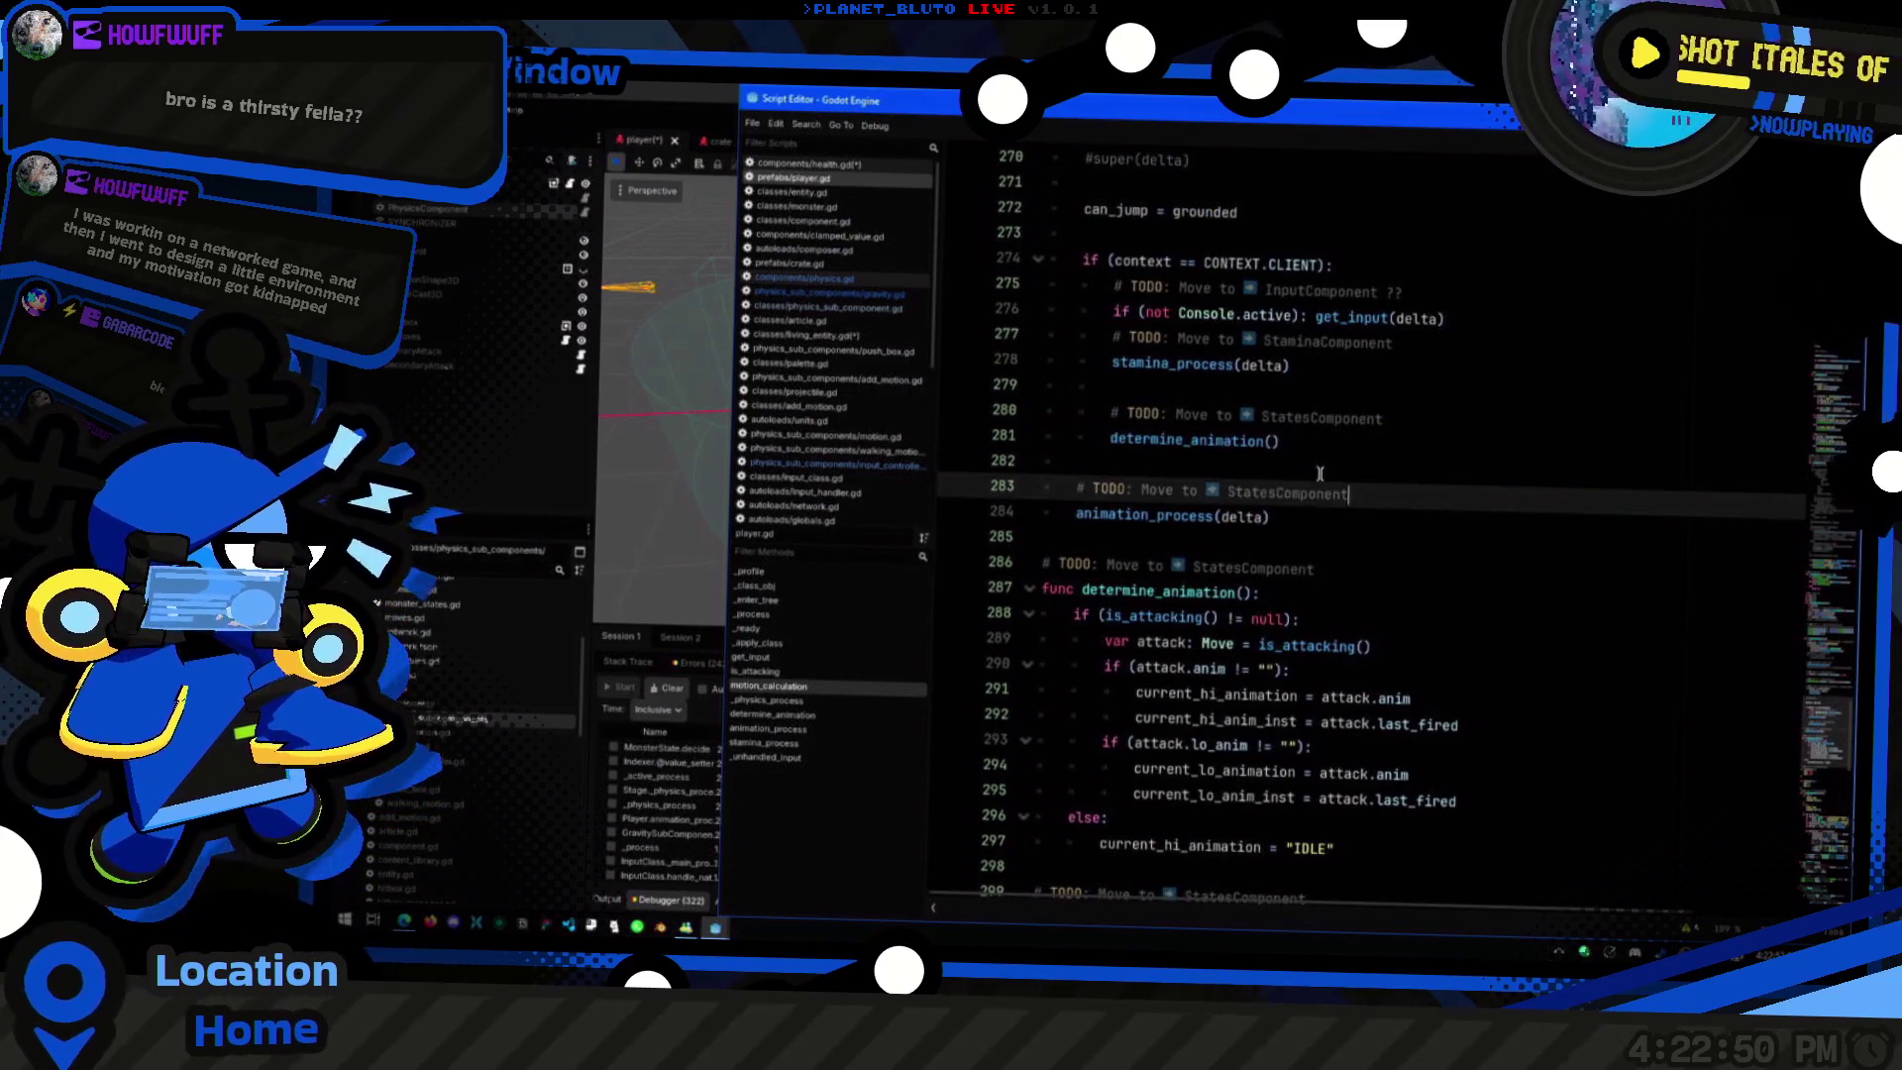
{"action": "scroll", "coordinate": [1386, 510], "scroll_direction": "up", "scroll_amount": 3}
{"action": "left_click", "coordinate": [1391, 634]}
{"action": "left_click", "coordinate": [1470, 567]}
{"action": "left_click", "coordinate": [1505, 517]}
{"action": "scroll", "coordinate": [1499, 537], "scroll_direction": "up", "scroll_amount": 3}
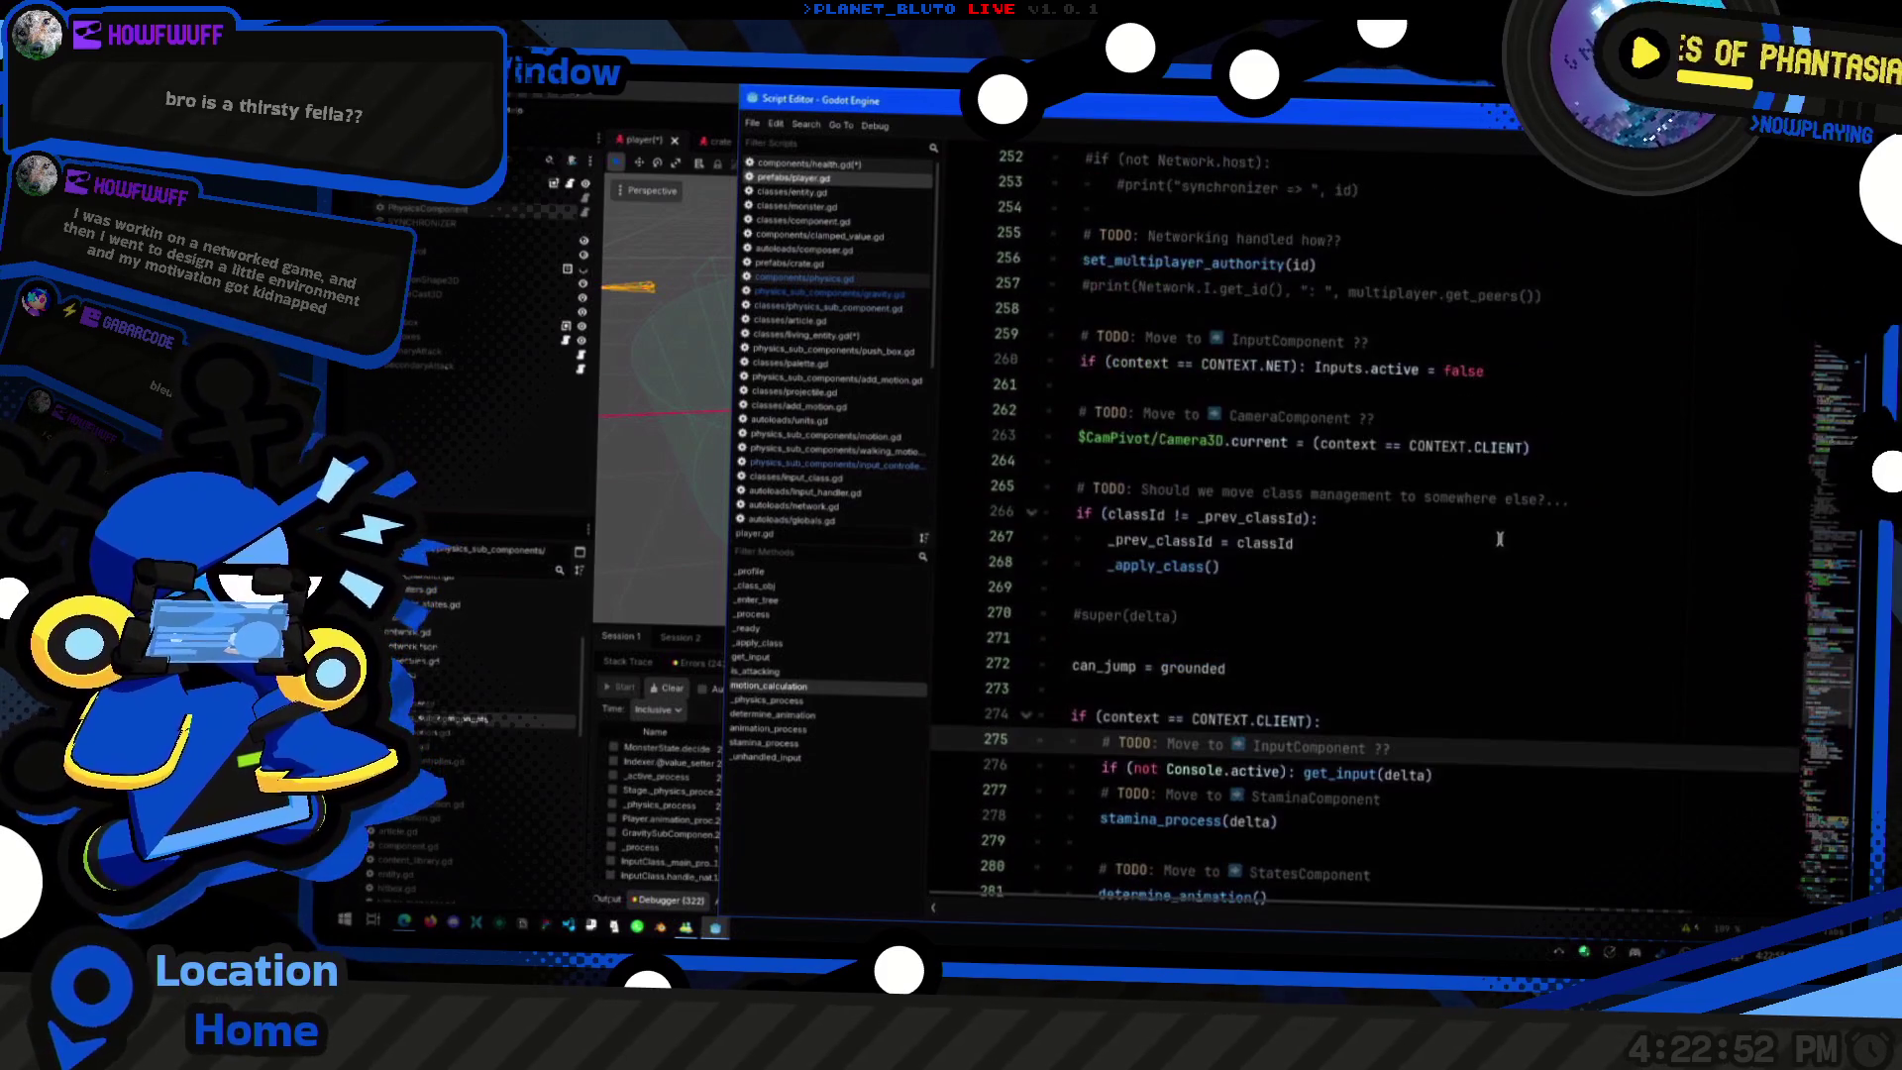
{"action": "left_click", "coordinate": [1552, 495]}
{"action": "left_click", "coordinate": [1532, 412]}
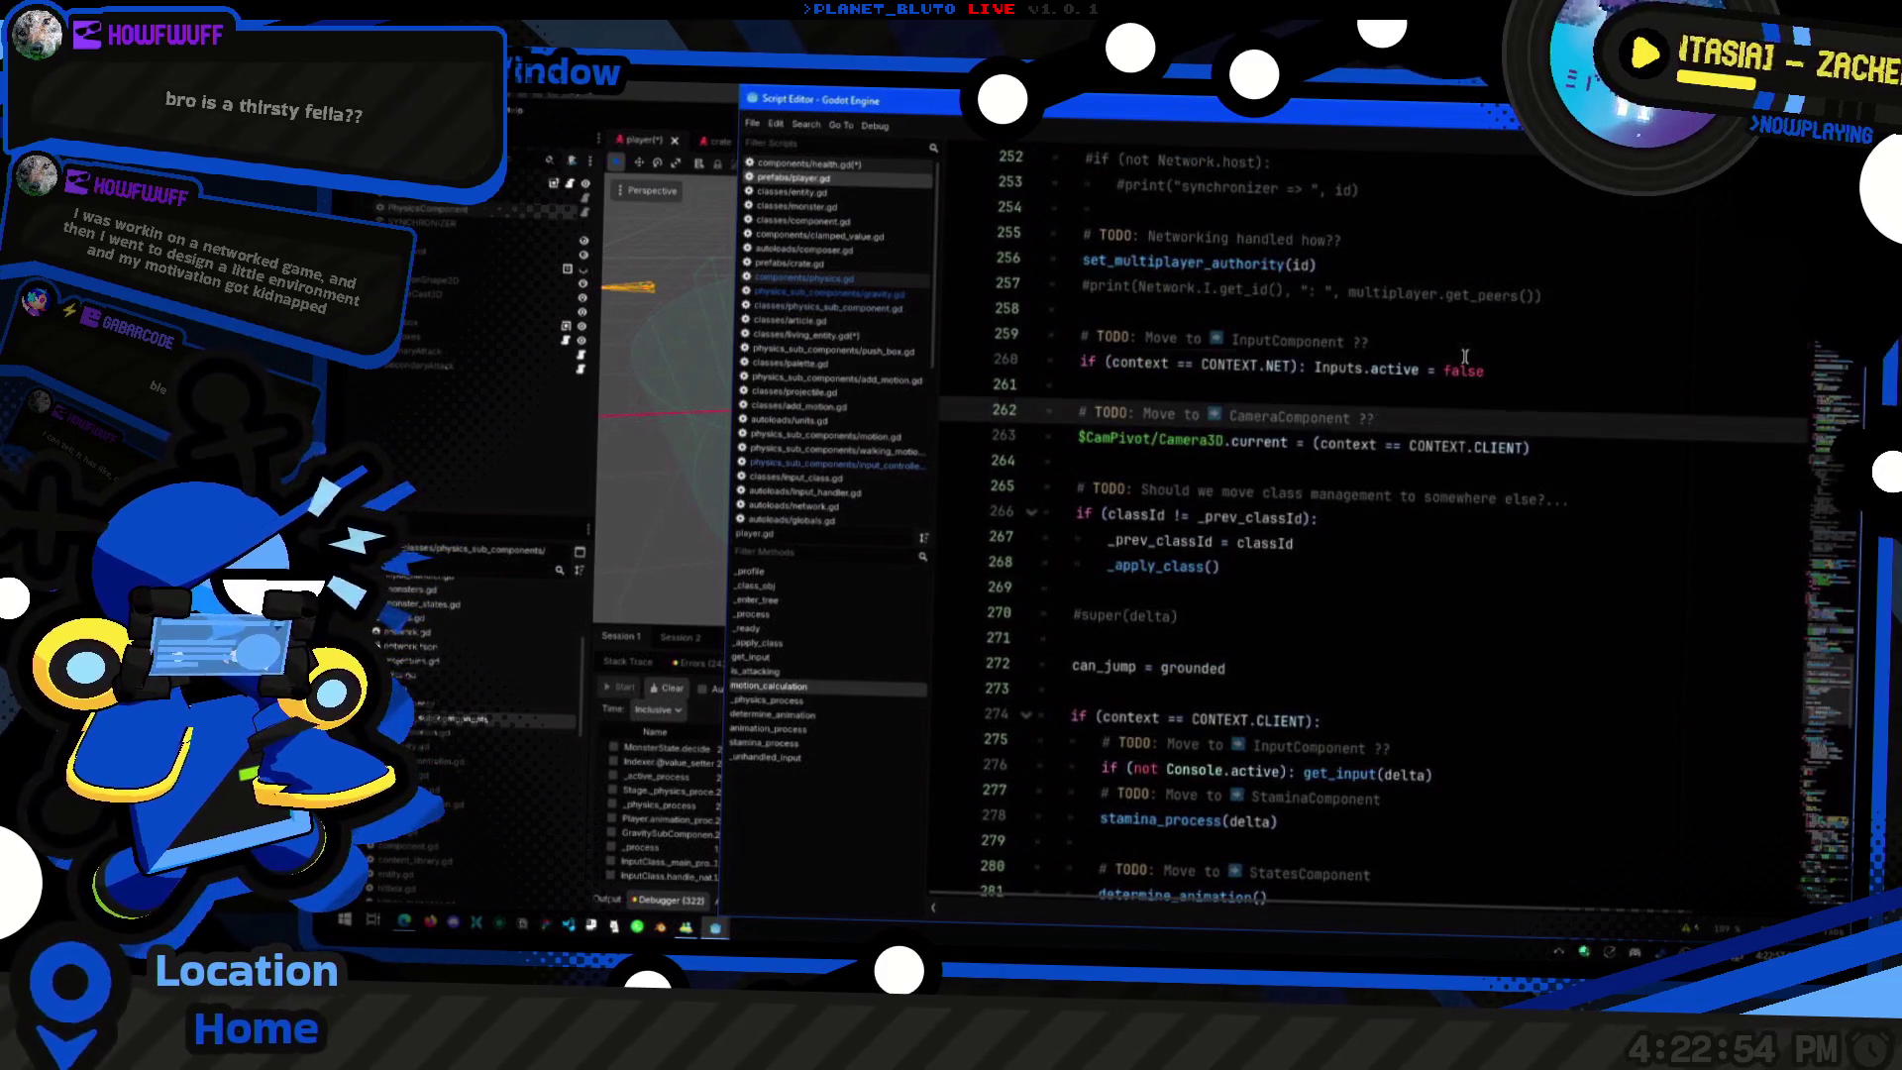
{"action": "left_click", "coordinate": [1464, 359]}
{"action": "left_click", "coordinate": [1534, 302]}
{"action": "scroll", "coordinate": [1533, 302], "scroll_direction": "up", "scroll_amount": 3}
{"action": "left_click", "coordinate": [1415, 483]}
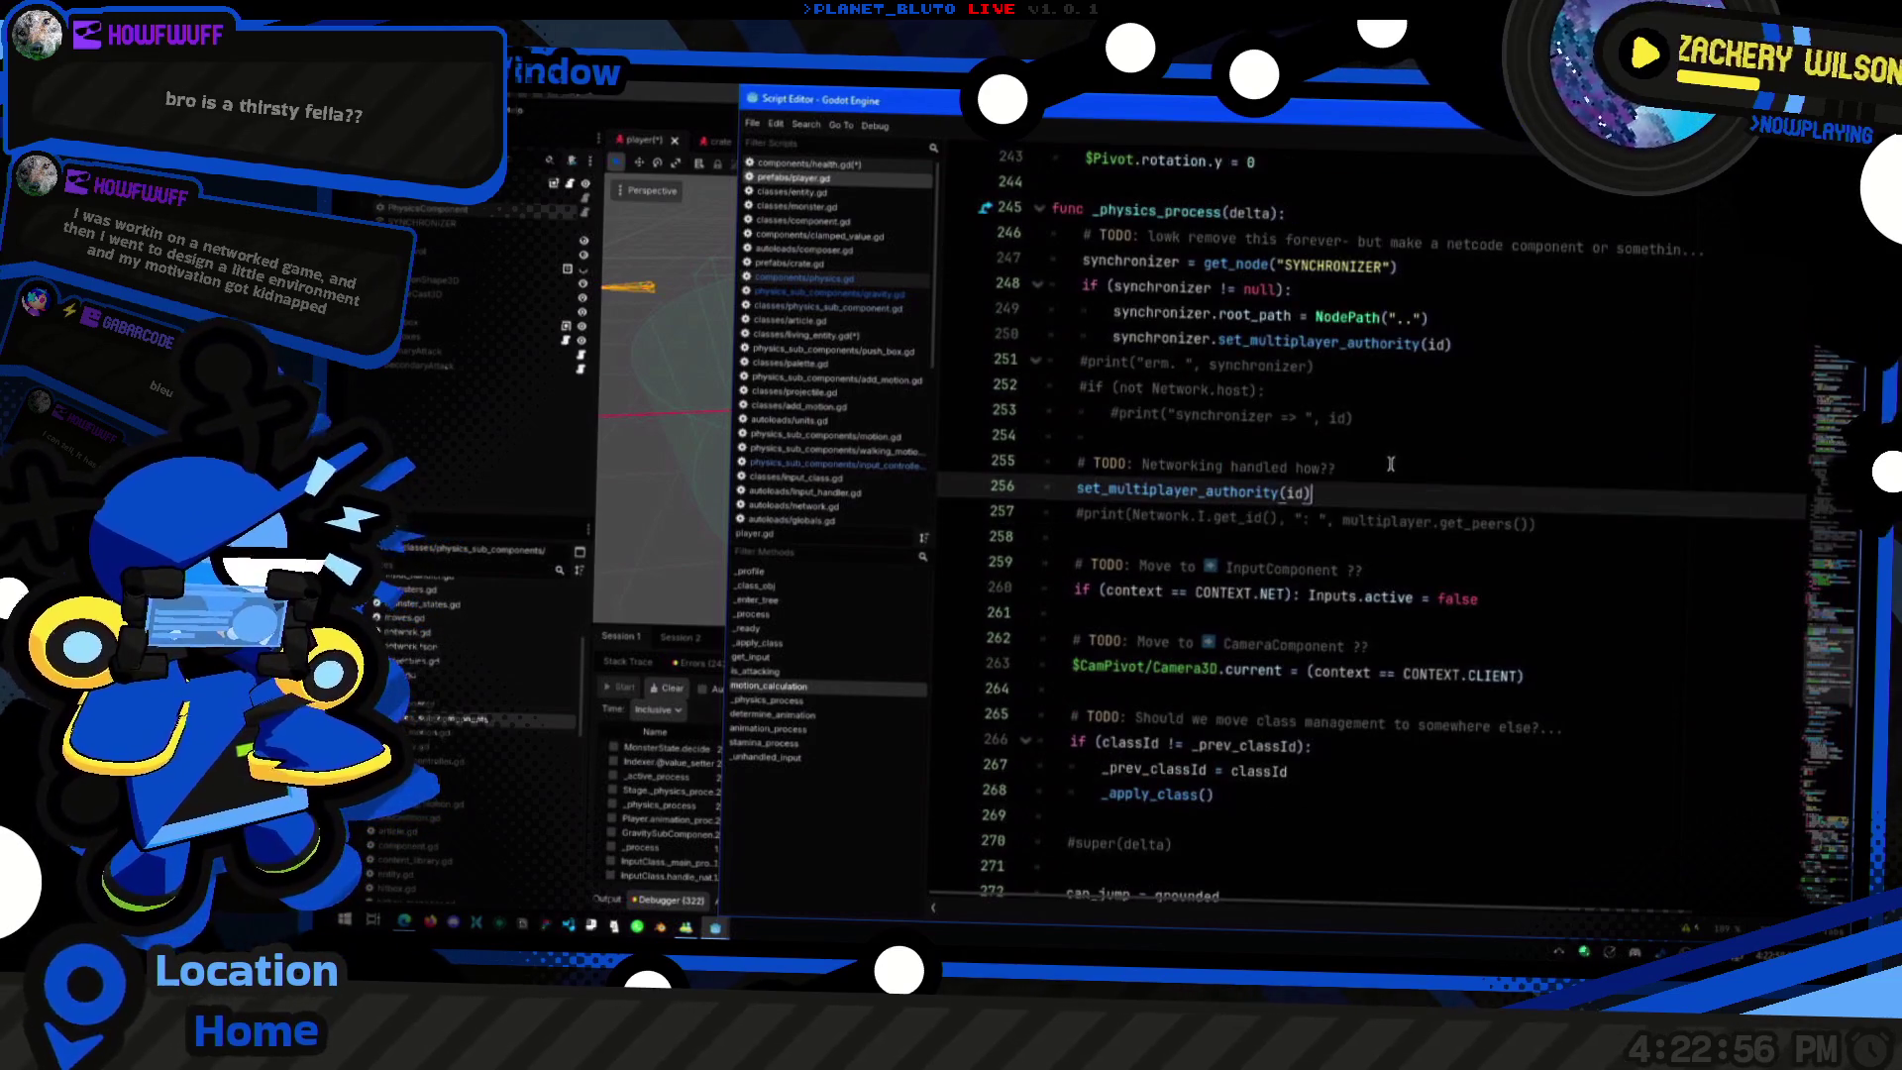
{"action": "left_click", "coordinate": [1389, 463]}
{"action": "scroll", "coordinate": [1390, 464], "scroll_direction": "up", "scroll_amount": 4}
{"action": "left_click", "coordinate": [1389, 566]}
{"action": "left_click", "coordinate": [1405, 552]}
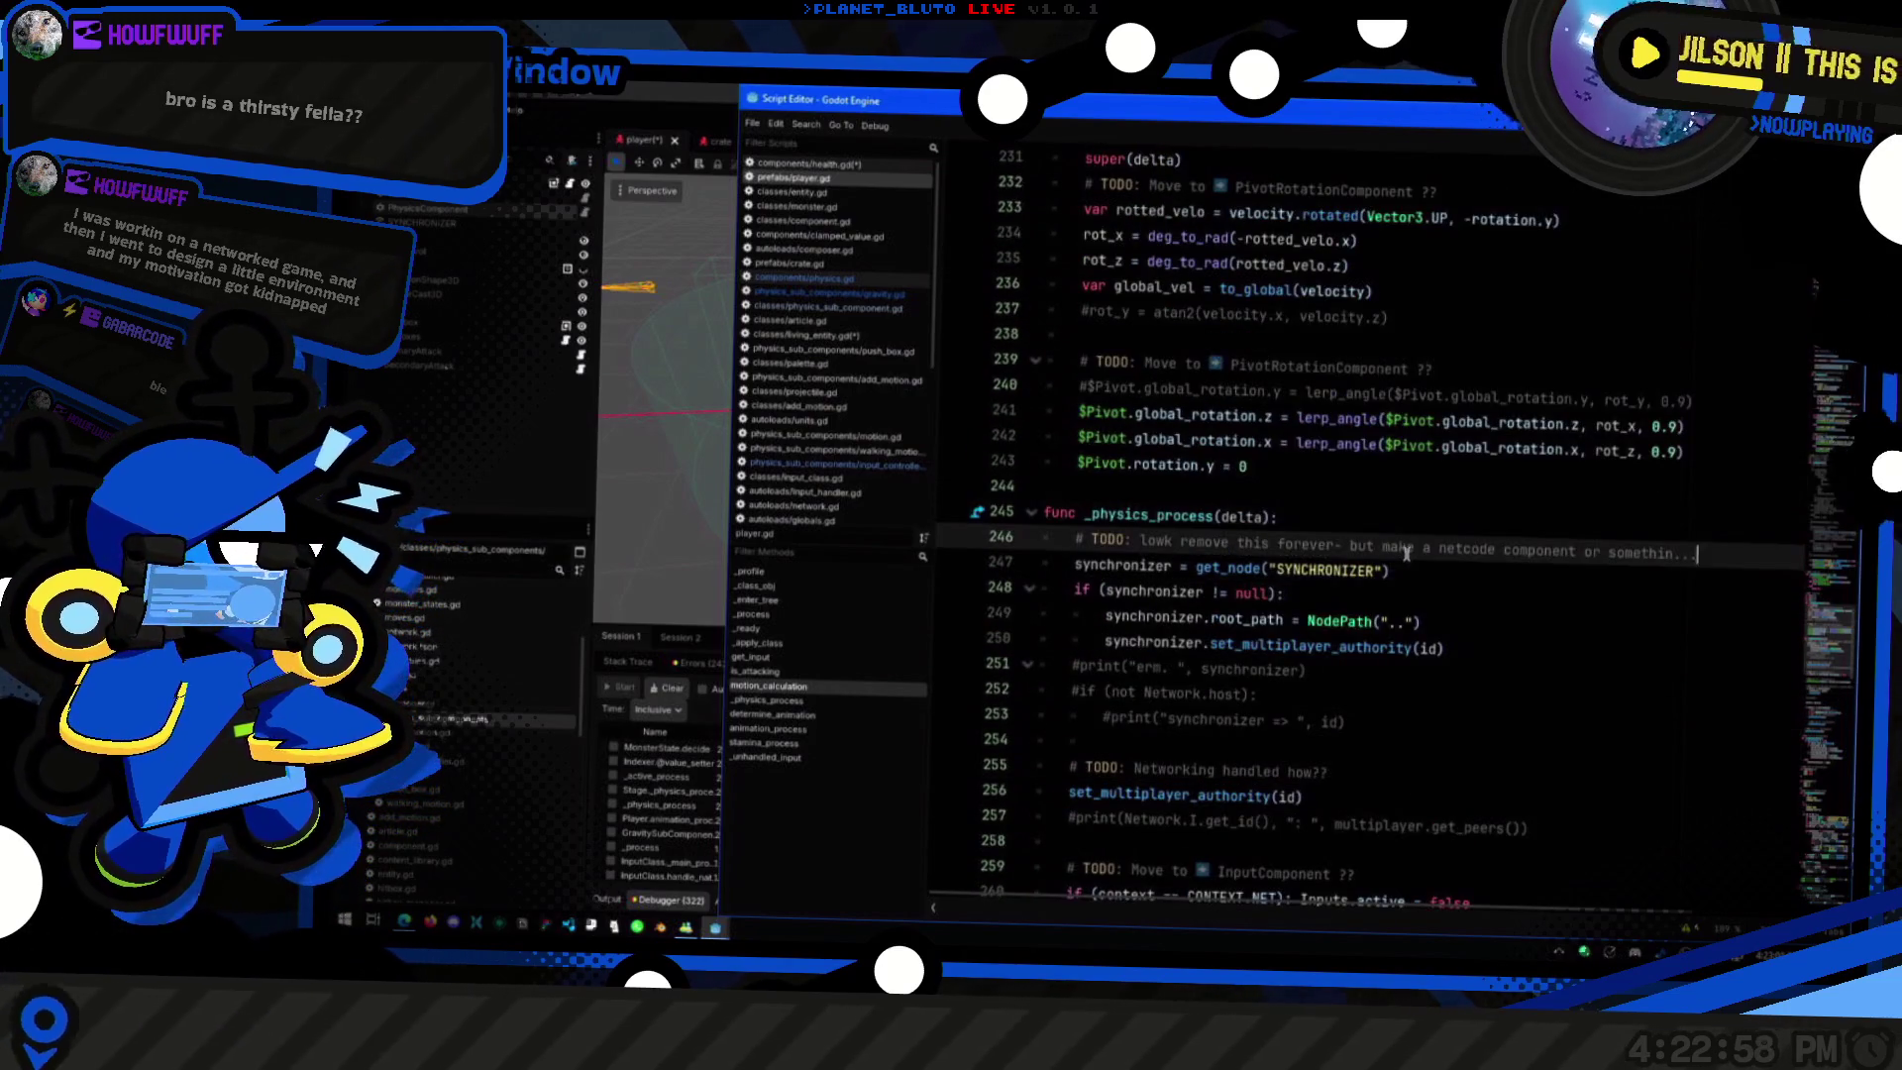
{"action": "scroll", "coordinate": [1406, 551], "scroll_direction": "up", "scroll_amount": 3}
{"action": "left_click", "coordinate": [1485, 621]}
{"action": "left_click", "coordinate": [1491, 567]}
{"action": "left_click", "coordinate": [1492, 592]}
{"action": "scroll", "coordinate": [1466, 624], "scroll_direction": "up", "scroll_amount": 2}
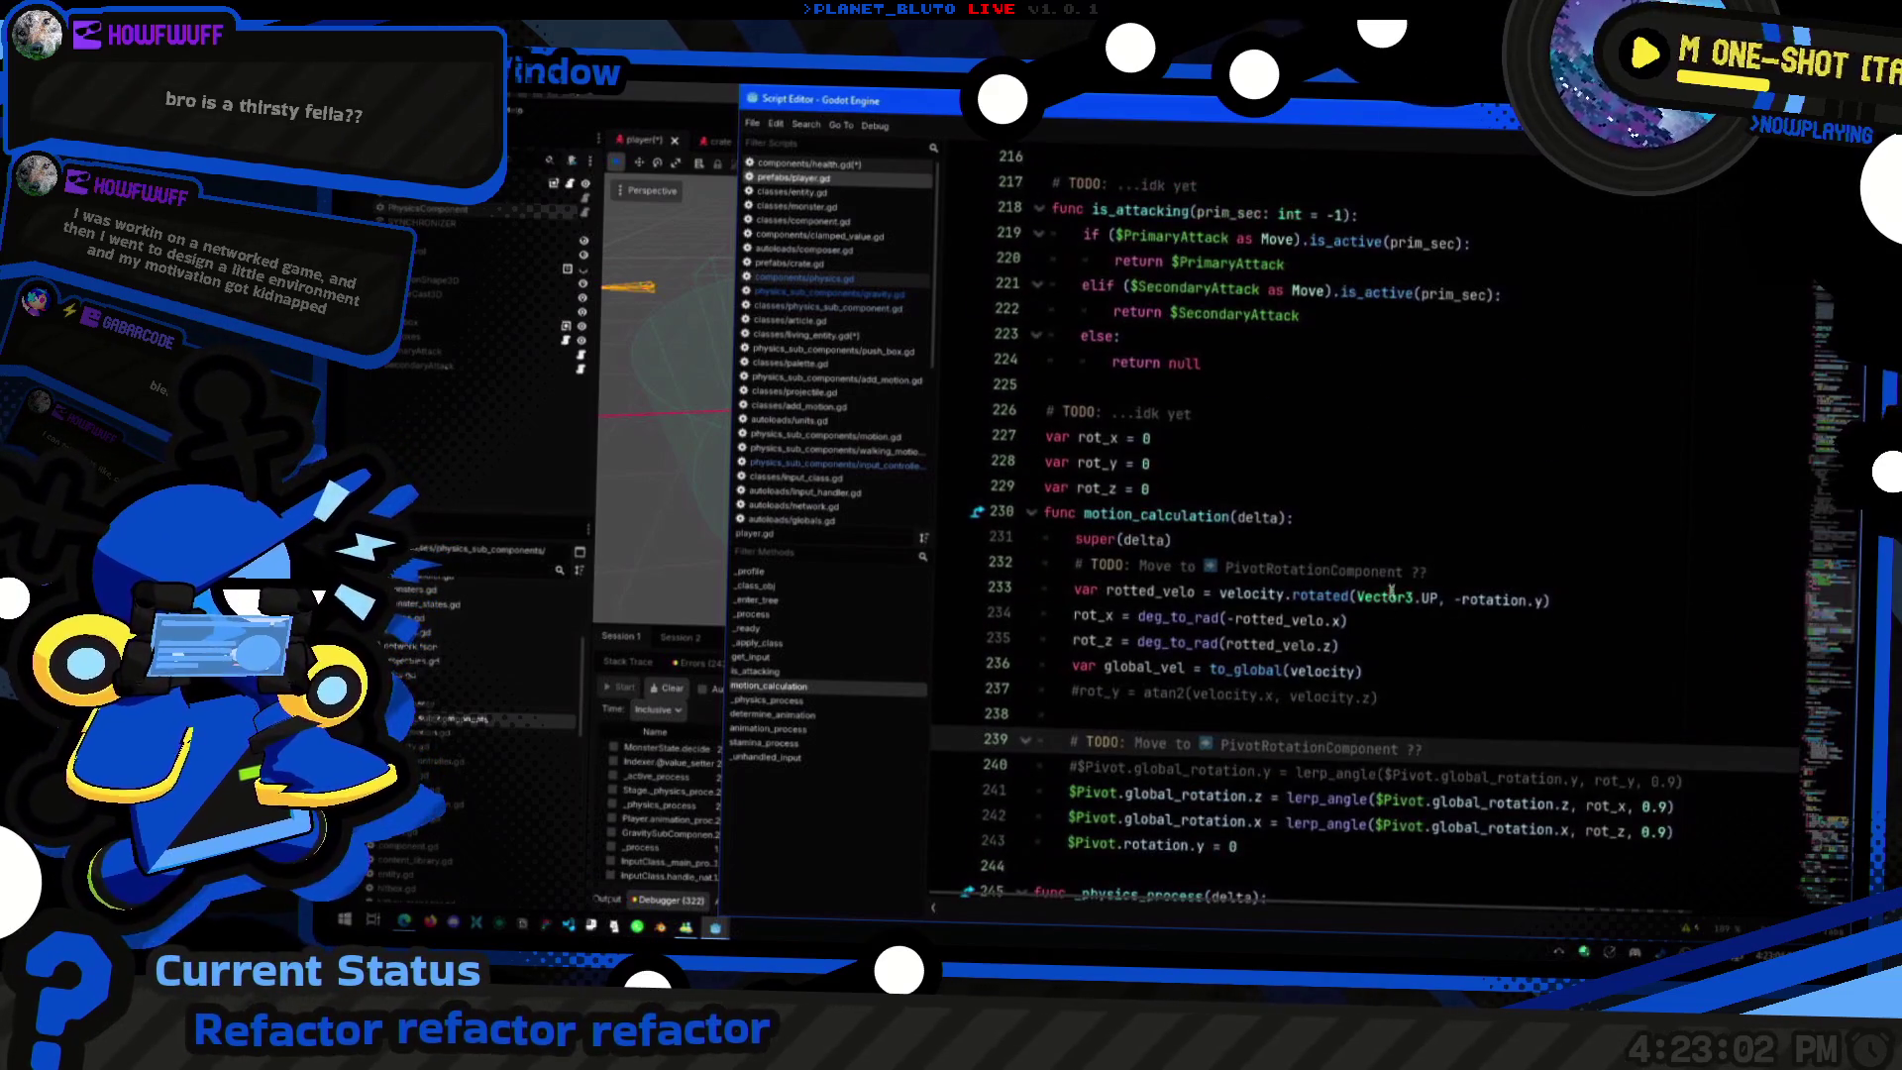
{"action": "left_click", "coordinate": [1475, 572]}
{"action": "key", "text": "shift+Home"}
{"action": "key", "text": "Left"}
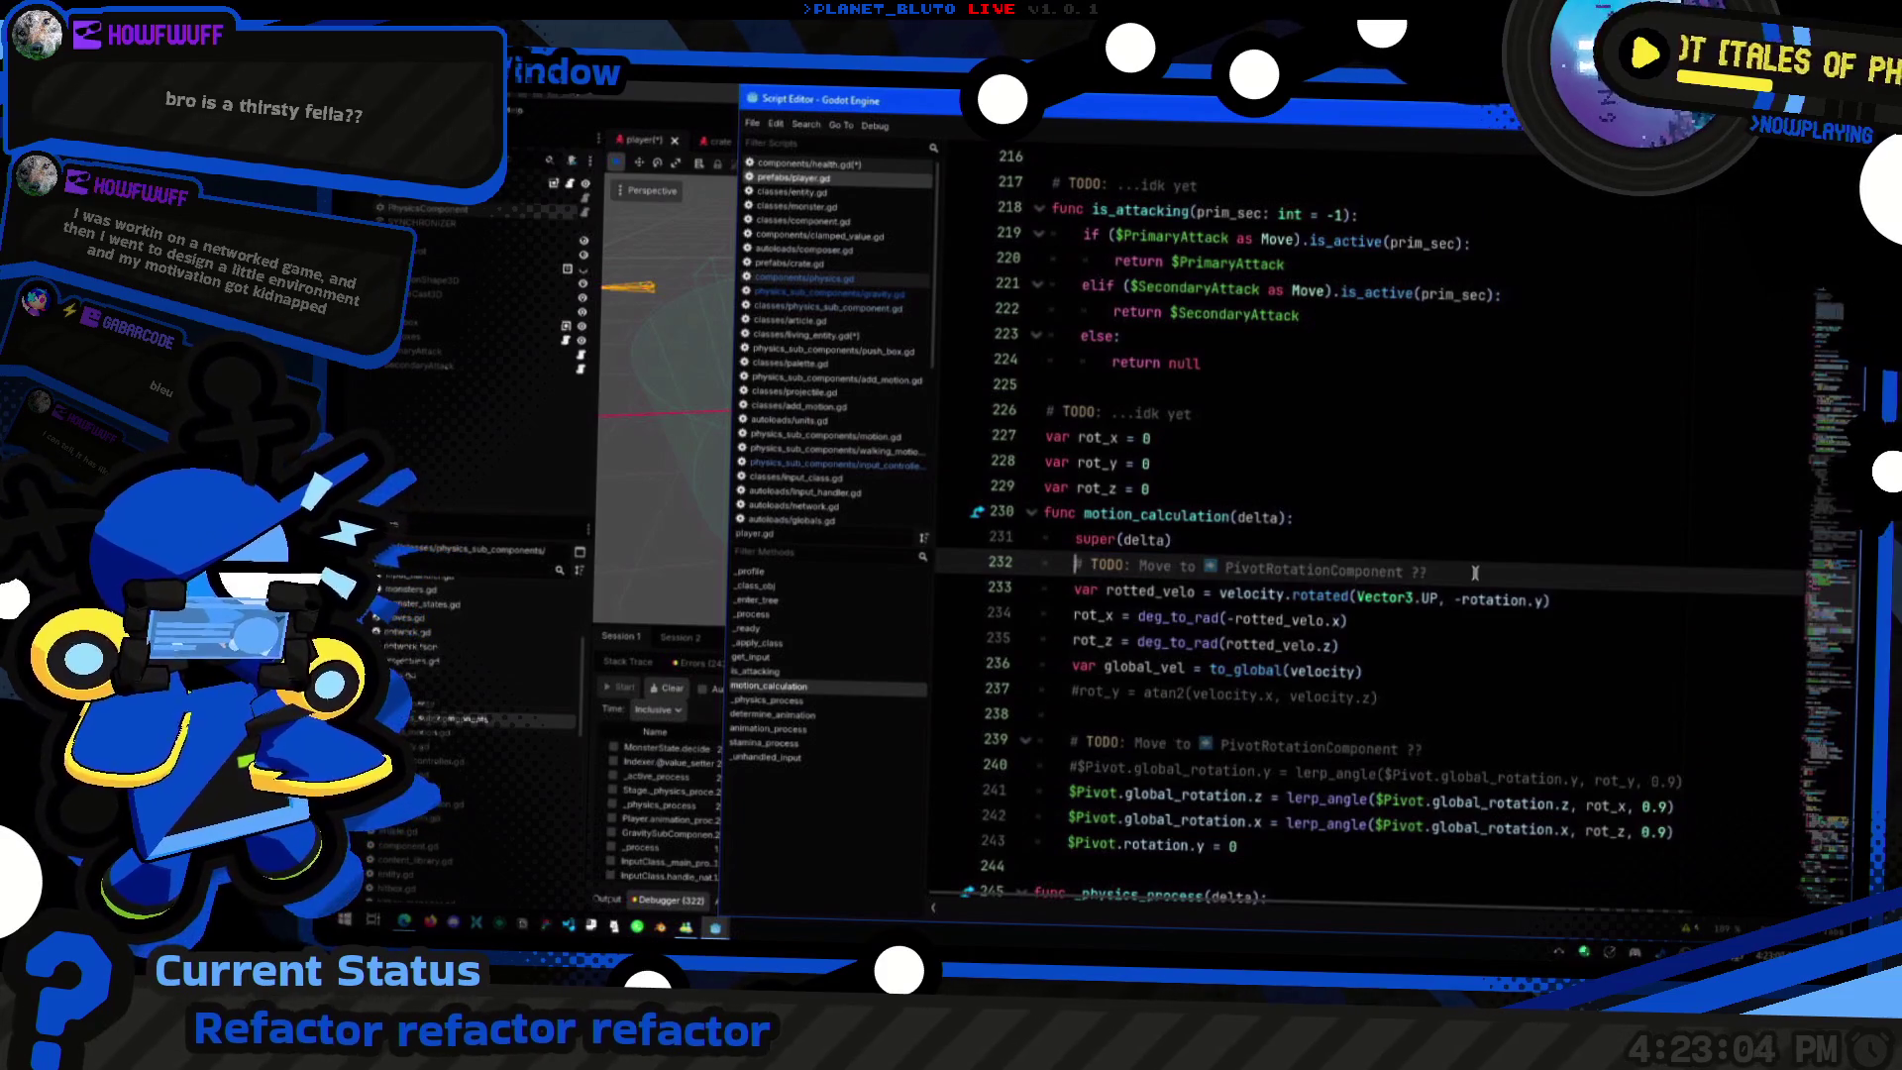
{"action": "scroll", "coordinate": [1474, 573], "scroll_direction": "up", "scroll_amount": 5}
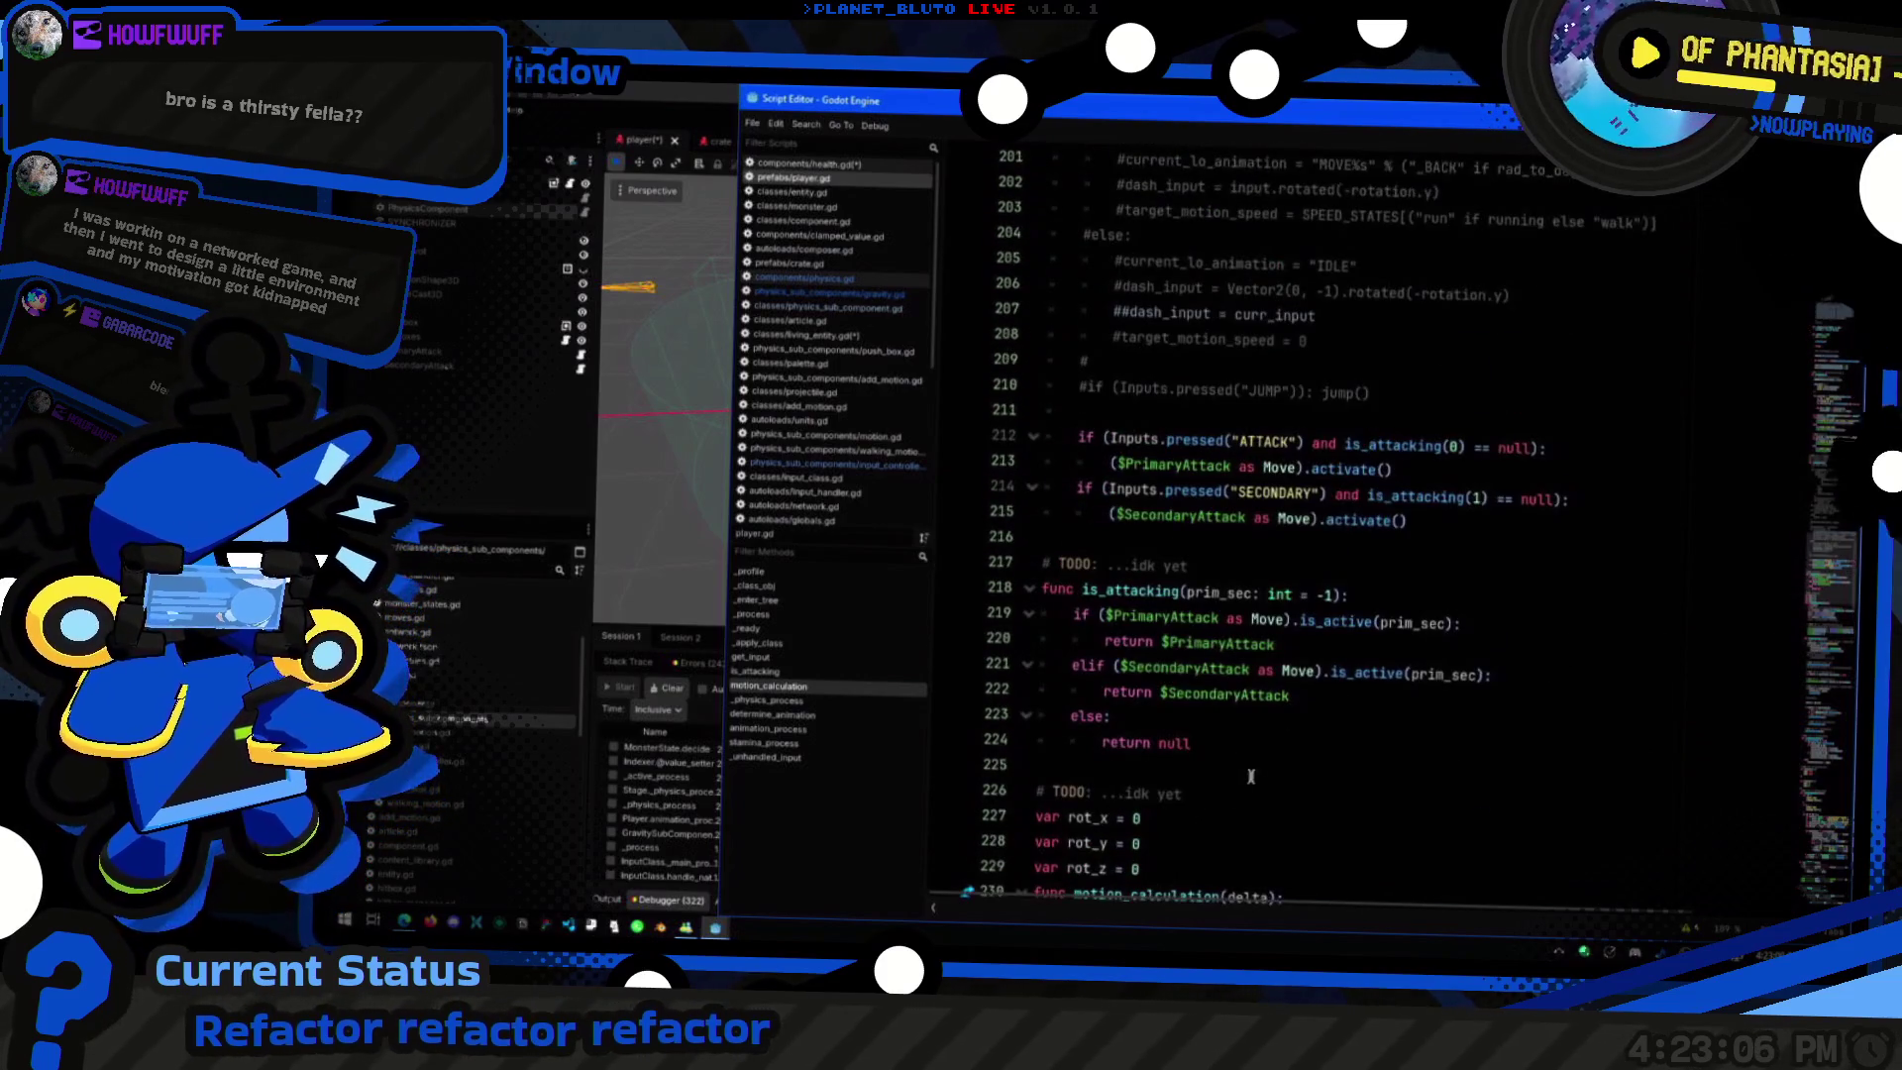
{"action": "left_click", "coordinate": [1253, 790]}
{"action": "scroll", "coordinate": [1246, 789], "scroll_direction": "up", "scroll_amount": 5}
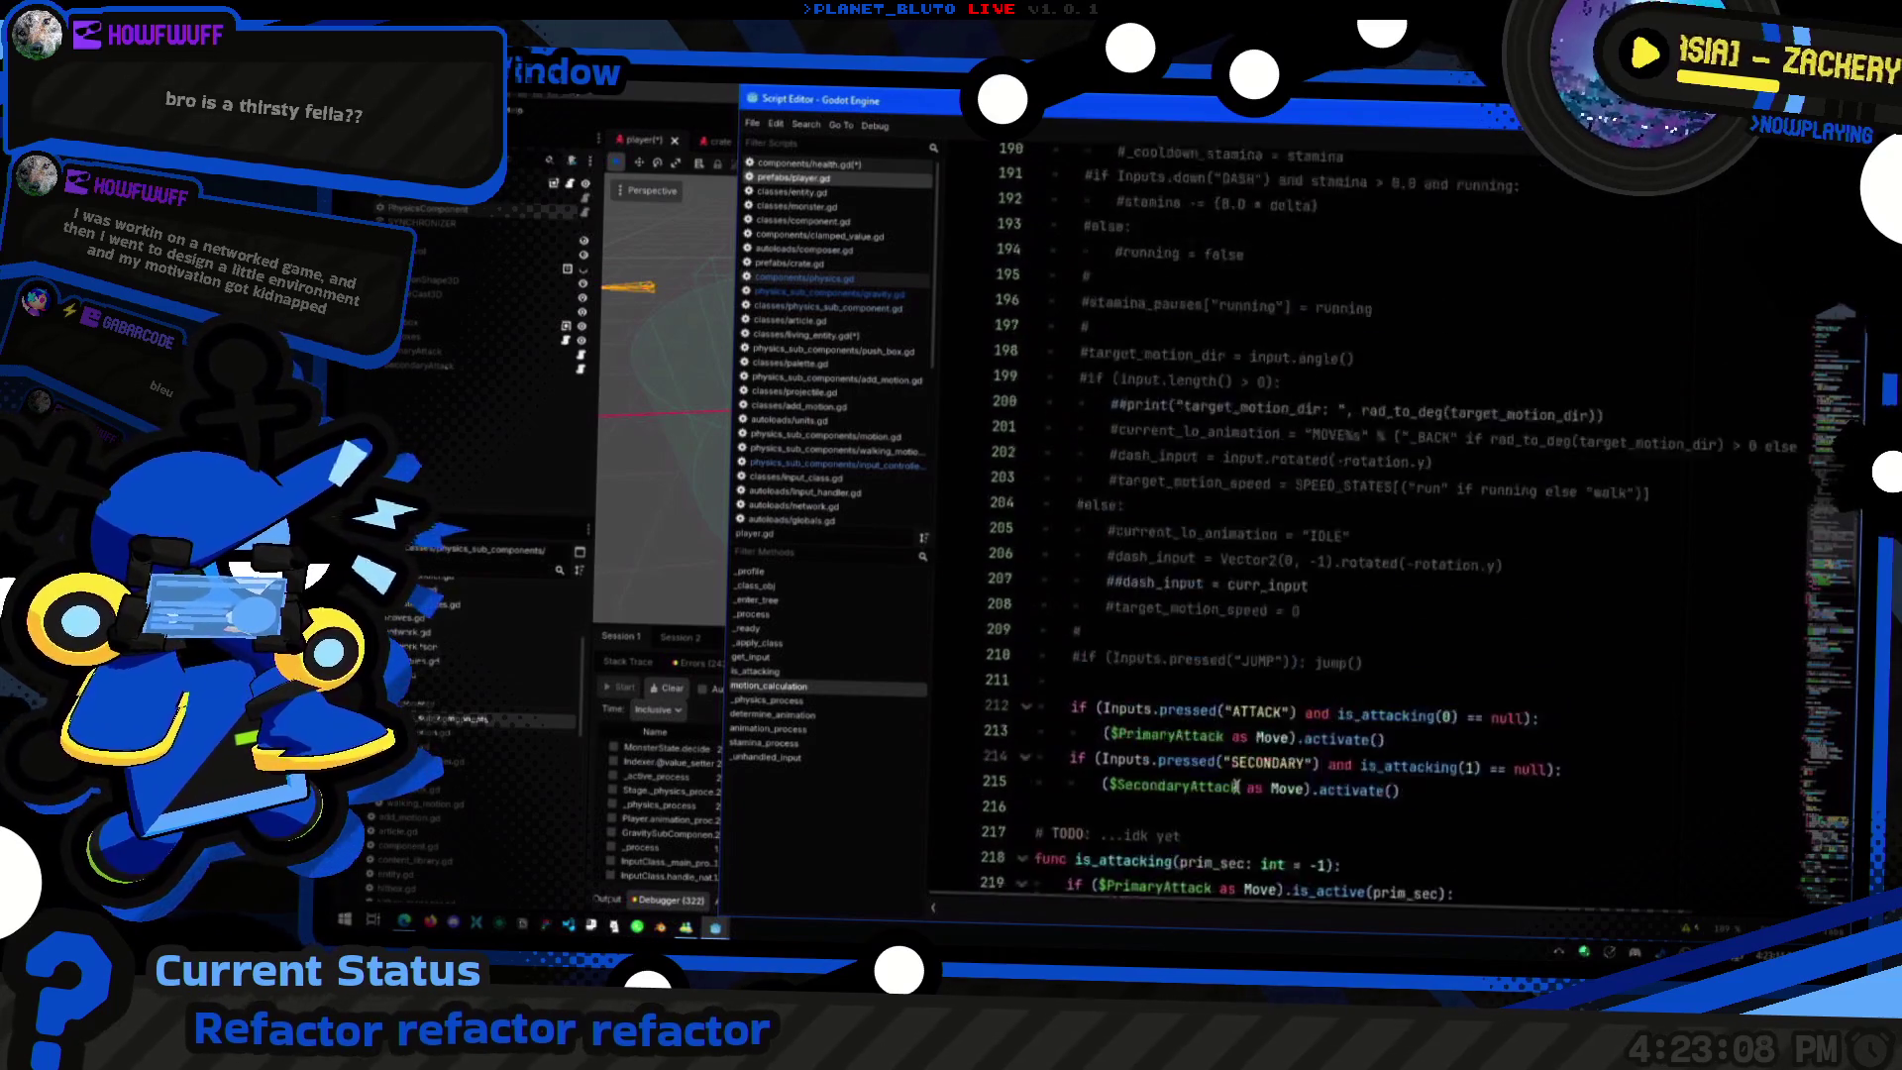
{"action": "scroll", "coordinate": [1217, 865], "scroll_direction": "down", "scroll_amount": 4}
{"action": "key", "text": "Up"}
{"action": "key", "text": "Up"}
{"action": "key", "text": "Up"}
{"action": "scroll", "coordinate": [1250, 545], "scroll_direction": "up", "scroll_amount": 5}
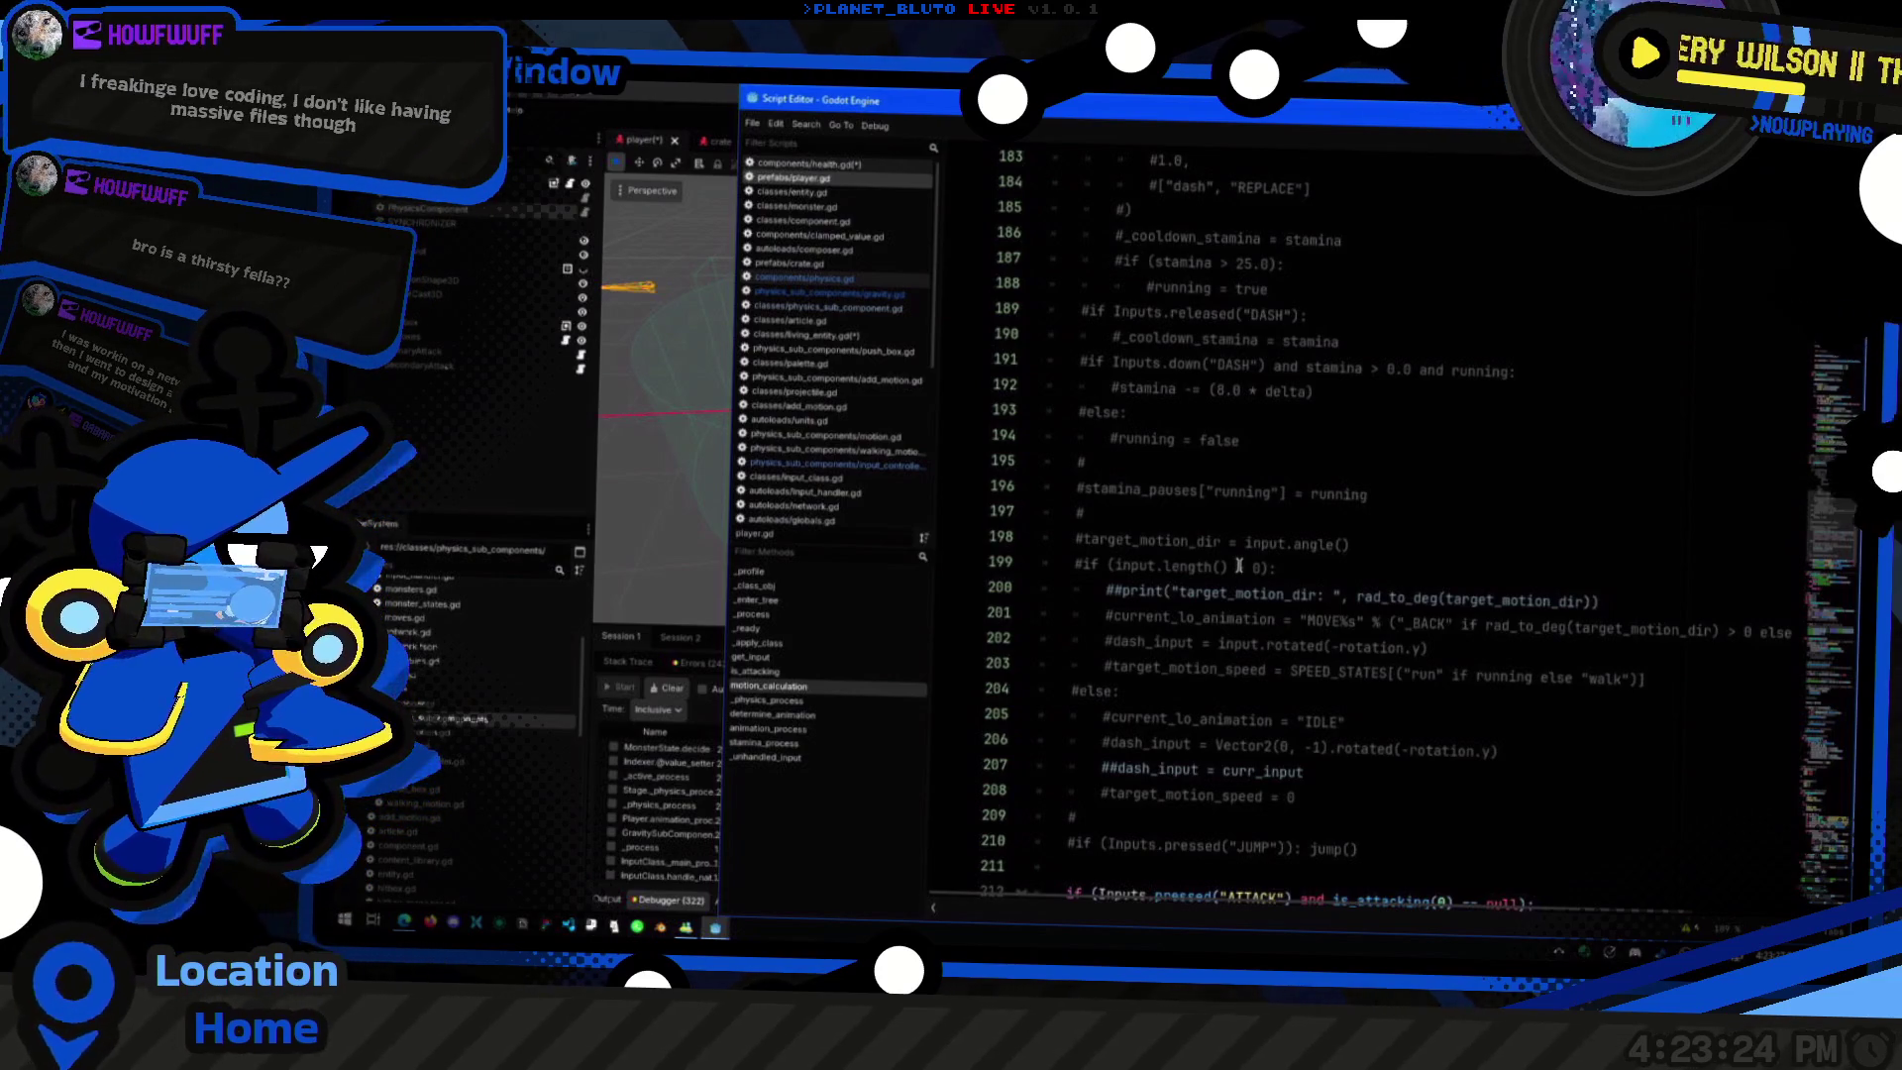
{"action": "scroll", "coordinate": [1424, 521], "scroll_direction": "up", "scroll_amount": 12}
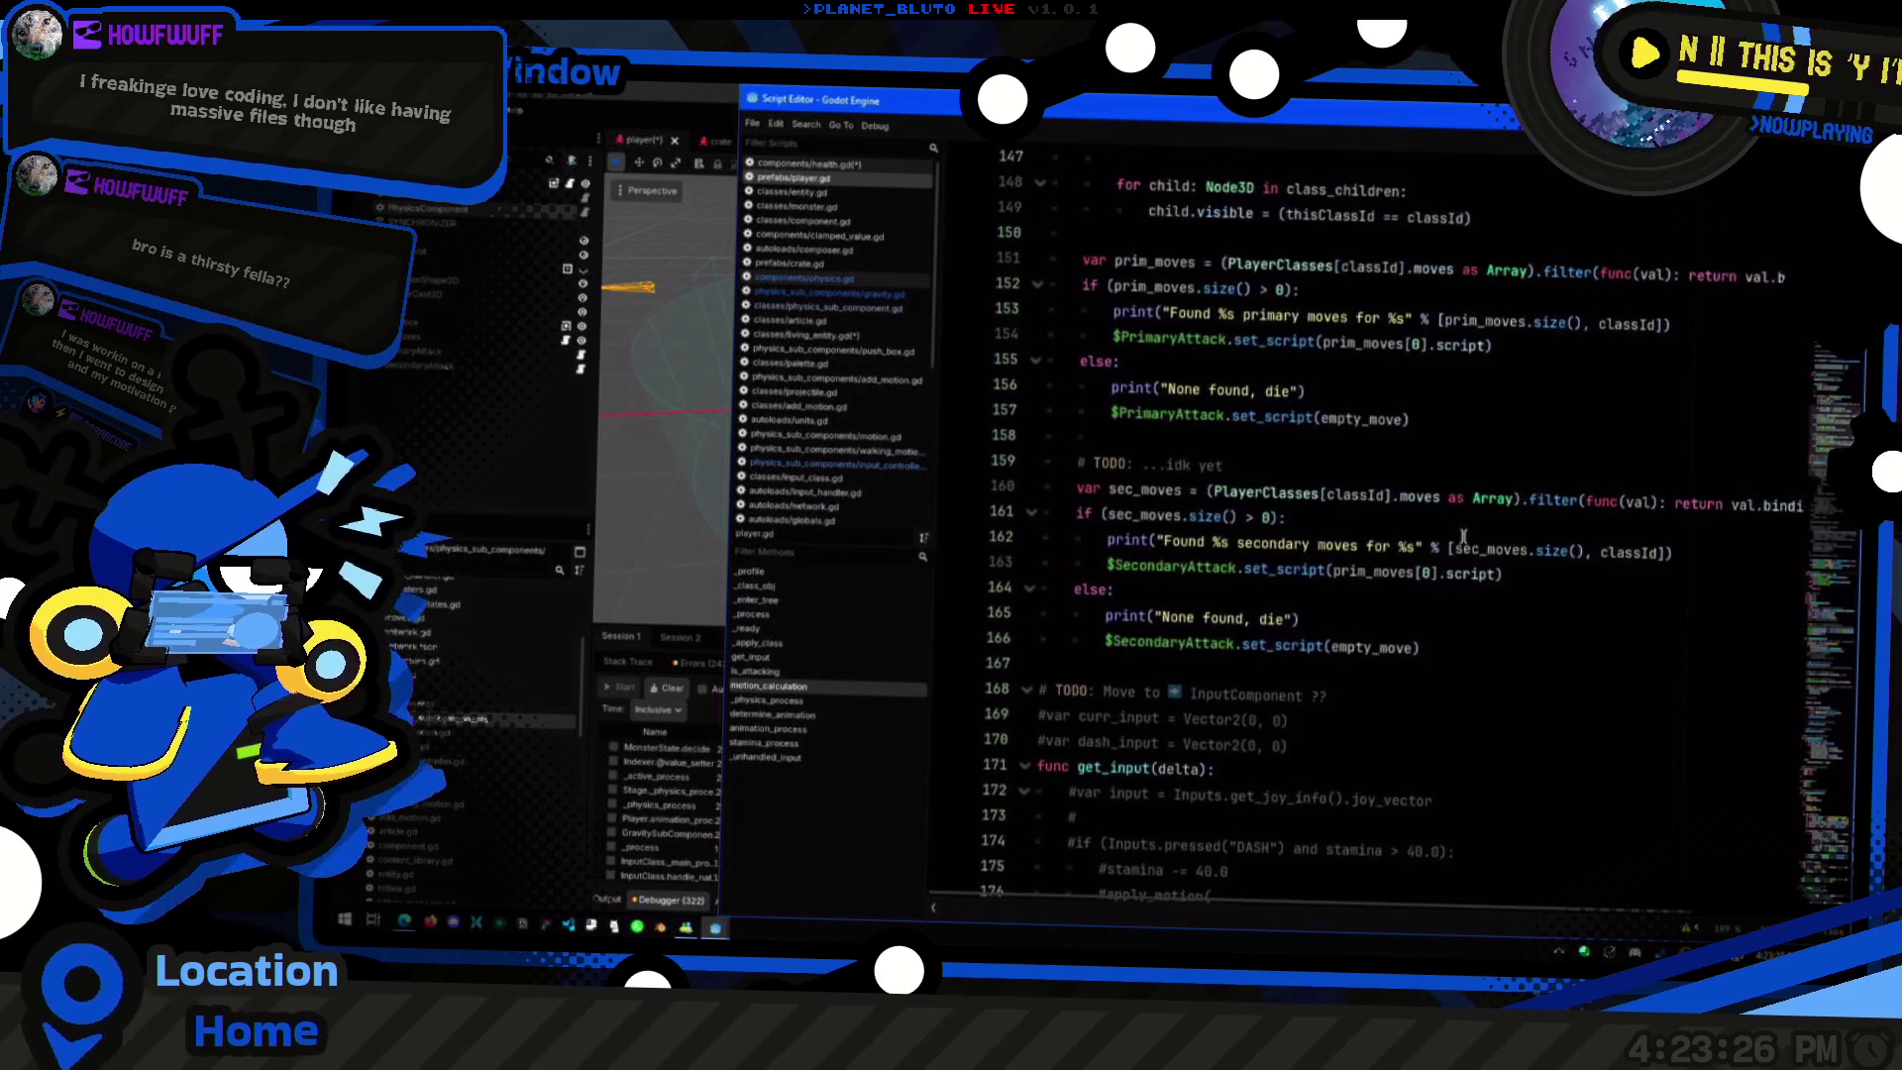
{"action": "scroll", "coordinate": [1476, 536], "scroll_direction": "up", "scroll_amount": 5}
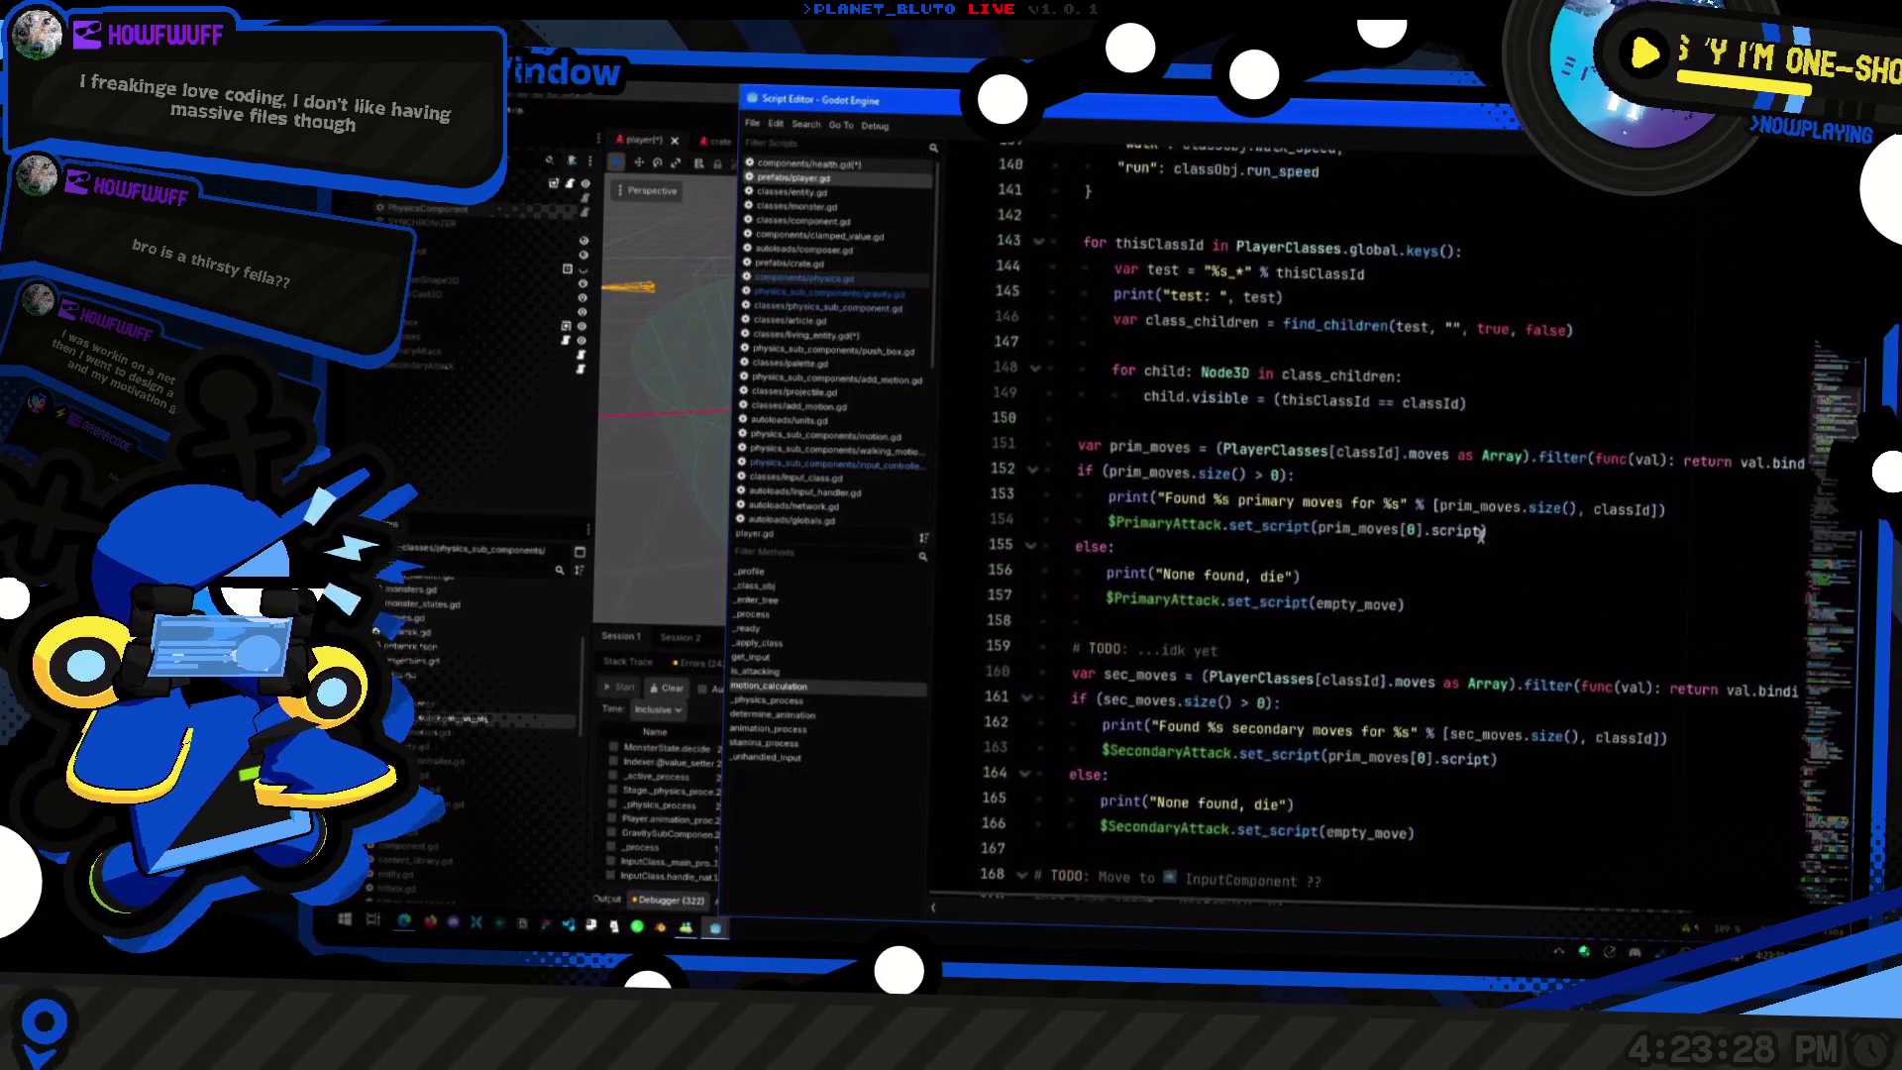
{"action": "scroll", "coordinate": [1486, 537], "scroll_direction": "down", "scroll_amount": 2}
{"action": "left_click", "coordinate": [1392, 477]}
{"action": "scroll", "coordinate": [1393, 477], "scroll_direction": "up", "scroll_amount": 4}
{"action": "left_click", "coordinate": [1486, 648]}
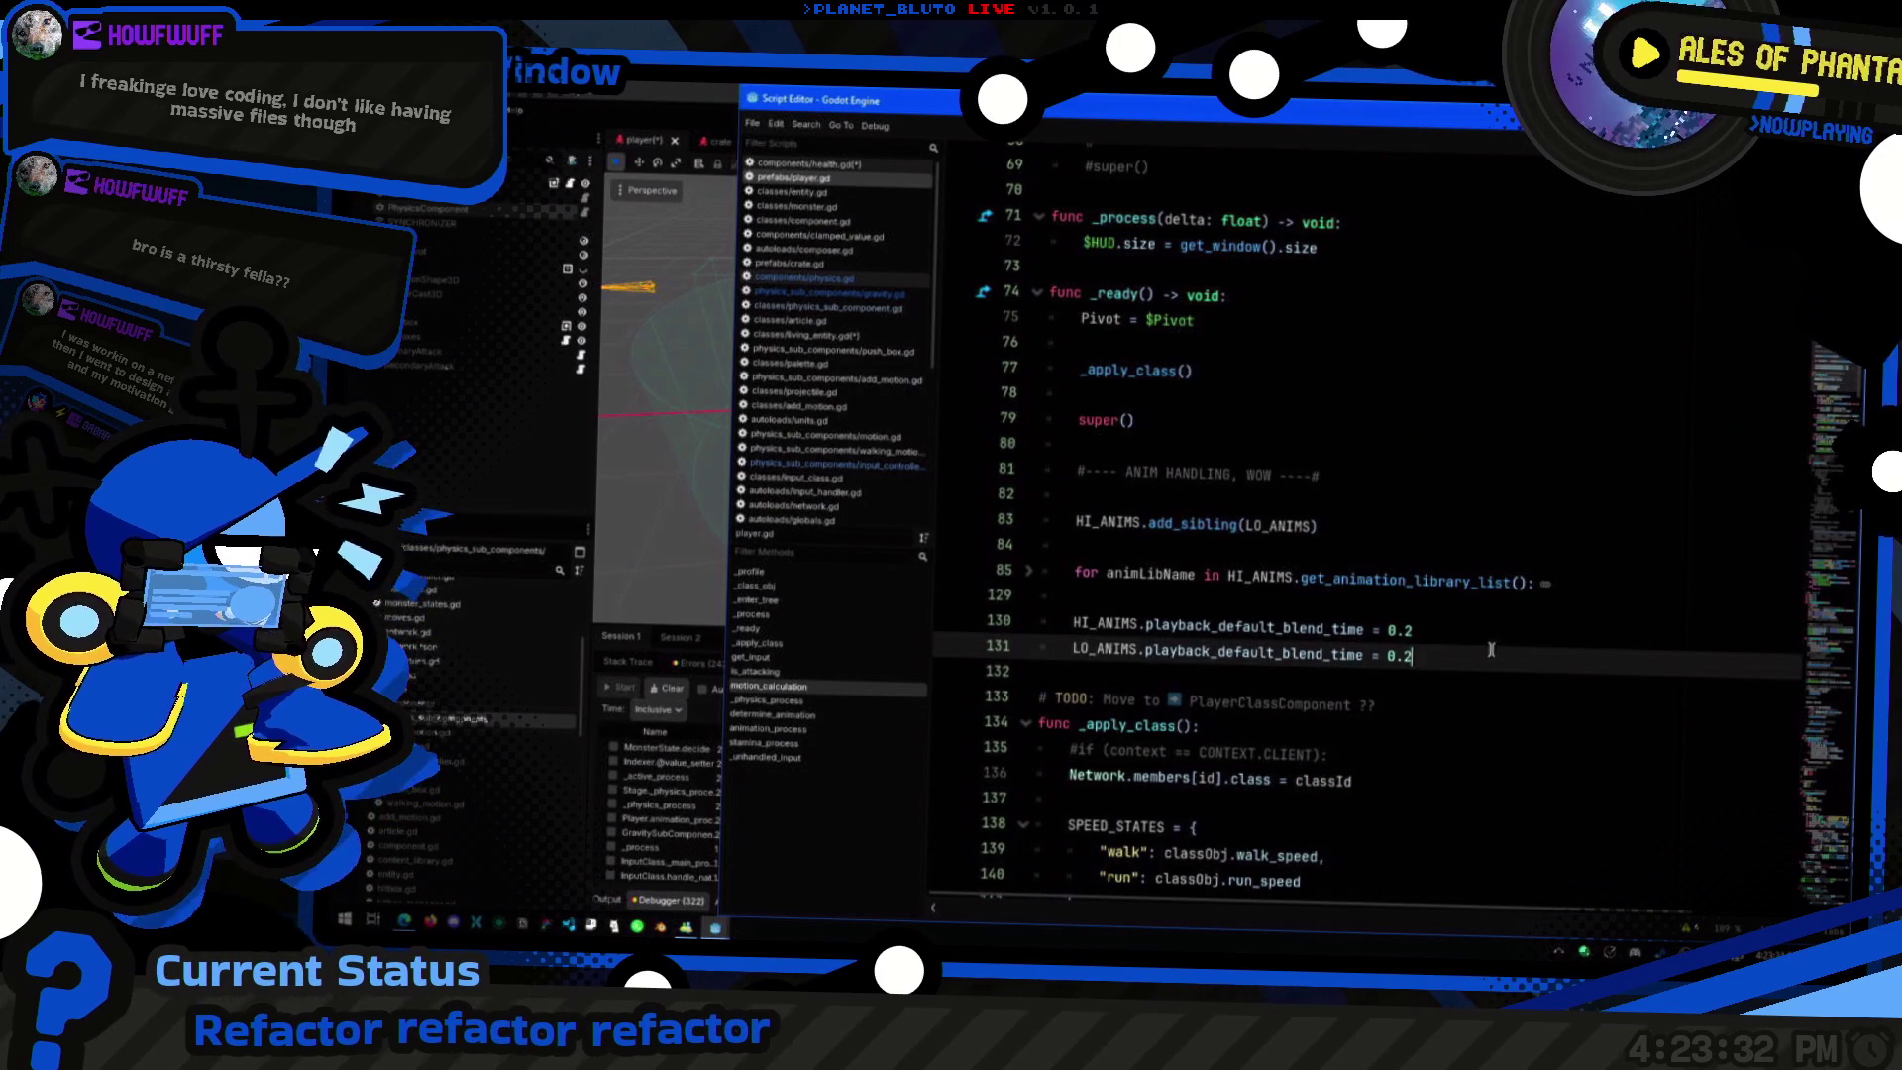
{"action": "left_click", "coordinate": [1459, 702]}
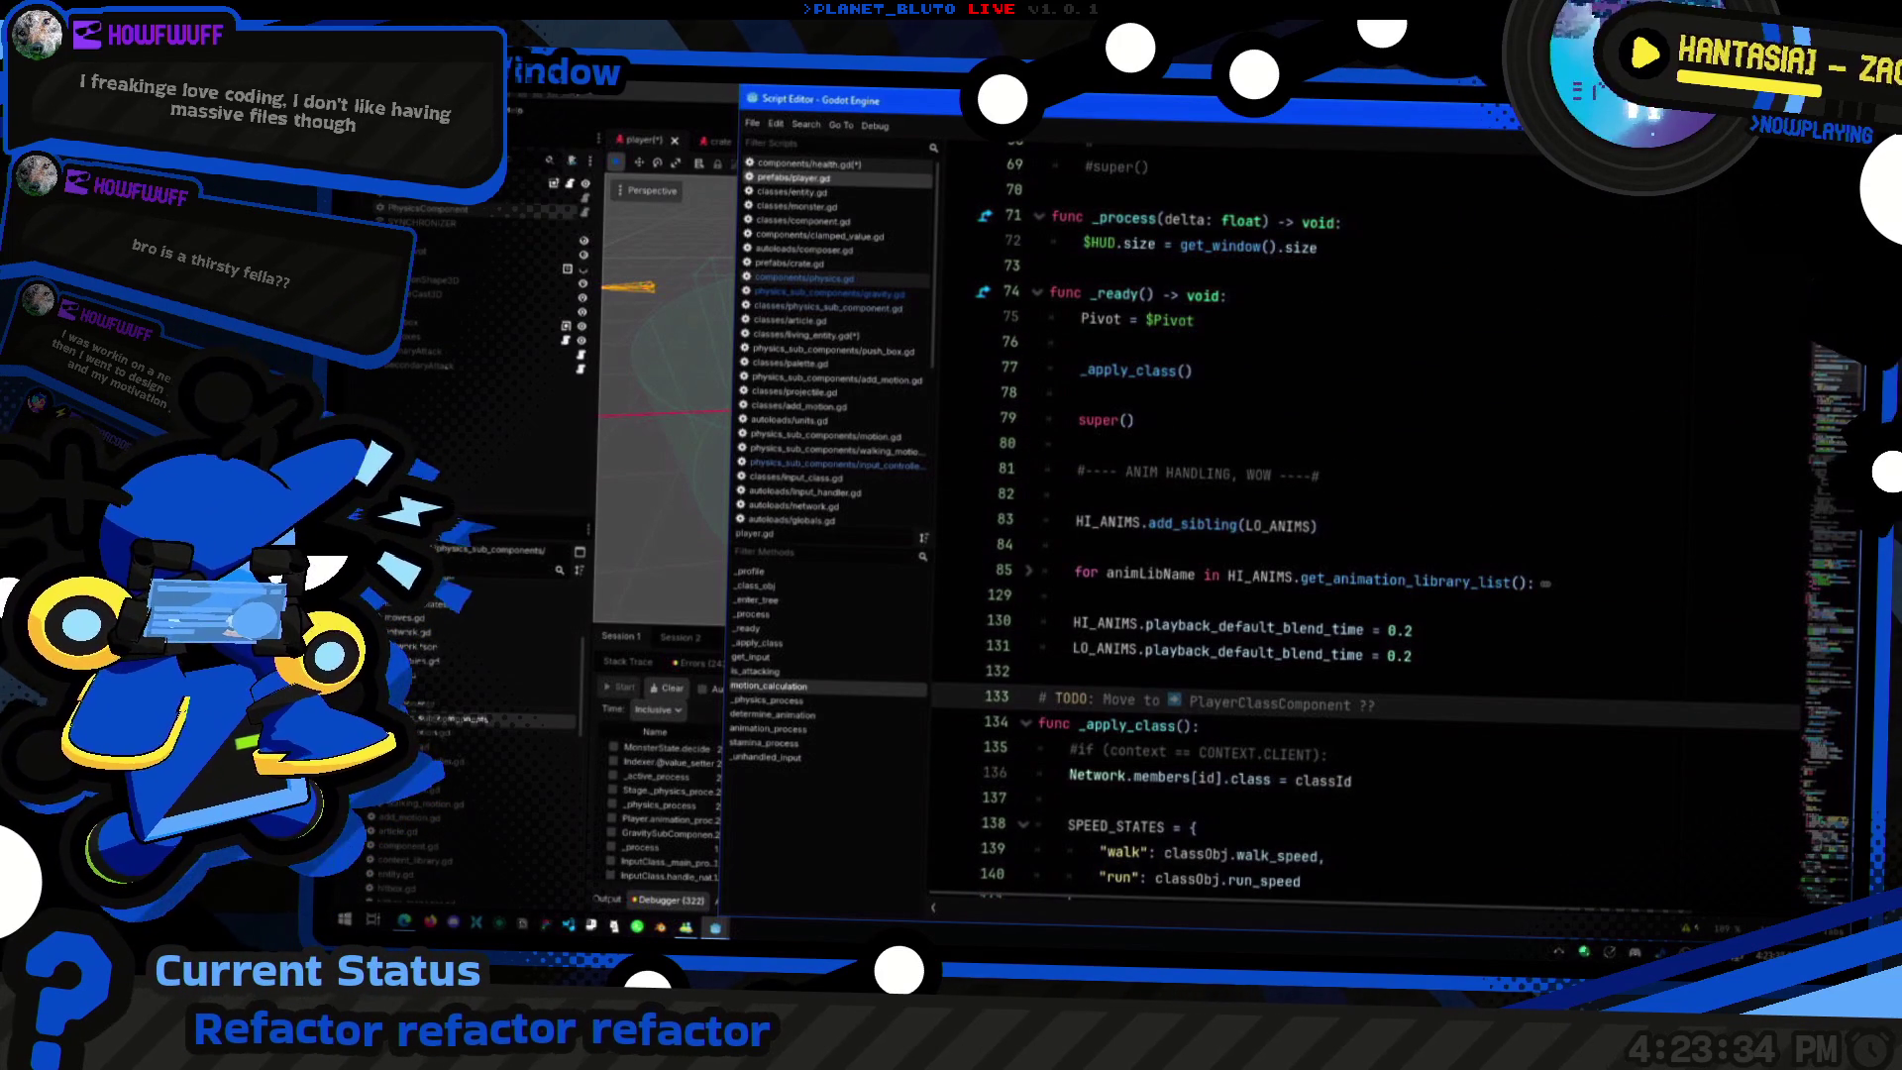
{"action": "left_click", "coordinate": [666, 353]}
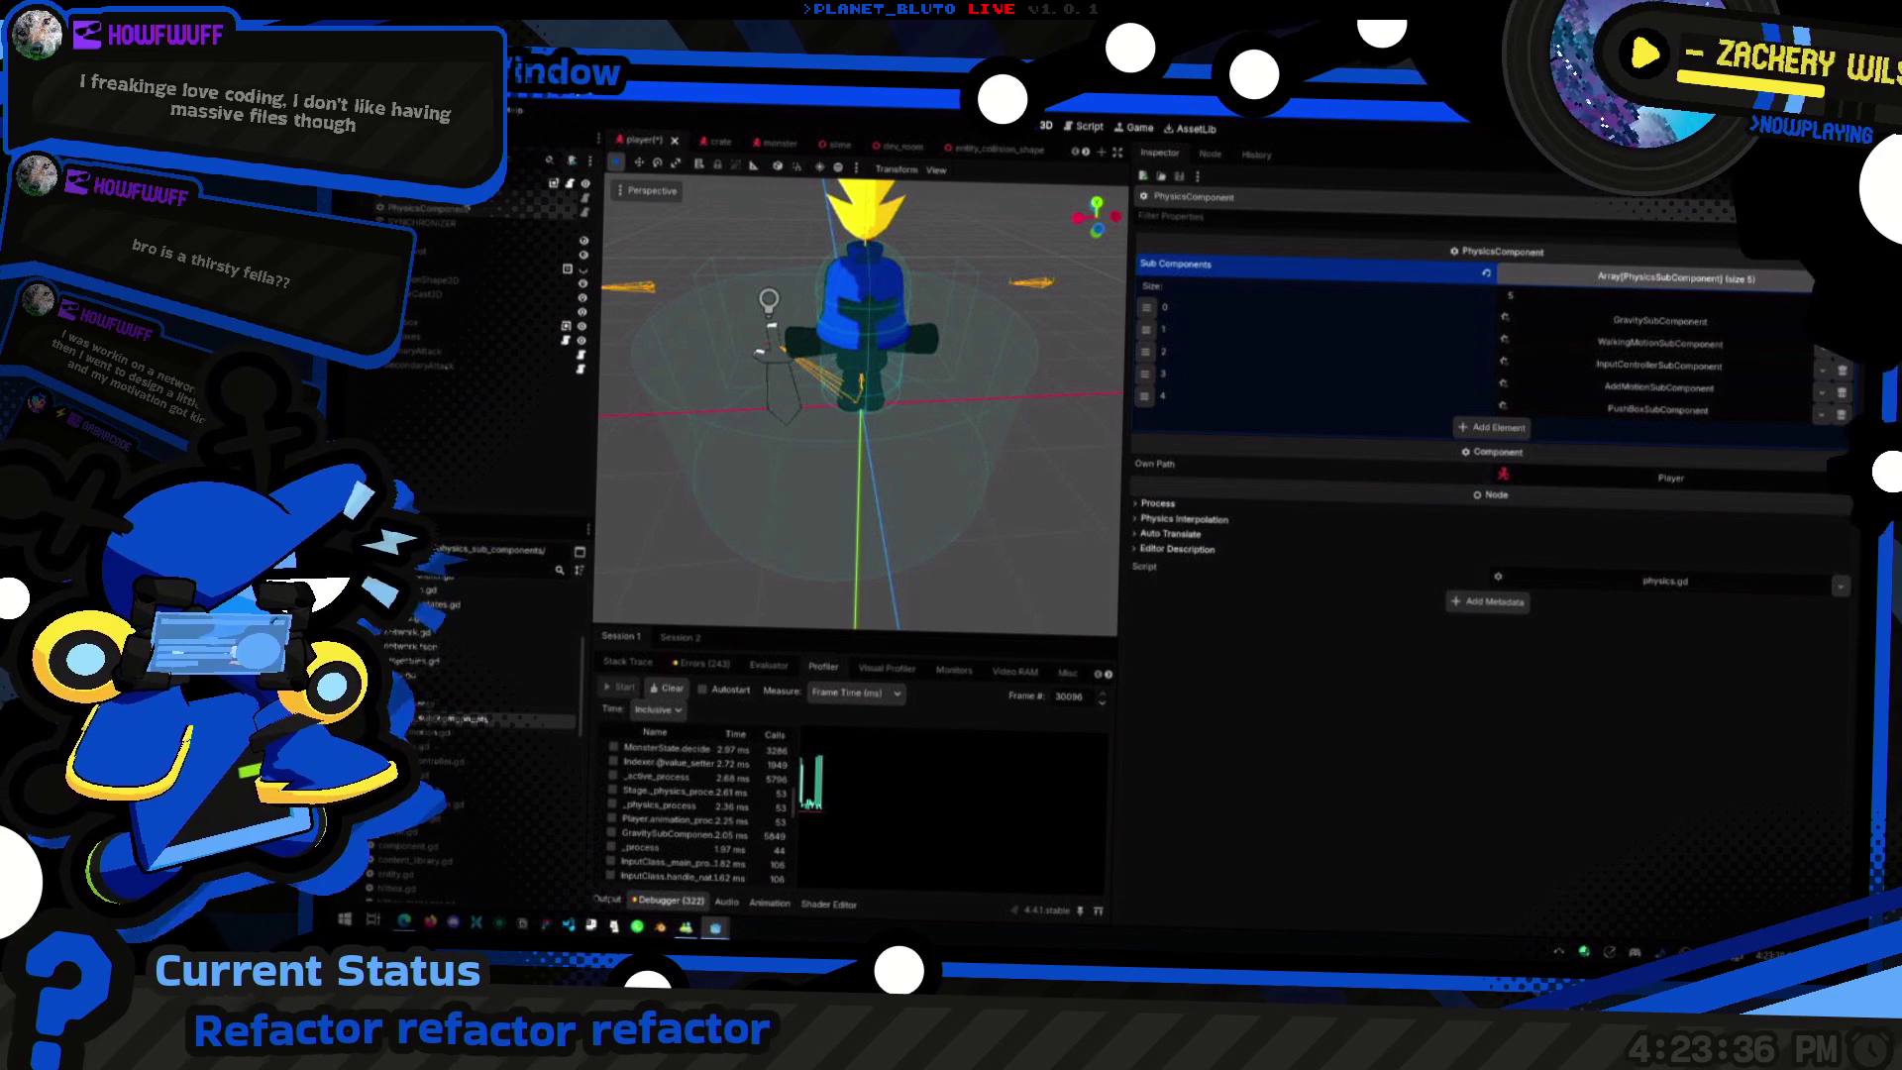
{"action": "key", "text": "alt+Tab"}
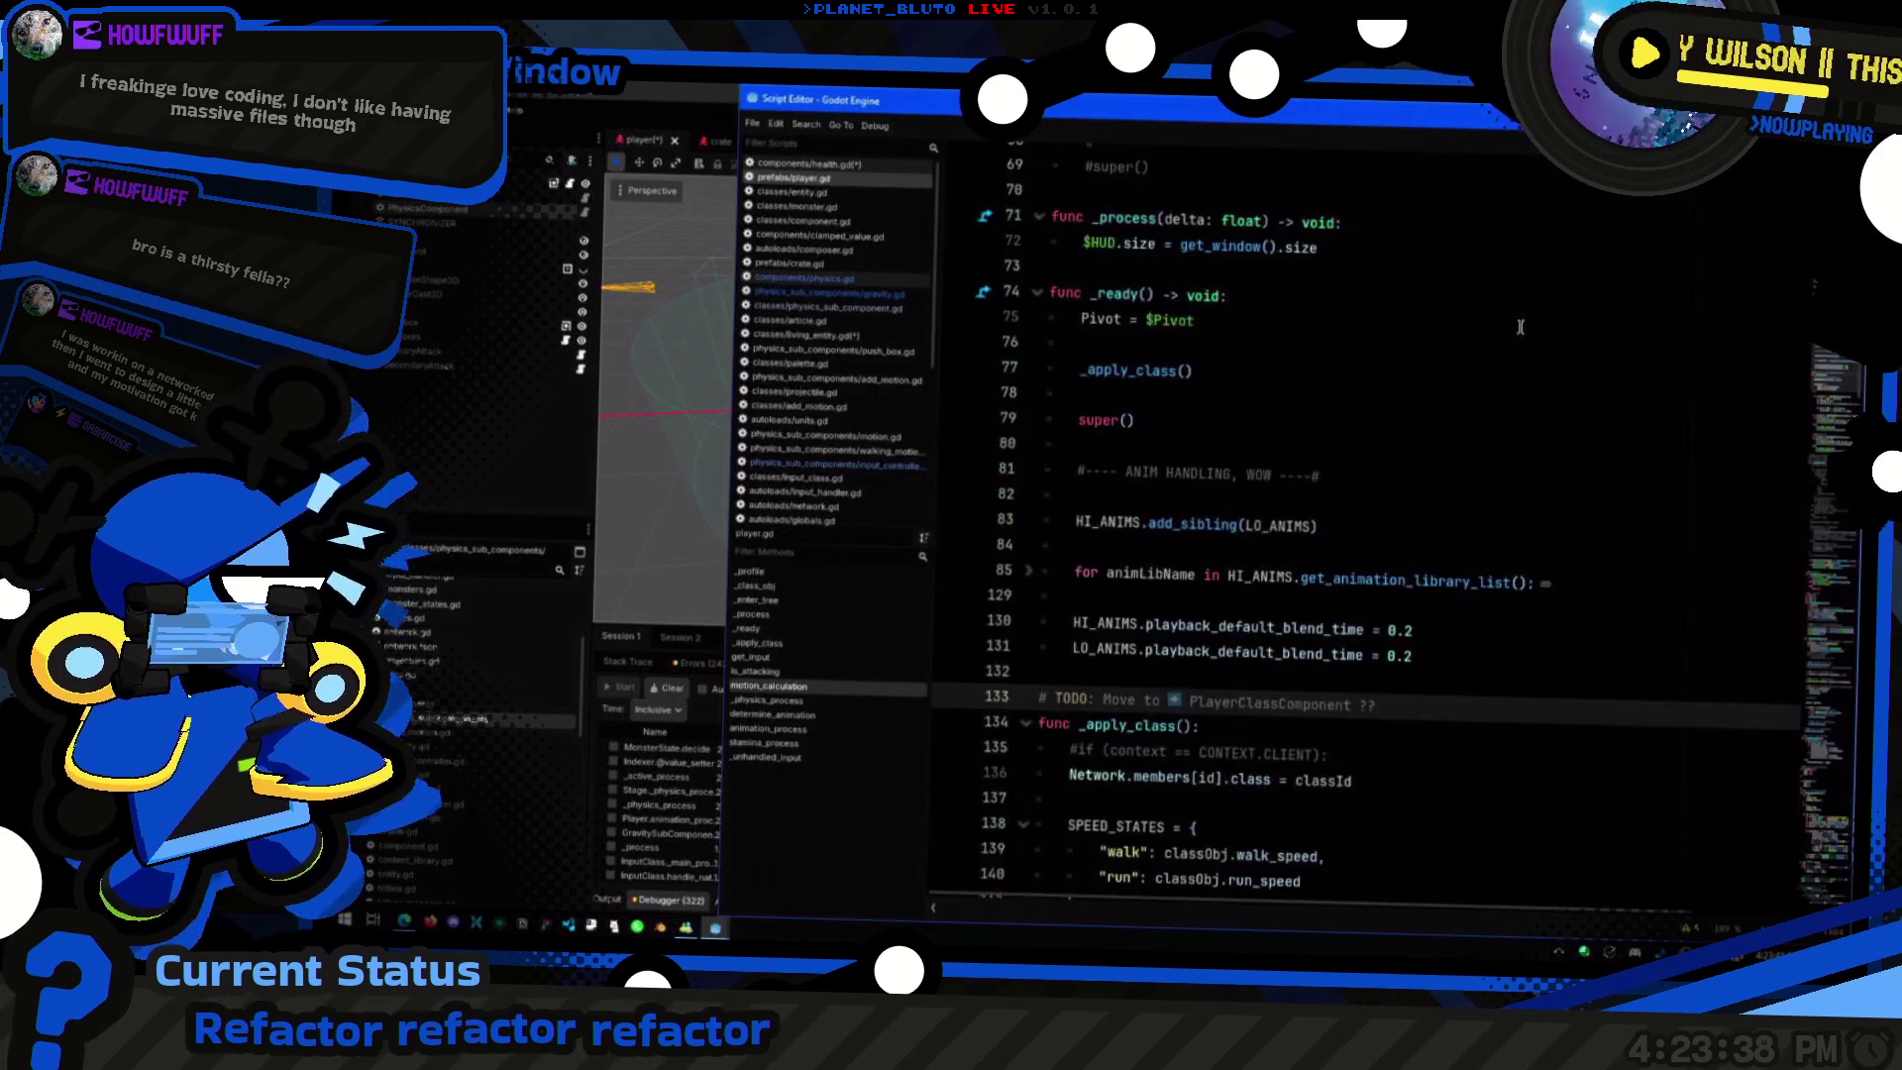
{"action": "left_click", "coordinate": [1575, 633]}
{"action": "scroll", "coordinate": [1575, 634], "scroll_direction": "up", "scroll_amount": 6}
{"action": "left_click", "coordinate": [1542, 530]}
{"action": "scroll", "coordinate": [1543, 530], "scroll_direction": "up", "scroll_amount": 6}
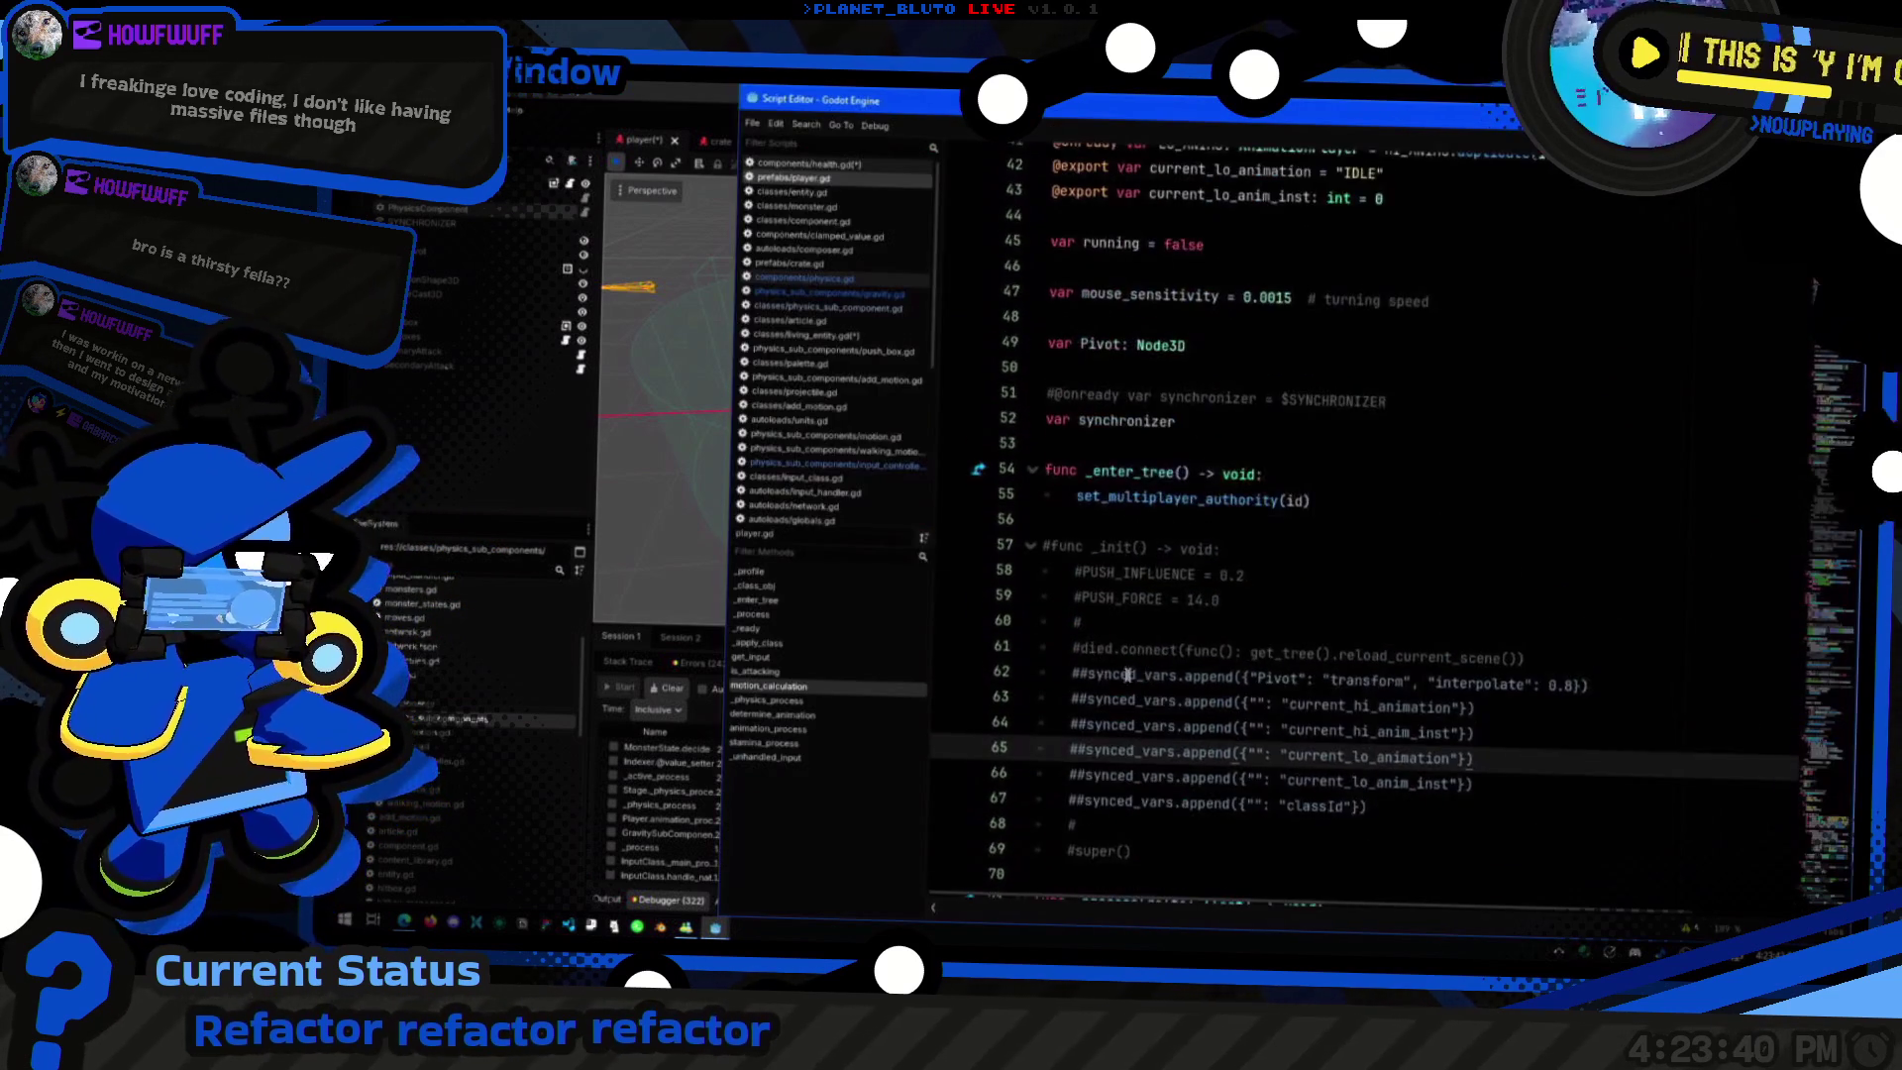
{"action": "left_click", "coordinate": [1508, 424]}
{"action": "scroll", "coordinate": [1507, 424], "scroll_direction": "up", "scroll_amount": 4}
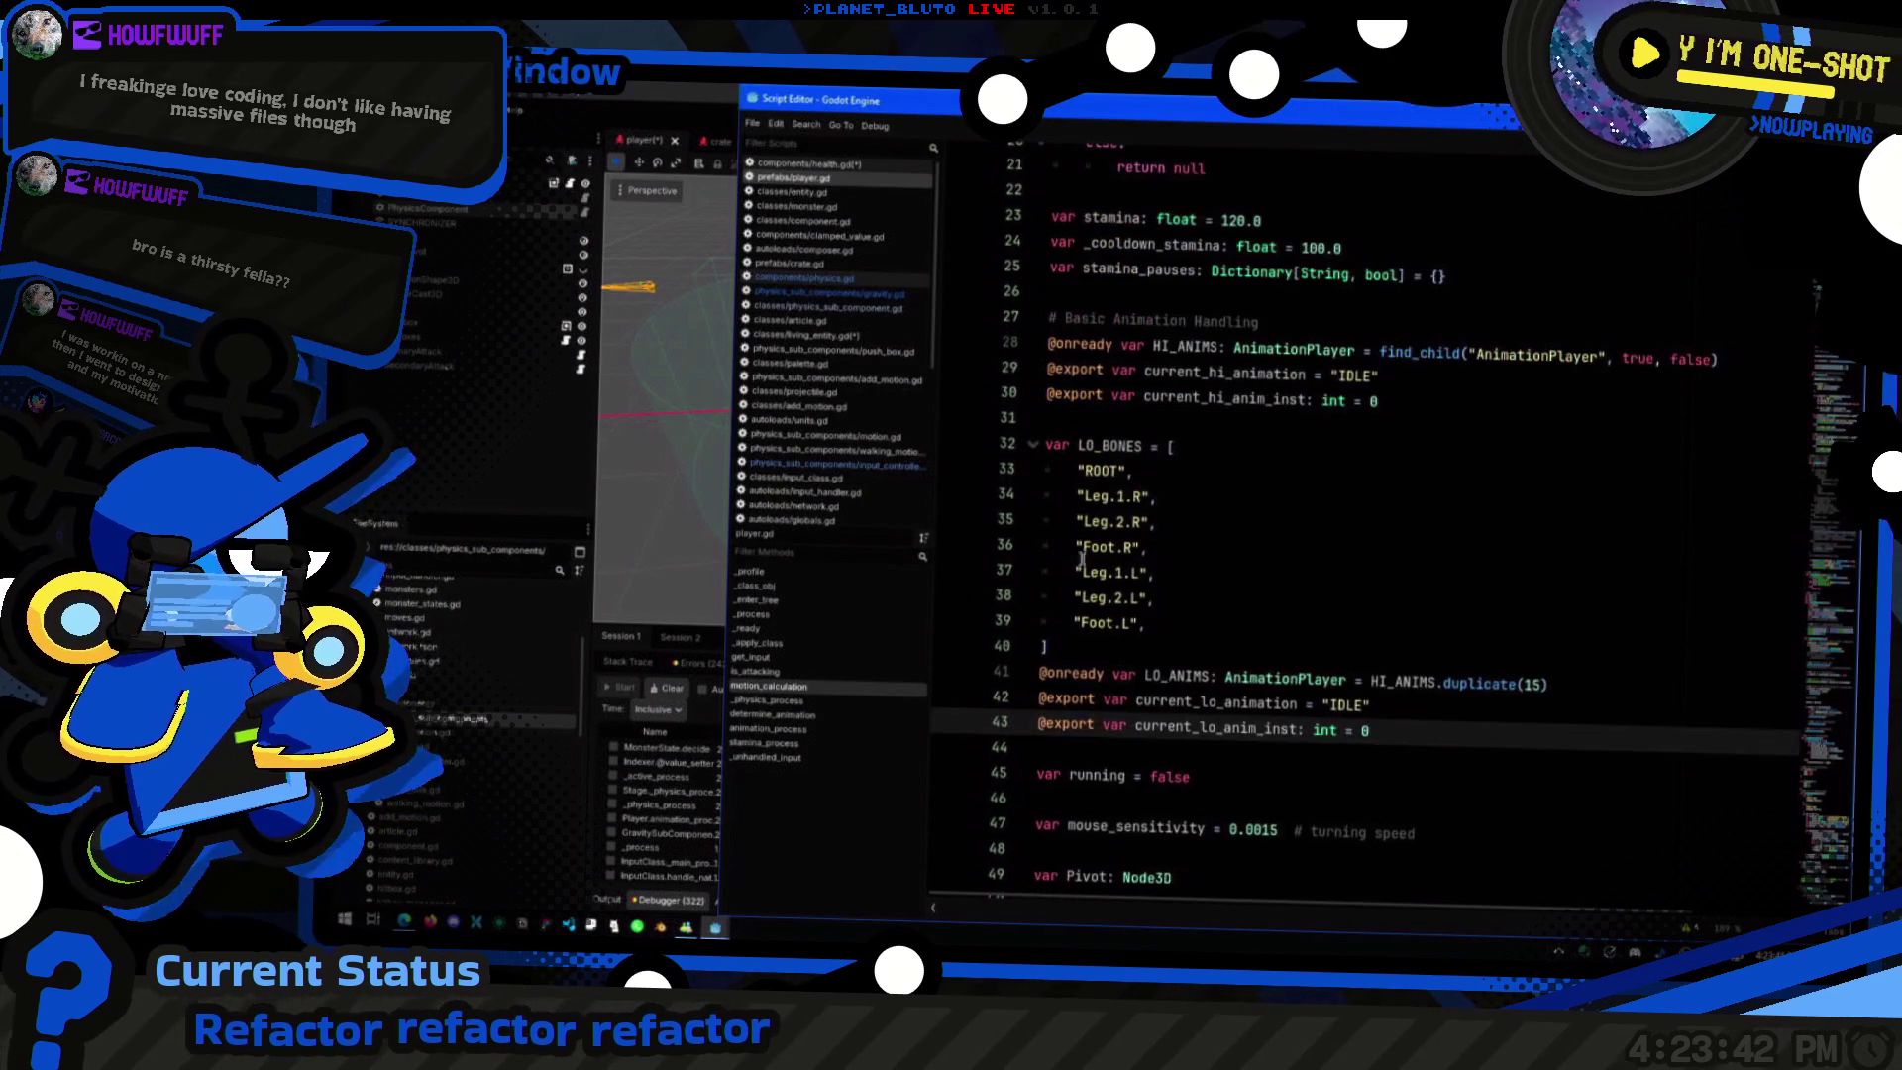
{"action": "left_click", "coordinate": [1357, 473]}
{"action": "scroll", "coordinate": [1355, 515], "scroll_direction": "up", "scroll_amount": 6}
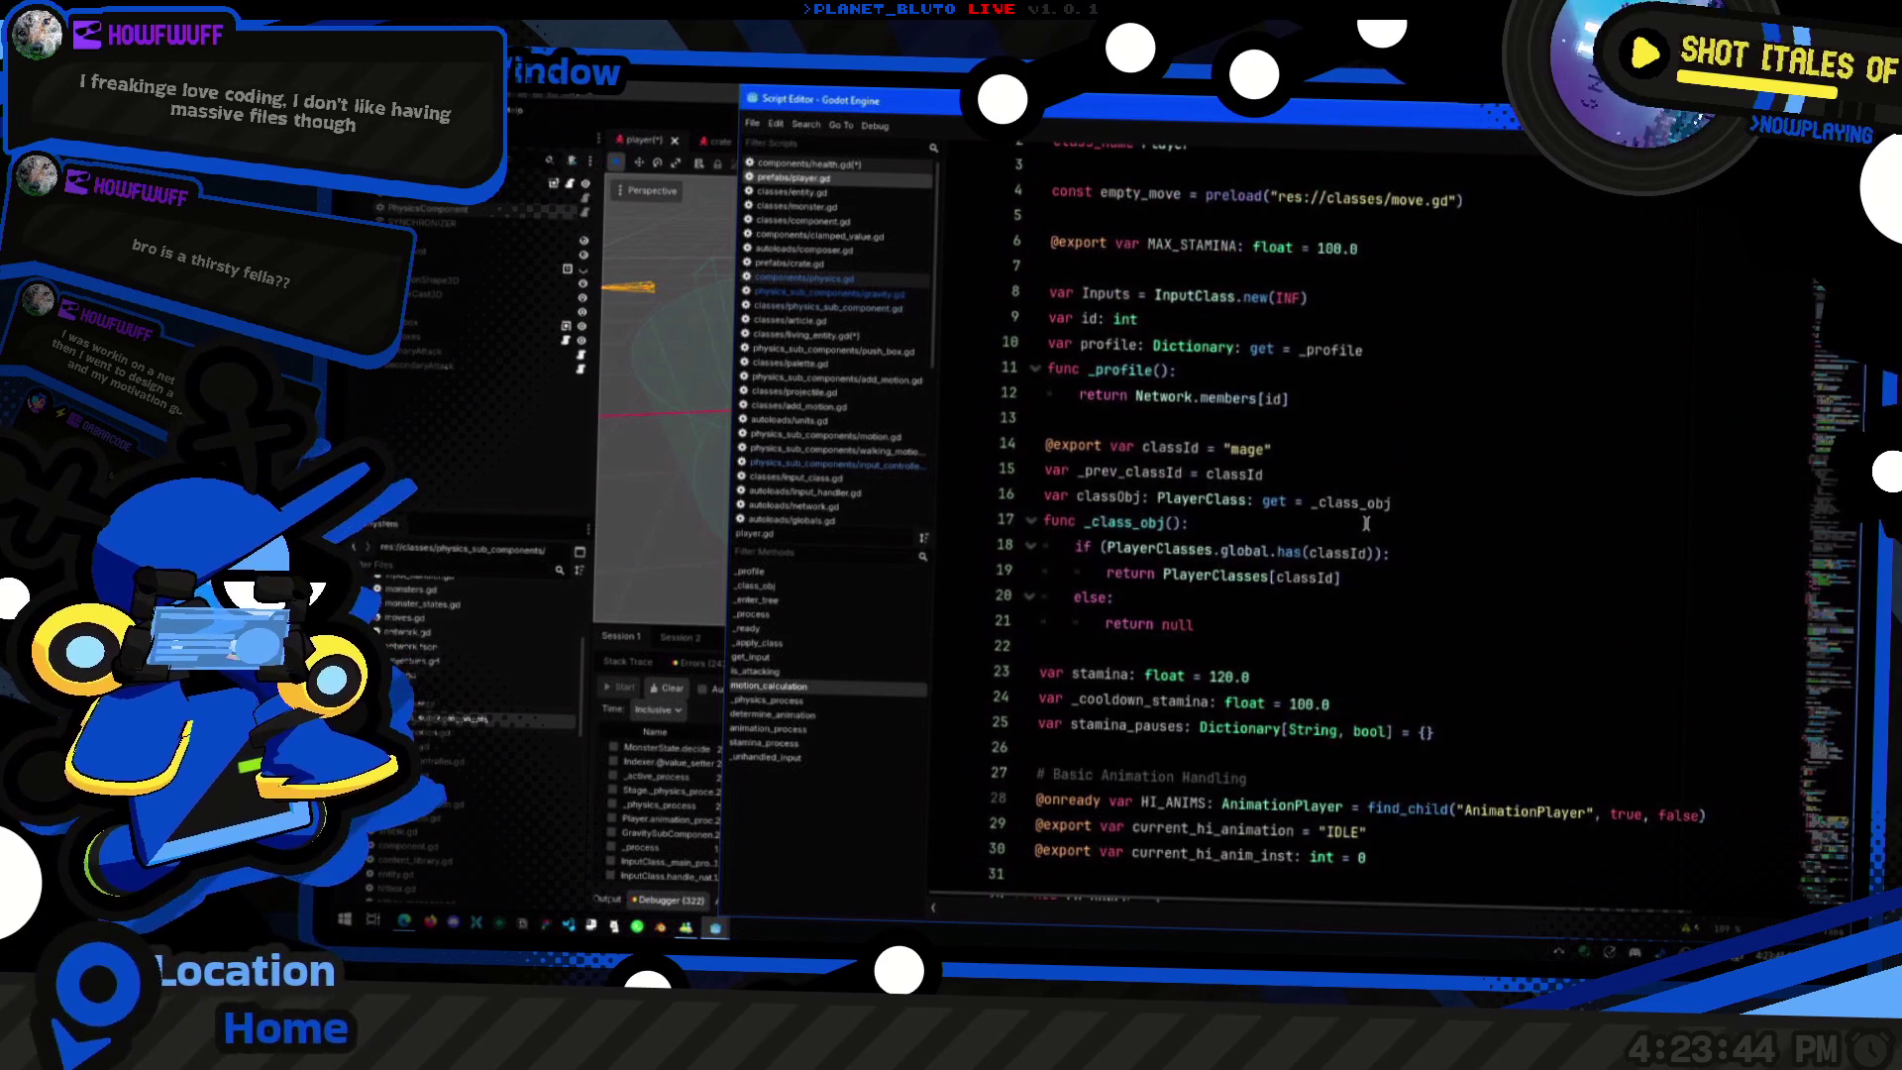
{"action": "scroll", "coordinate": [1355, 515], "scroll_direction": "down", "scroll_amount": 20}
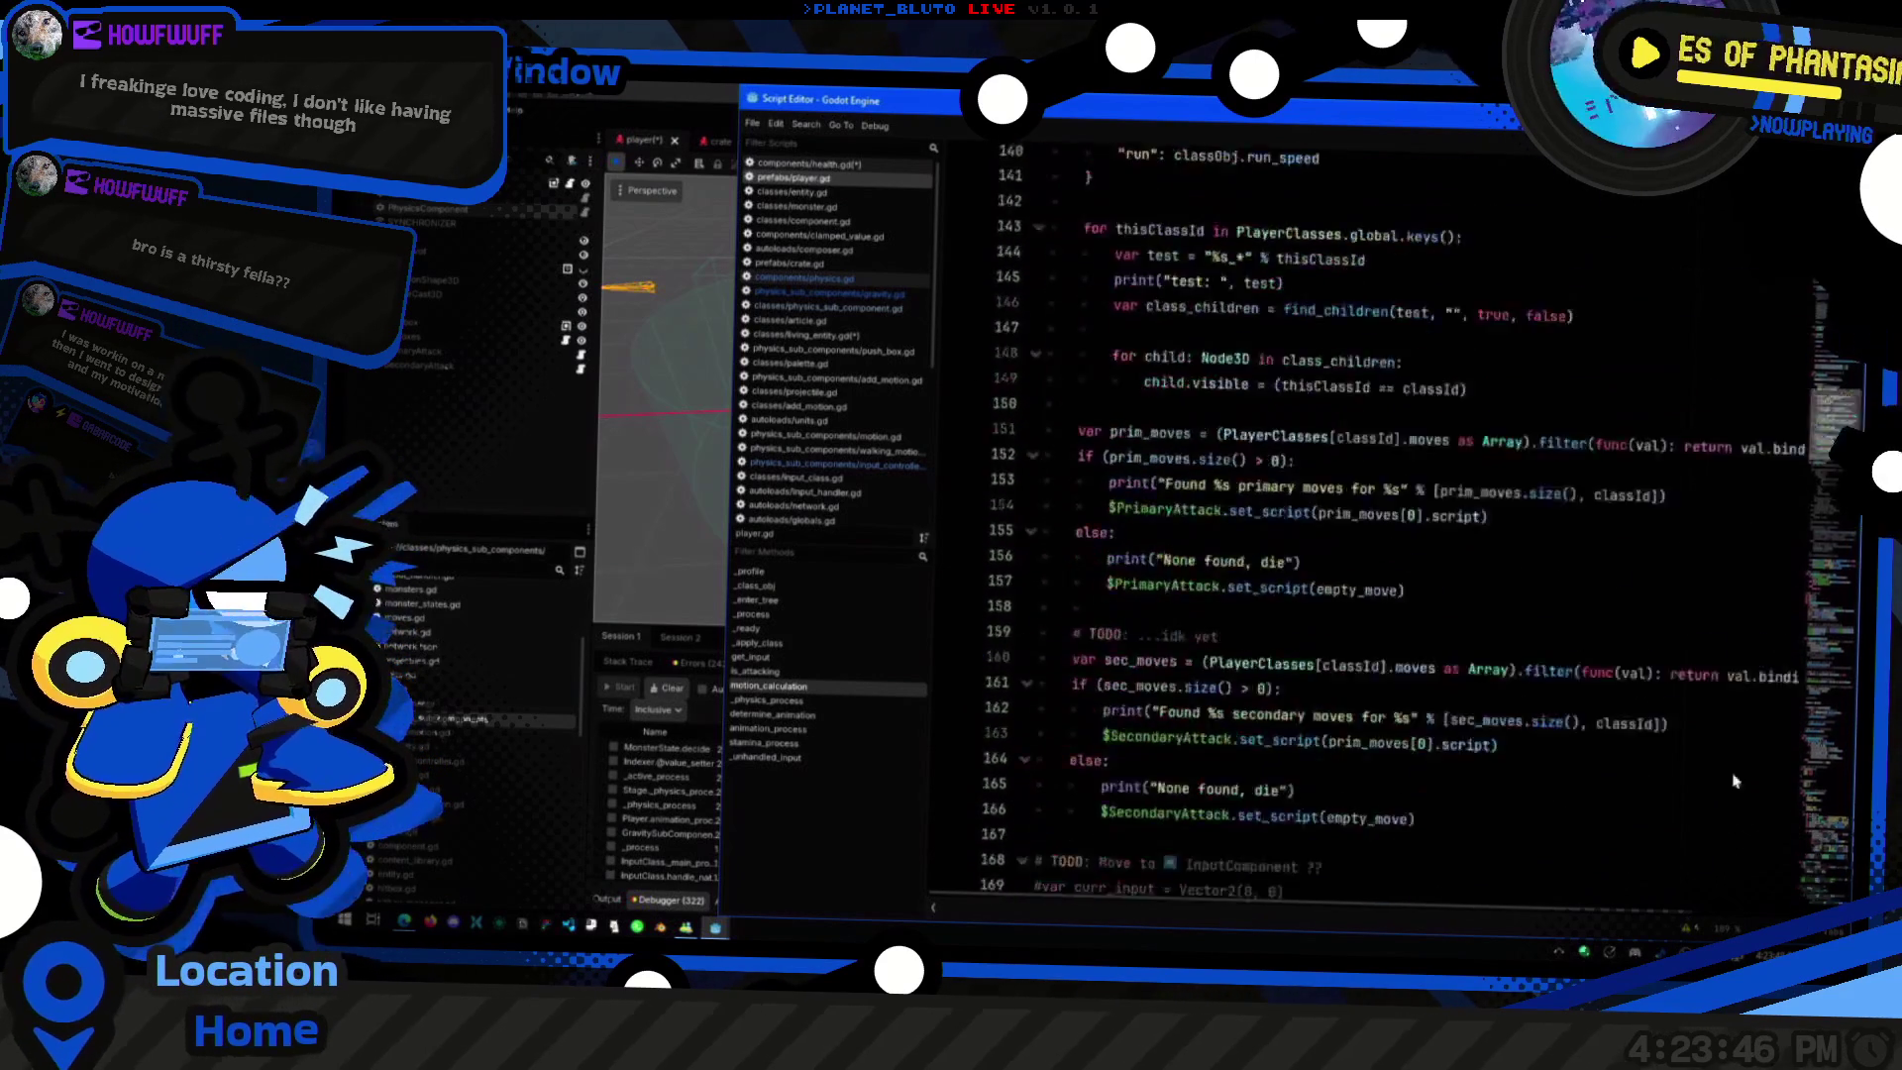
{"action": "scroll", "coordinate": [1753, 820], "scroll_direction": "up", "scroll_amount": 11}
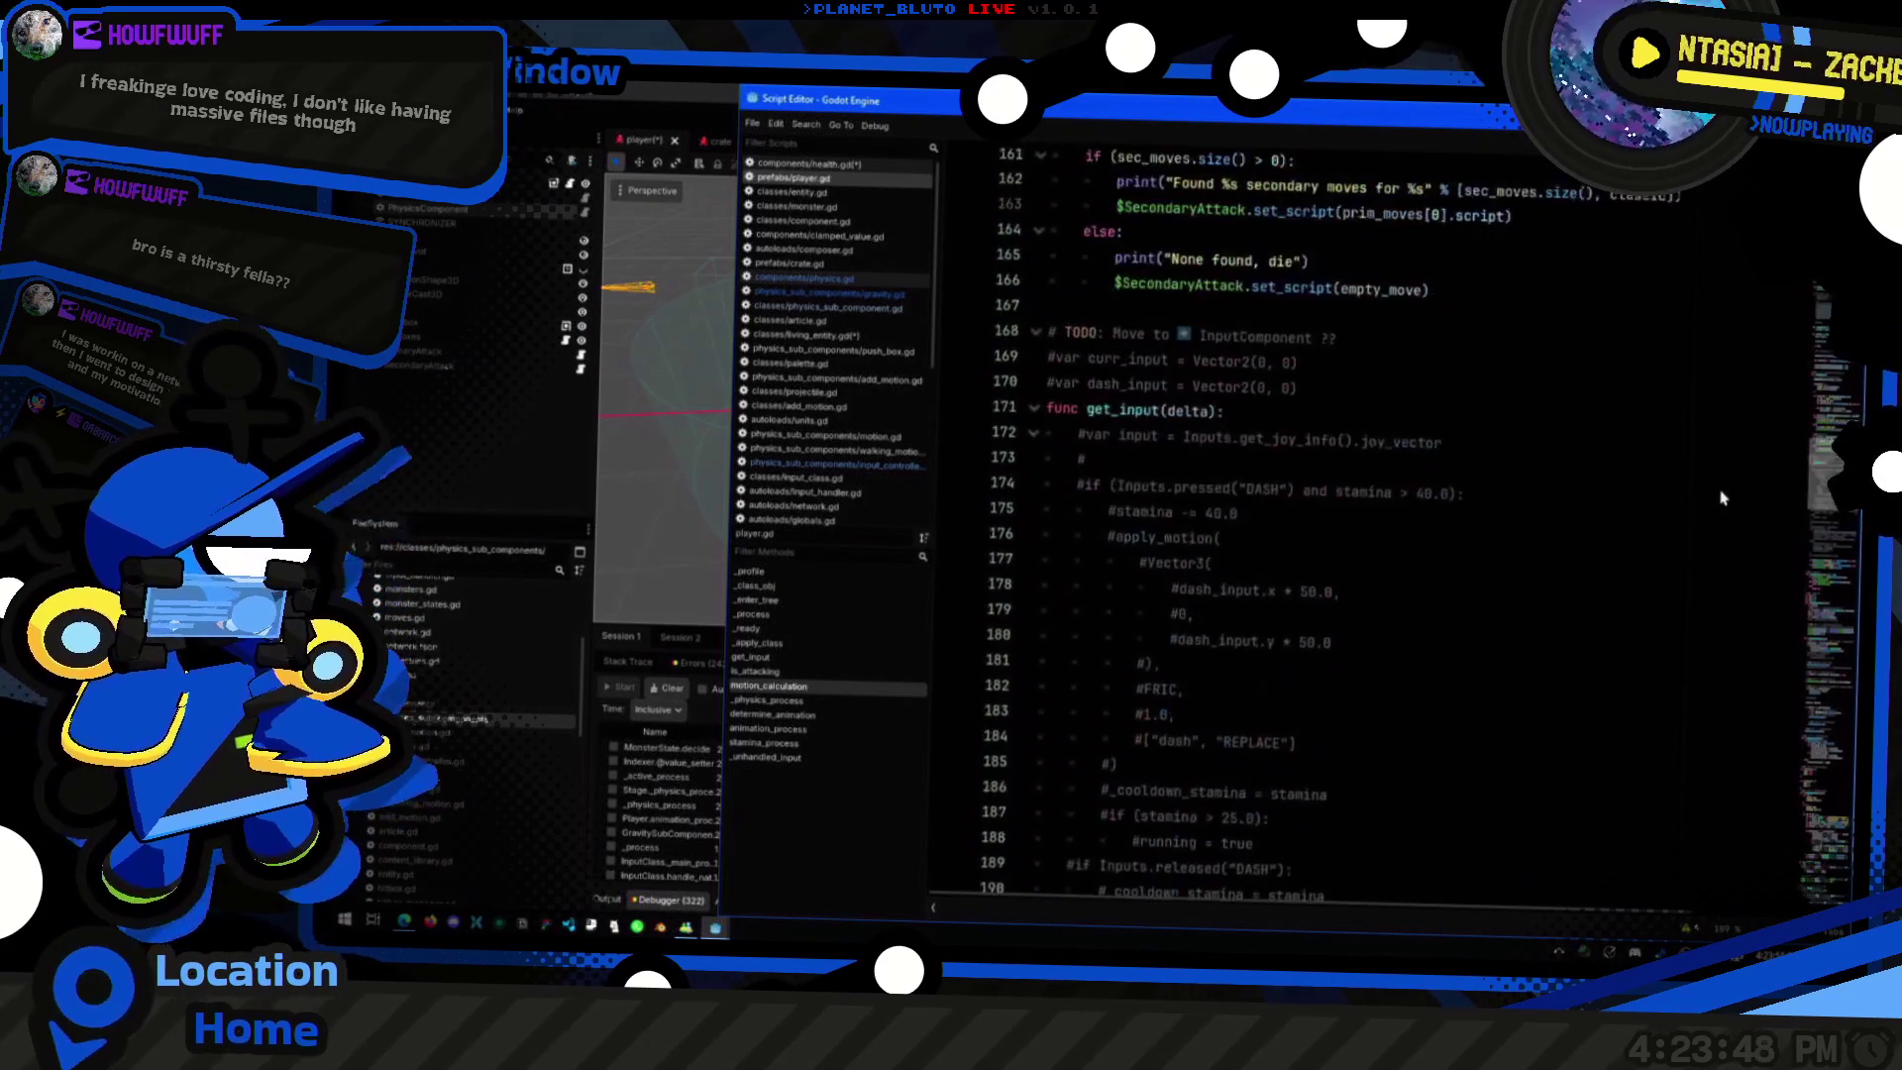
{"action": "scroll", "coordinate": [1753, 820], "scroll_direction": "up", "scroll_amount": 4}
{"action": "scroll", "coordinate": [1748, 827], "scroll_direction": "down", "scroll_amount": 11}
{"action": "scroll", "coordinate": [1738, 837], "scroll_direction": "up", "scroll_amount": 5}
{"action": "scroll", "coordinate": [1725, 854], "scroll_direction": "down", "scroll_amount": 3}
{"action": "scroll", "coordinate": [1725, 854], "scroll_direction": "up", "scroll_amount": 19}
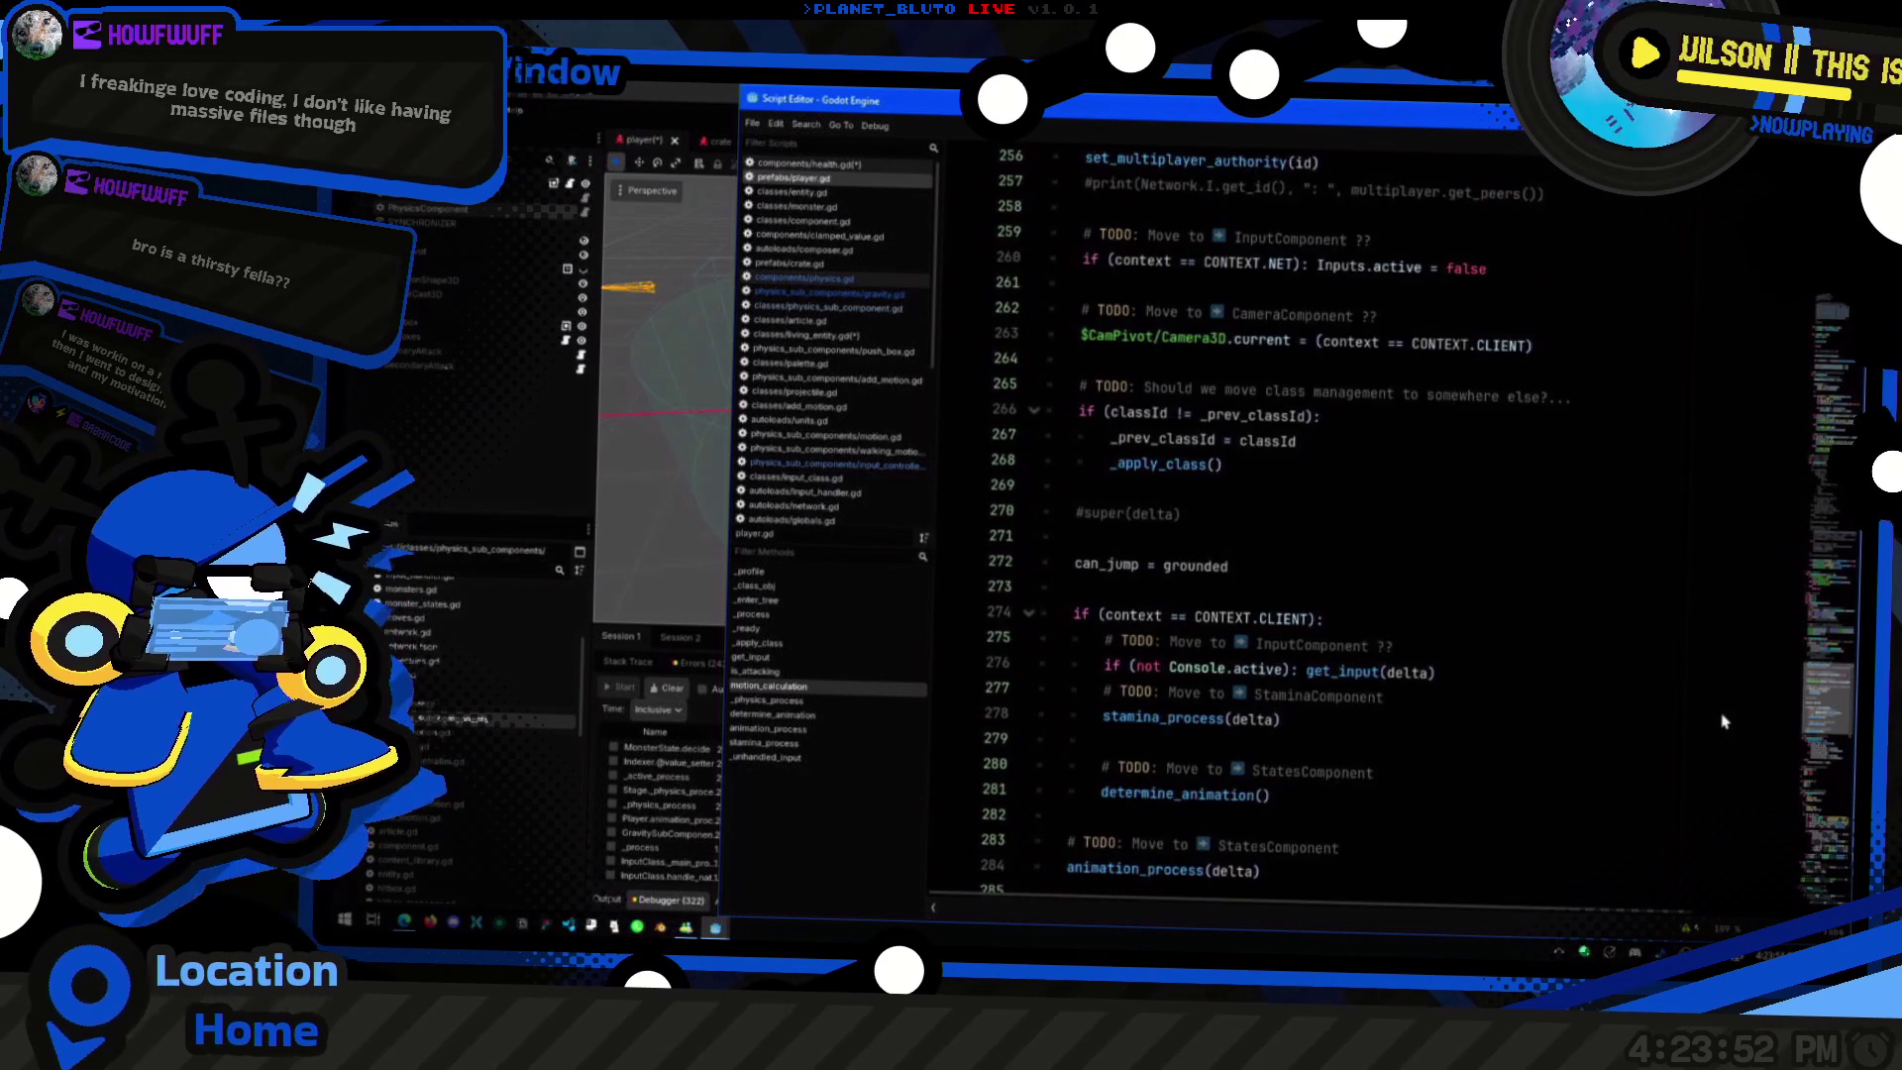
{"action": "scroll", "coordinate": [1723, 721], "scroll_direction": "up", "scroll_amount": 14}
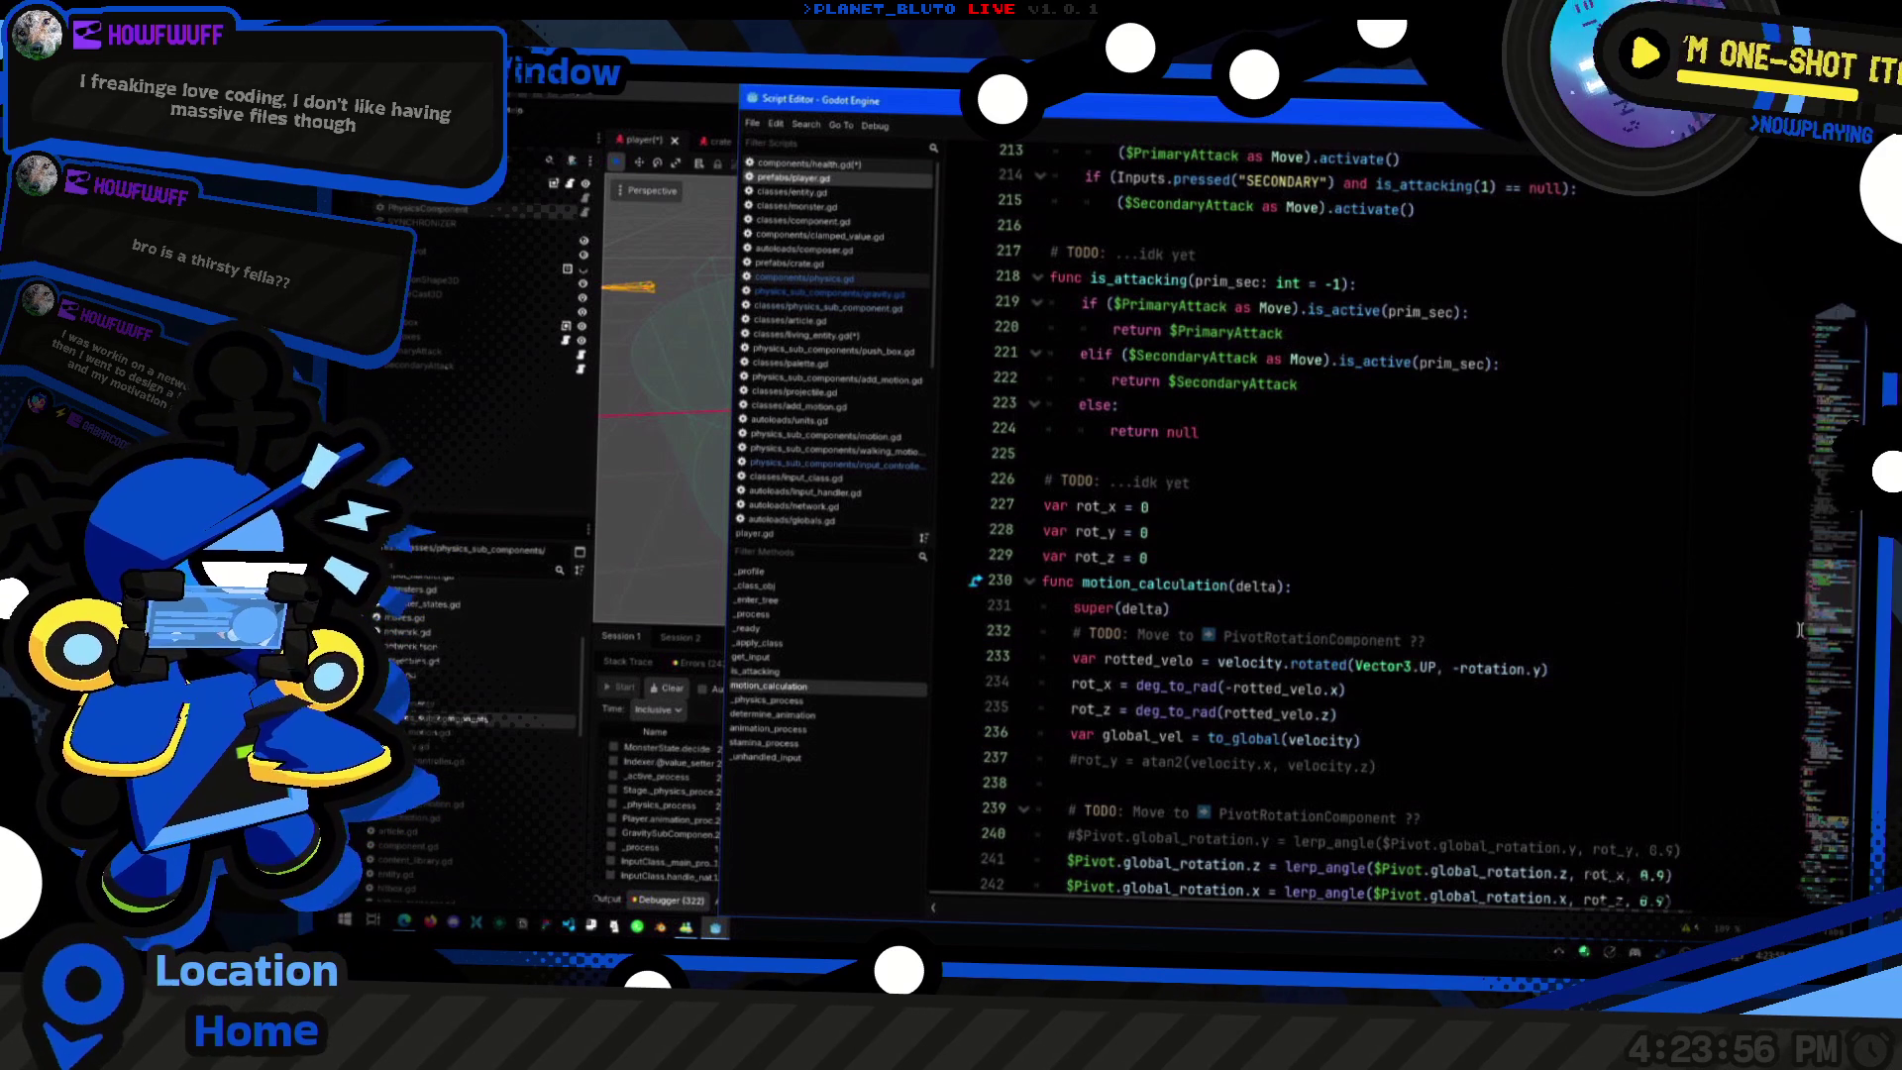
{"action": "scroll", "coordinate": [1818, 577], "scroll_direction": "up", "scroll_amount": 5}
{"action": "scroll", "coordinate": [1538, 542], "scroll_direction": "up", "scroll_amount": 15}
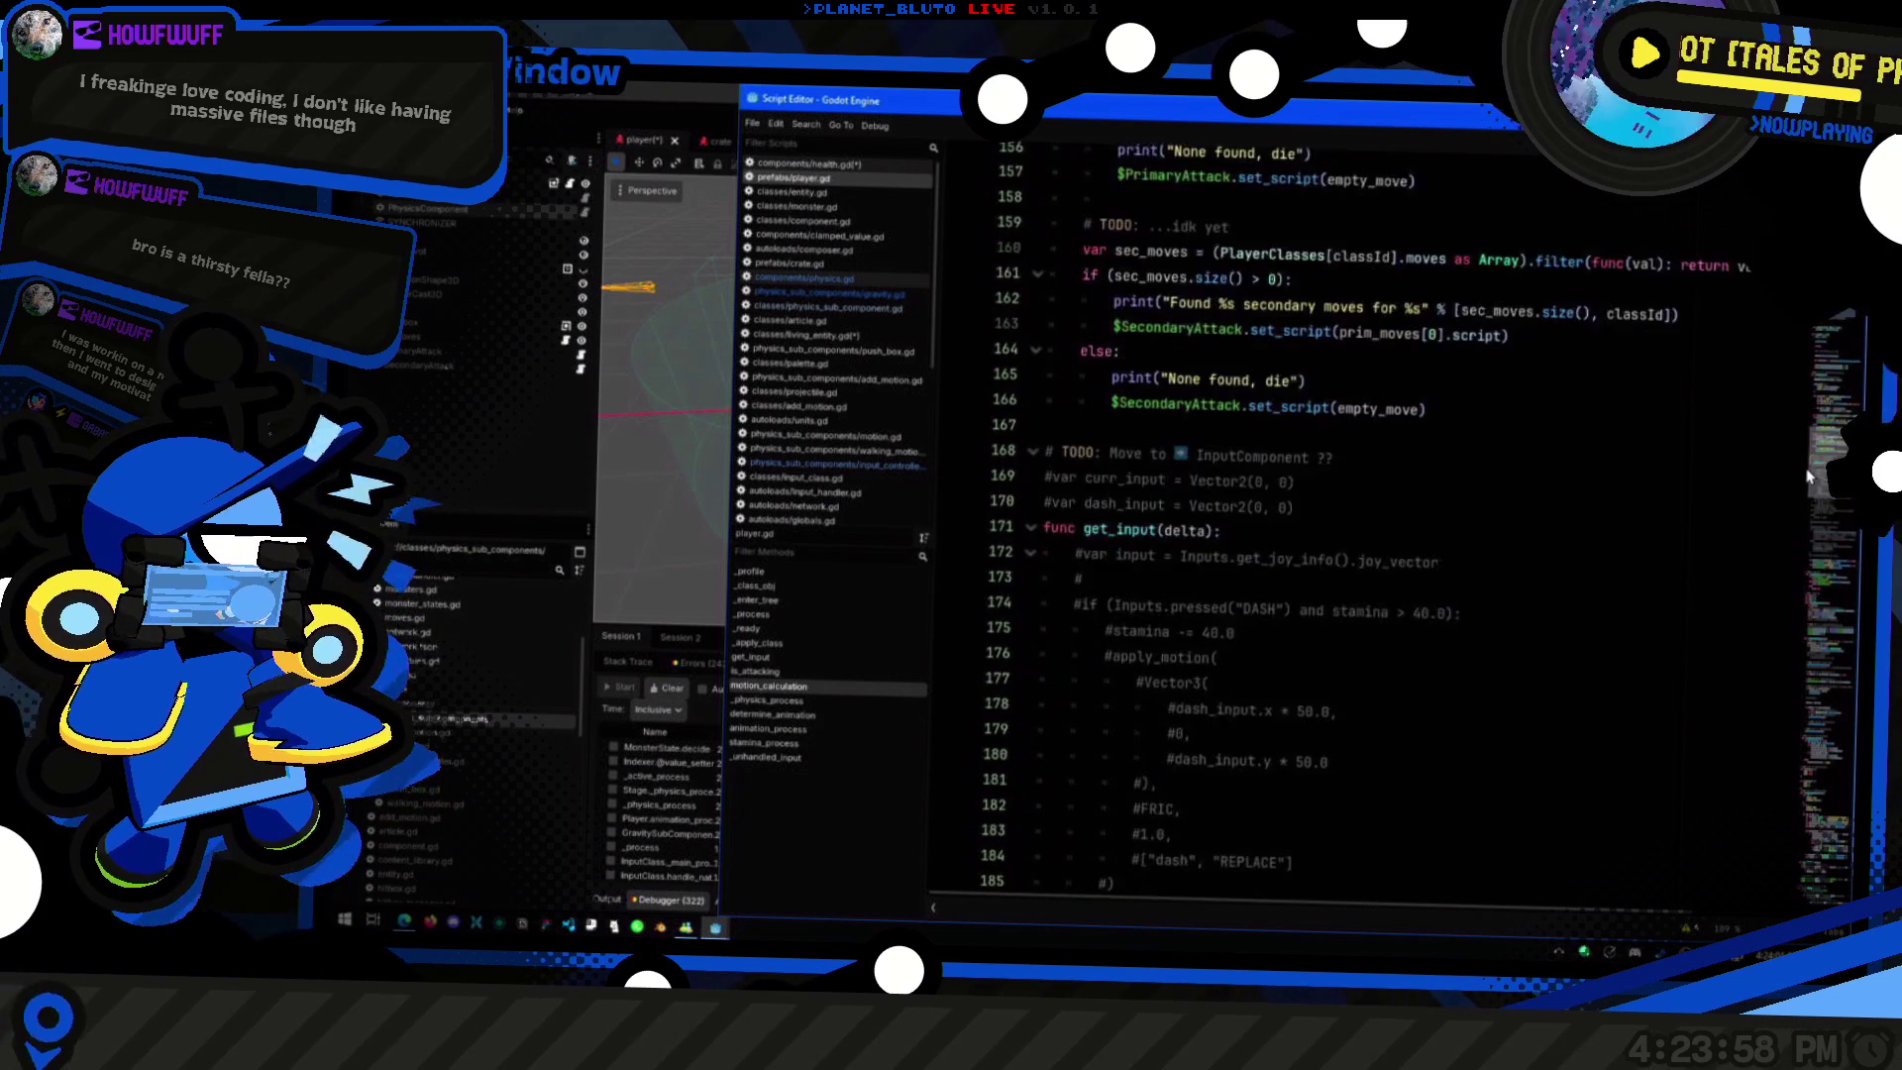
{"action": "left_click", "coordinate": [1538, 543]}
{"action": "scroll", "coordinate": [1290, 577], "scroll_direction": "up", "scroll_amount": 2}
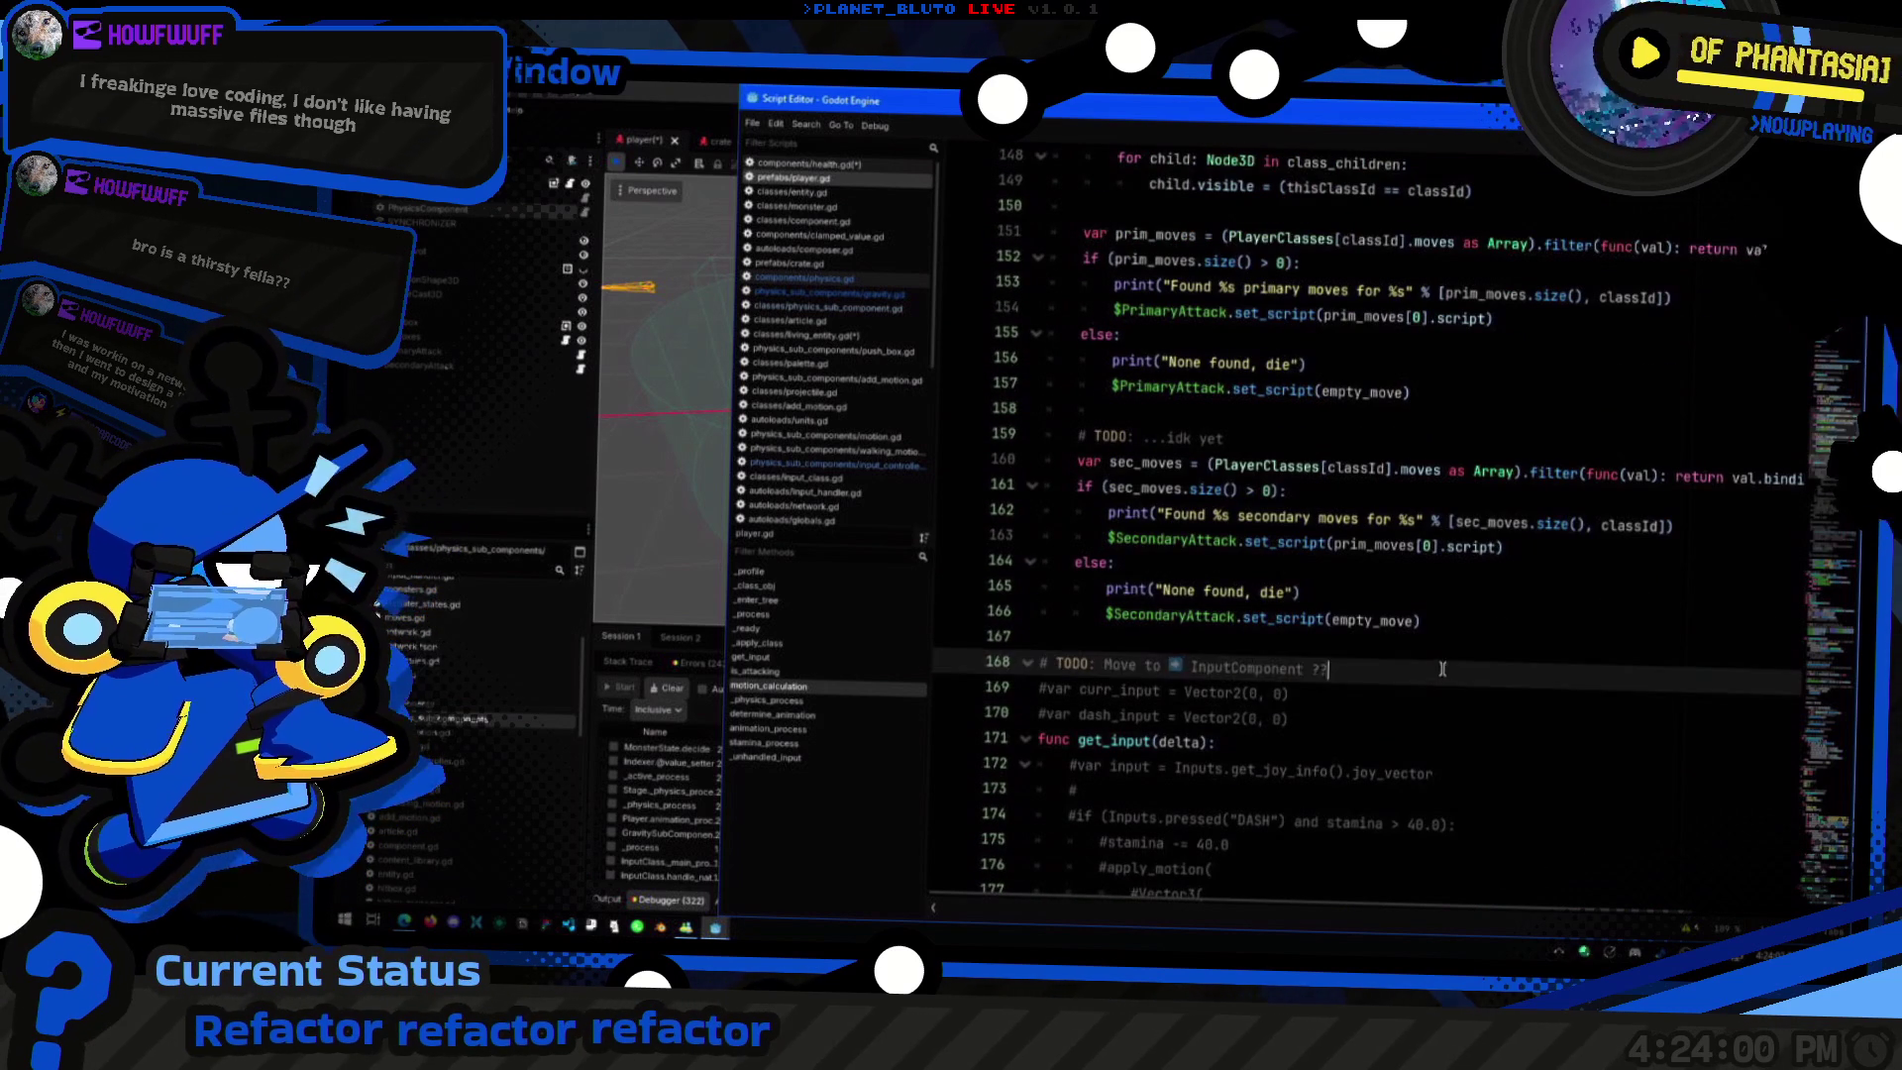
{"action": "left_click", "coordinate": [1387, 539]}
{"action": "scroll", "coordinate": [1443, 606], "scroll_direction": "up", "scroll_amount": 3}
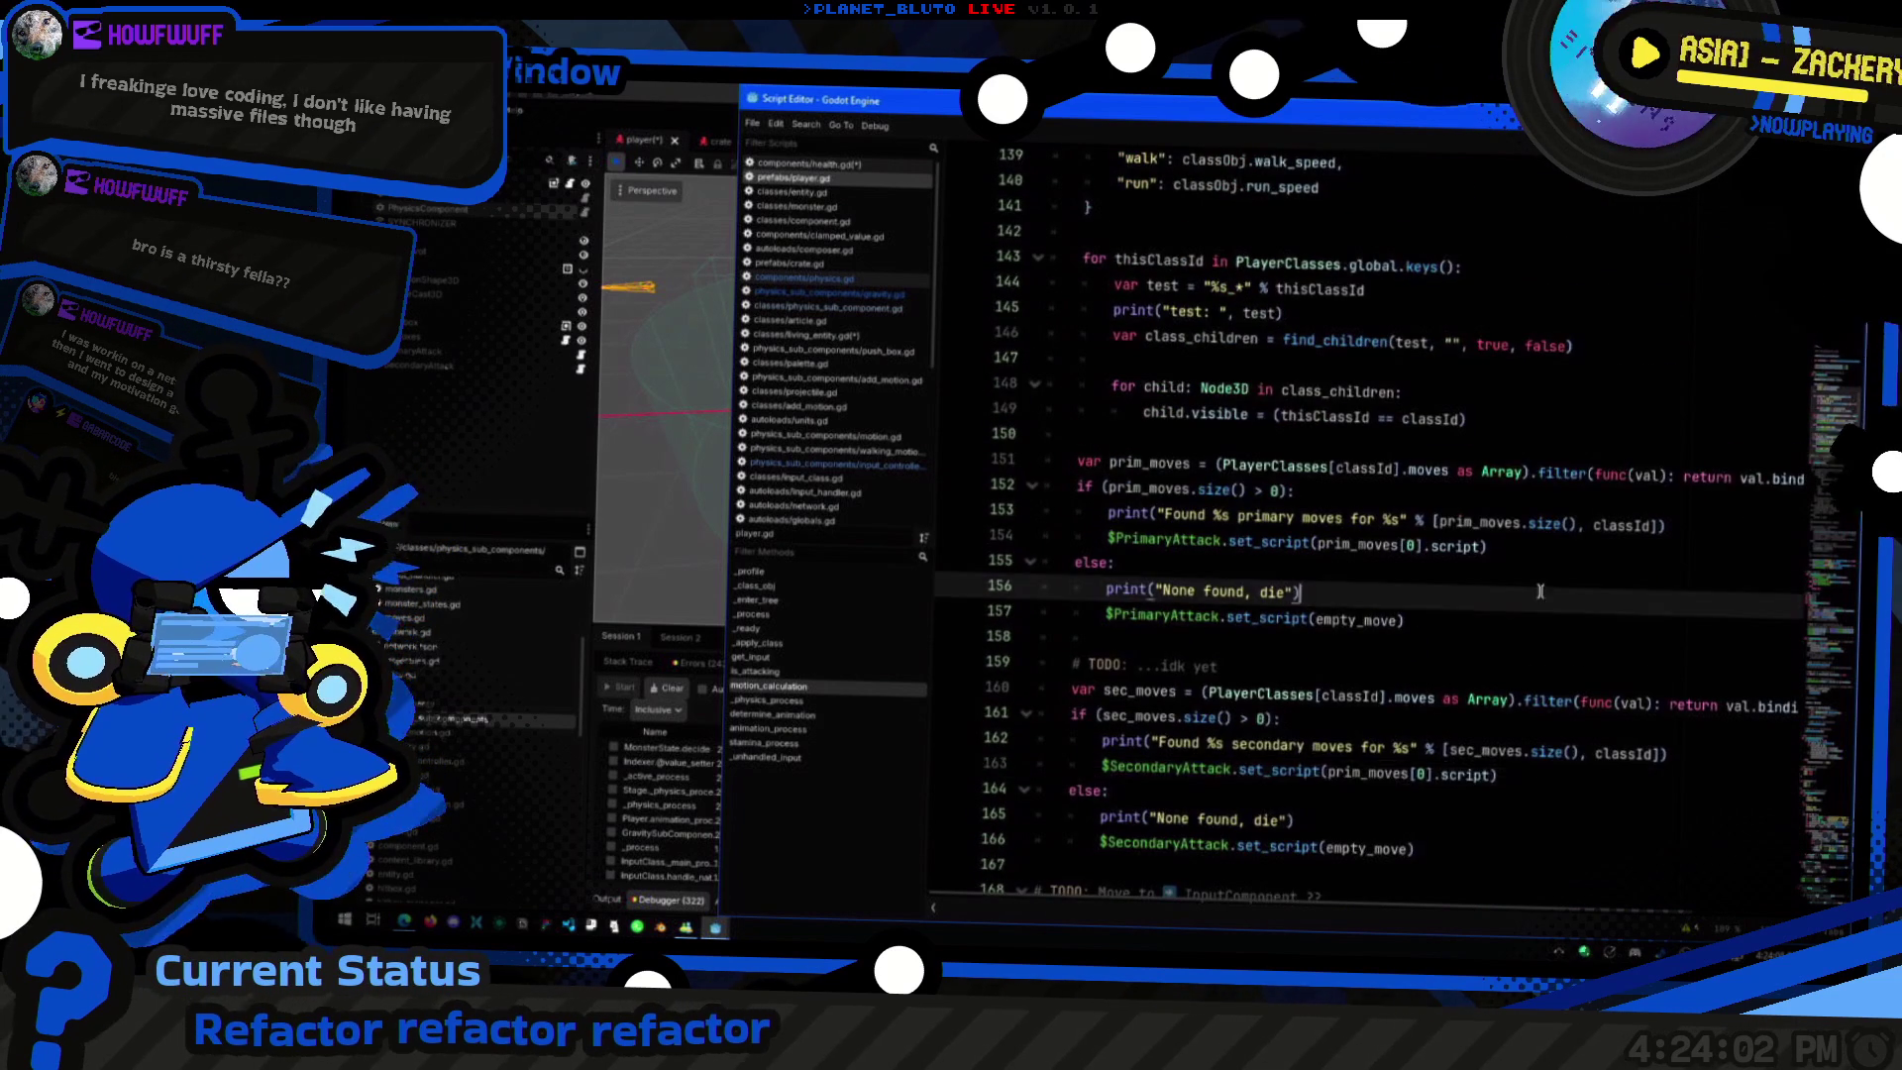
{"action": "scroll", "coordinate": [1257, 648], "scroll_direction": "up", "scroll_amount": 8}
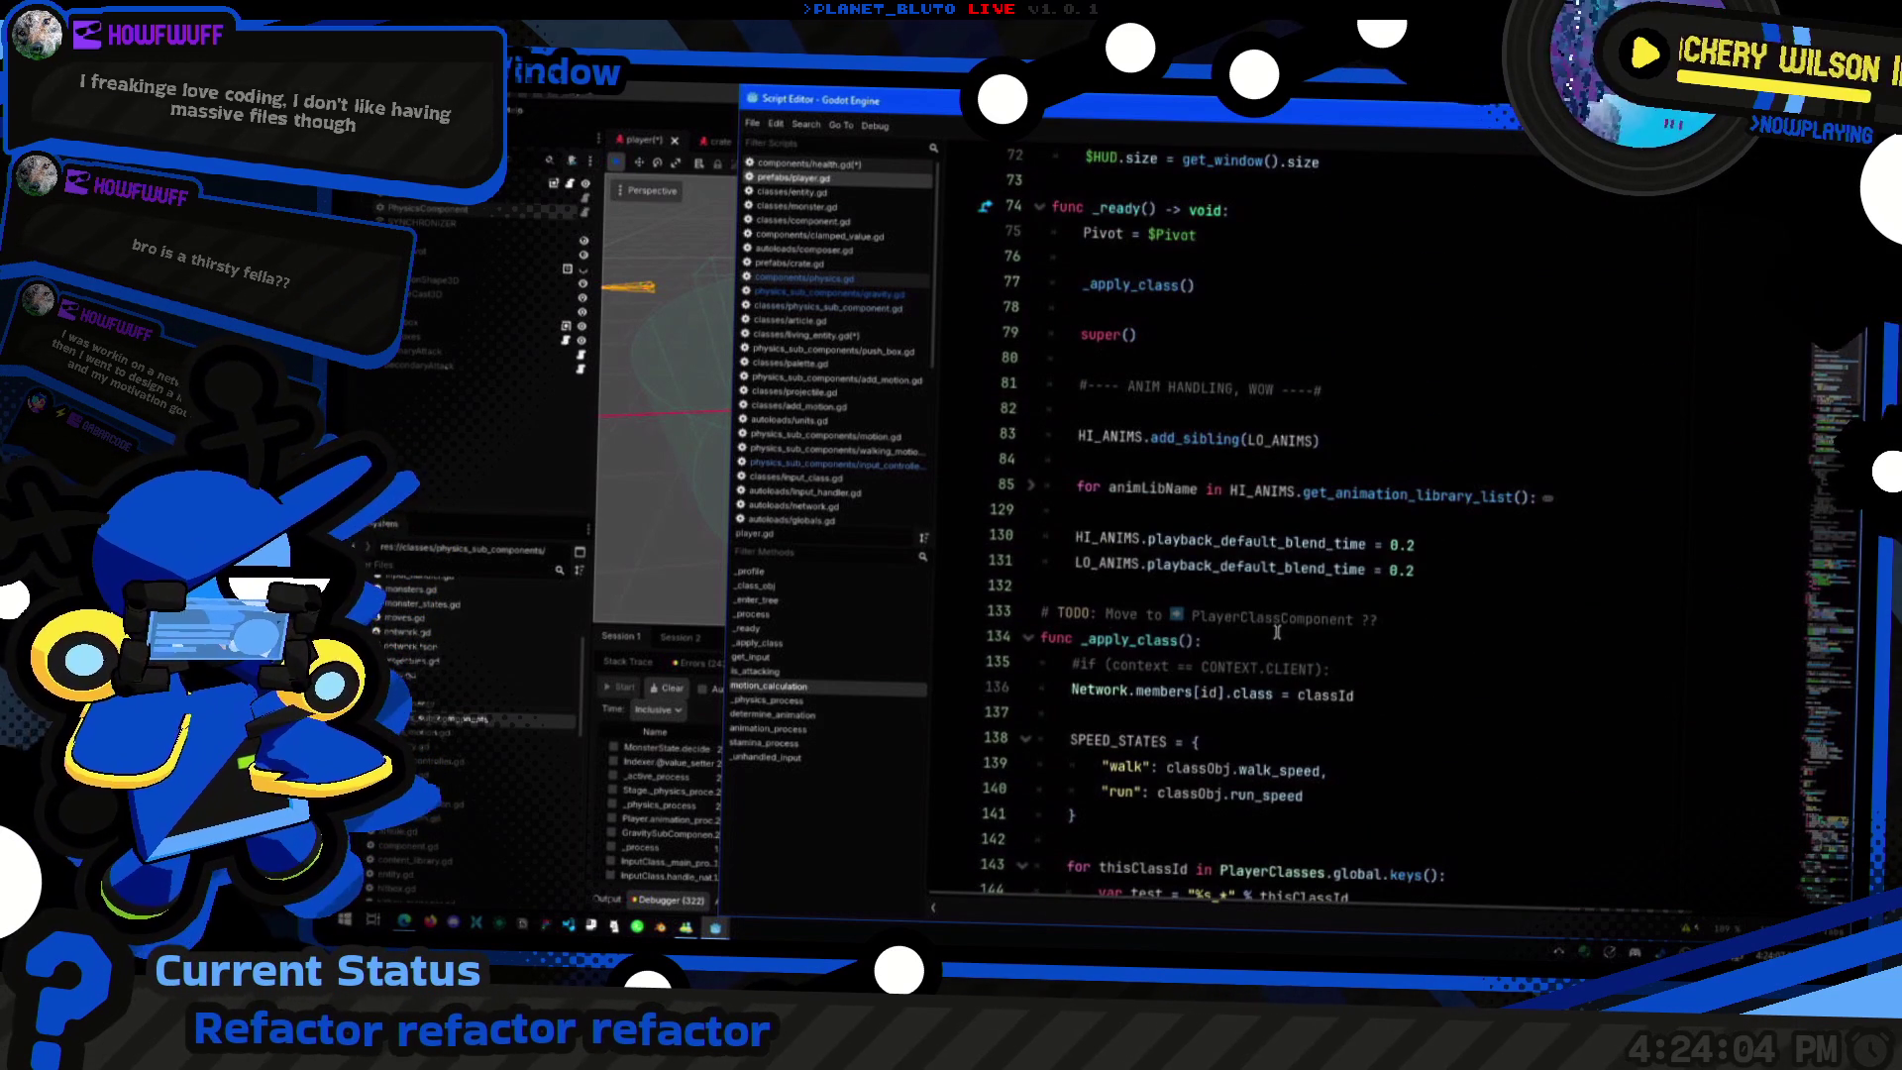
{"action": "scroll", "coordinate": [1277, 631], "scroll_direction": "down", "scroll_amount": 2}
{"action": "scroll", "coordinate": [1387, 624], "scroll_direction": "up", "scroll_amount": 8}
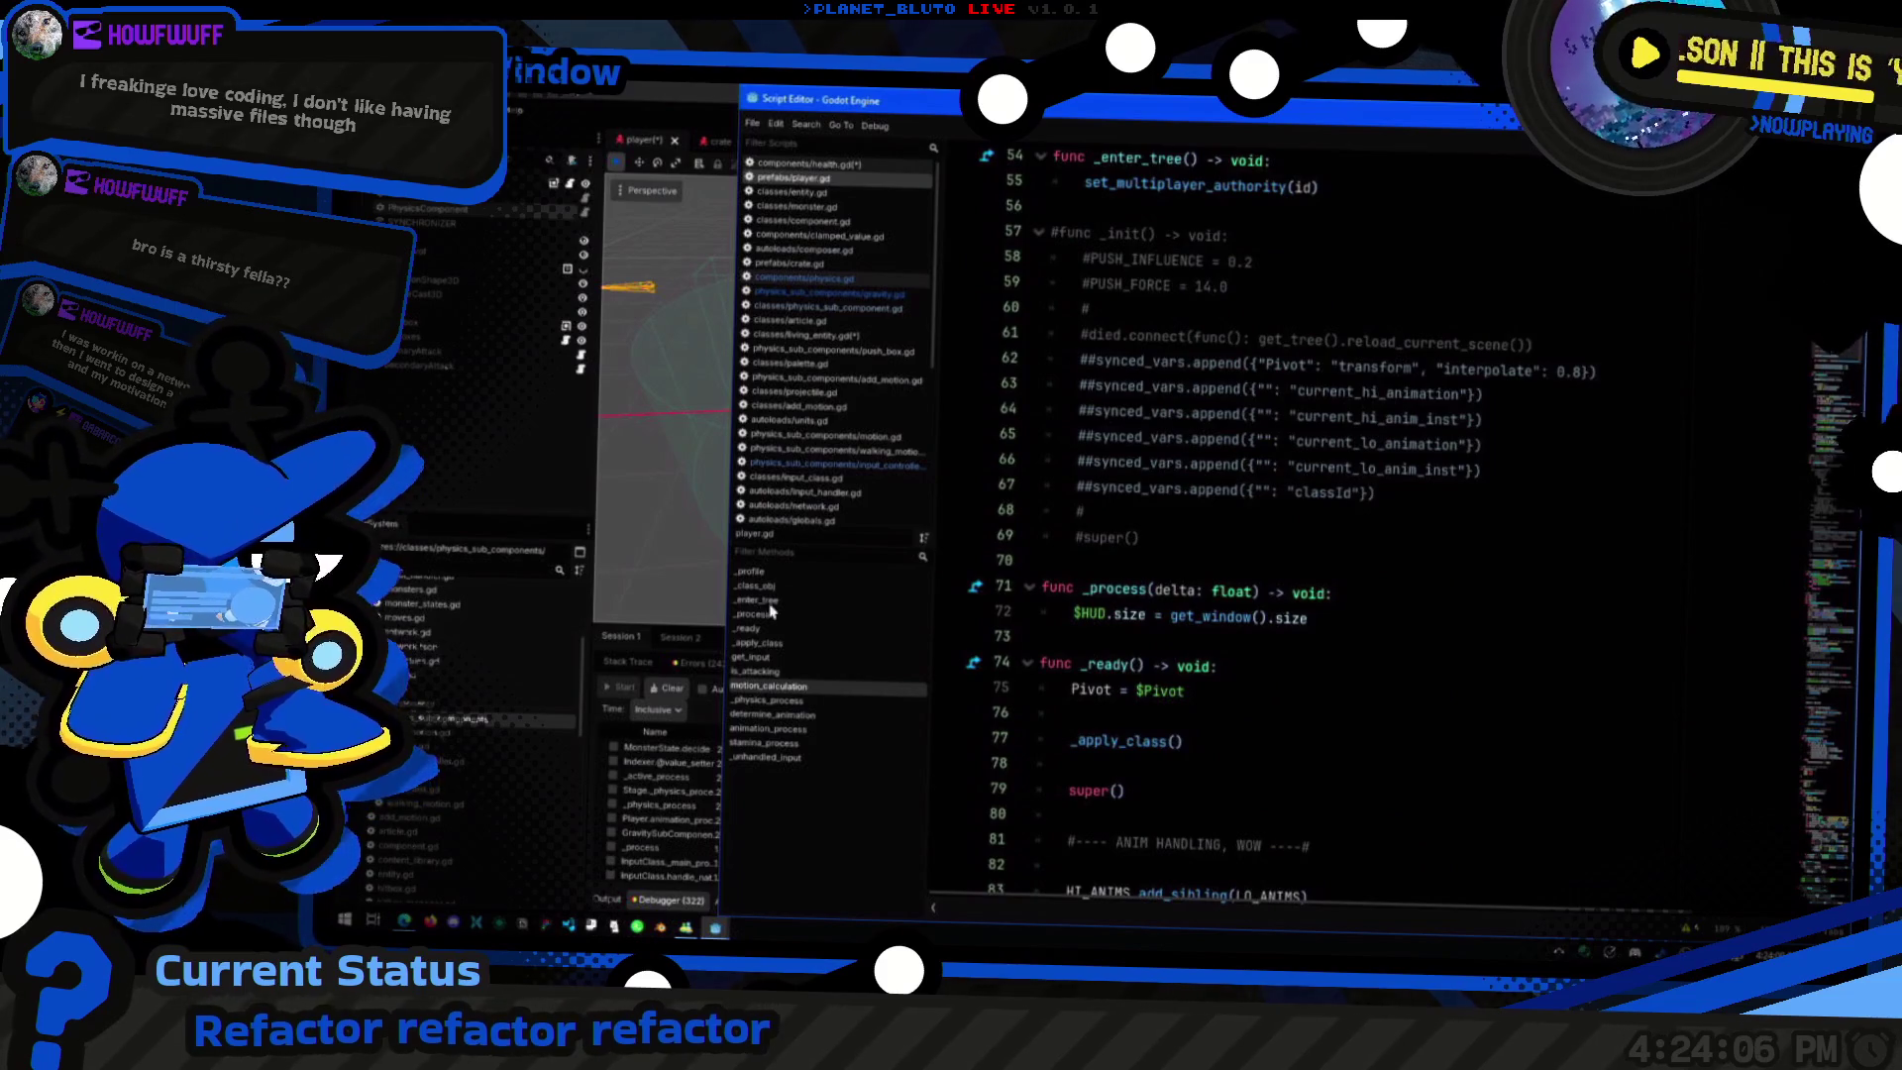
{"action": "left_click", "coordinate": [816, 704]}
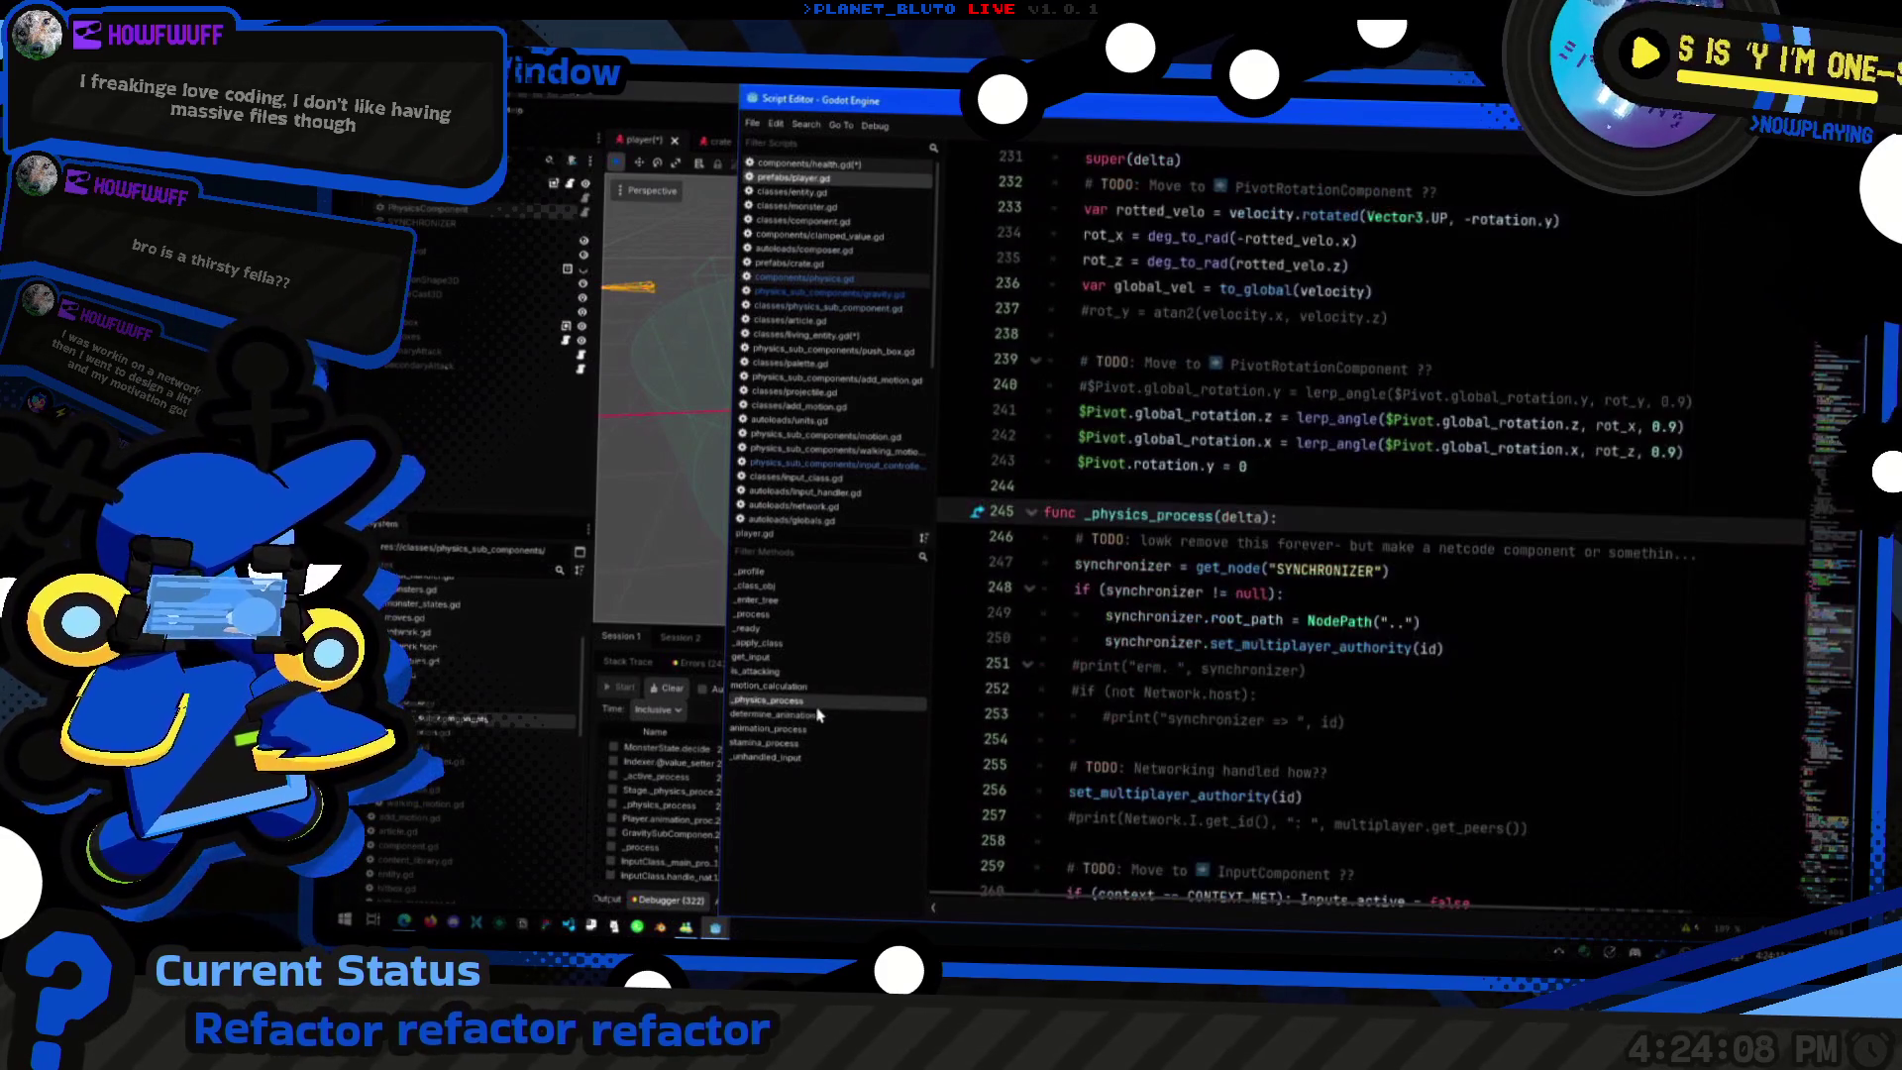
{"action": "scroll", "coordinate": [1435, 633], "scroll_direction": "down", "scroll_amount": 3}
{"action": "left_click", "coordinate": [1429, 599]}
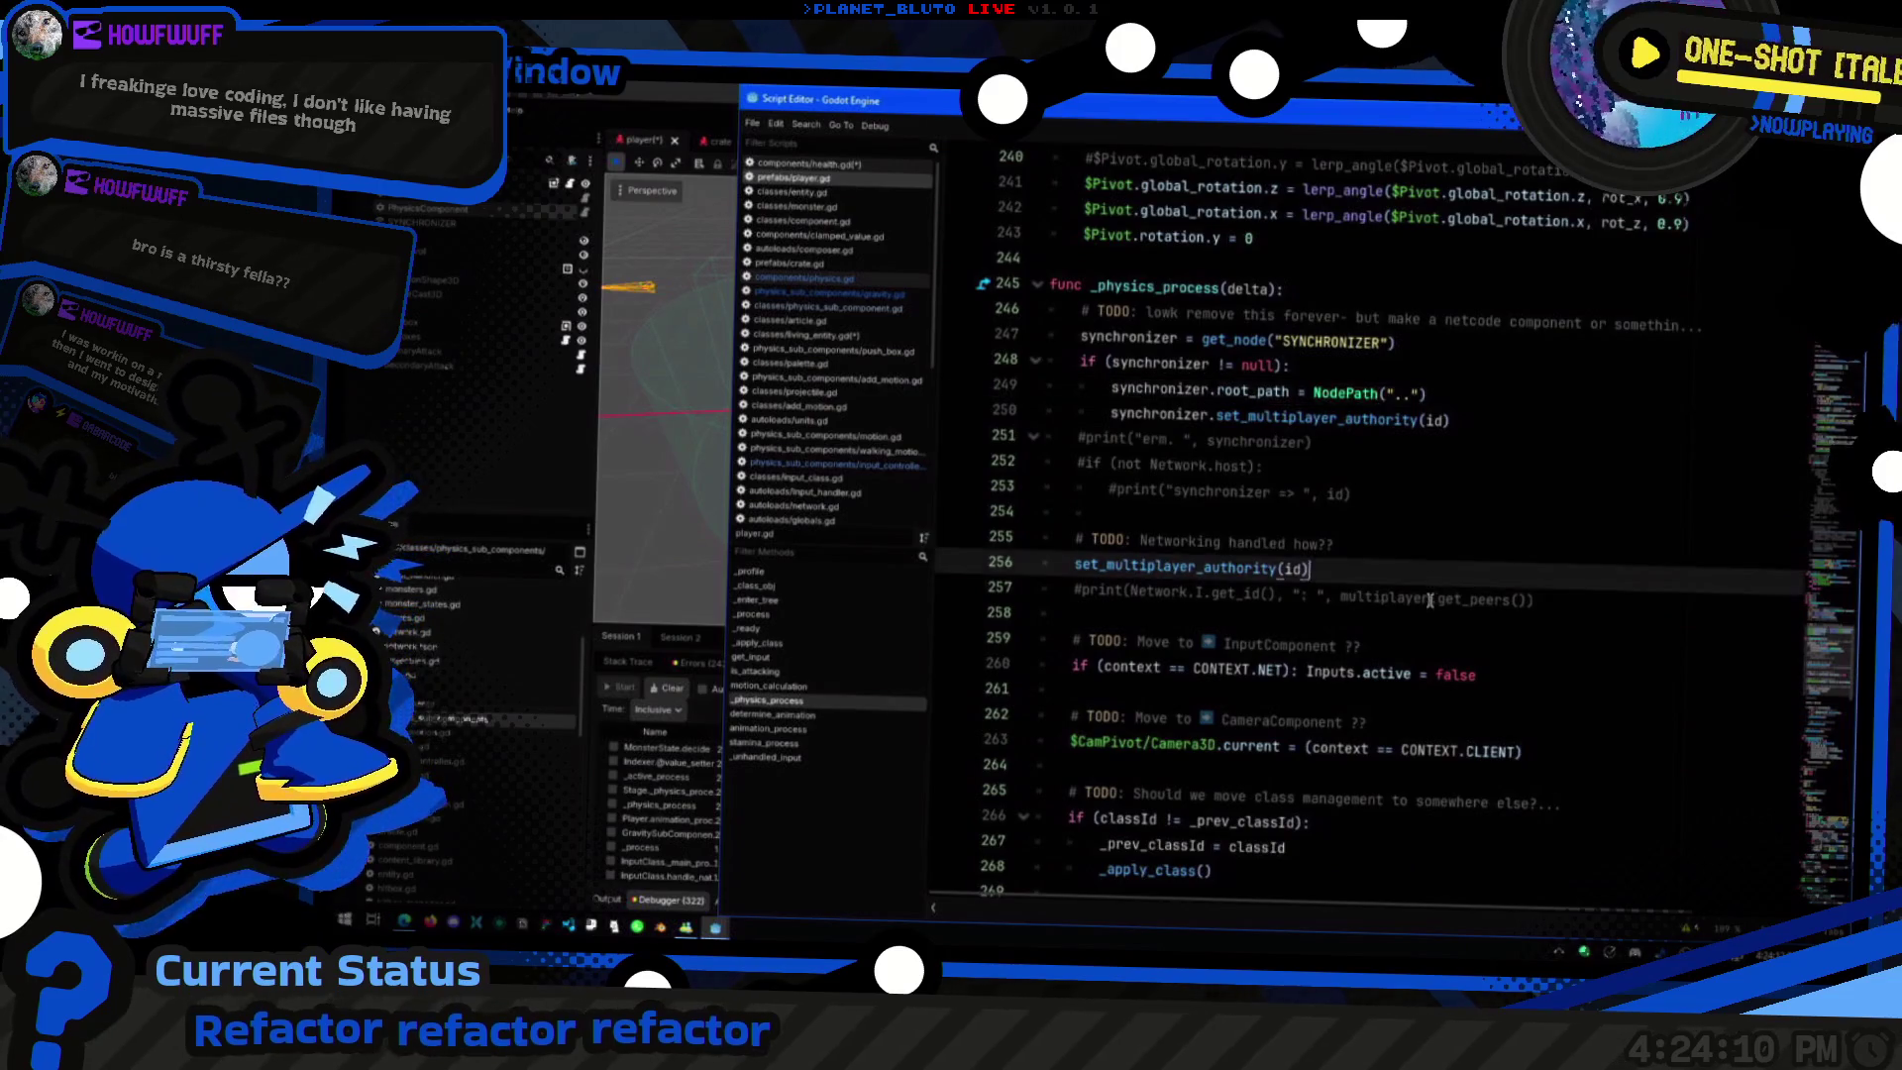
{"action": "scroll", "coordinate": [1429, 599], "scroll_direction": "down", "scroll_amount": 2}
{"action": "left_click", "coordinate": [1555, 531]}
{"action": "left_click", "coordinate": [1575, 599]}
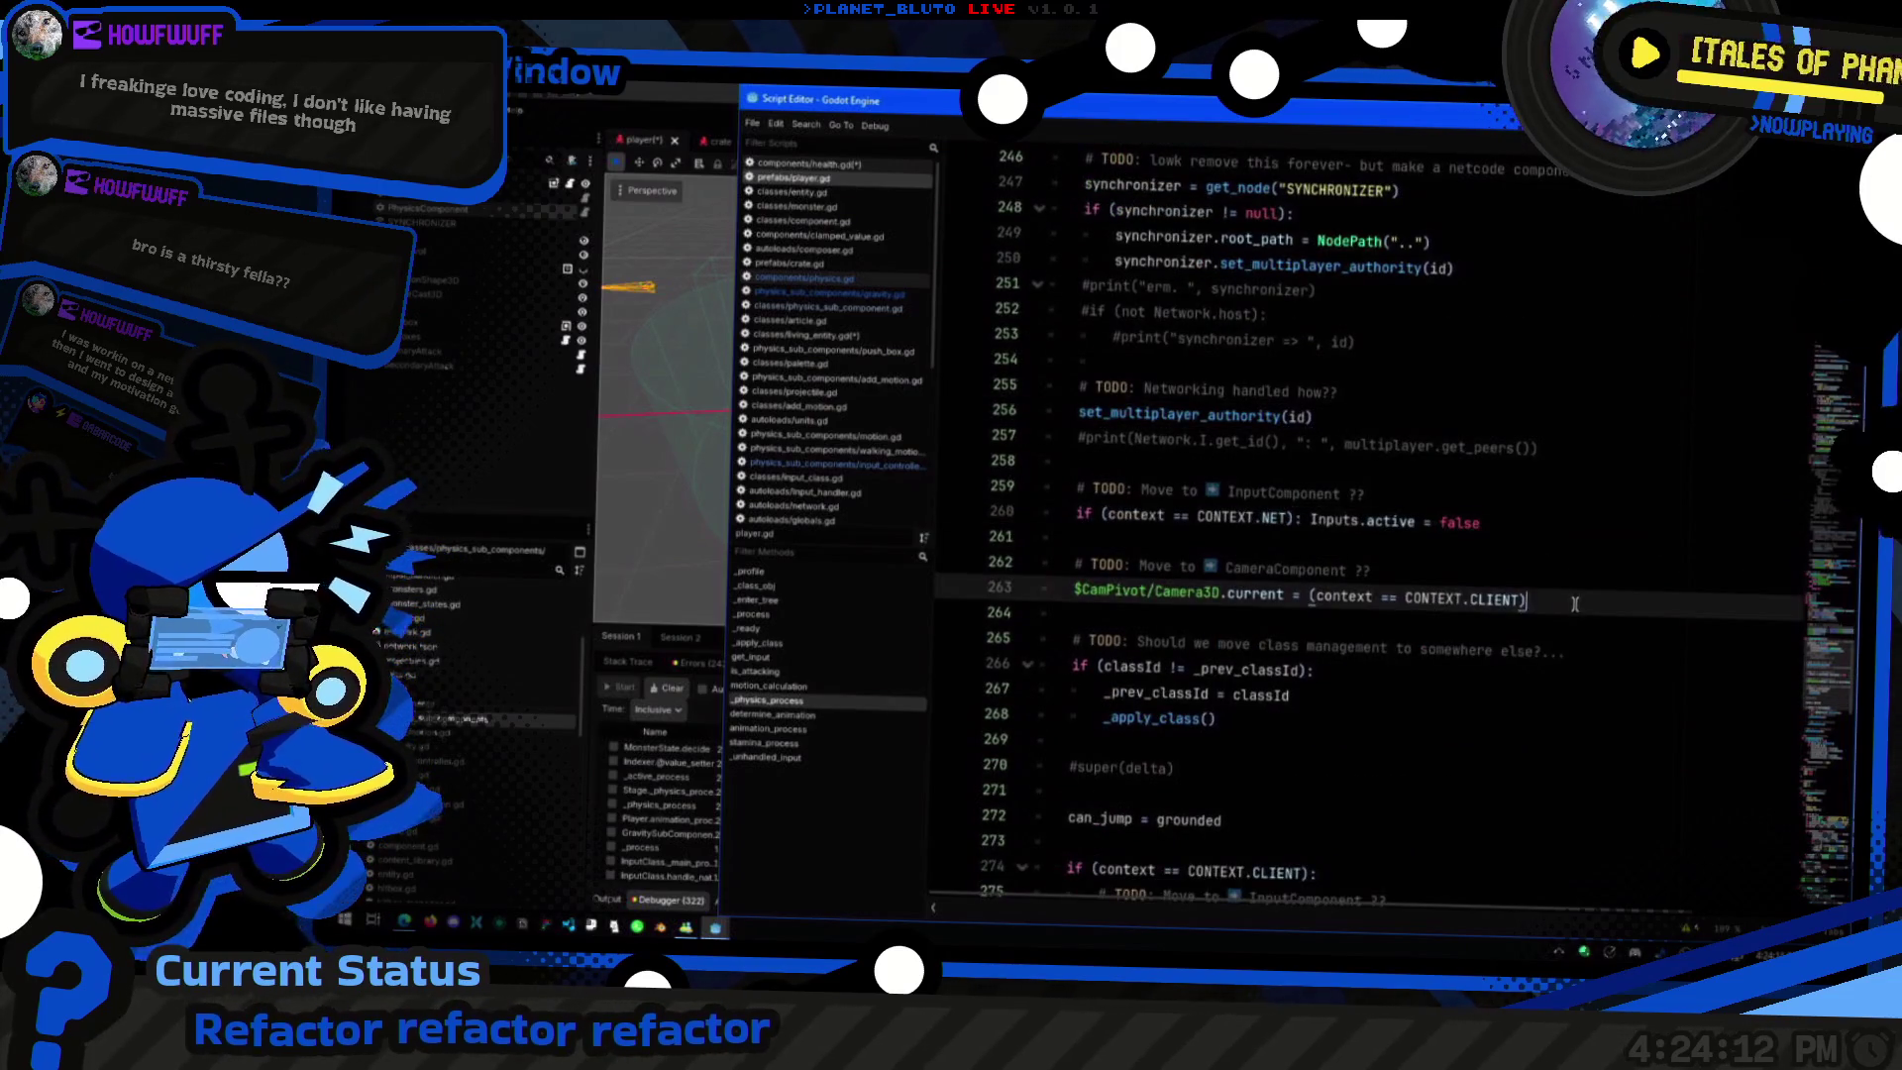
{"action": "scroll", "coordinate": [1525, 614], "scroll_direction": "down", "scroll_amount": 3}
{"action": "left_click", "coordinate": [1364, 511]}
{"action": "left_click", "coordinate": [1370, 484]}
{"action": "scroll", "coordinate": [1371, 492], "scroll_direction": "down", "scroll_amount": 2}
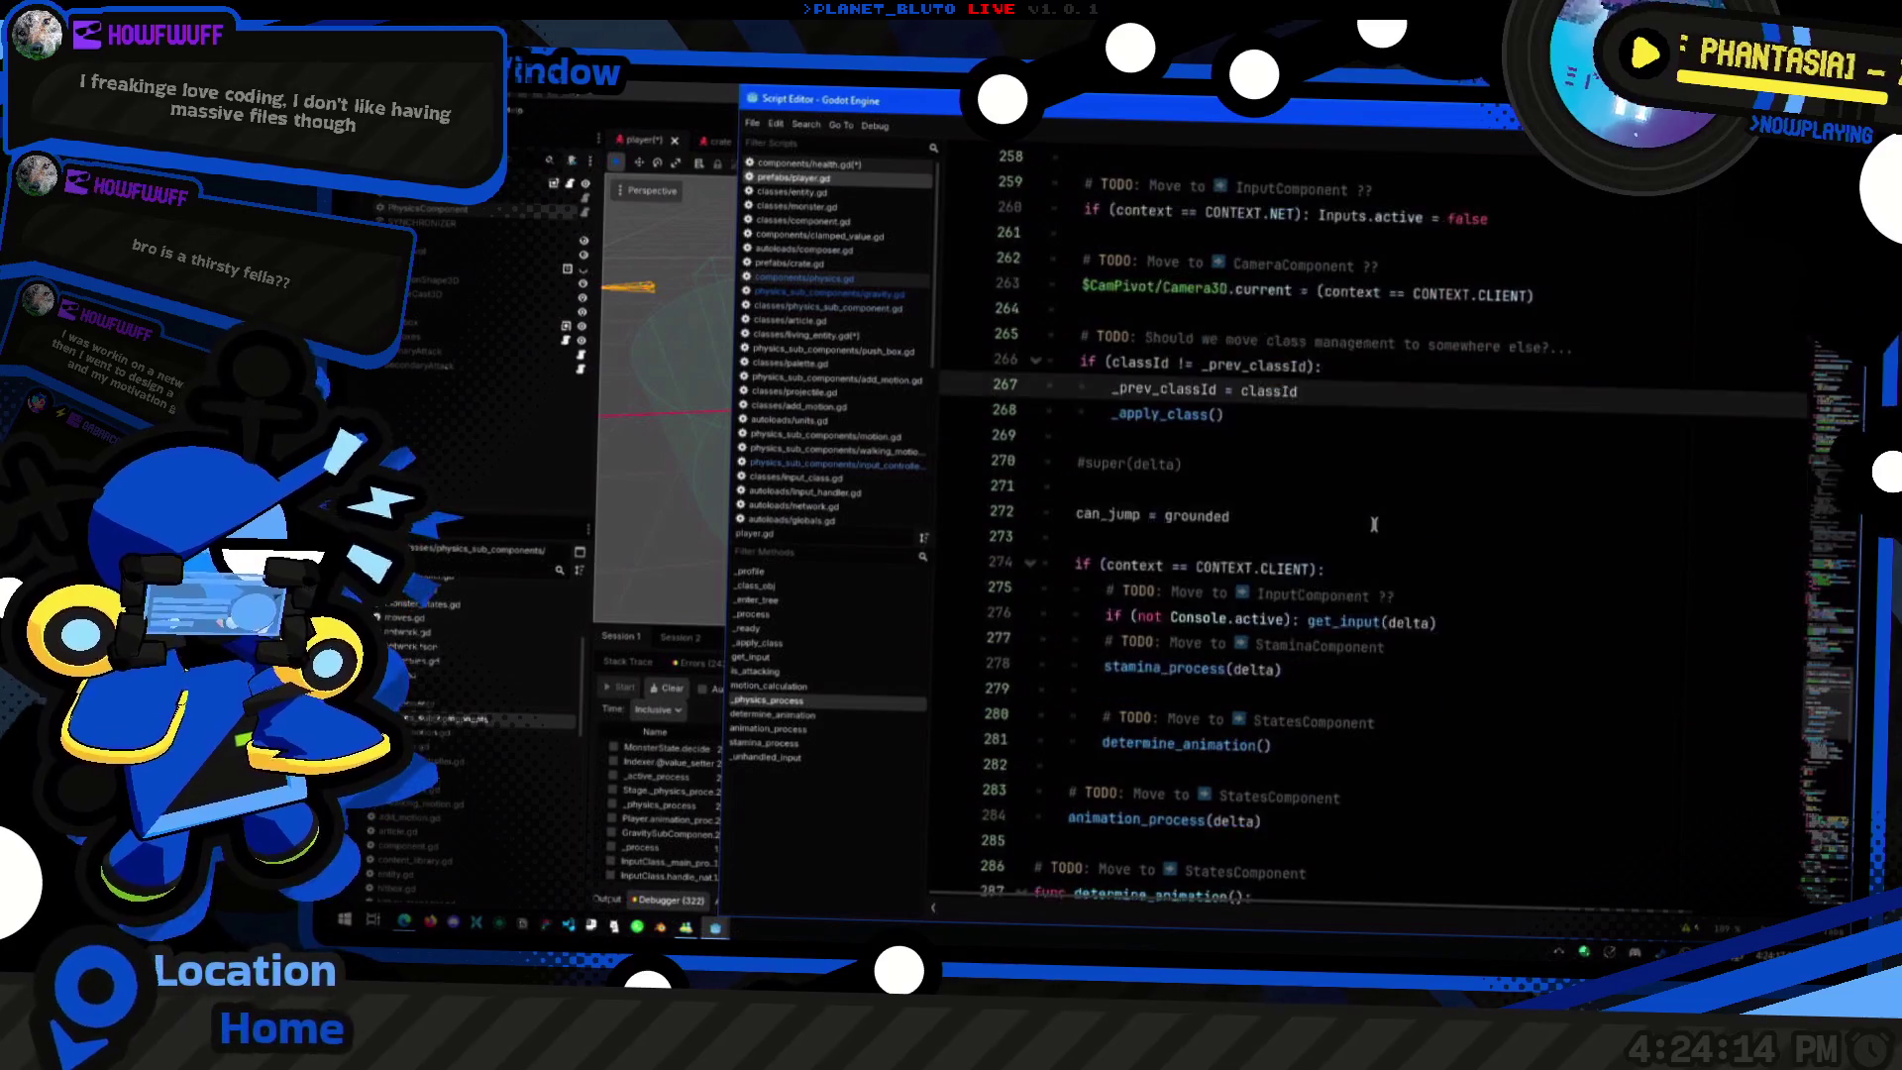
{"action": "left_click", "coordinate": [1384, 465]}
{"action": "scroll", "coordinate": [1347, 556], "scroll_direction": "down", "scroll_amount": 4}
{"action": "scroll", "coordinate": [1266, 595], "scroll_direction": "up", "scroll_amount": 2}
{"action": "left_click", "coordinate": [1399, 599]}
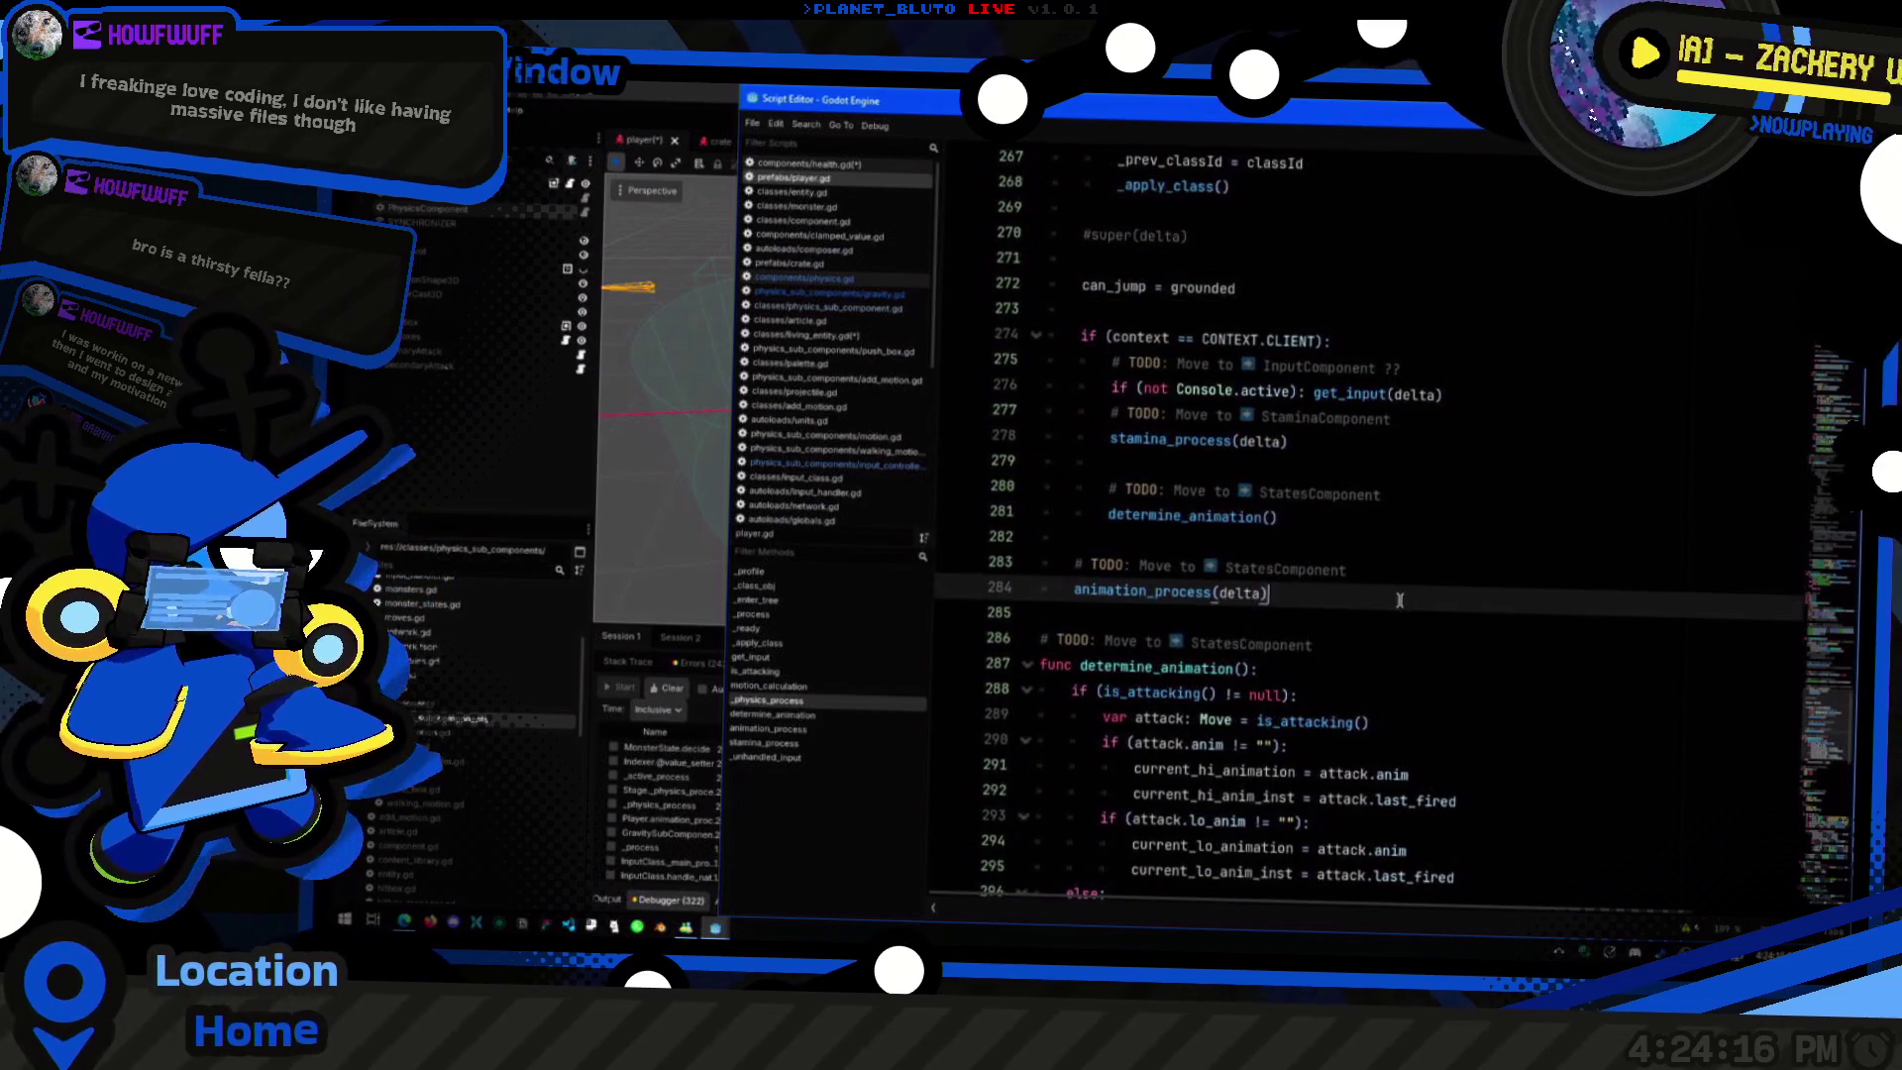
{"action": "left_click", "coordinate": [1386, 287]}
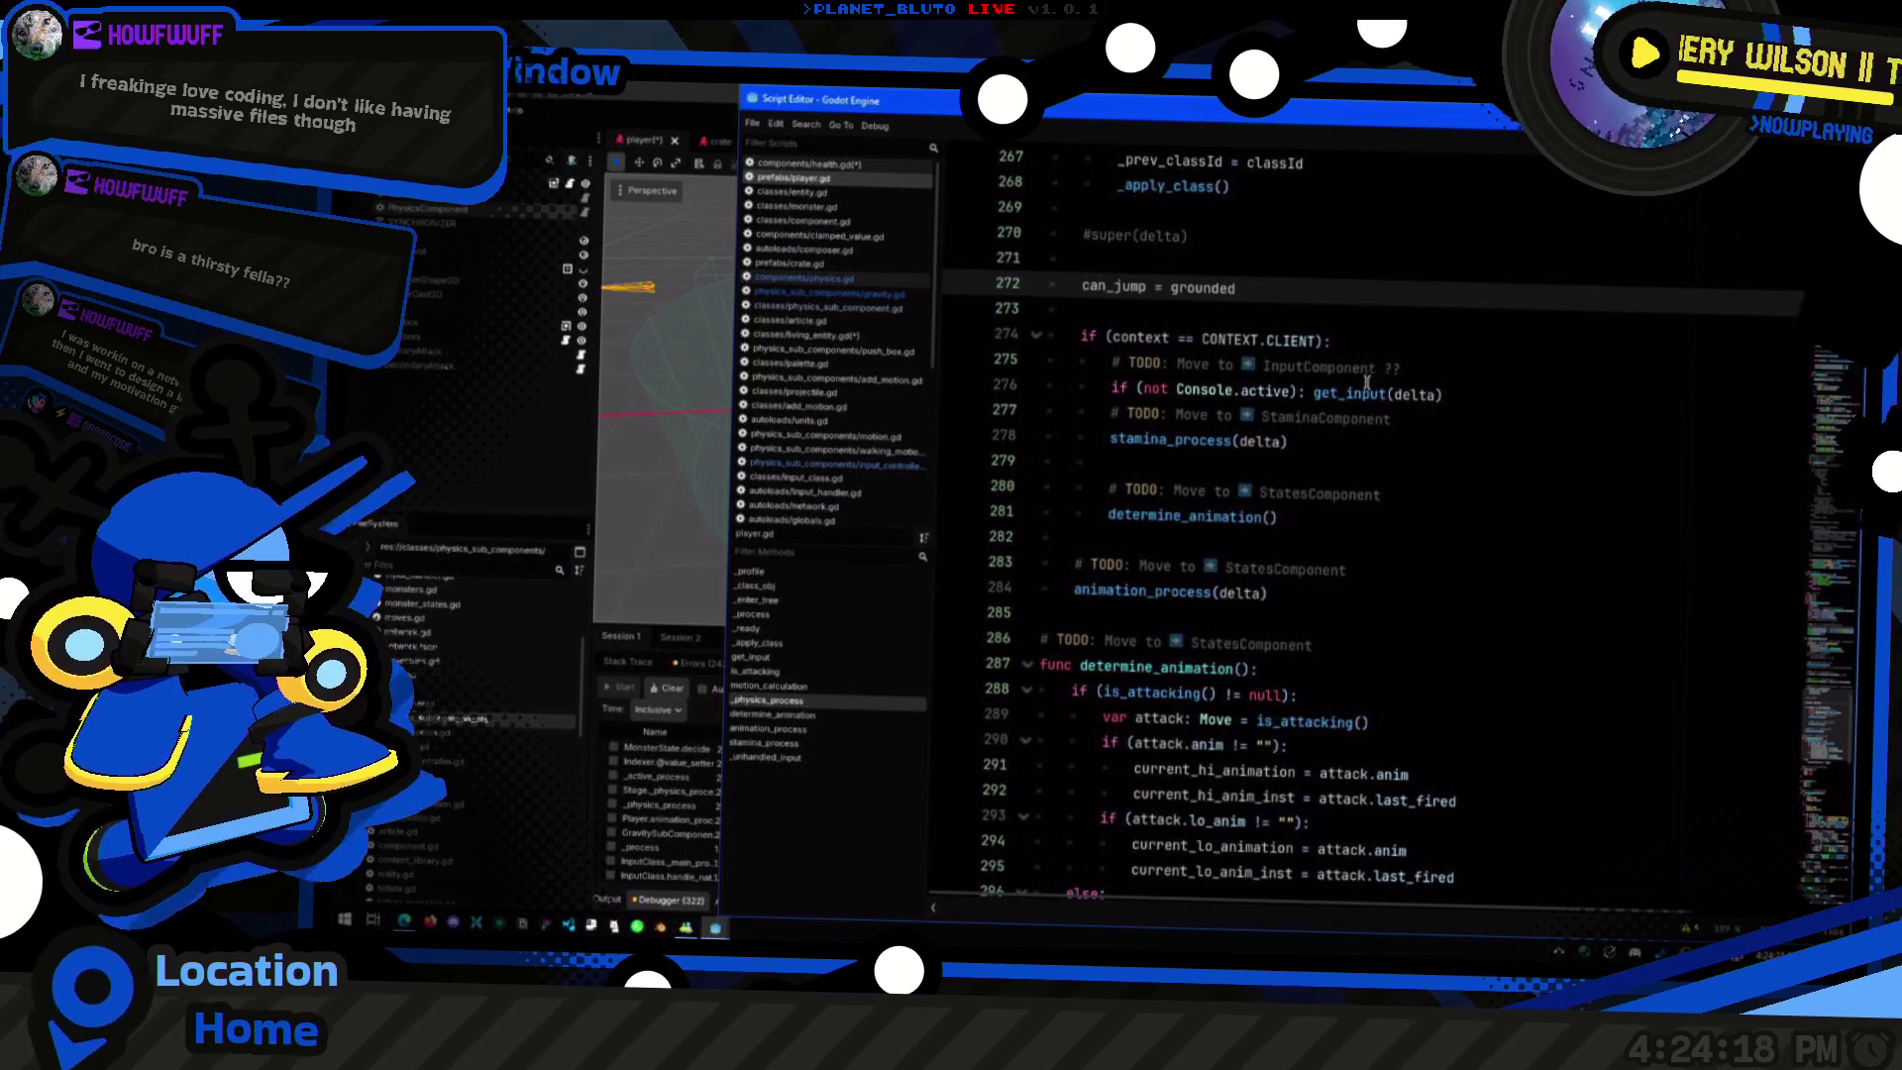
{"action": "mouse_move", "coordinate": [1338, 392]}
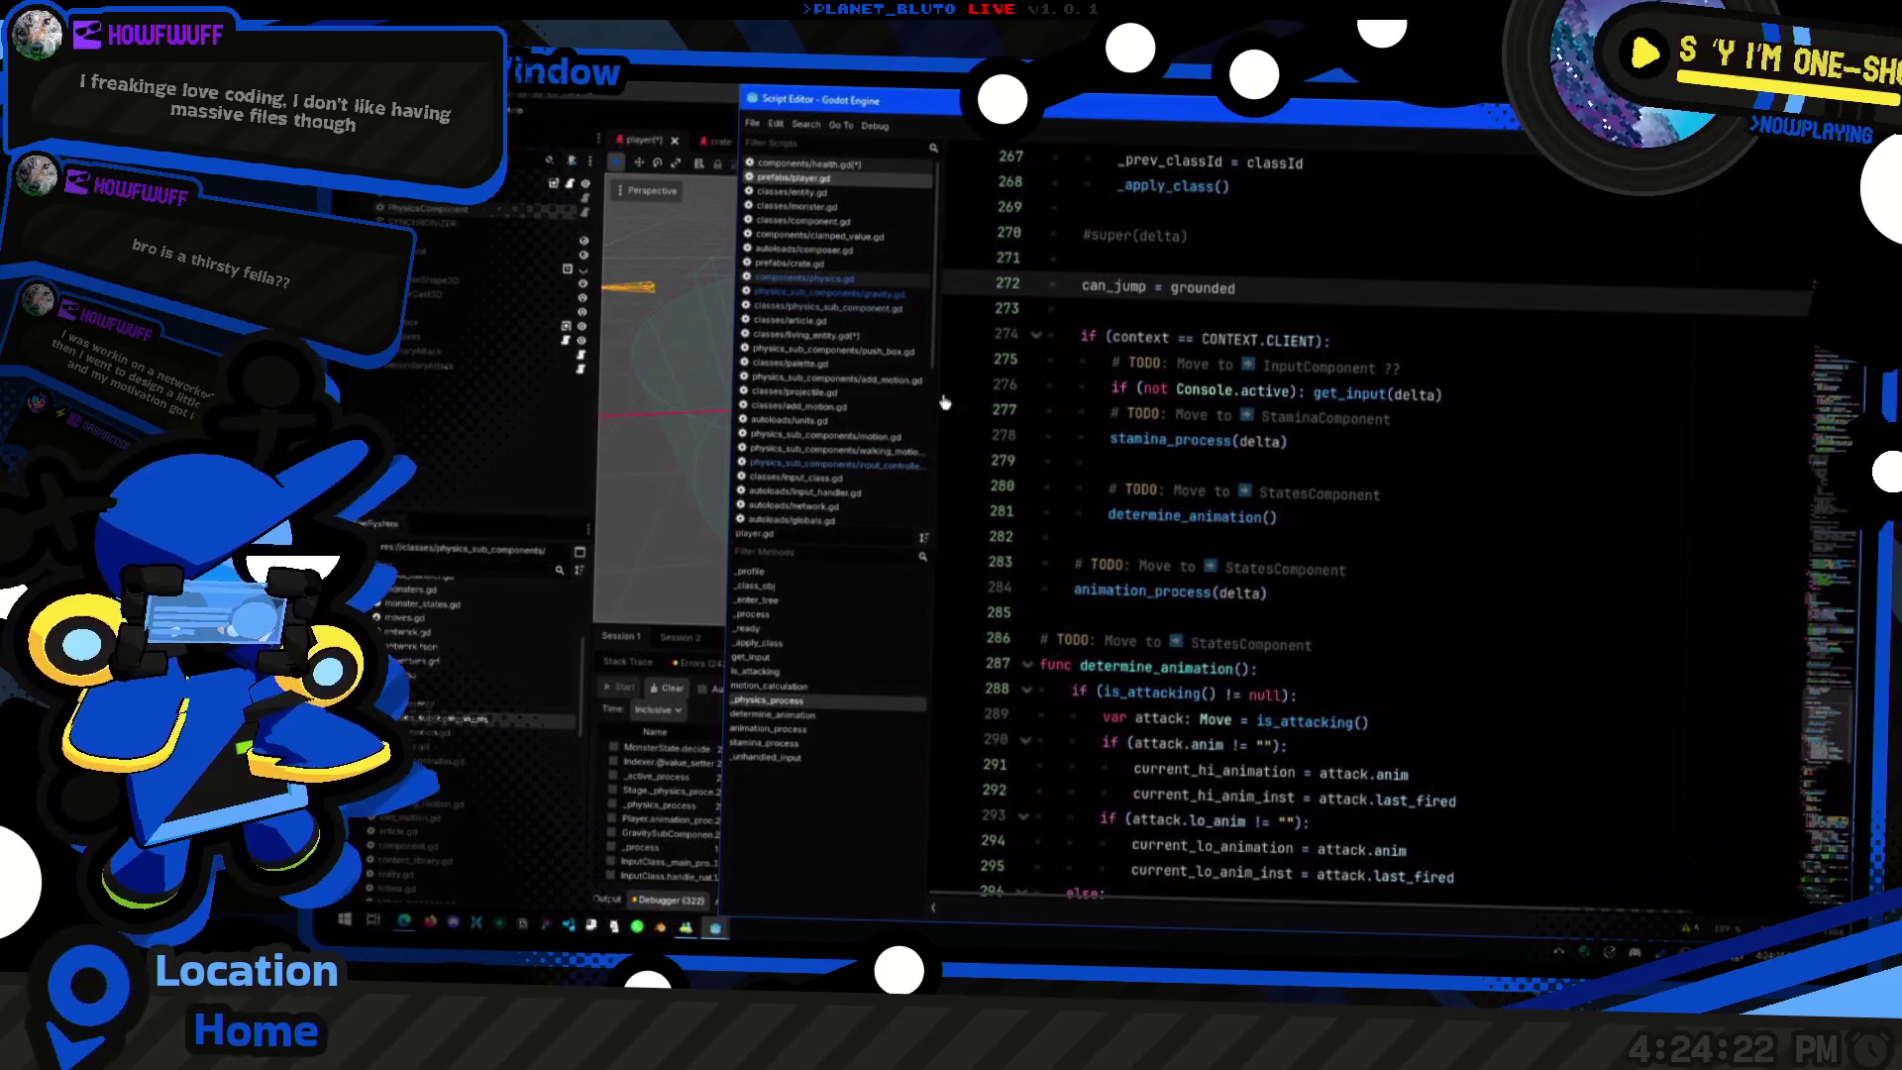
{"action": "left_click", "coordinate": [818, 308]}
{"action": "left_click", "coordinate": [826, 294]}
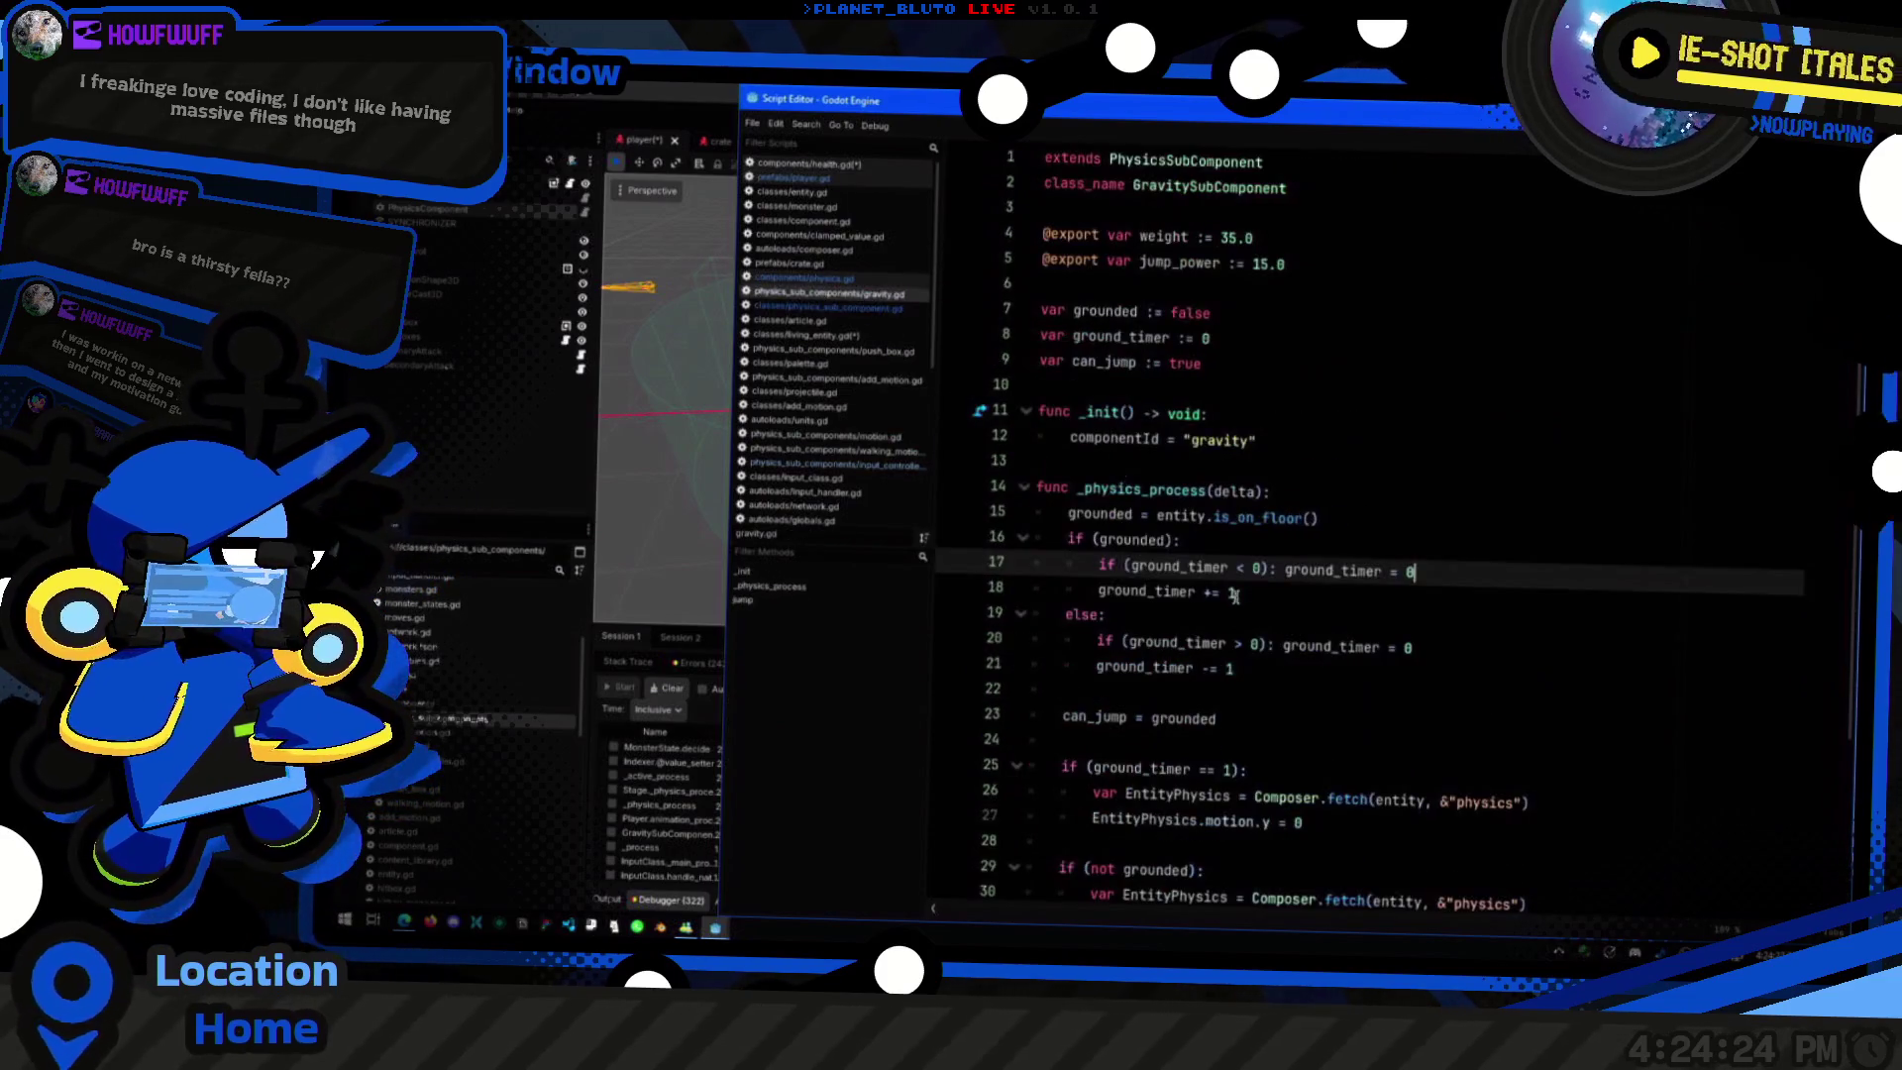
{"action": "scroll", "coordinate": [1312, 713], "scroll_direction": "down", "scroll_amount": 3}
{"action": "left_click", "coordinate": [1219, 514]}
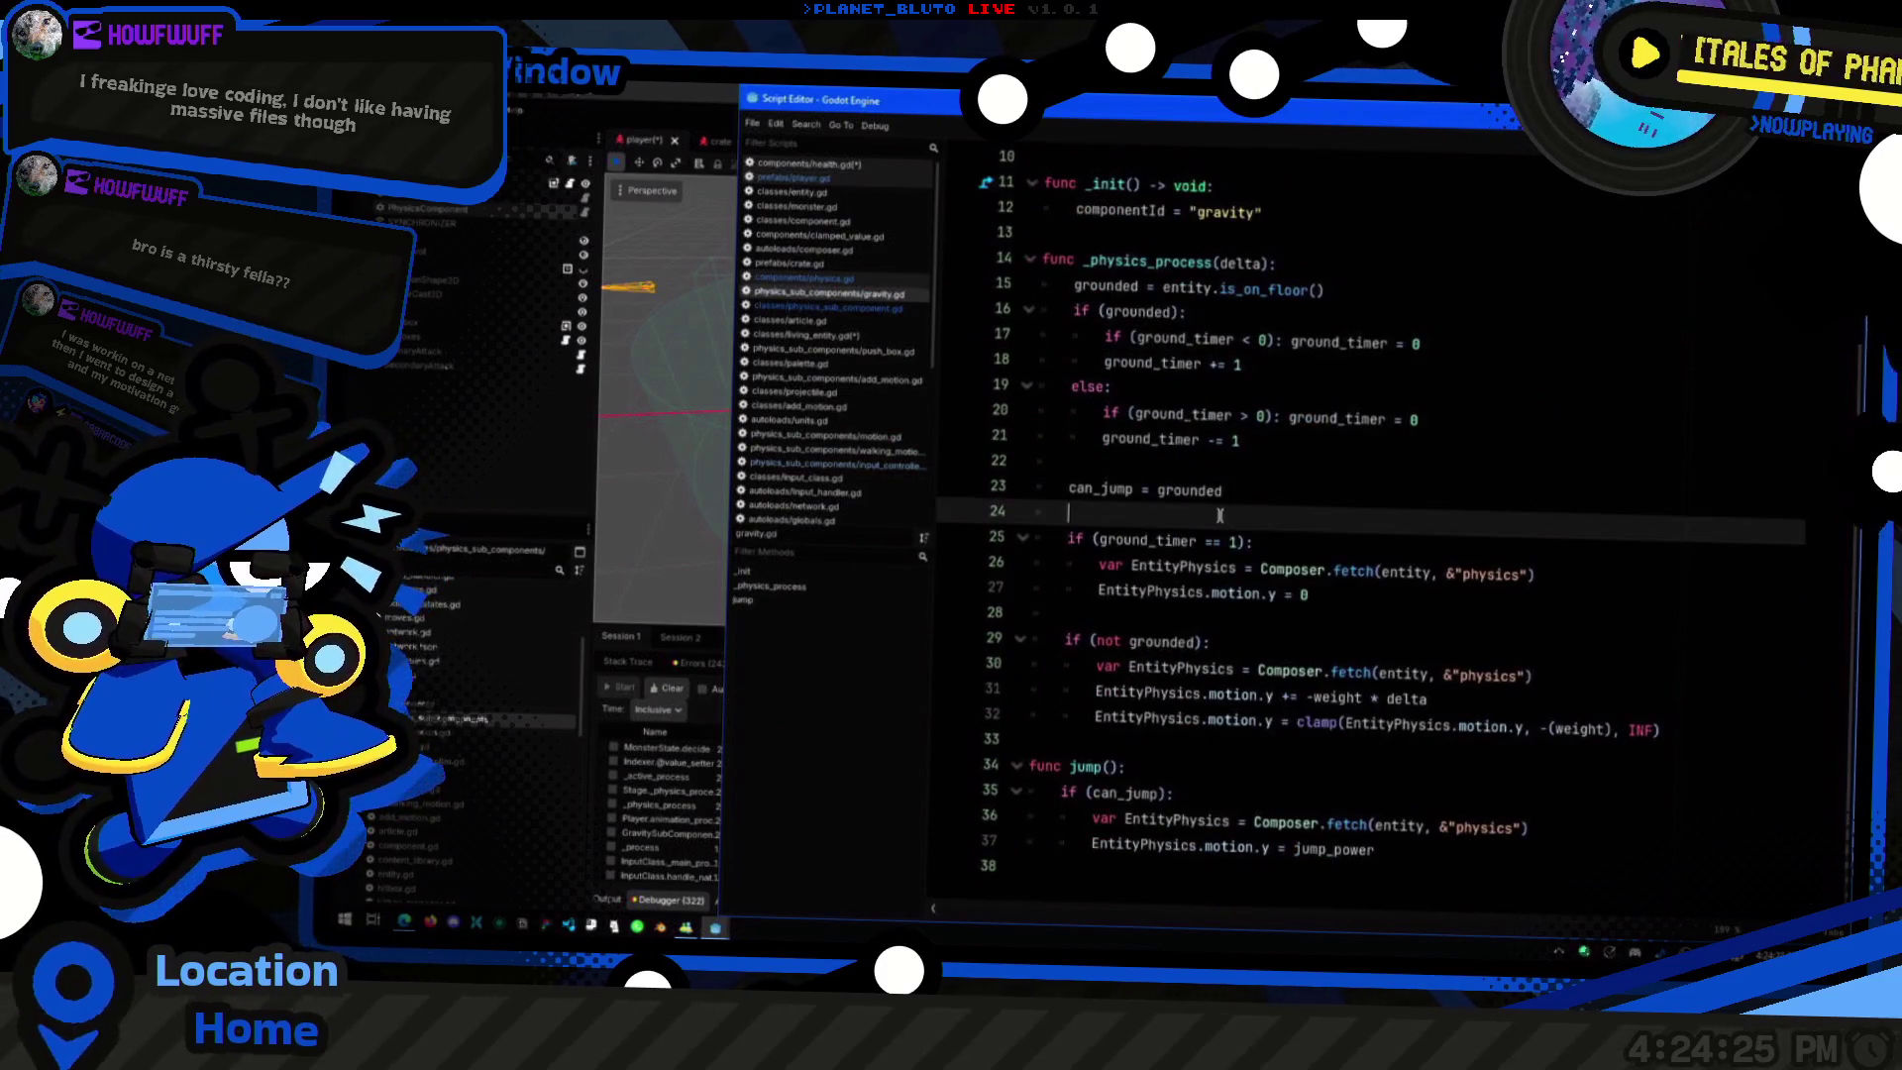
{"action": "left_click", "coordinate": [1284, 495]}
{"action": "scroll", "coordinate": [1305, 384], "scroll_direction": "up", "scroll_amount": 3}
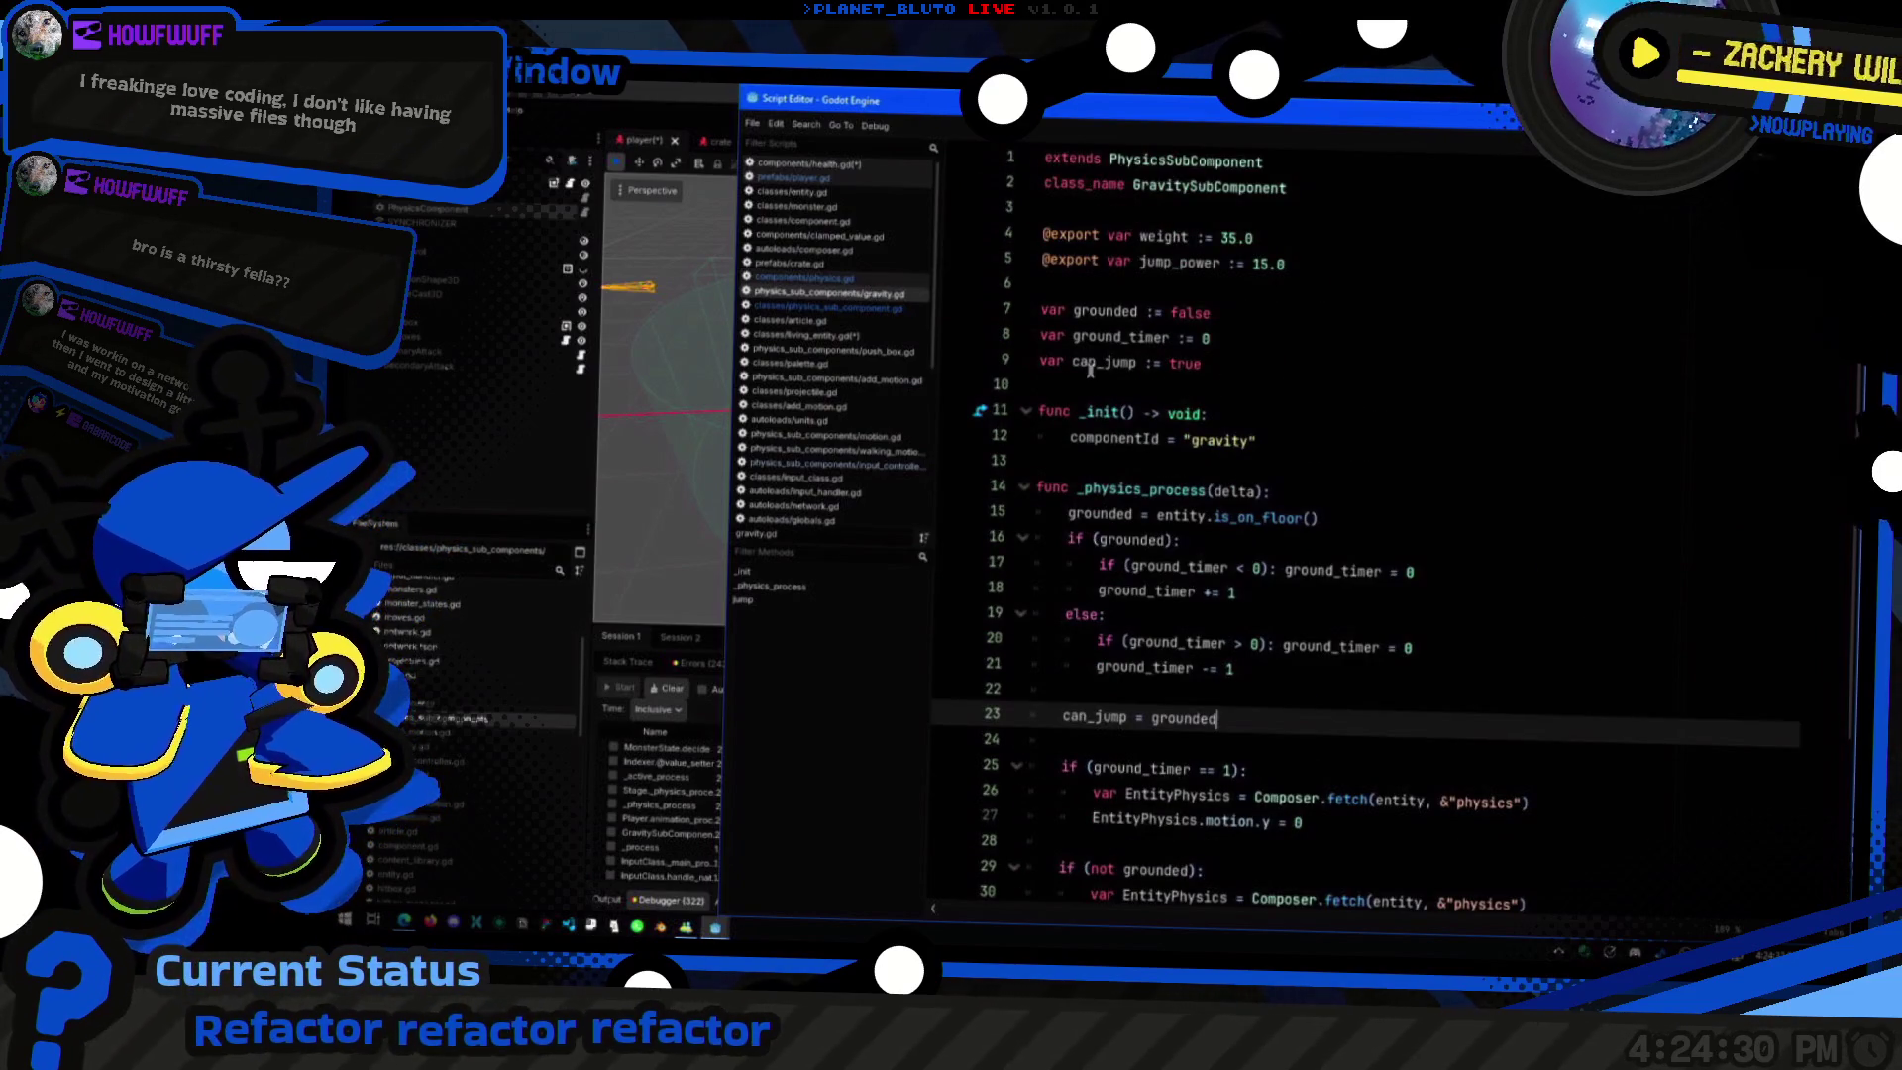
{"action": "left_click", "coordinate": [792, 177]}
{"action": "scroll", "coordinate": [1659, 558], "scroll_direction": "down", "scroll_amount": 8}
{"action": "scroll", "coordinate": [1659, 558], "scroll_direction": "up", "scroll_amount": 8}
{"action": "scroll", "coordinate": [1659, 558], "scroll_direction": "up", "scroll_amount": 10}
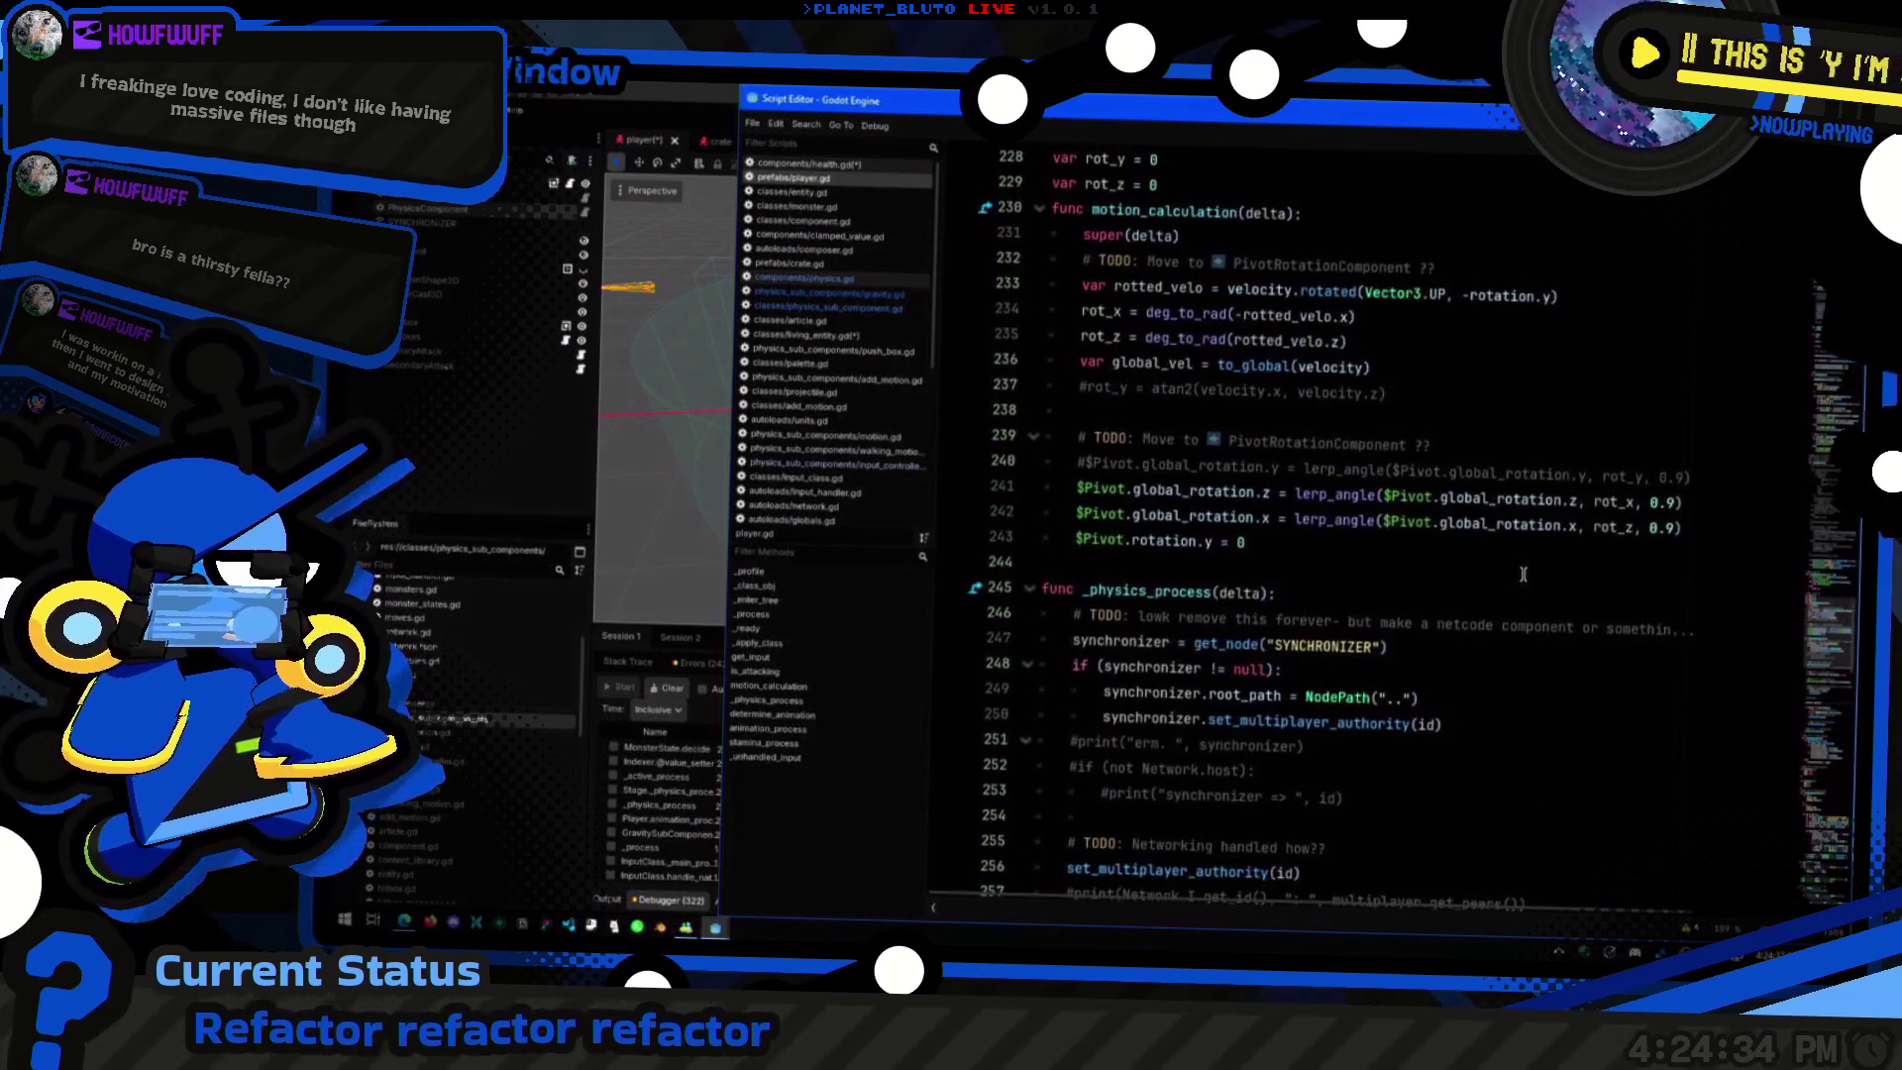
{"action": "scroll", "coordinate": [1186, 627], "scroll_direction": "up", "scroll_amount": 3}
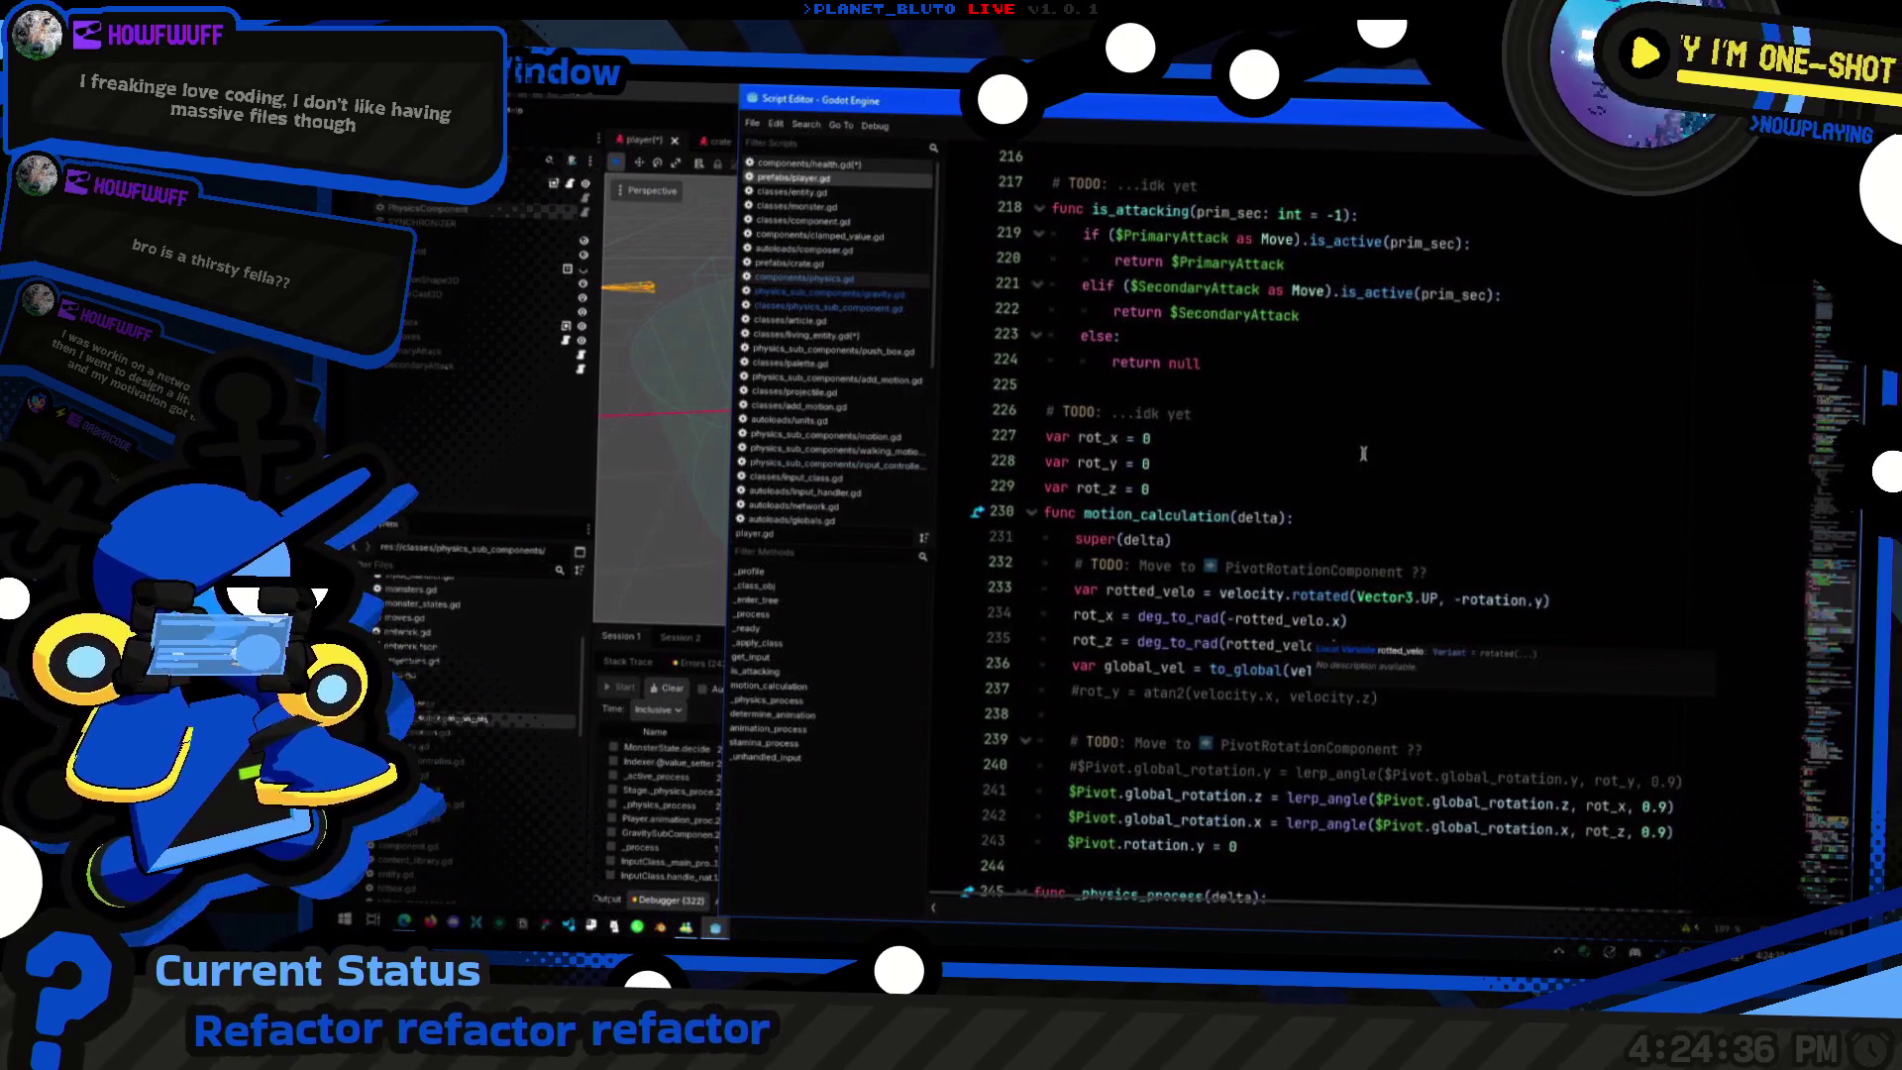
{"action": "left_click", "coordinate": [1364, 525]}
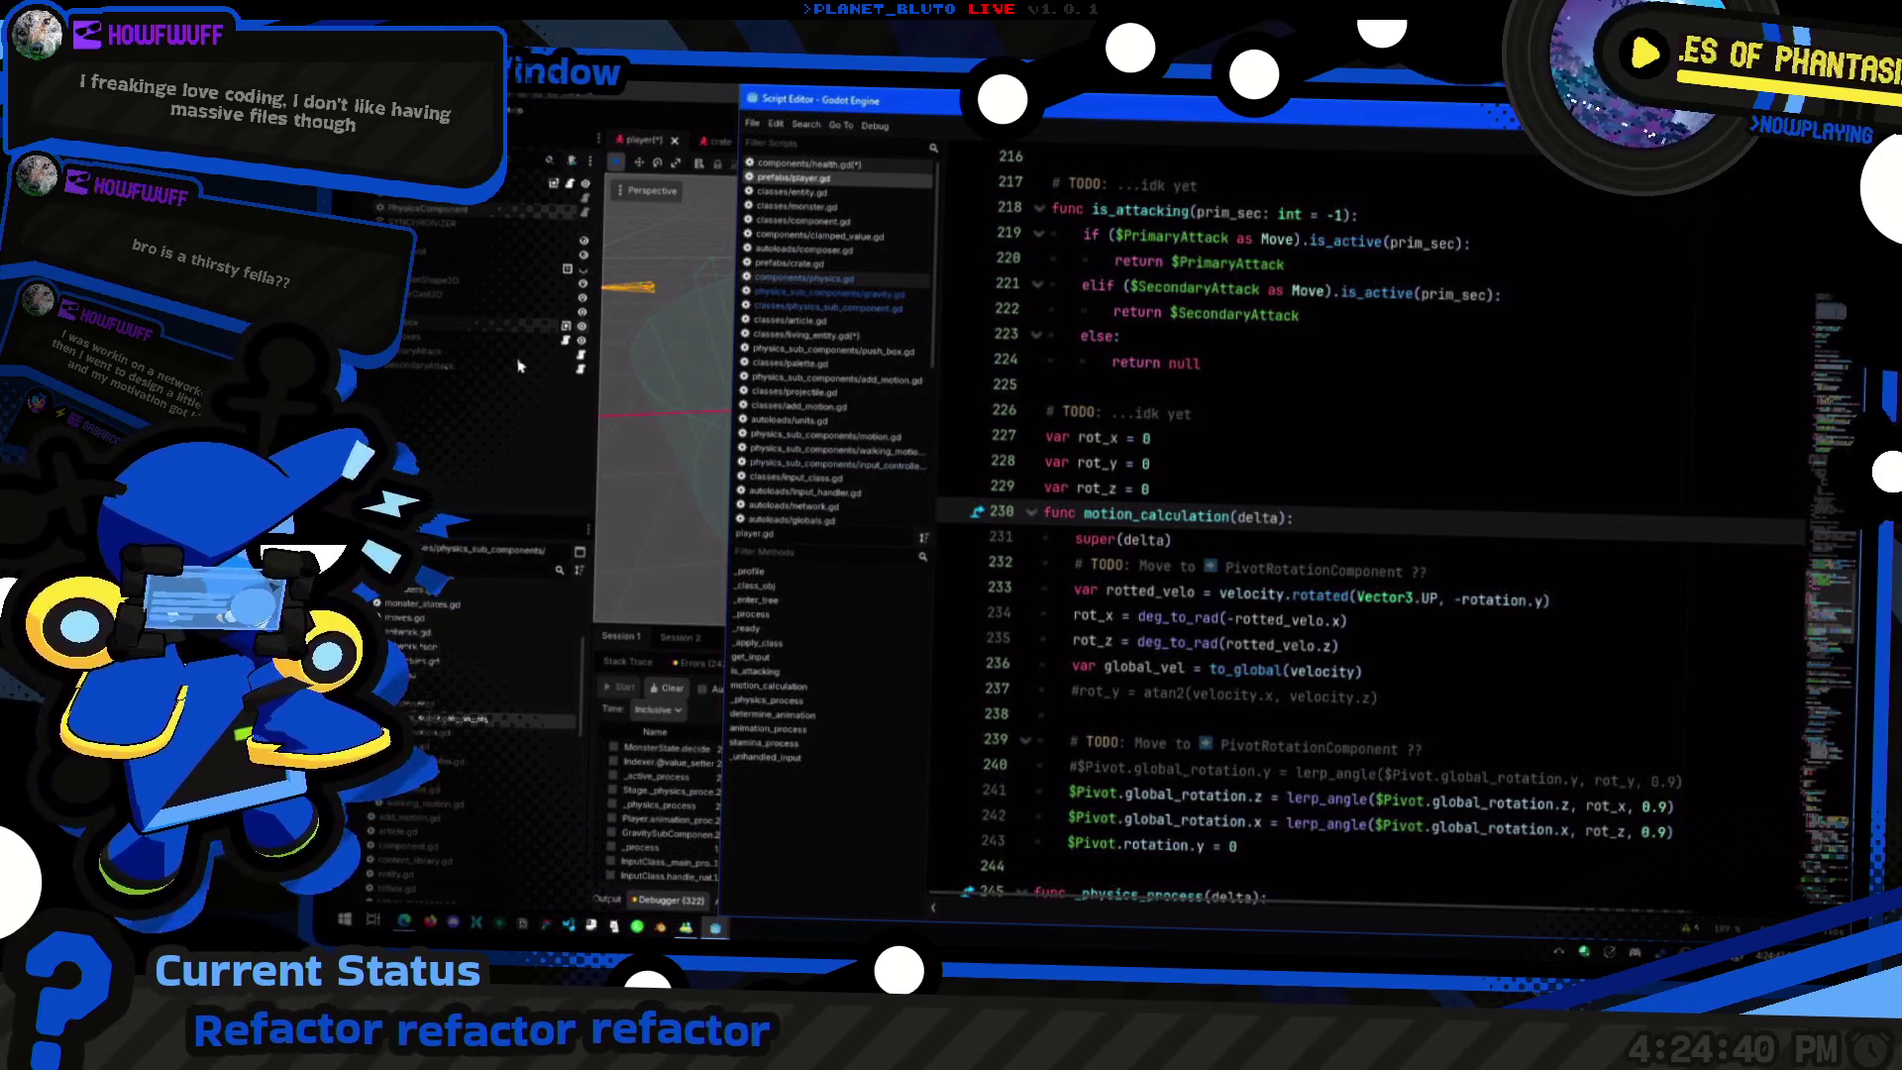
{"action": "scroll", "coordinate": [1543, 755], "scroll_direction": "down", "scroll_amount": 20}
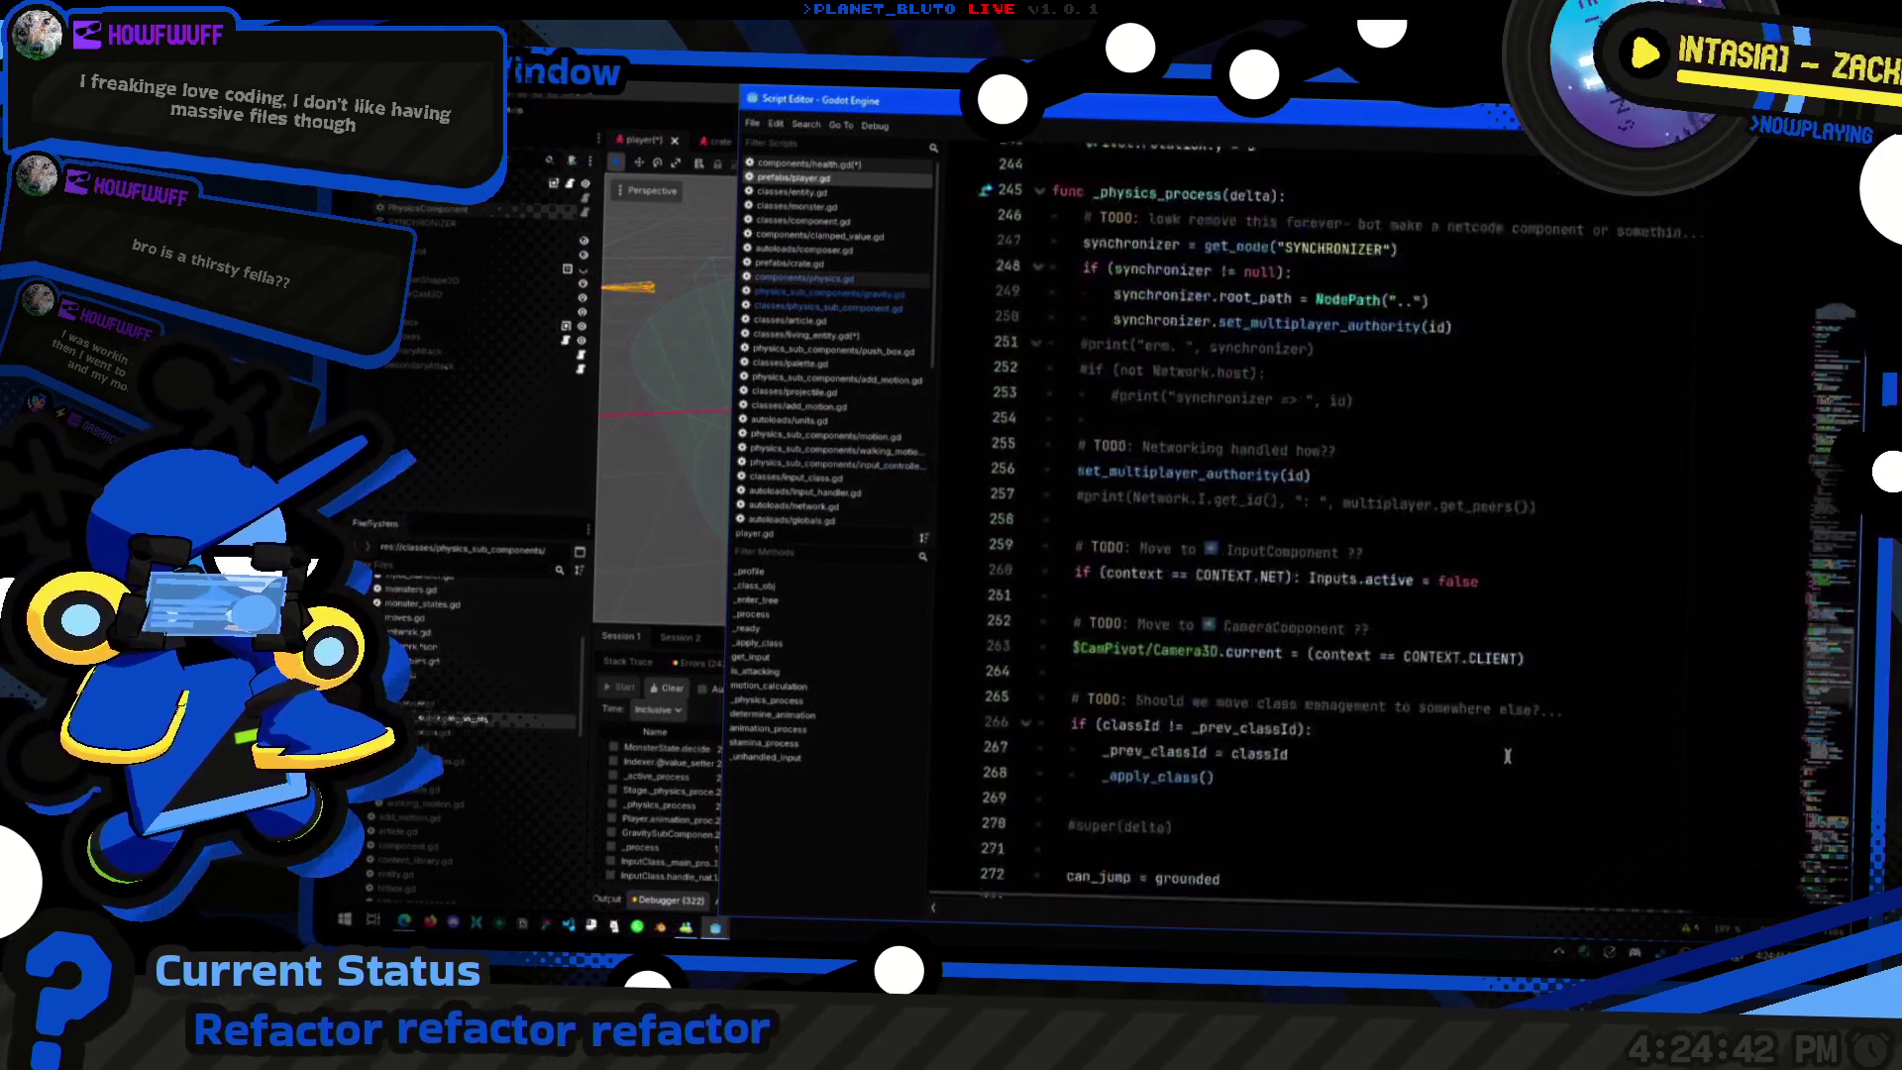
{"action": "scroll", "coordinate": [1543, 754], "scroll_direction": "down", "scroll_amount": 8}
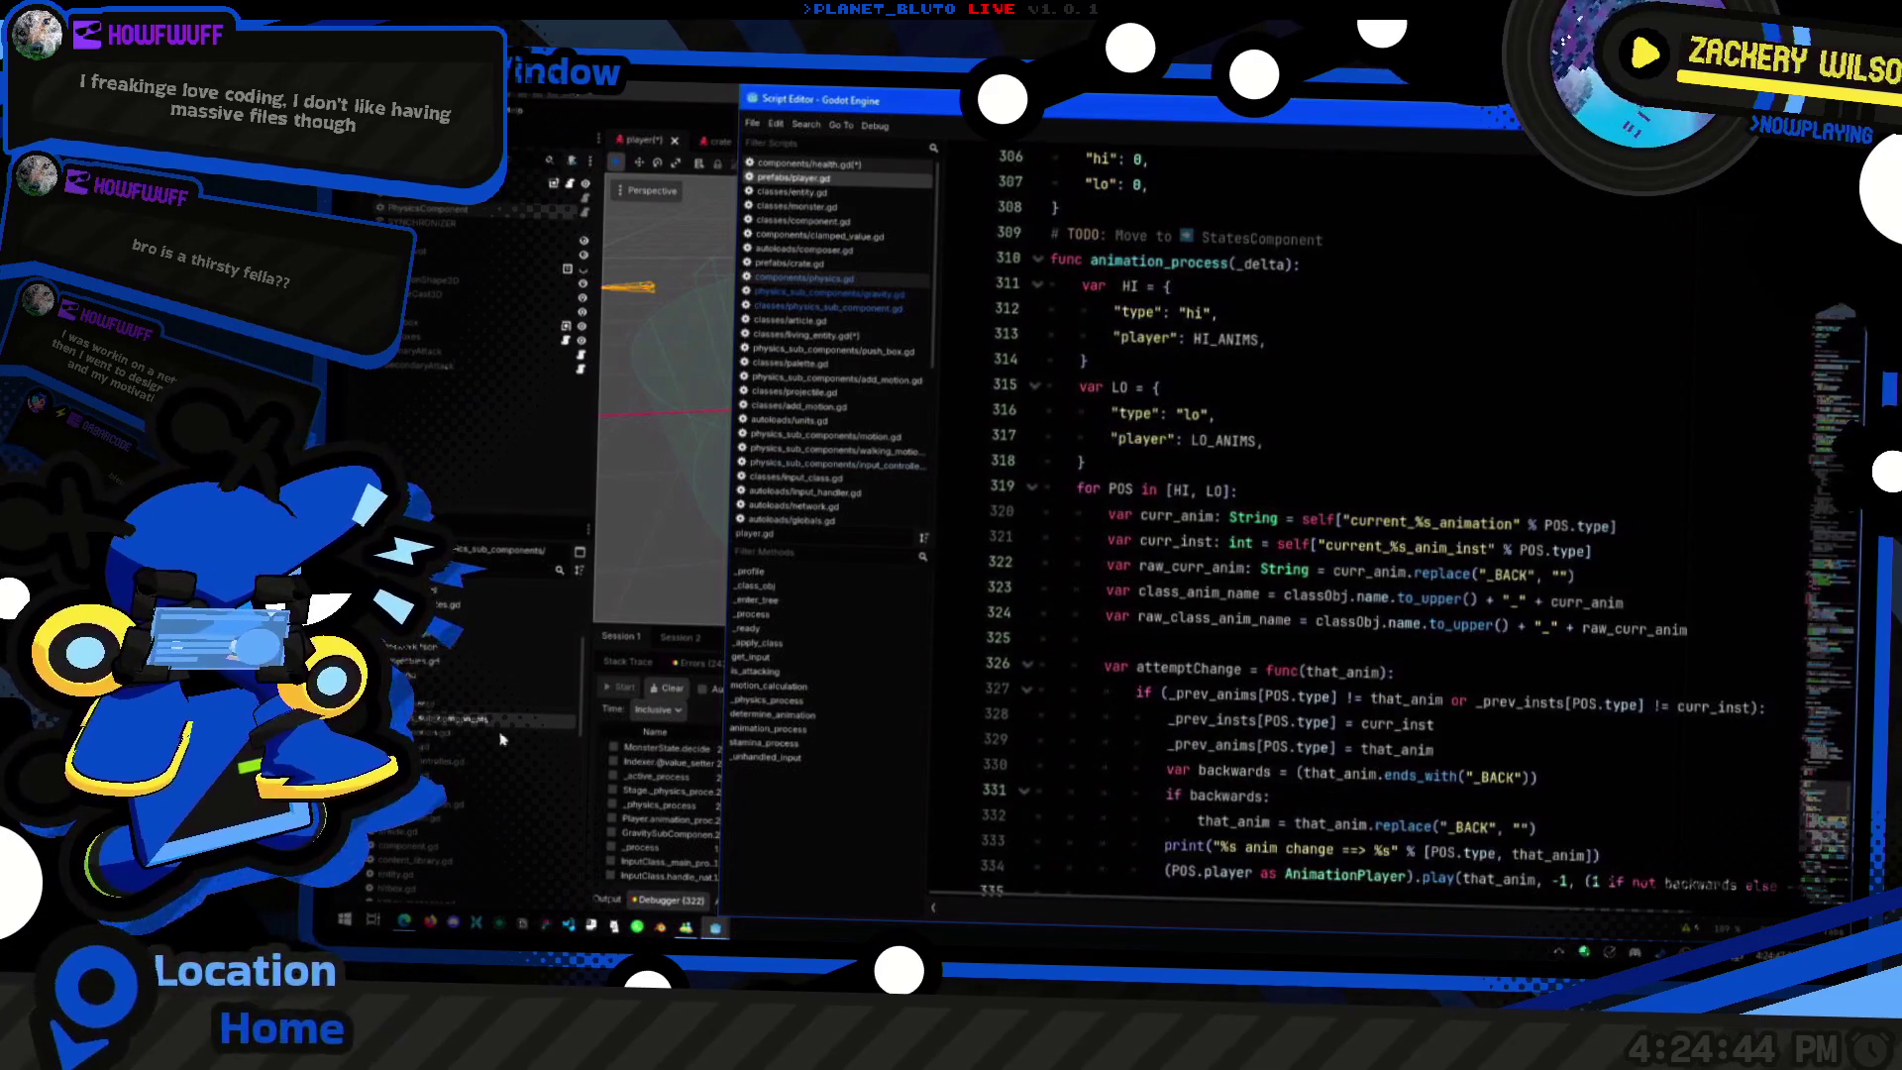
Step: Create dash_modifier.gd via Create New > Script on the physics_sub_components folder
{"action": "right_click", "coordinate": [500, 739]}
{"action": "mouse_move", "coordinate": [594, 681]}
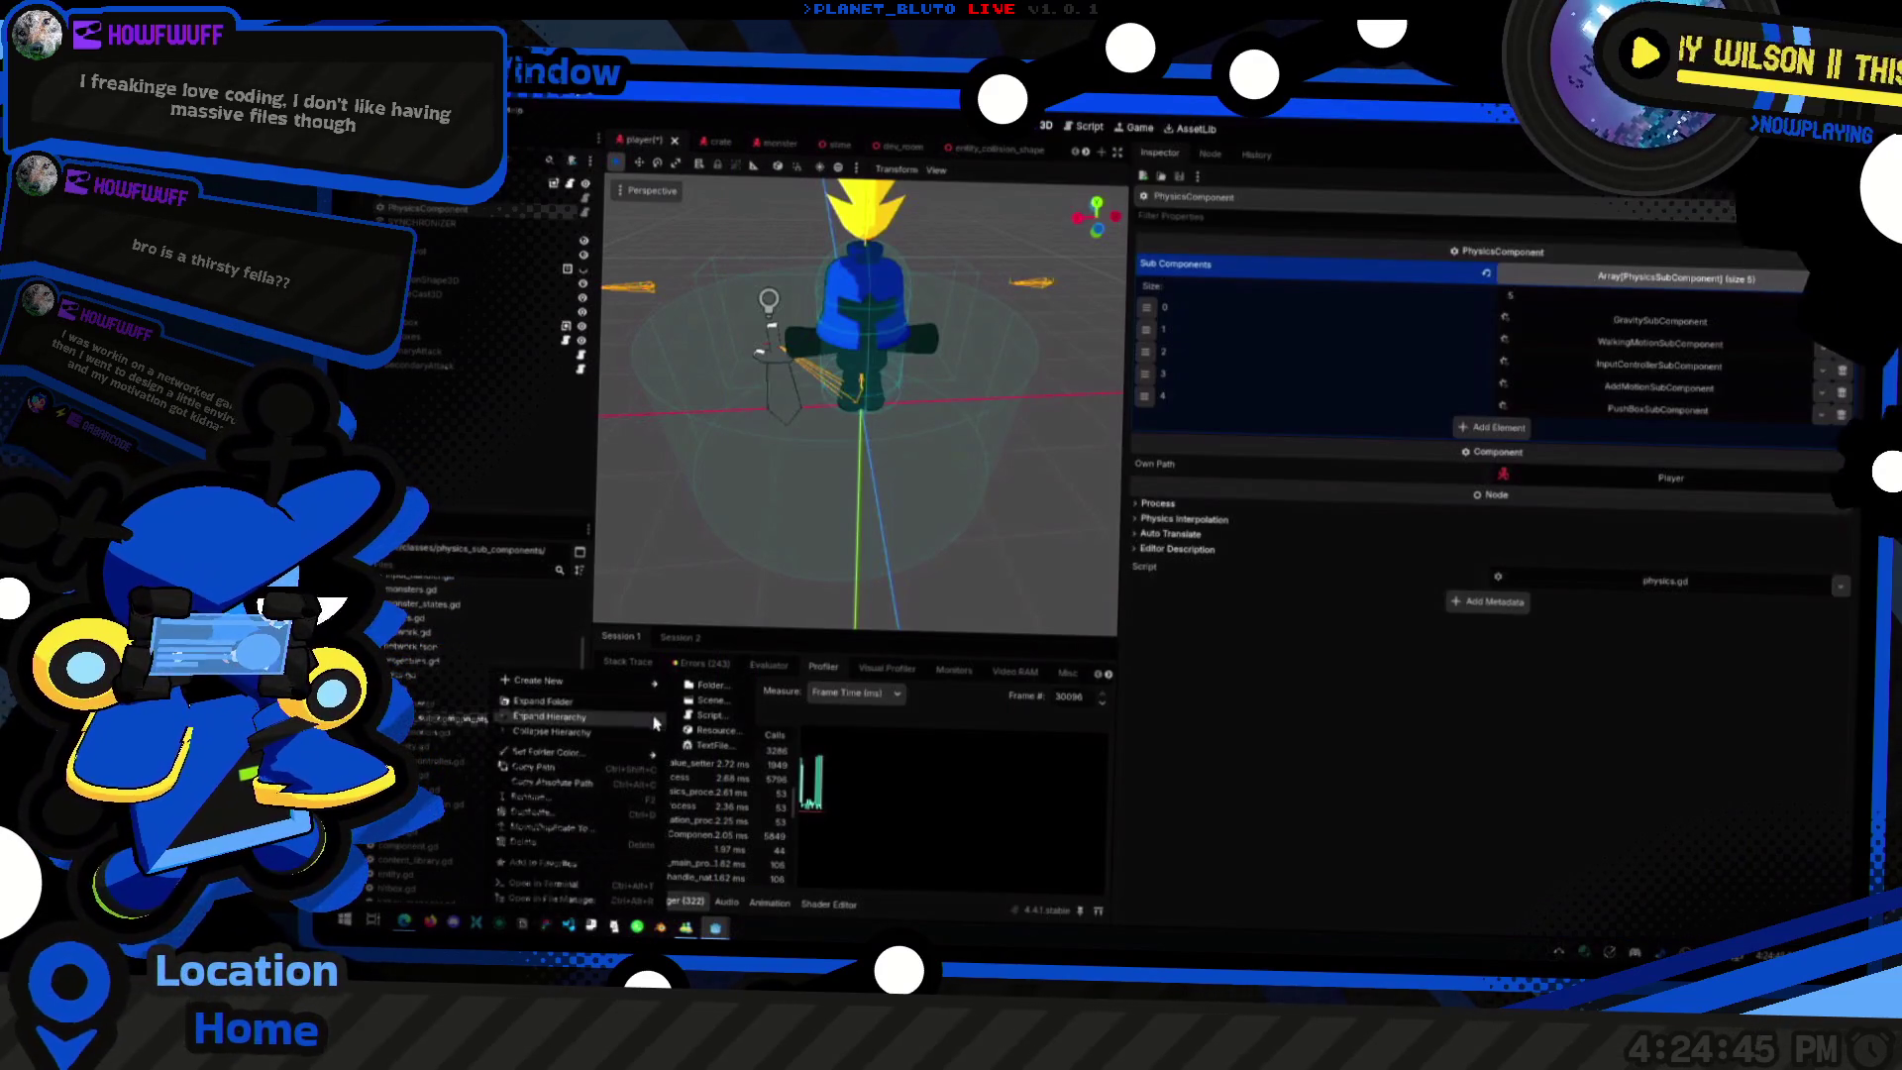
{"action": "left_click", "coordinate": [702, 715]}
{"action": "type", "text": "dash"}
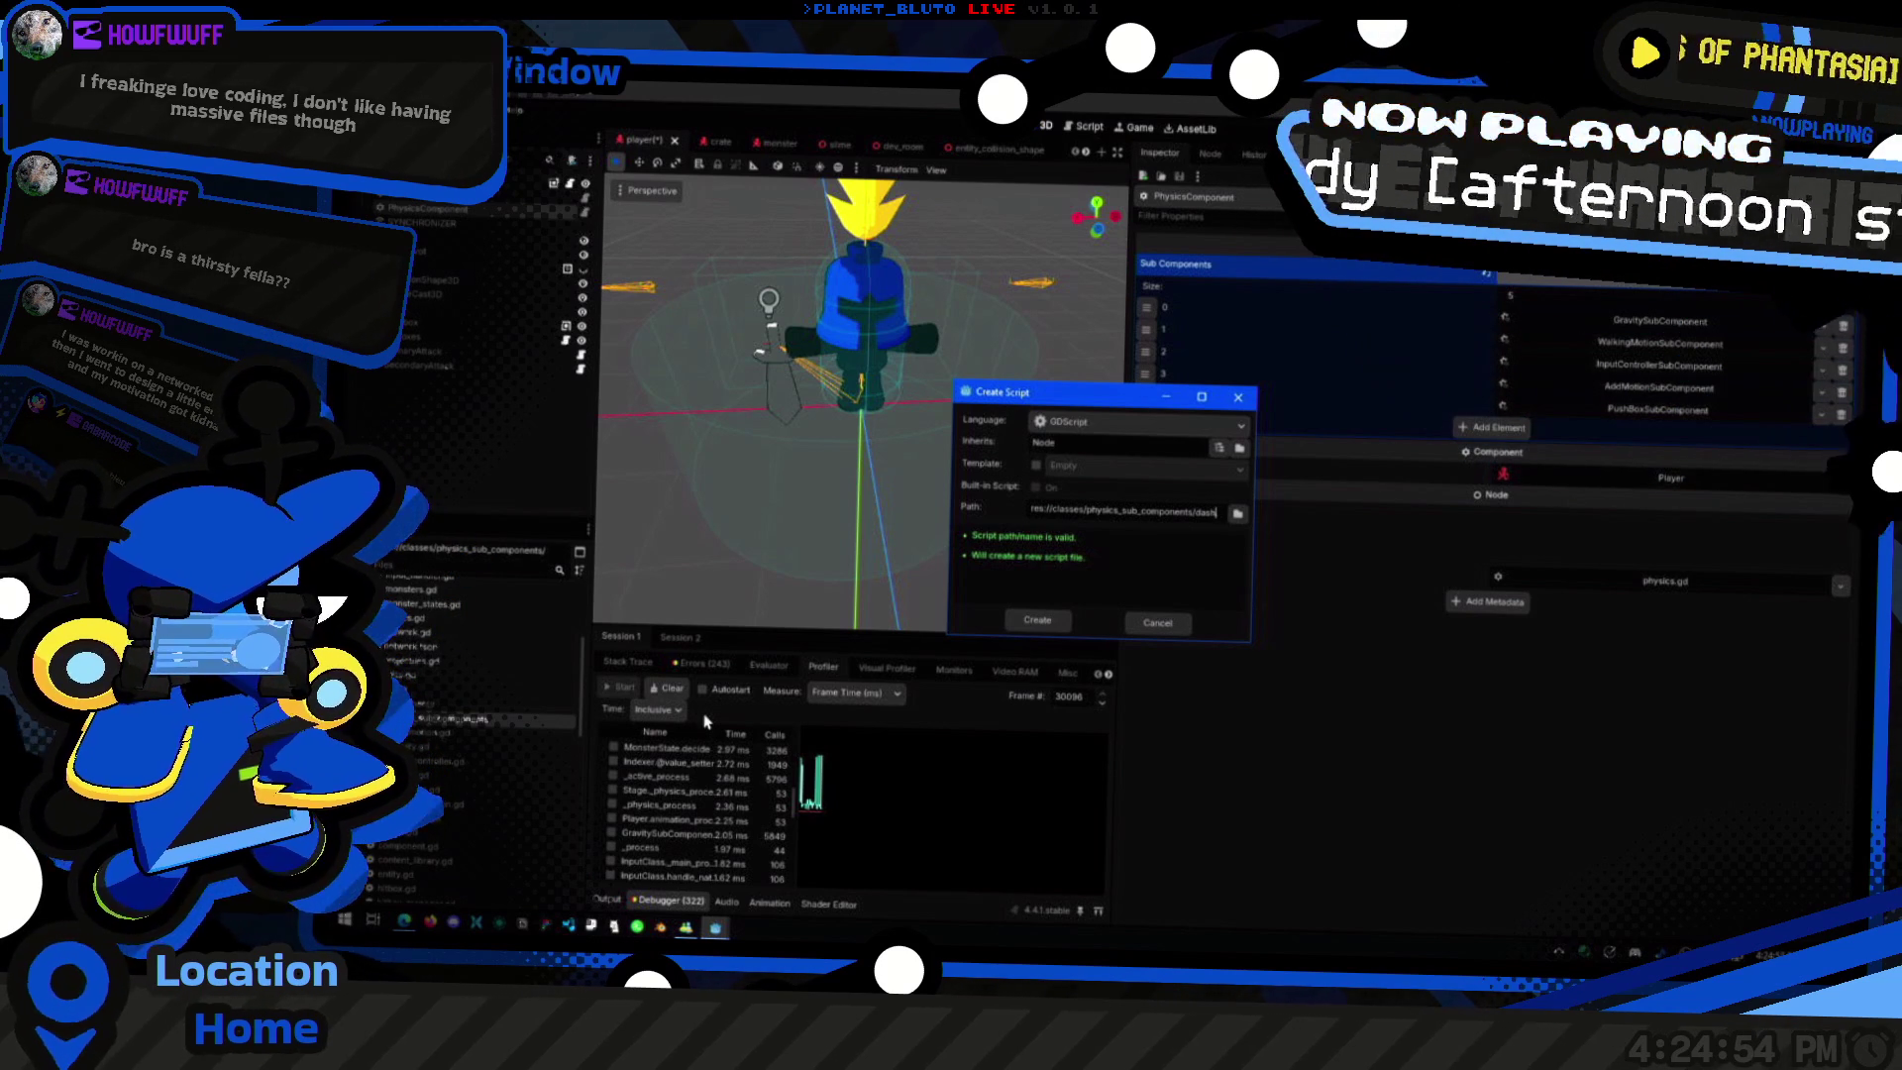
{"action": "type", "text": "_"}
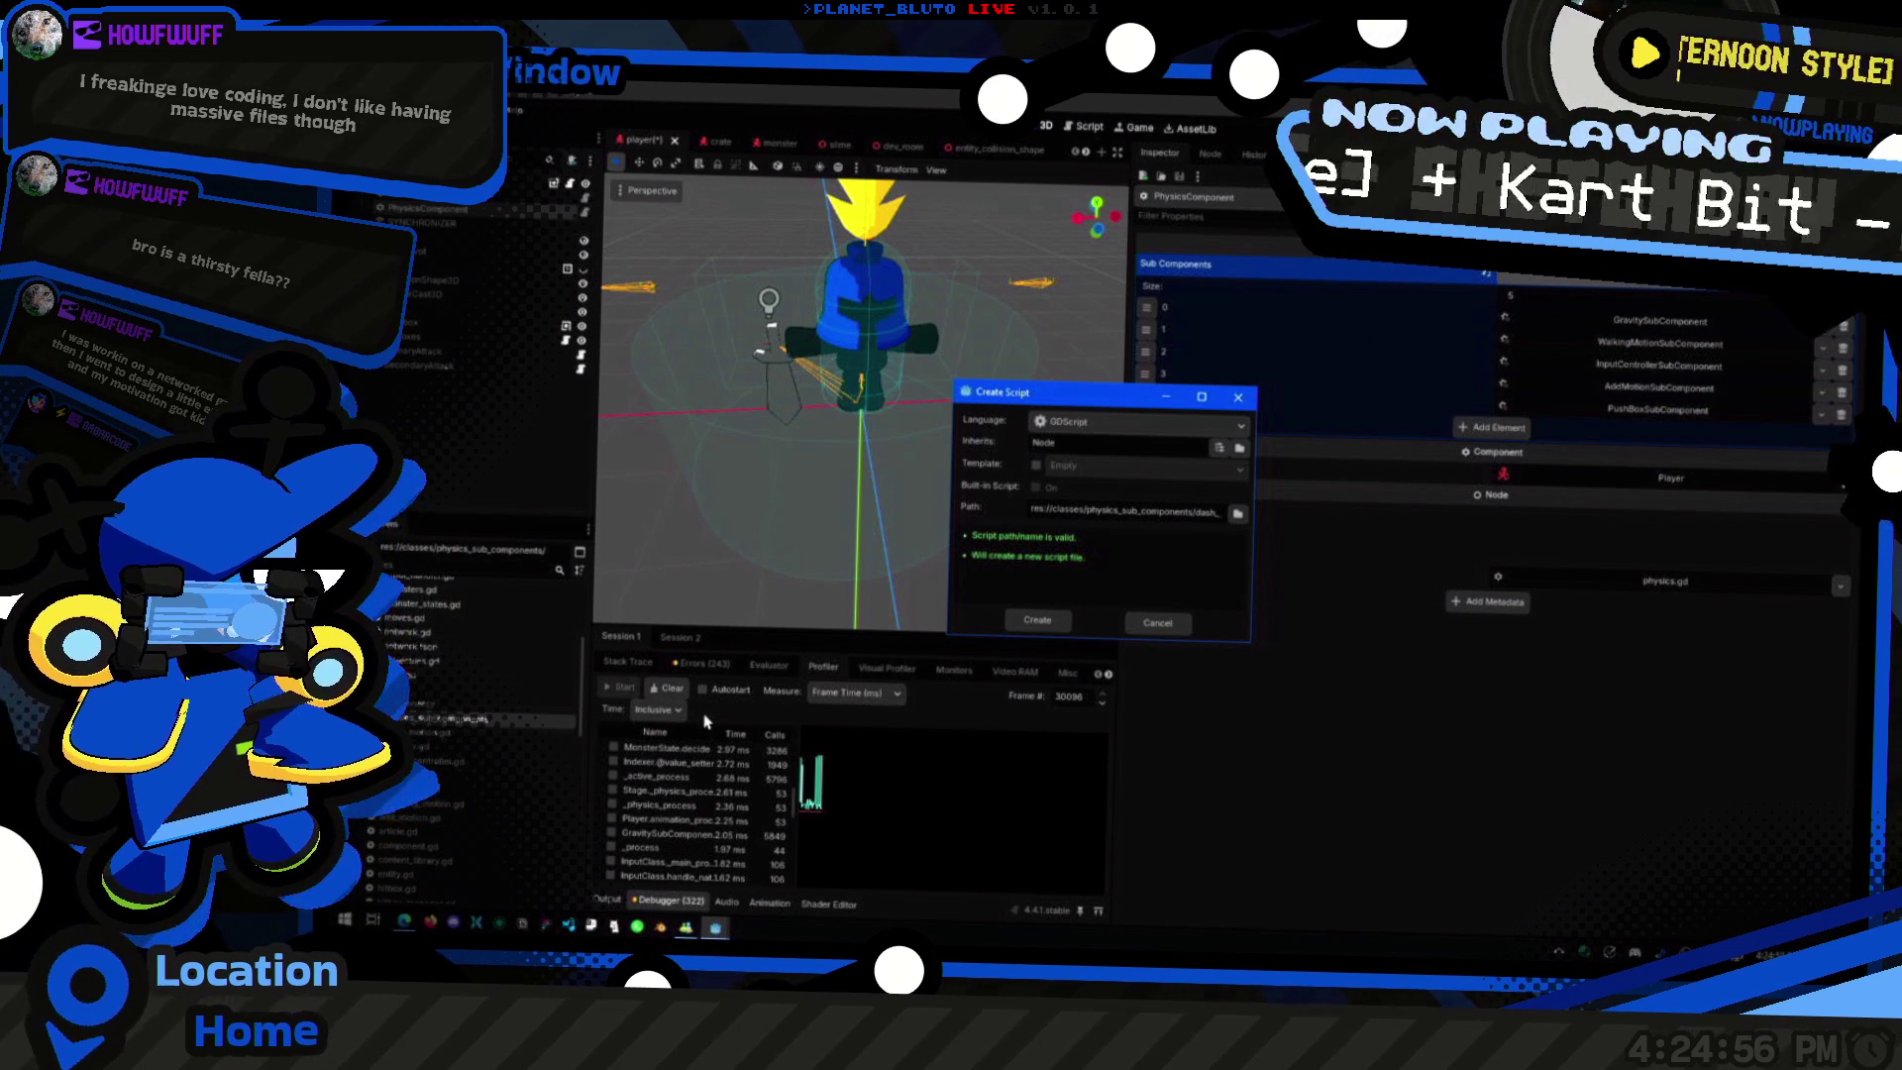
{"action": "type", "text": "modifier.gd"}
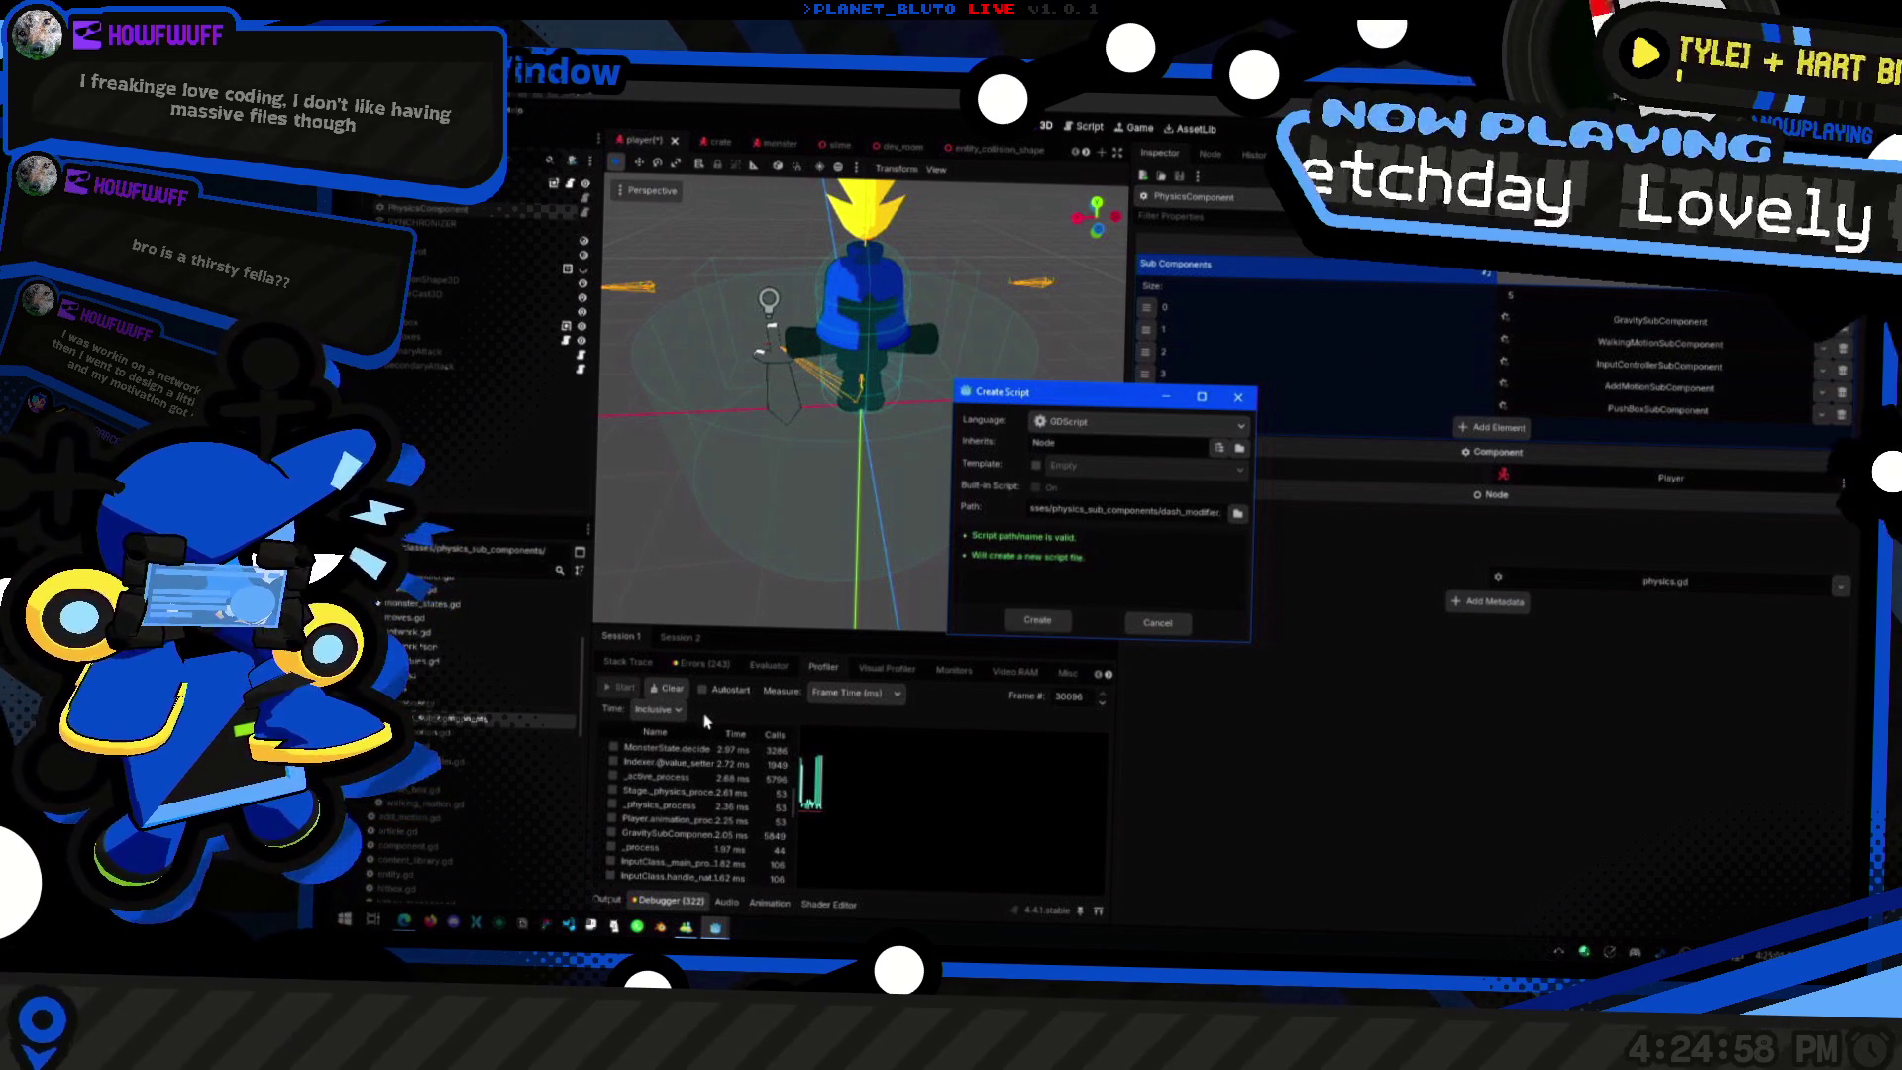
{"action": "key", "text": "Return"}
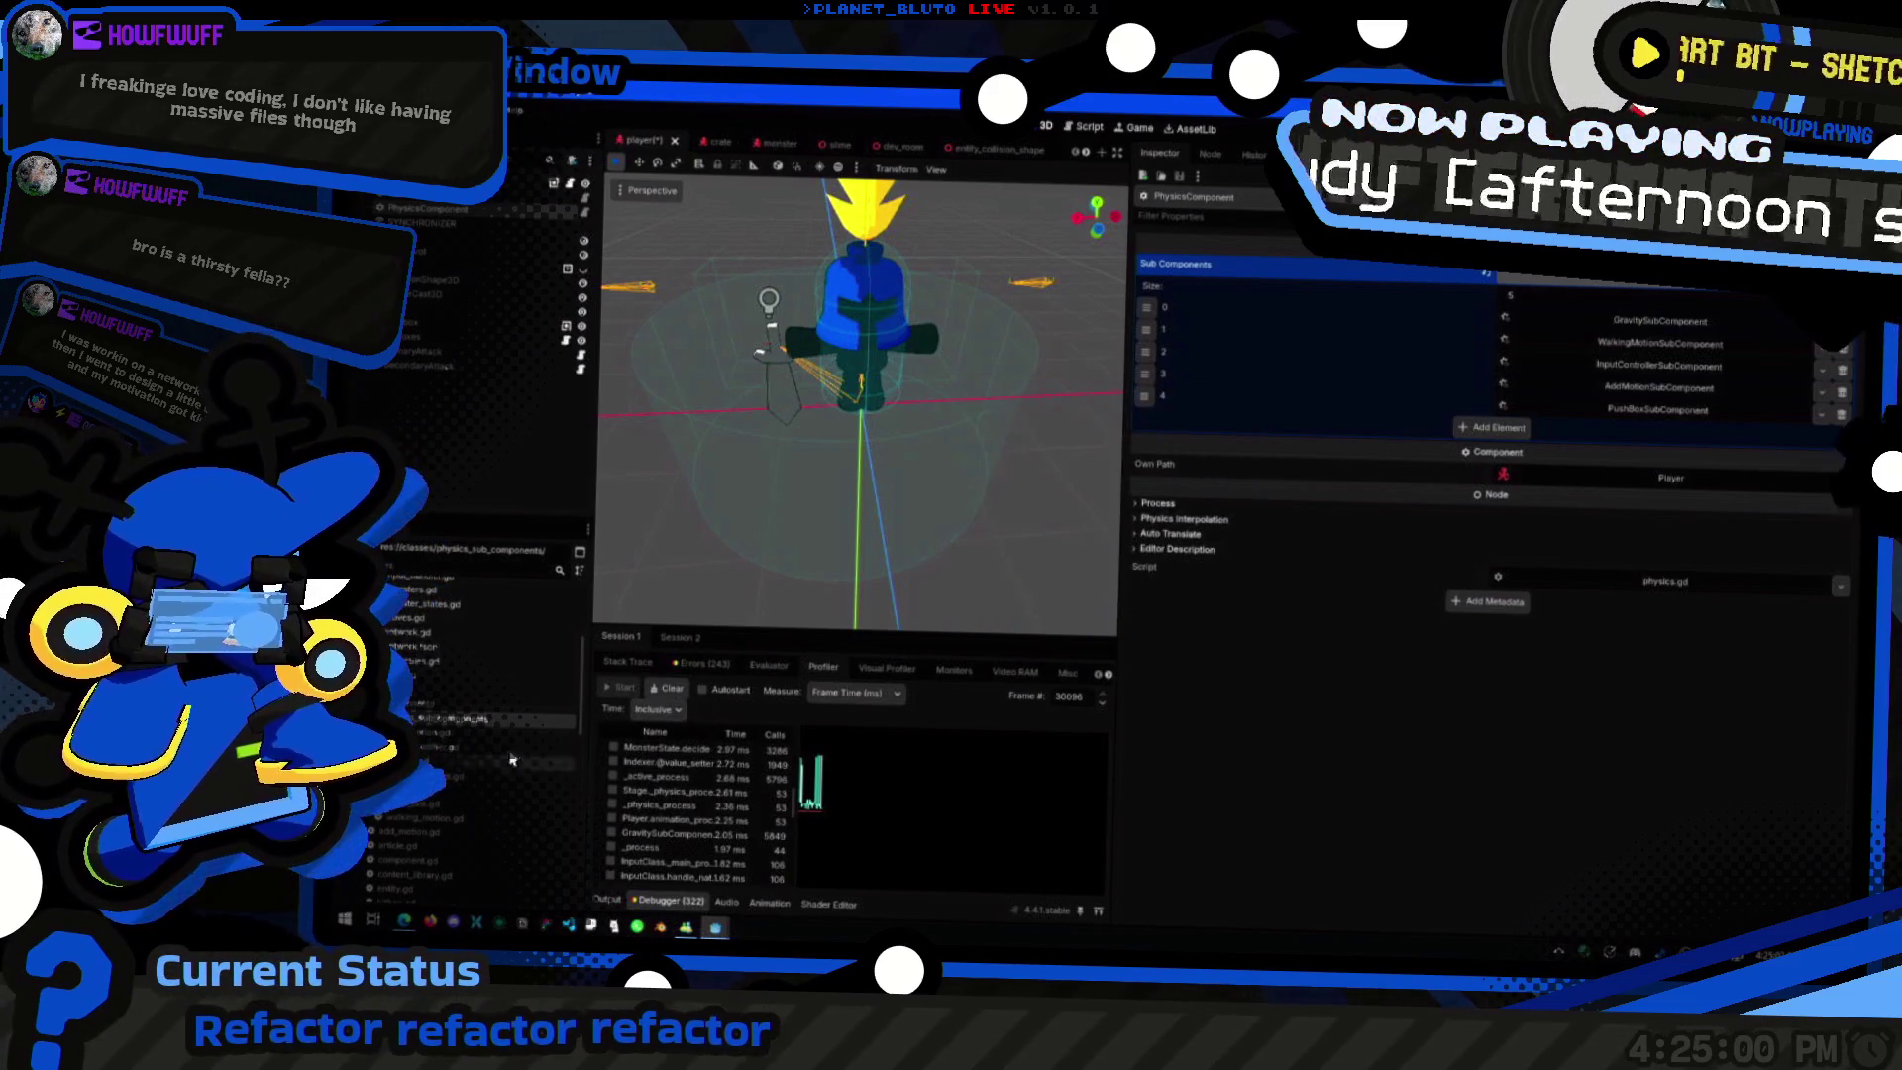
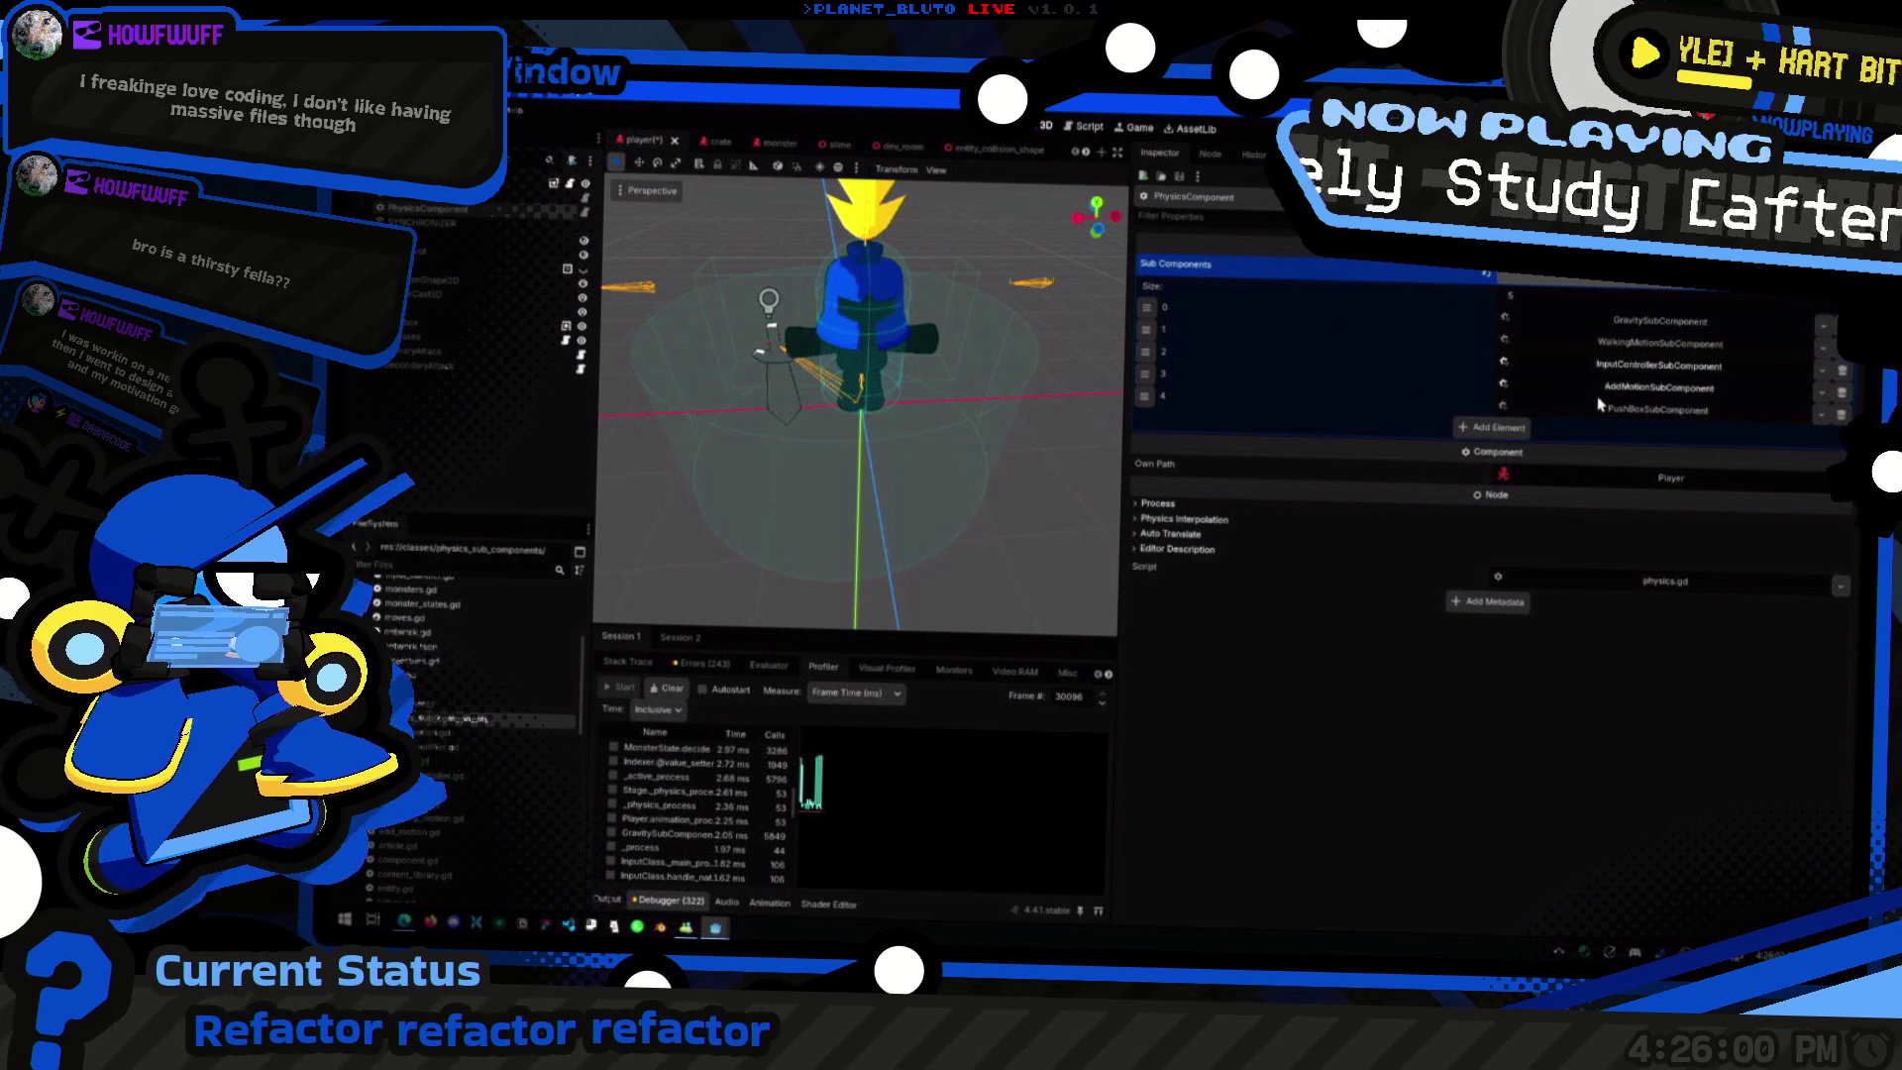
Step: Expand and collapse the PushBoxSubComponent entry to check its settings
{"action": "left_click", "coordinate": [1596, 409]}
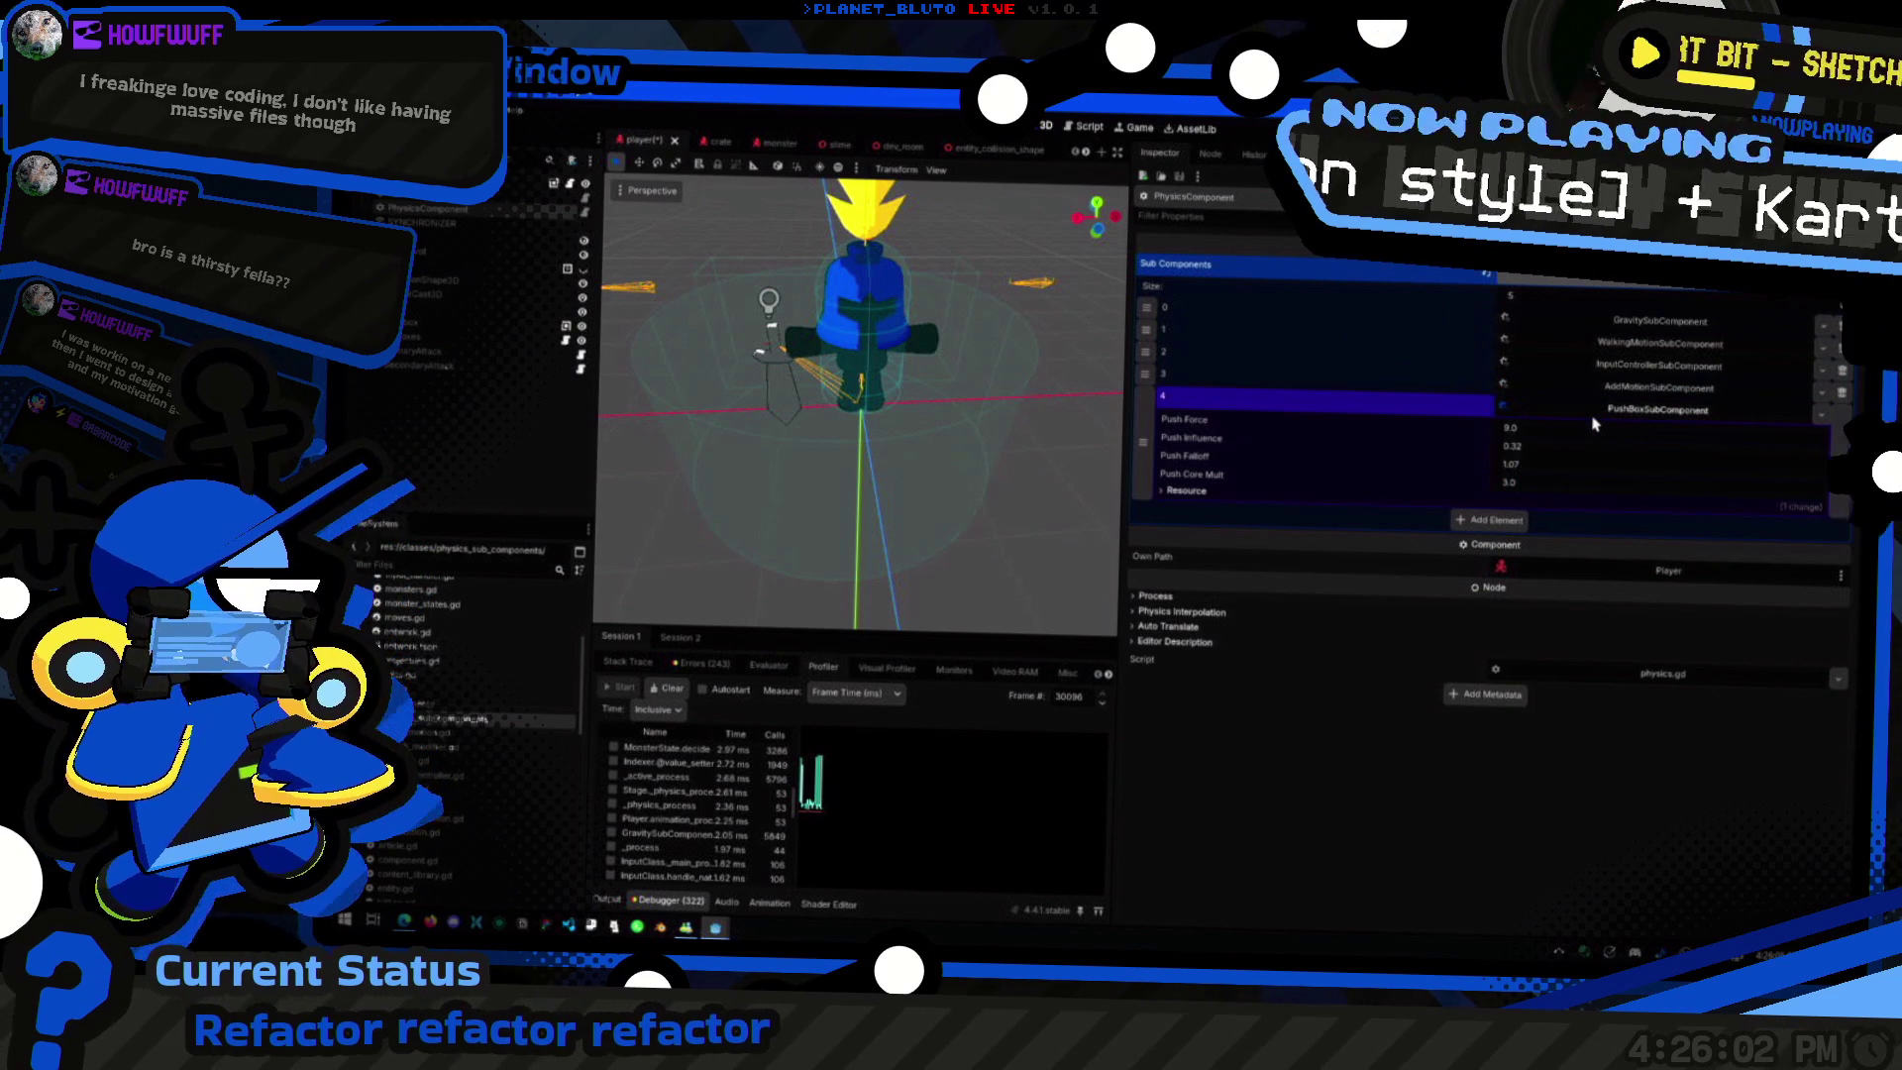
{"action": "left_click", "coordinate": [1597, 410]}
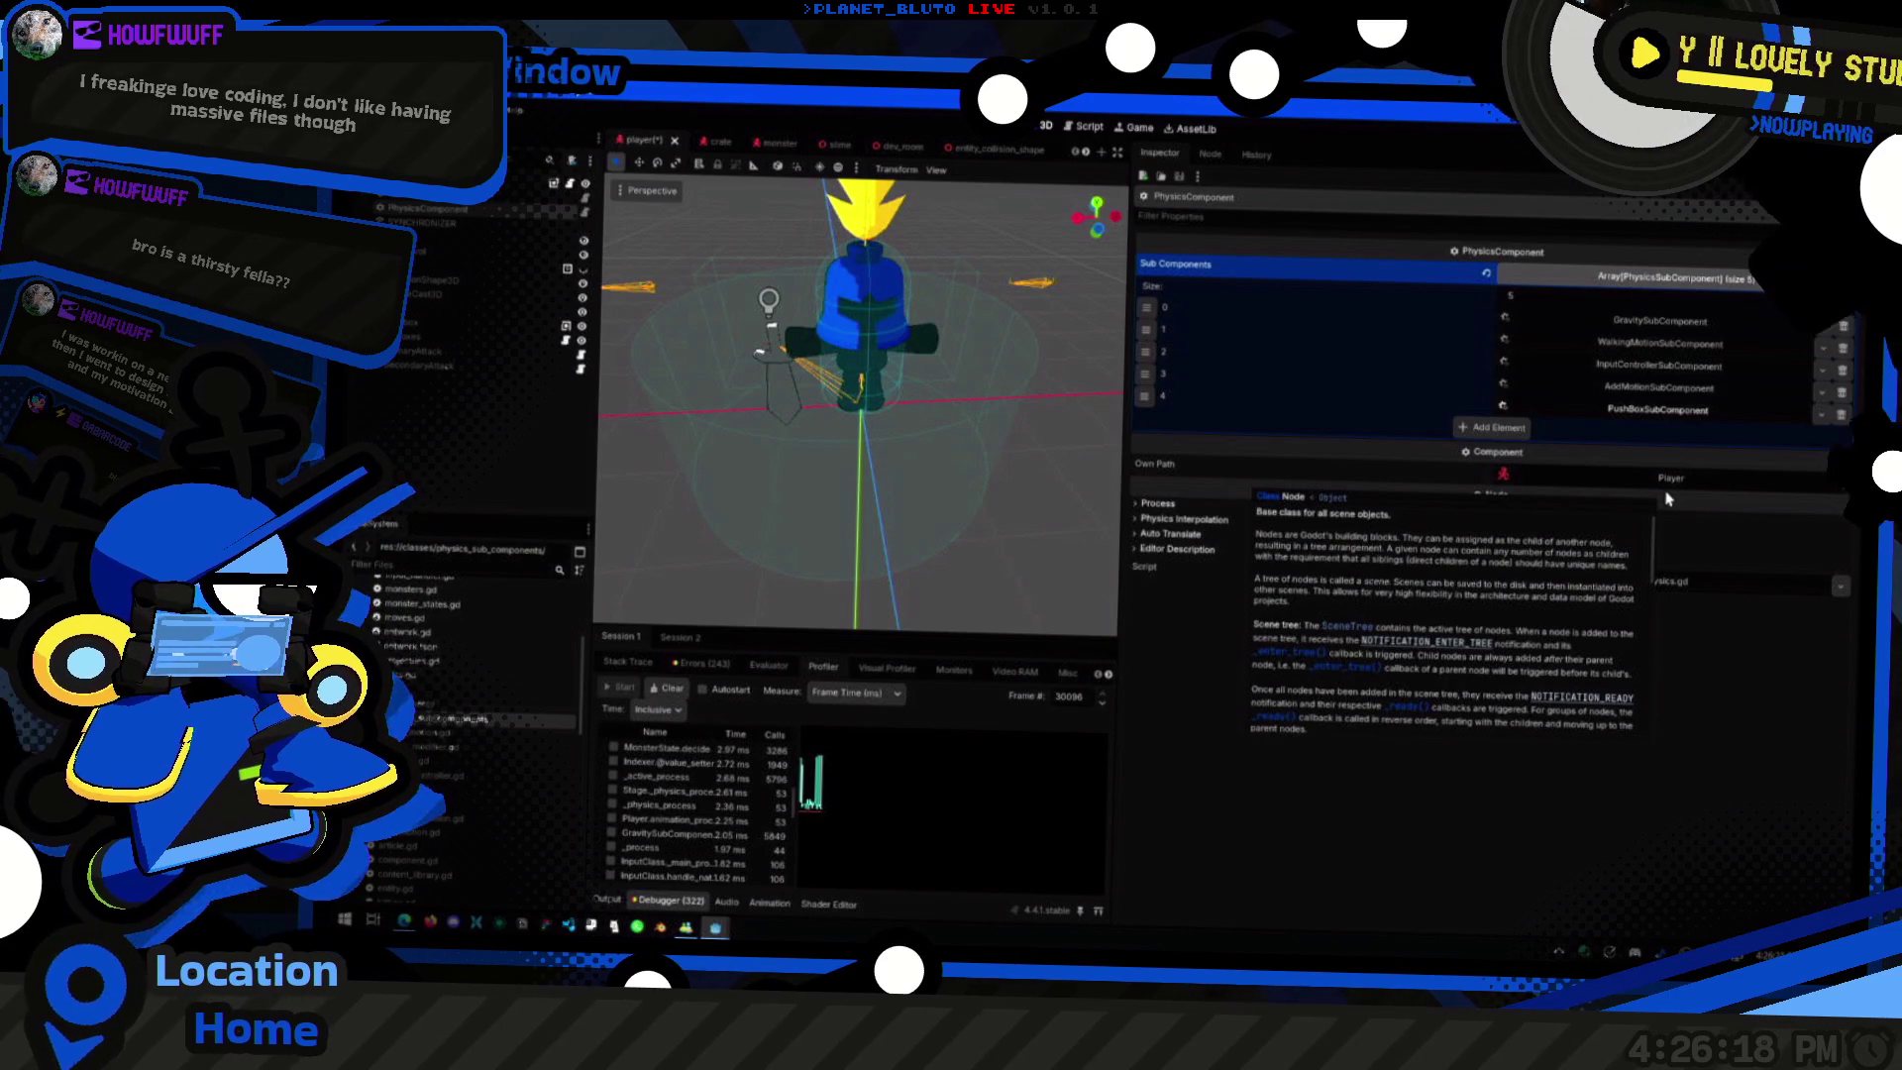
{"action": "left_click", "coordinate": [1610, 414]}
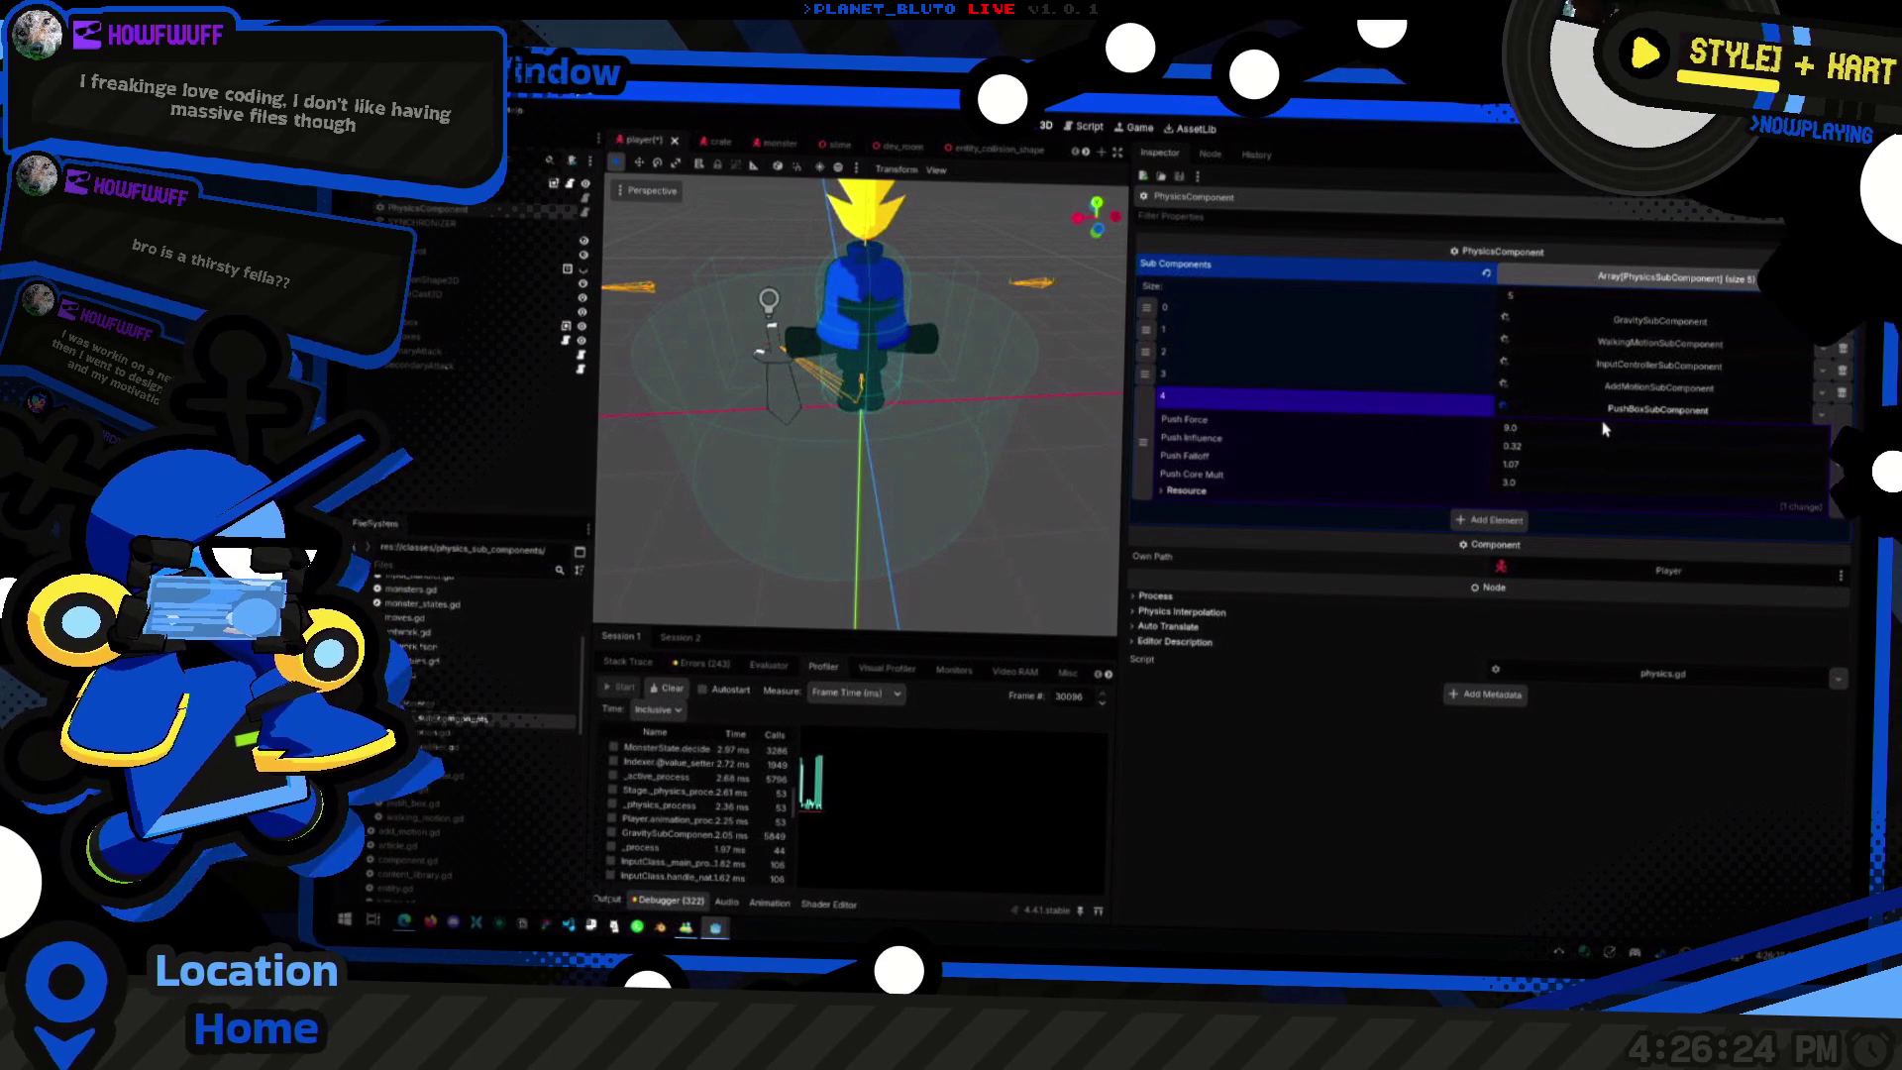
{"action": "left_click", "coordinate": [1621, 411]}
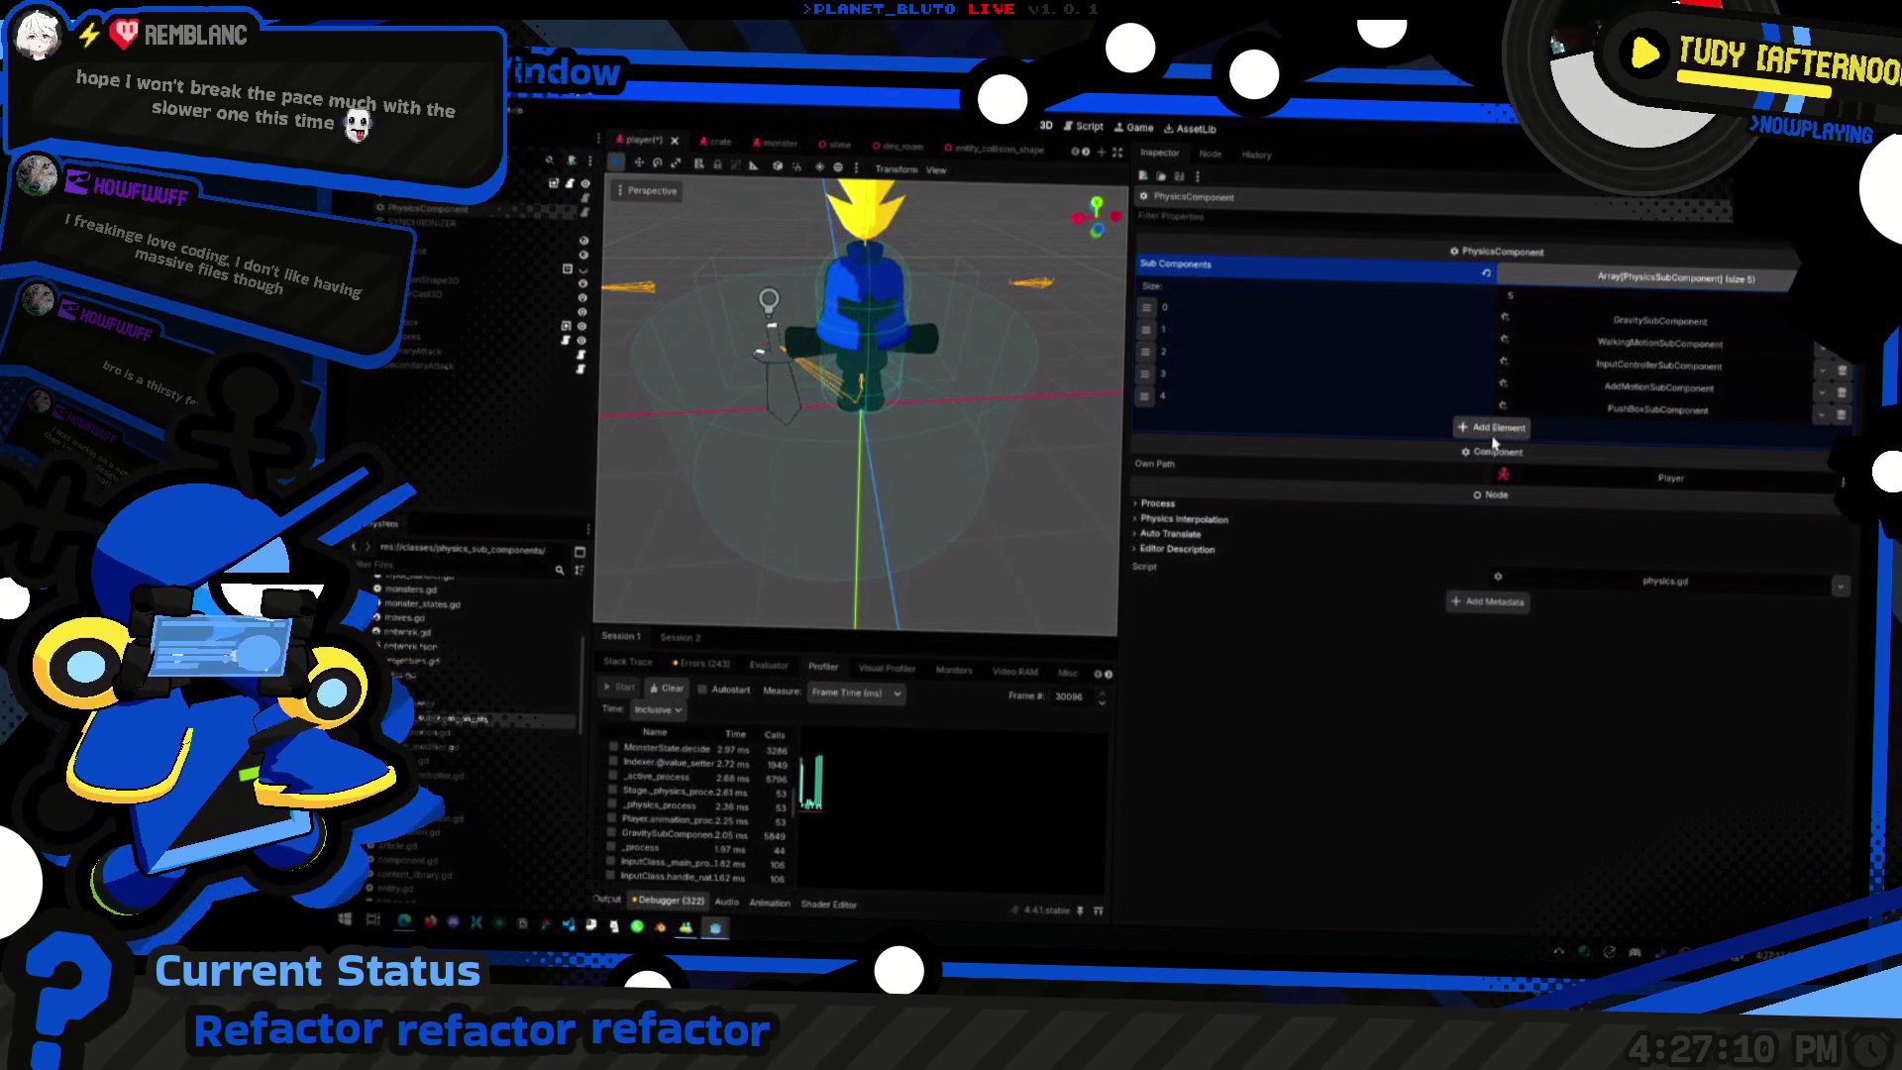
Step: Open player.gd in a floating Script Editor window with Ctrl+F3 and scroll through it
{"action": "key", "text": "ctrl+F3"}
{"action": "scroll", "coordinate": [1522, 507], "scroll_direction": "down", "scroll_amount": 3}
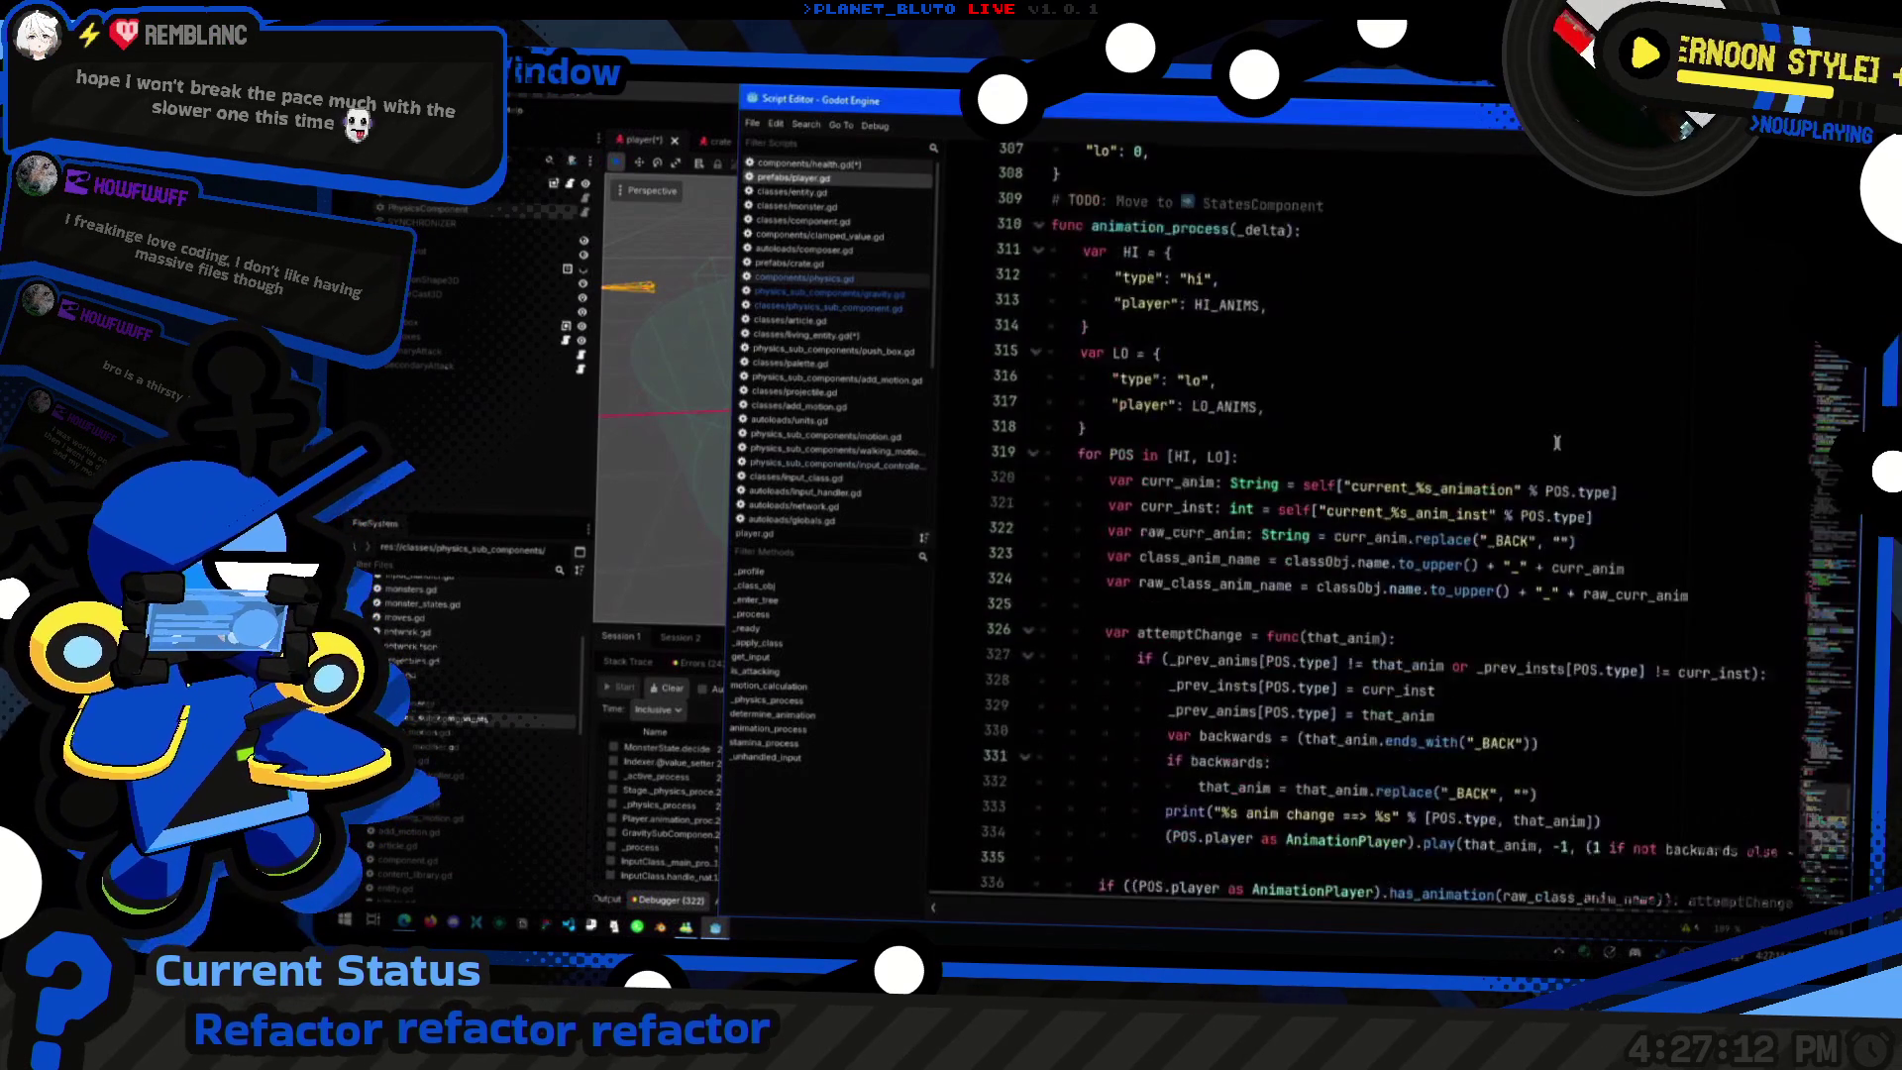
{"action": "scroll", "coordinate": [1522, 507], "scroll_direction": "up", "scroll_amount": 3}
{"action": "scroll", "coordinate": [1523, 507], "scroll_direction": "up", "scroll_amount": 5}
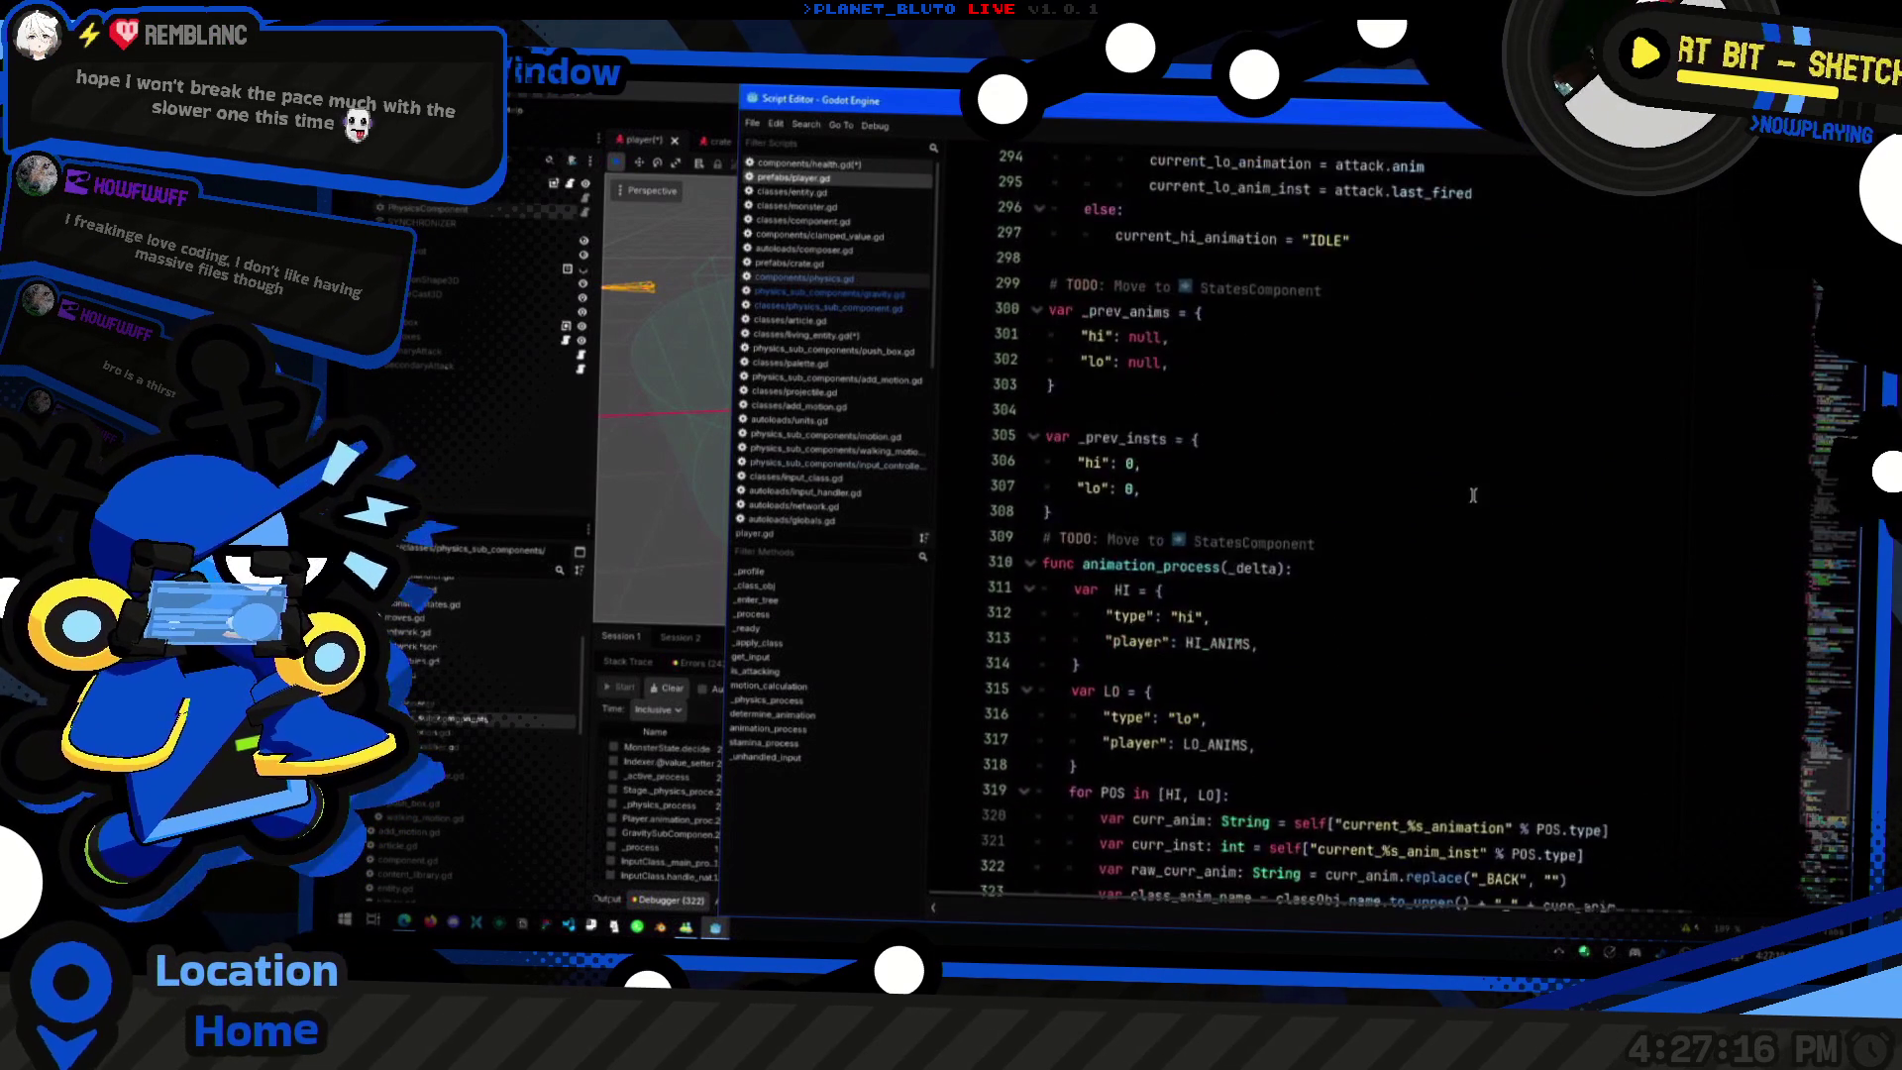
{"action": "scroll", "coordinate": [1552, 507], "scroll_direction": "down", "scroll_amount": 5}
{"action": "scroll", "coordinate": [1436, 475], "scroll_direction": "up", "scroll_amount": 2}
Step: Inspect lines 316–317 of player.gd, then return focus to the script window
{"action": "left_click", "coordinate": [1341, 416]}
{"action": "left_click", "coordinate": [1350, 449]}
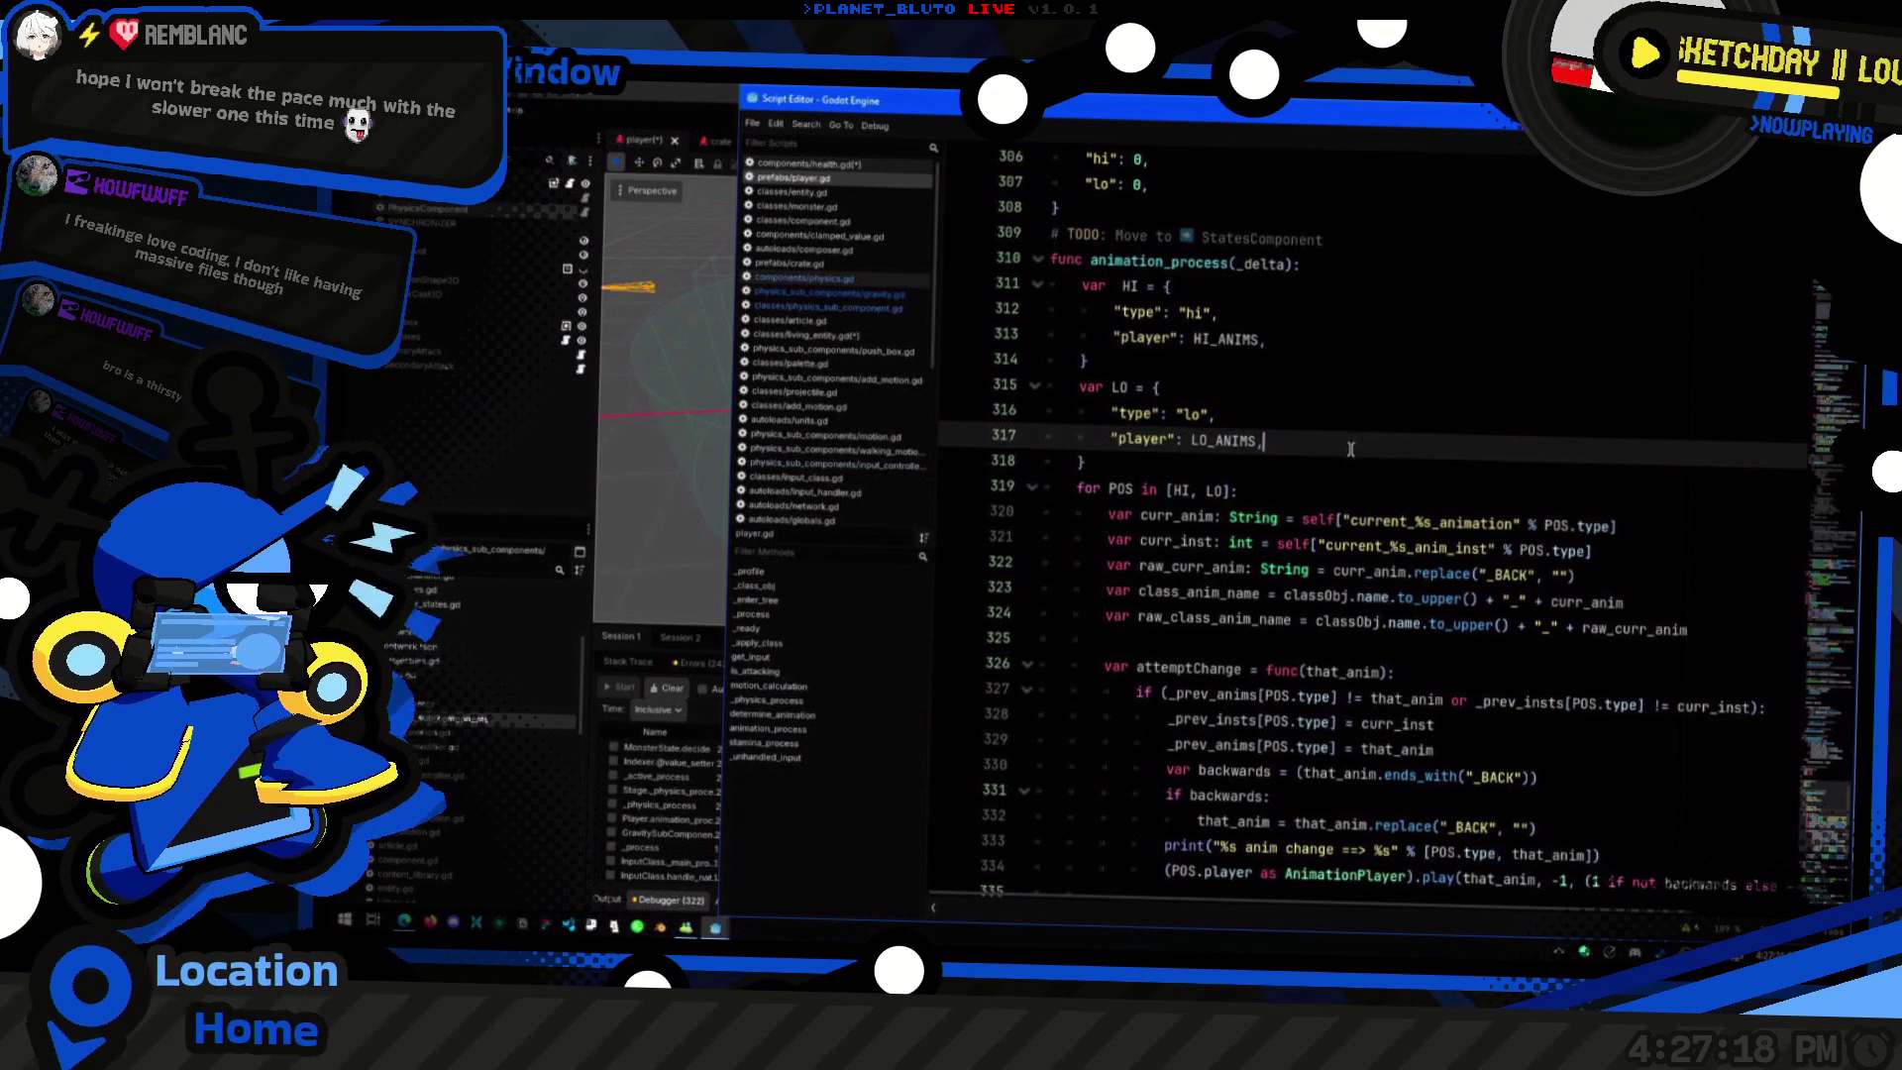
{"action": "key", "text": "Home"}
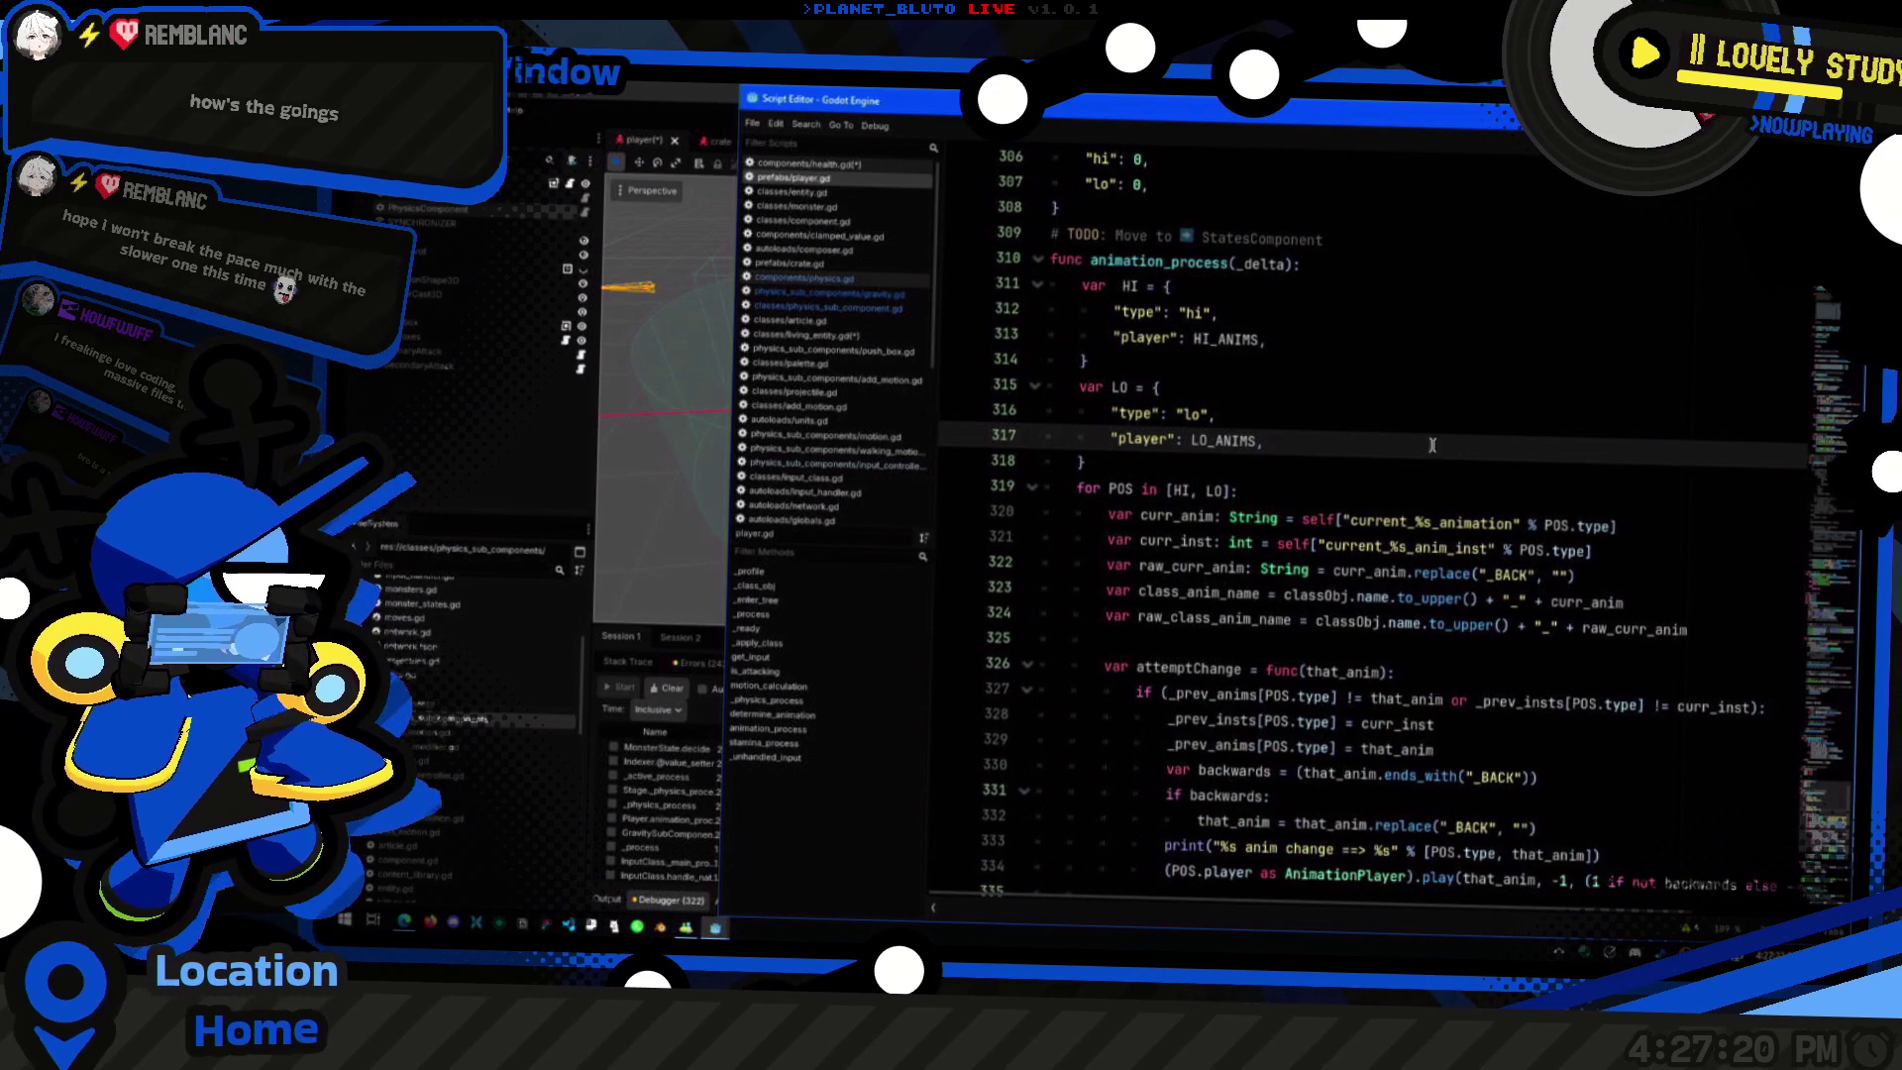
{"action": "key", "text": "Up"}
{"action": "scroll", "coordinate": [1490, 453], "scroll_direction": "down", "scroll_amount": 5}
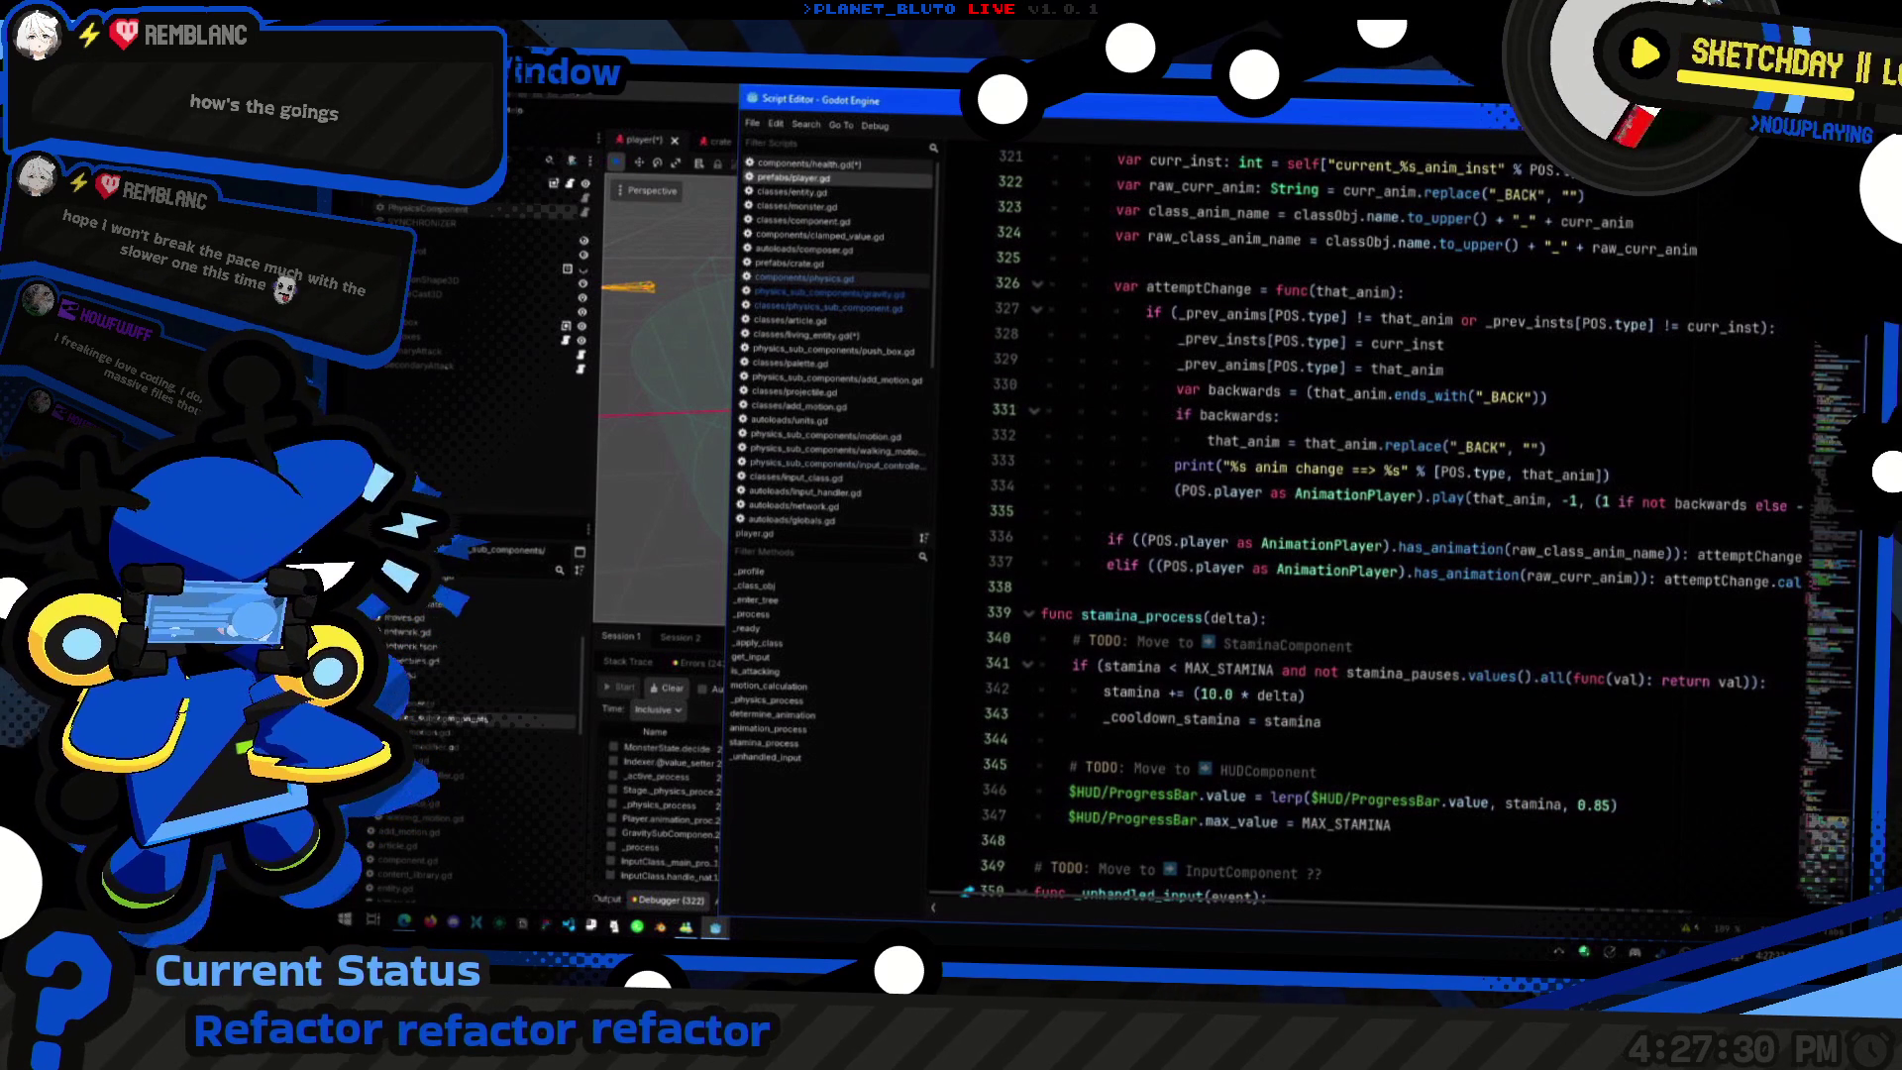
{"action": "left_click", "coordinate": [416, 603]}
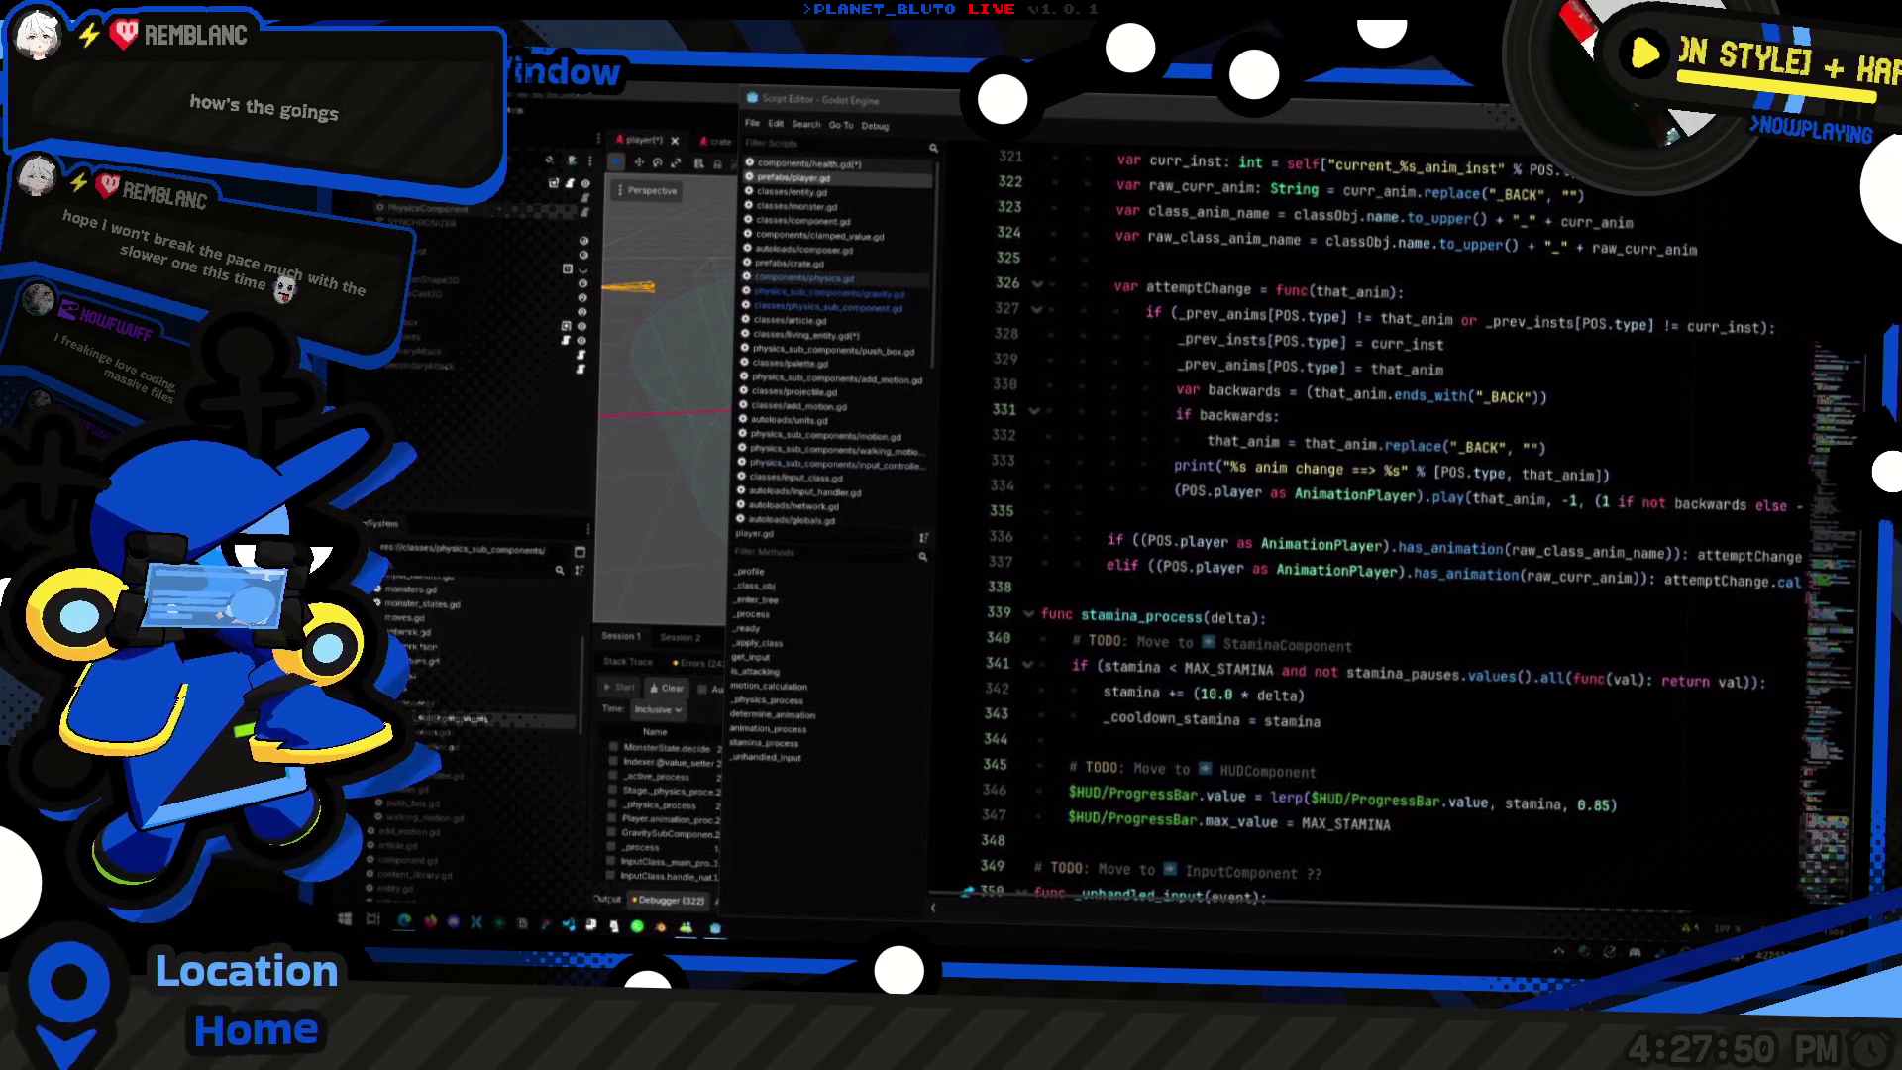
{"action": "key", "text": "alt+Tab"}
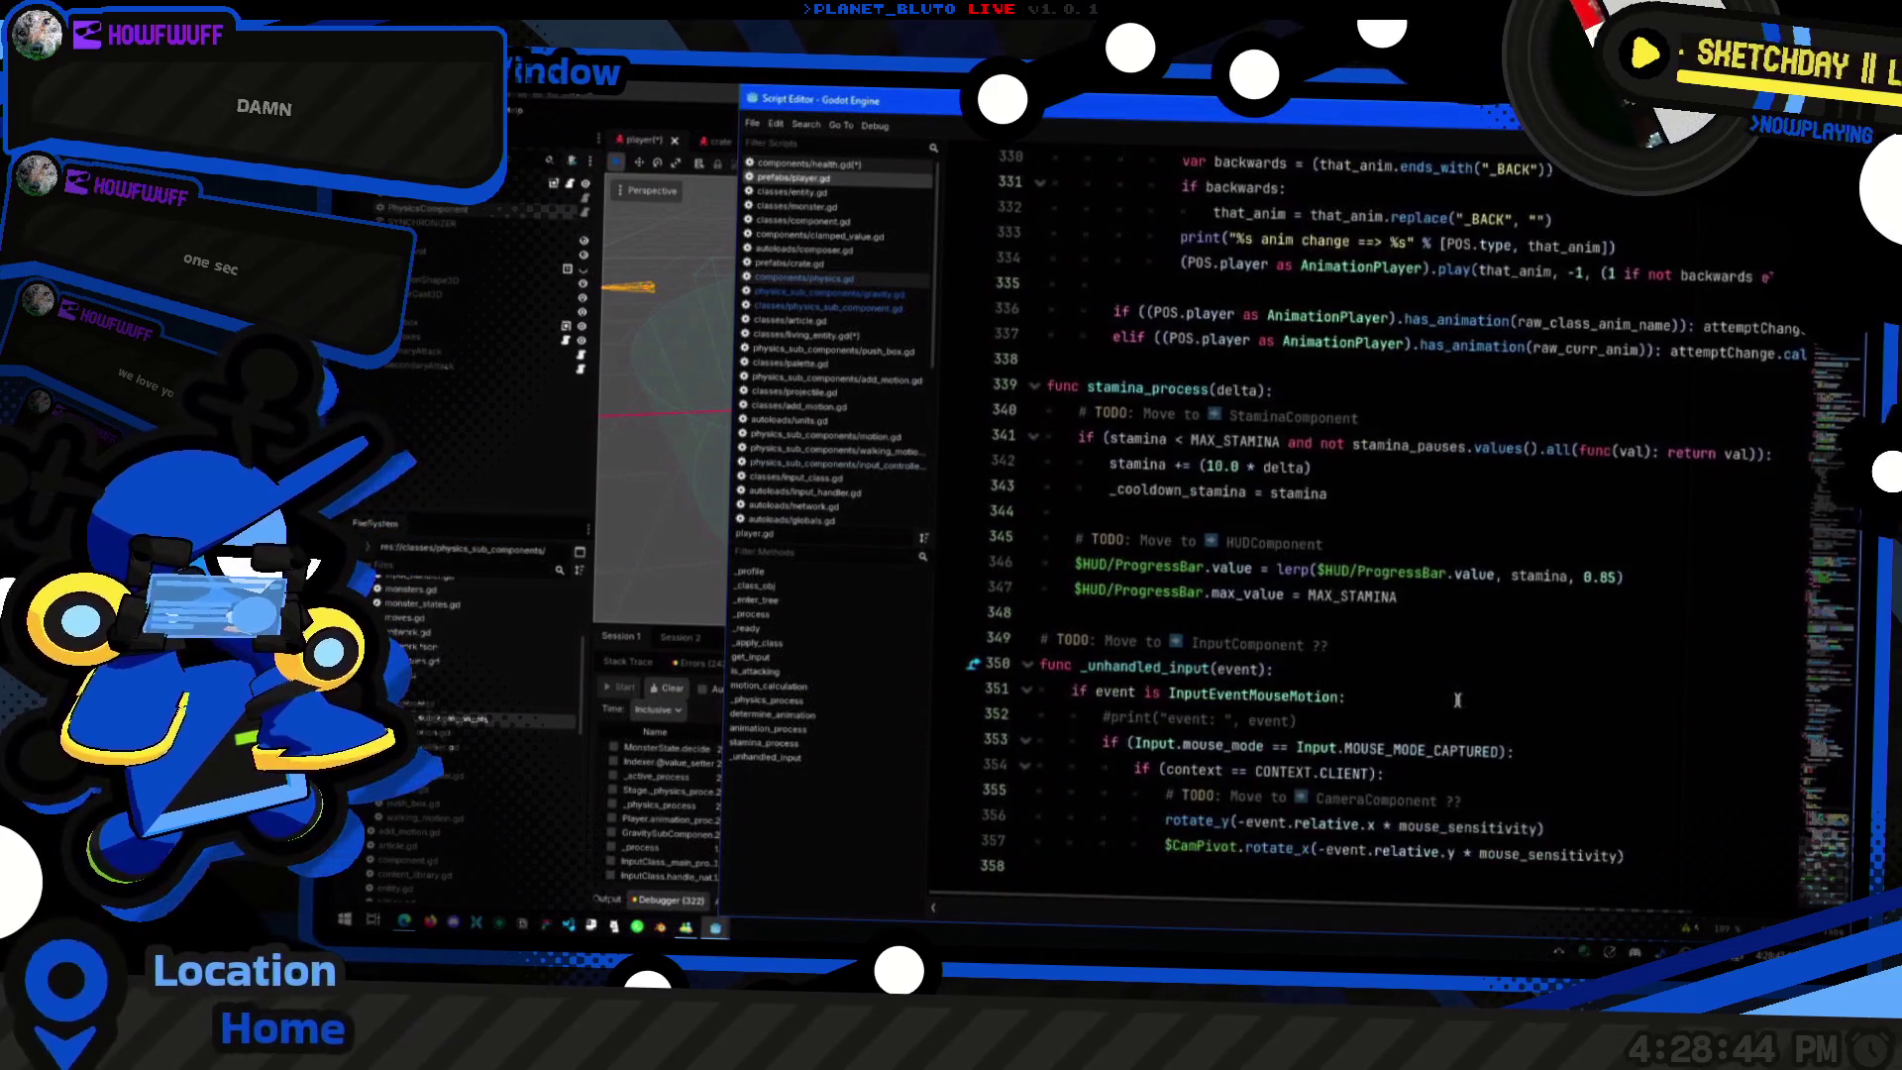
{"action": "scroll", "coordinate": [1485, 594], "scroll_direction": "up", "scroll_amount": 2}
Step: Review lines 328–332 of player.gd
{"action": "left_click", "coordinate": [1605, 463]}
{"action": "key", "text": "Down"}
{"action": "key", "text": "Down"}
{"action": "key", "text": "Down"}
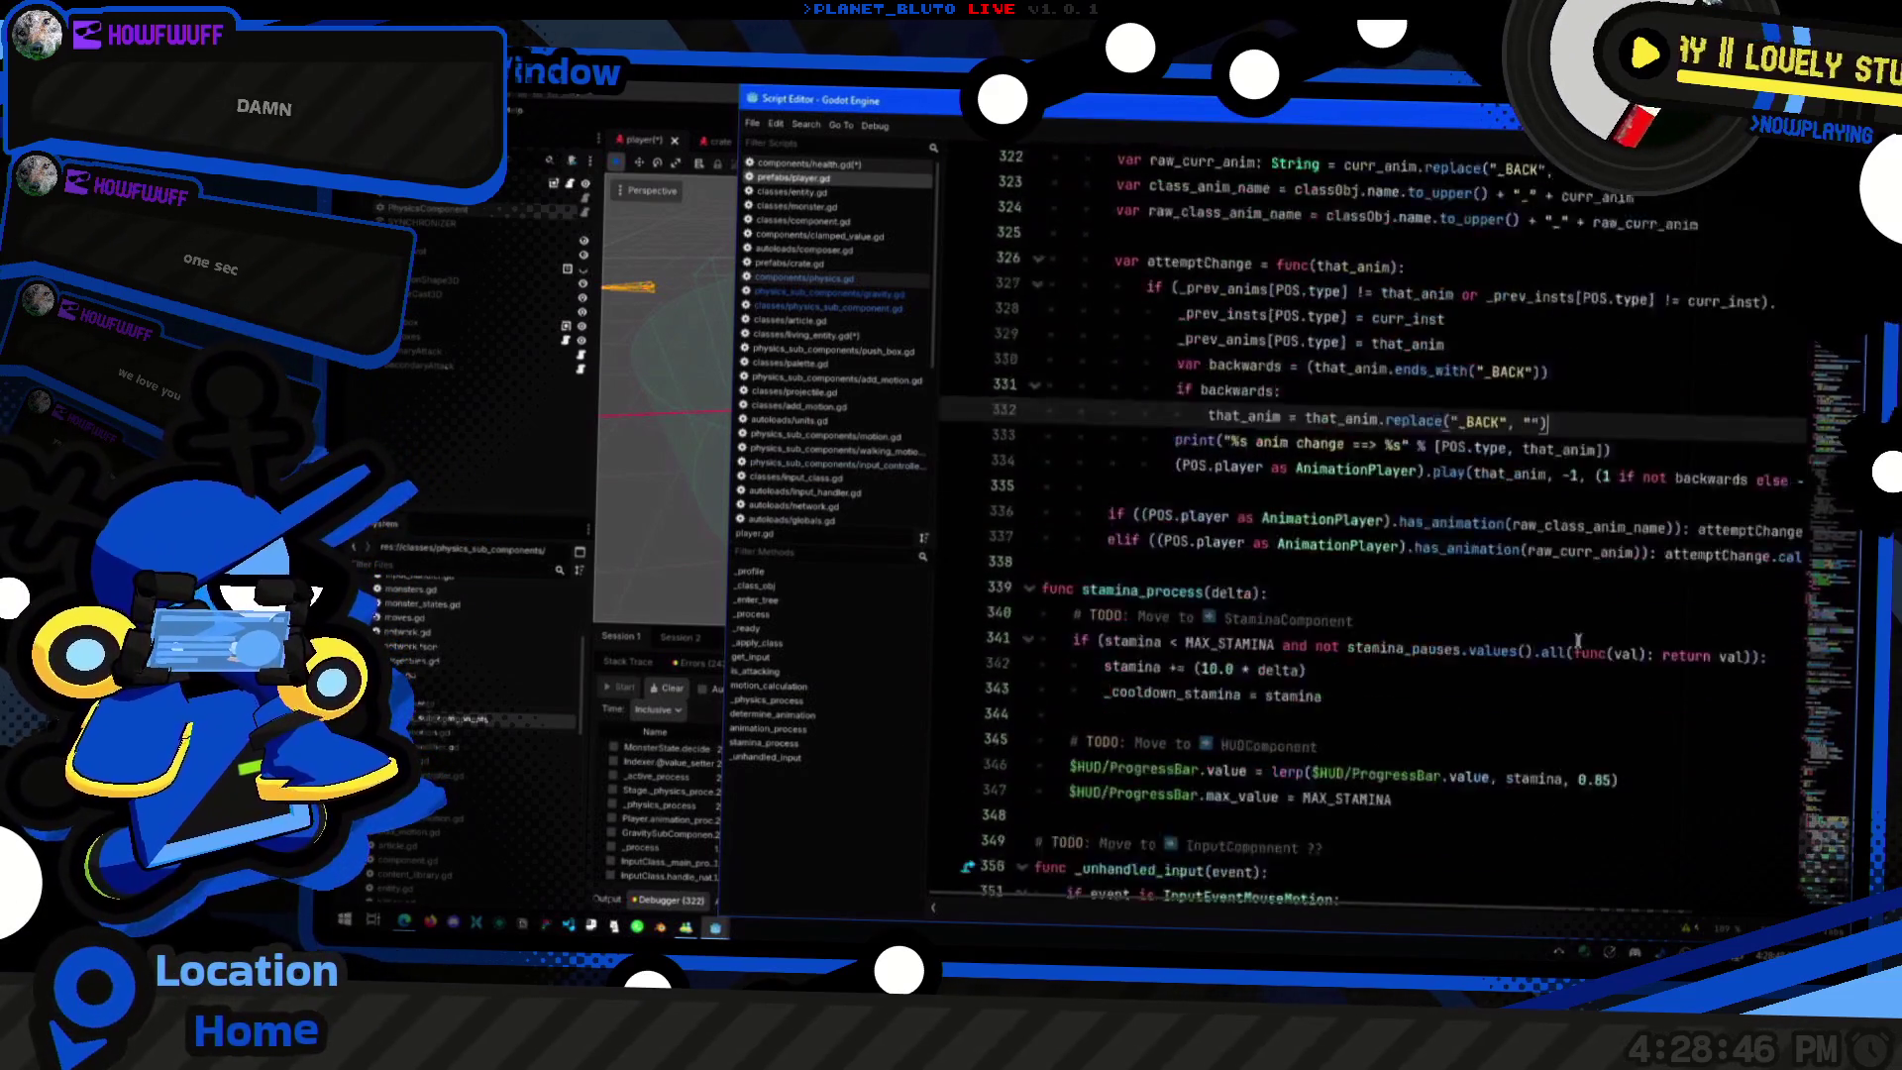
{"action": "scroll", "coordinate": [1599, 515], "scroll_direction": "up", "scroll_amount": 1}
{"action": "key", "text": "Up"}
{"action": "key", "text": "Up"}
{"action": "key", "text": "Up"}
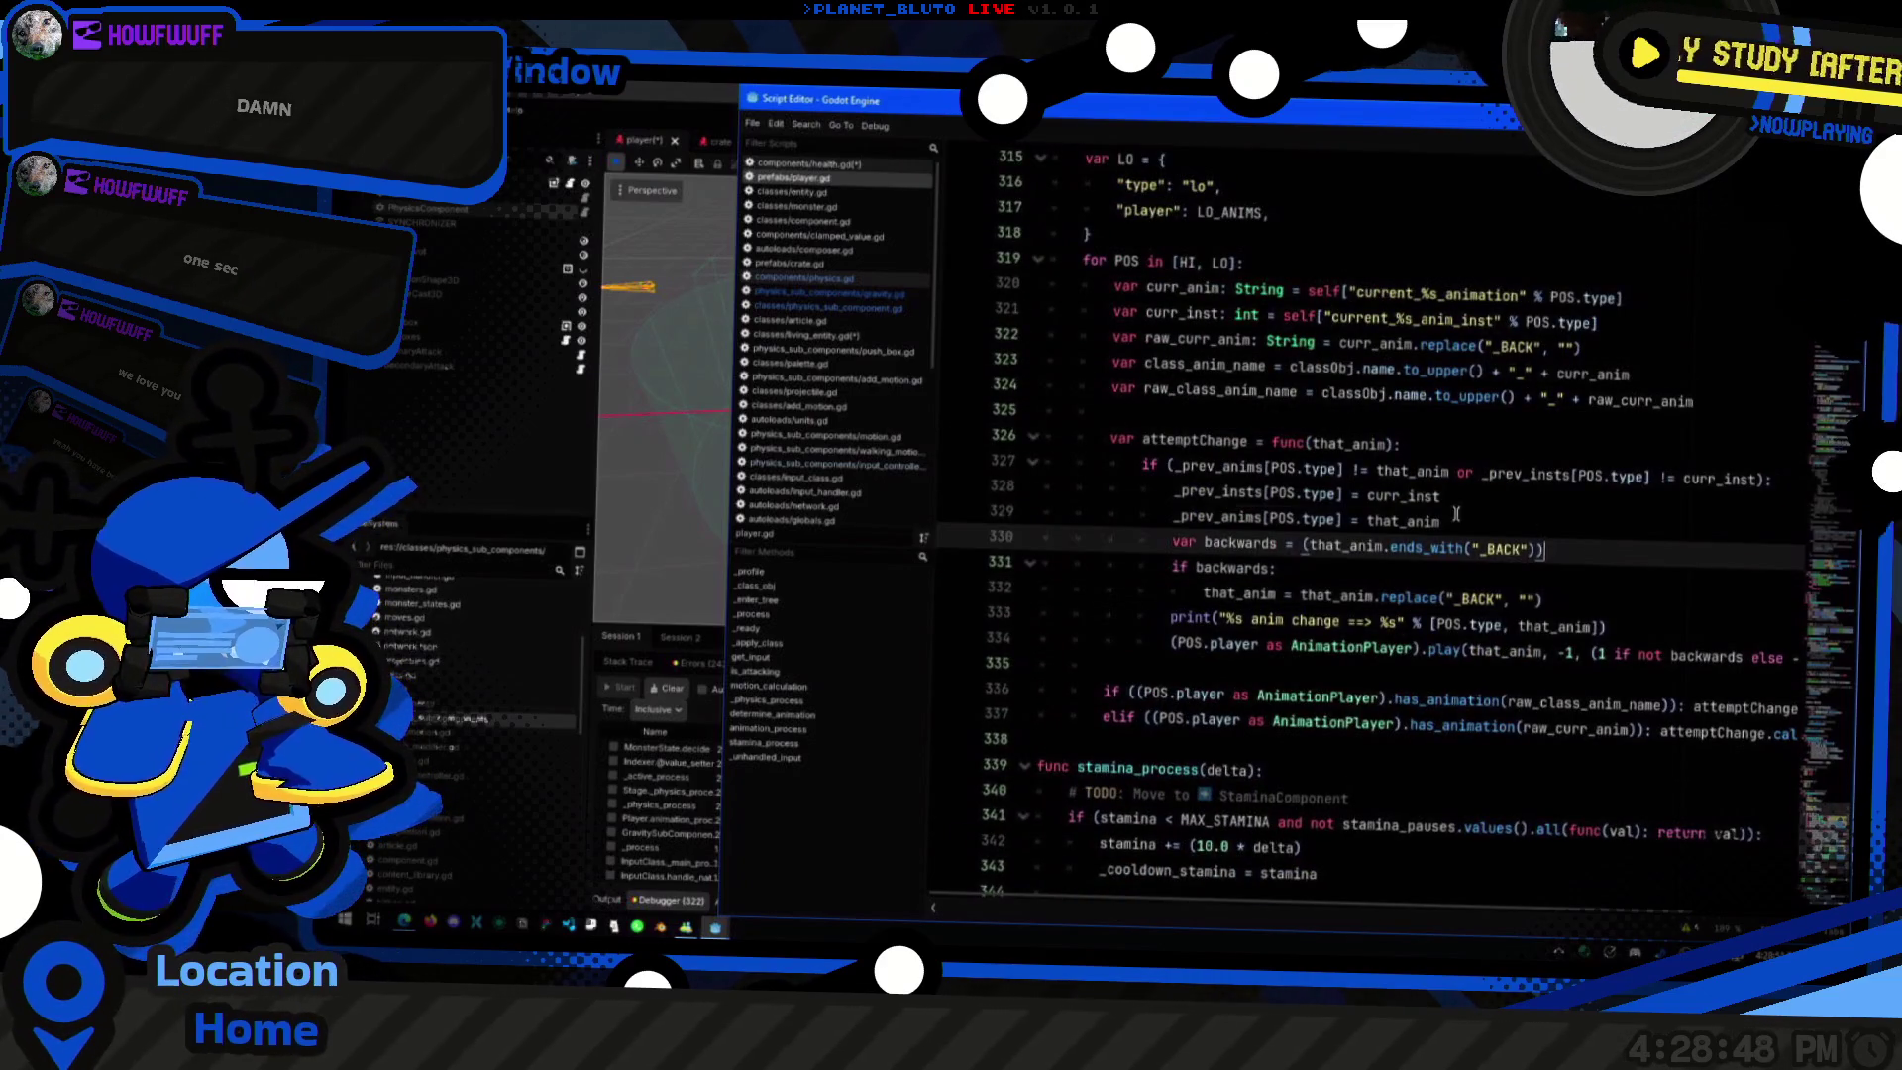
{"action": "scroll", "coordinate": [1291, 439], "scroll_direction": "up", "scroll_amount": 2}
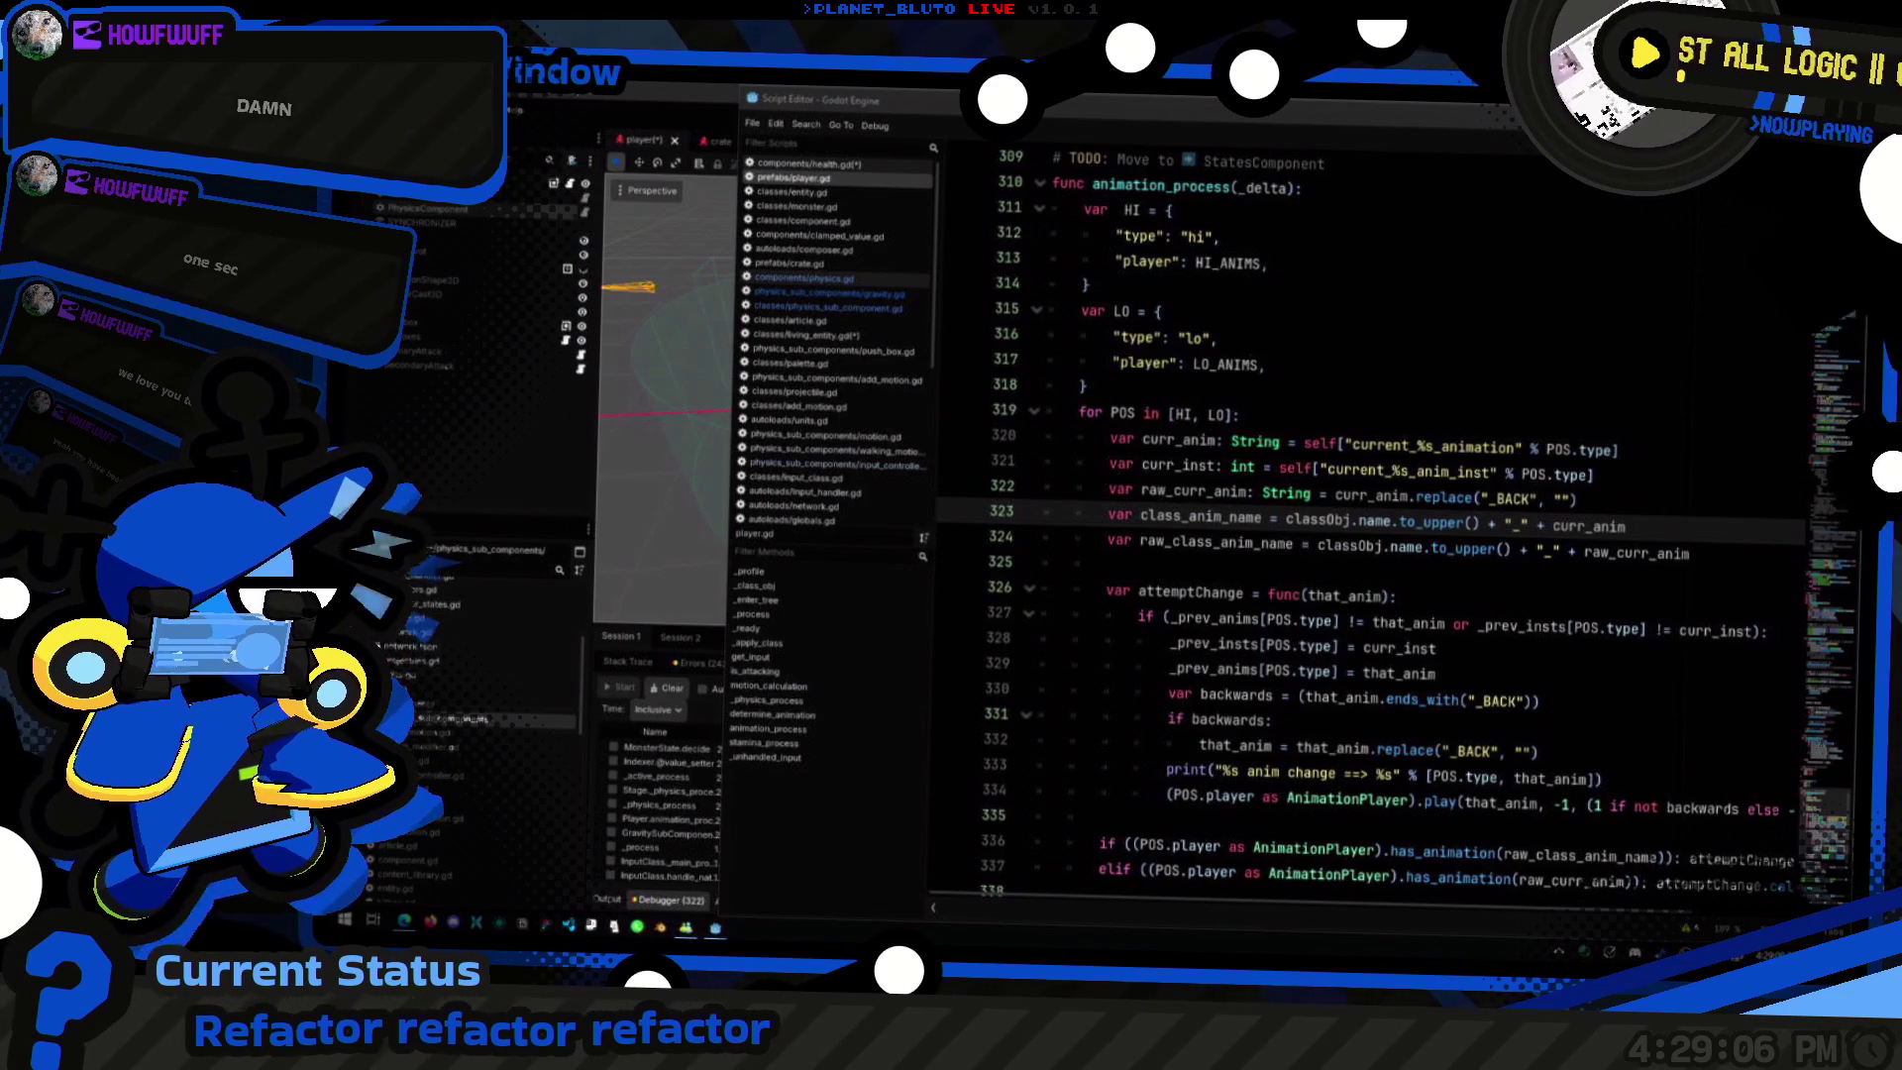
Step: Review lines 320–323 of player.gd, then switch to article.gd
{"action": "left_click", "coordinate": [1625, 526]}
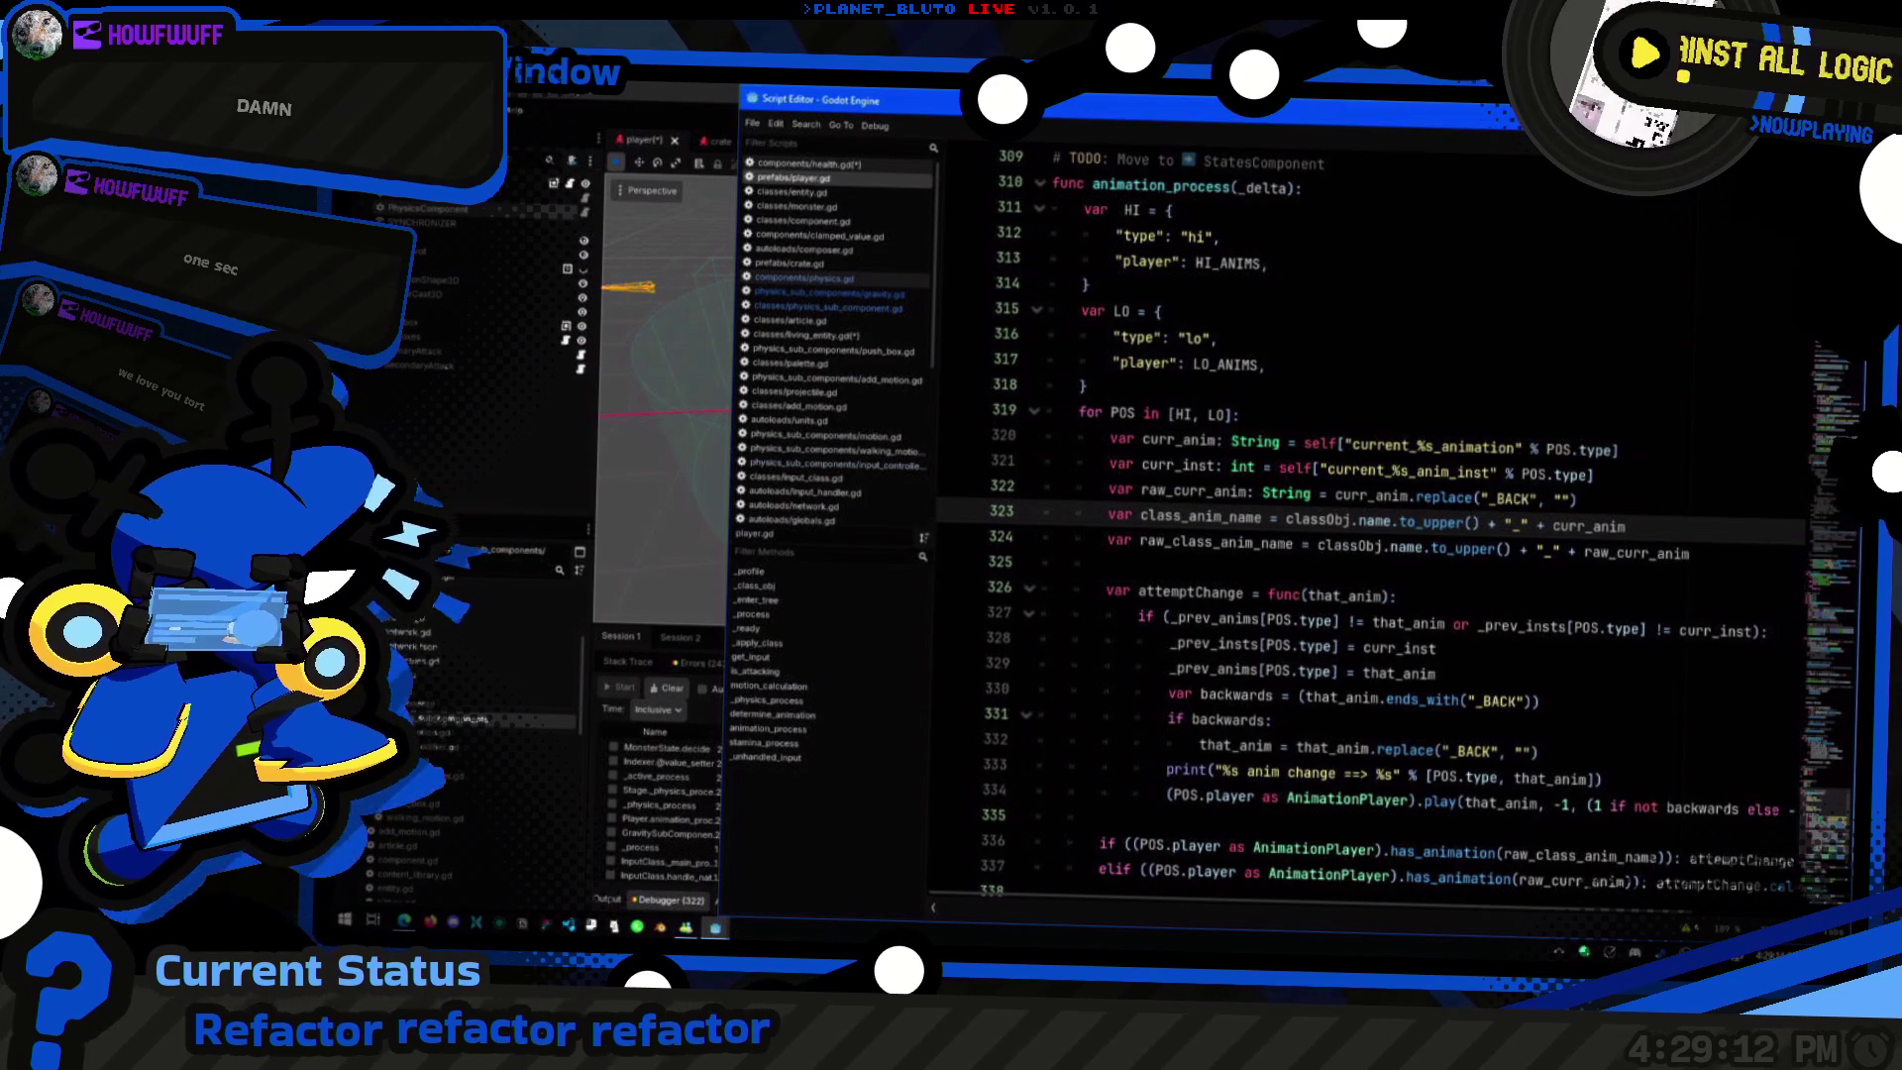
{"action": "left_click", "coordinate": [1570, 503]}
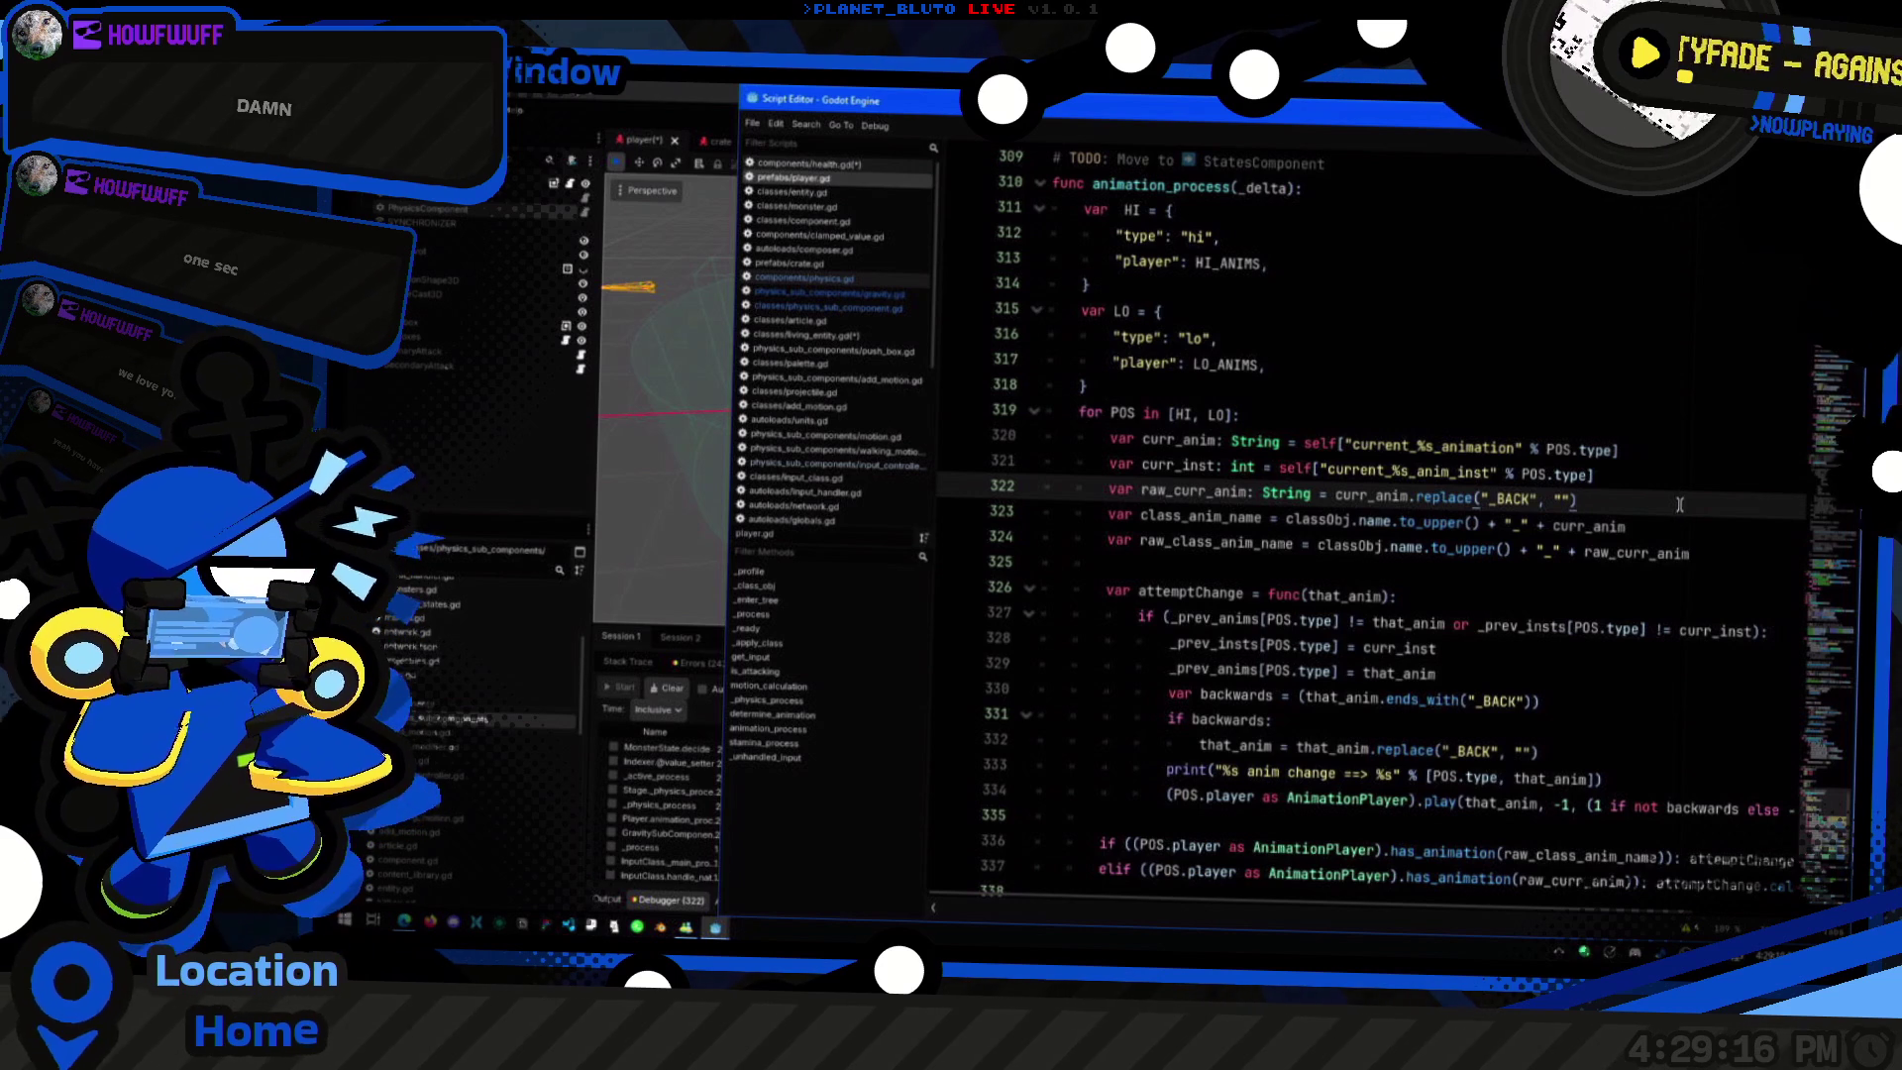
{"action": "key", "text": "Up"}
{"action": "key", "text": "Up"}
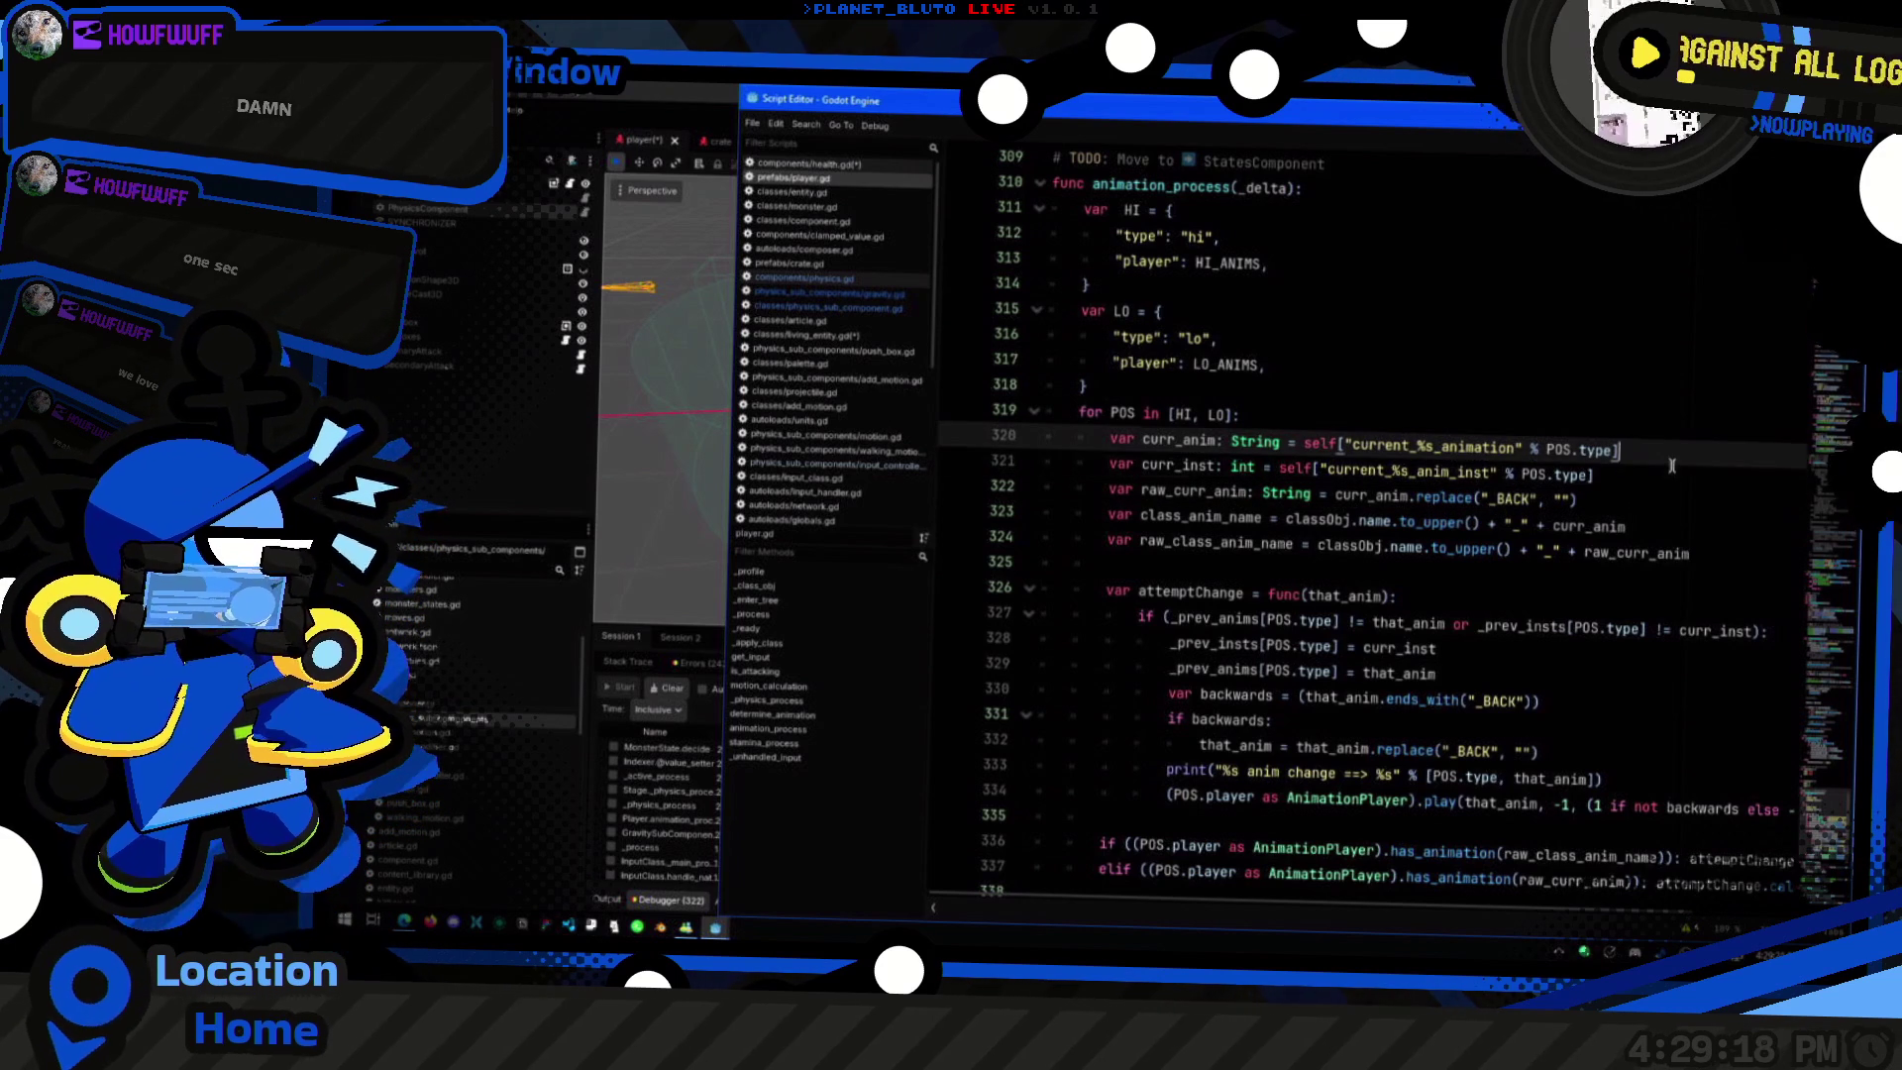
{"action": "key", "text": "Down"}
{"action": "key", "text": "Down"}
{"action": "scroll", "coordinate": [1089, 424], "scroll_direction": "down", "scroll_amount": 7}
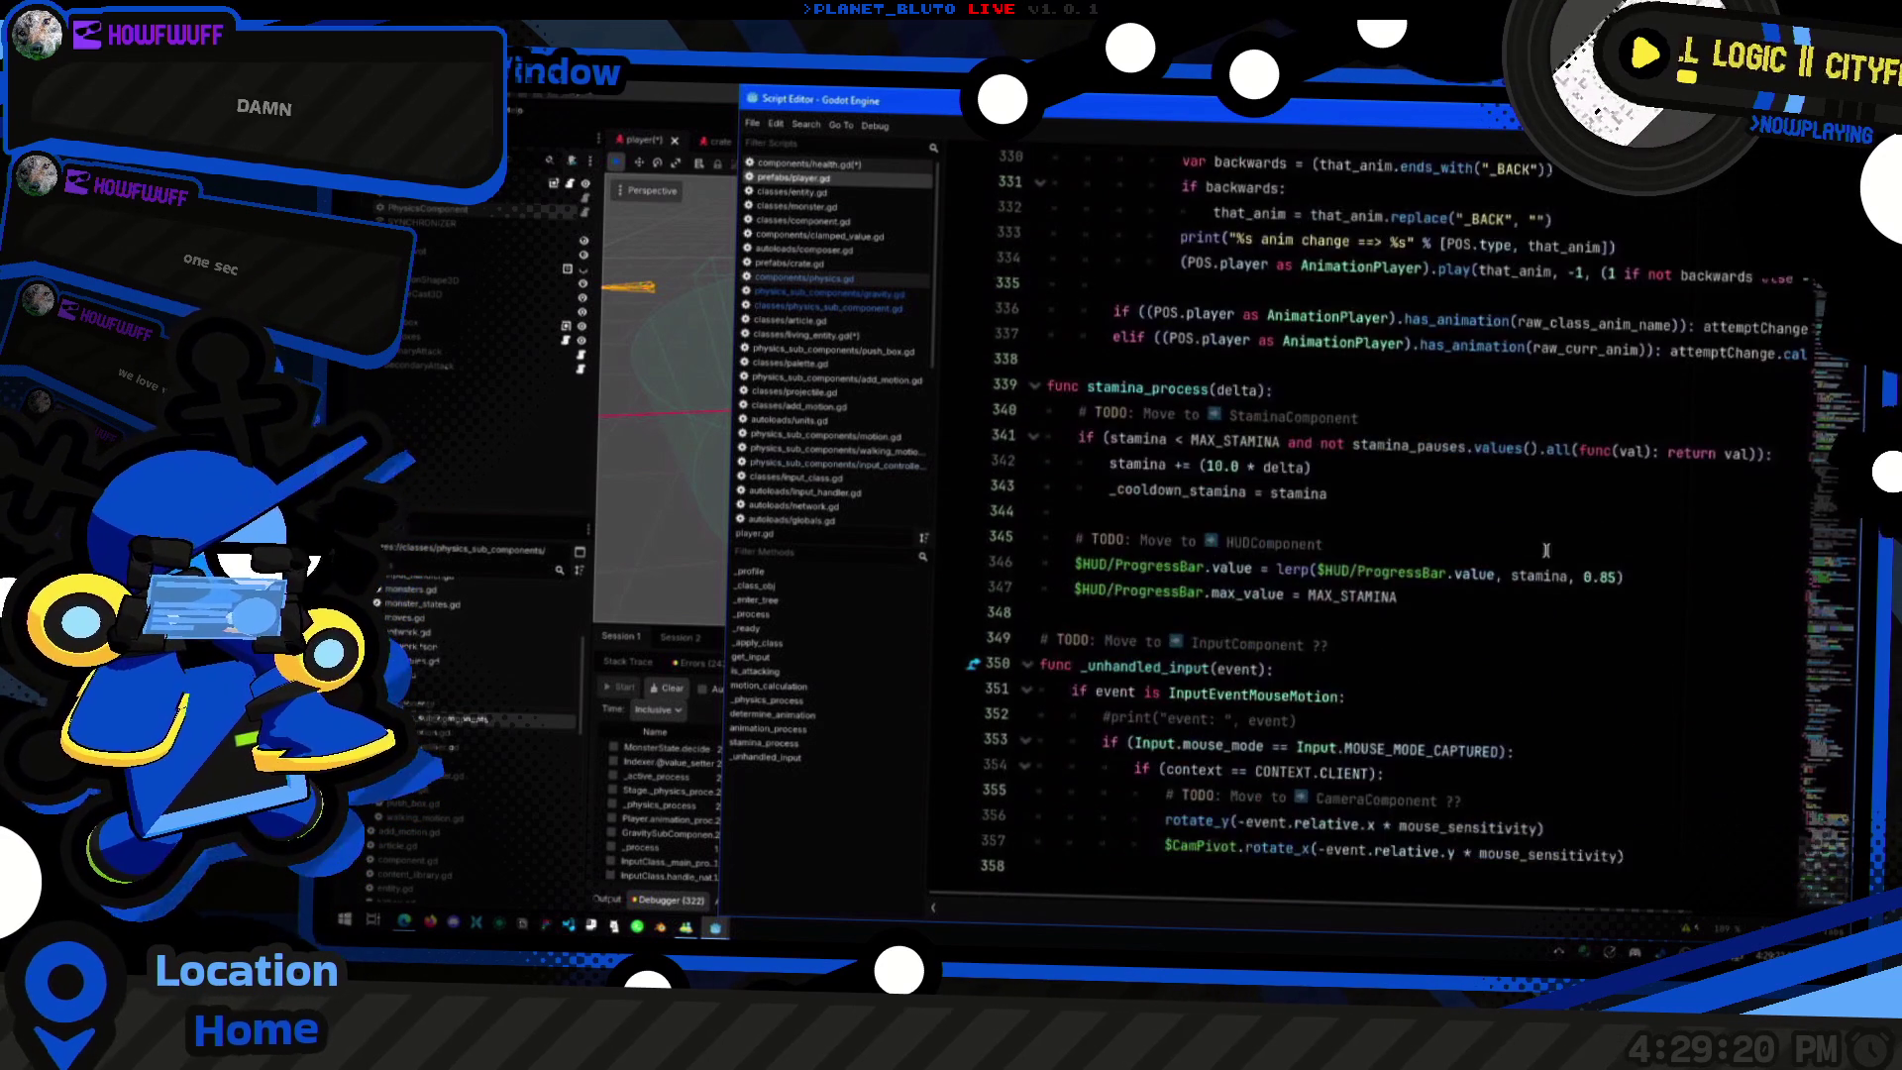
{"action": "scroll", "coordinate": [1089, 424], "scroll_direction": "up", "scroll_amount": 4}
{"action": "left_click", "coordinate": [866, 321]}
{"action": "left_click", "coordinate": [882, 336]}
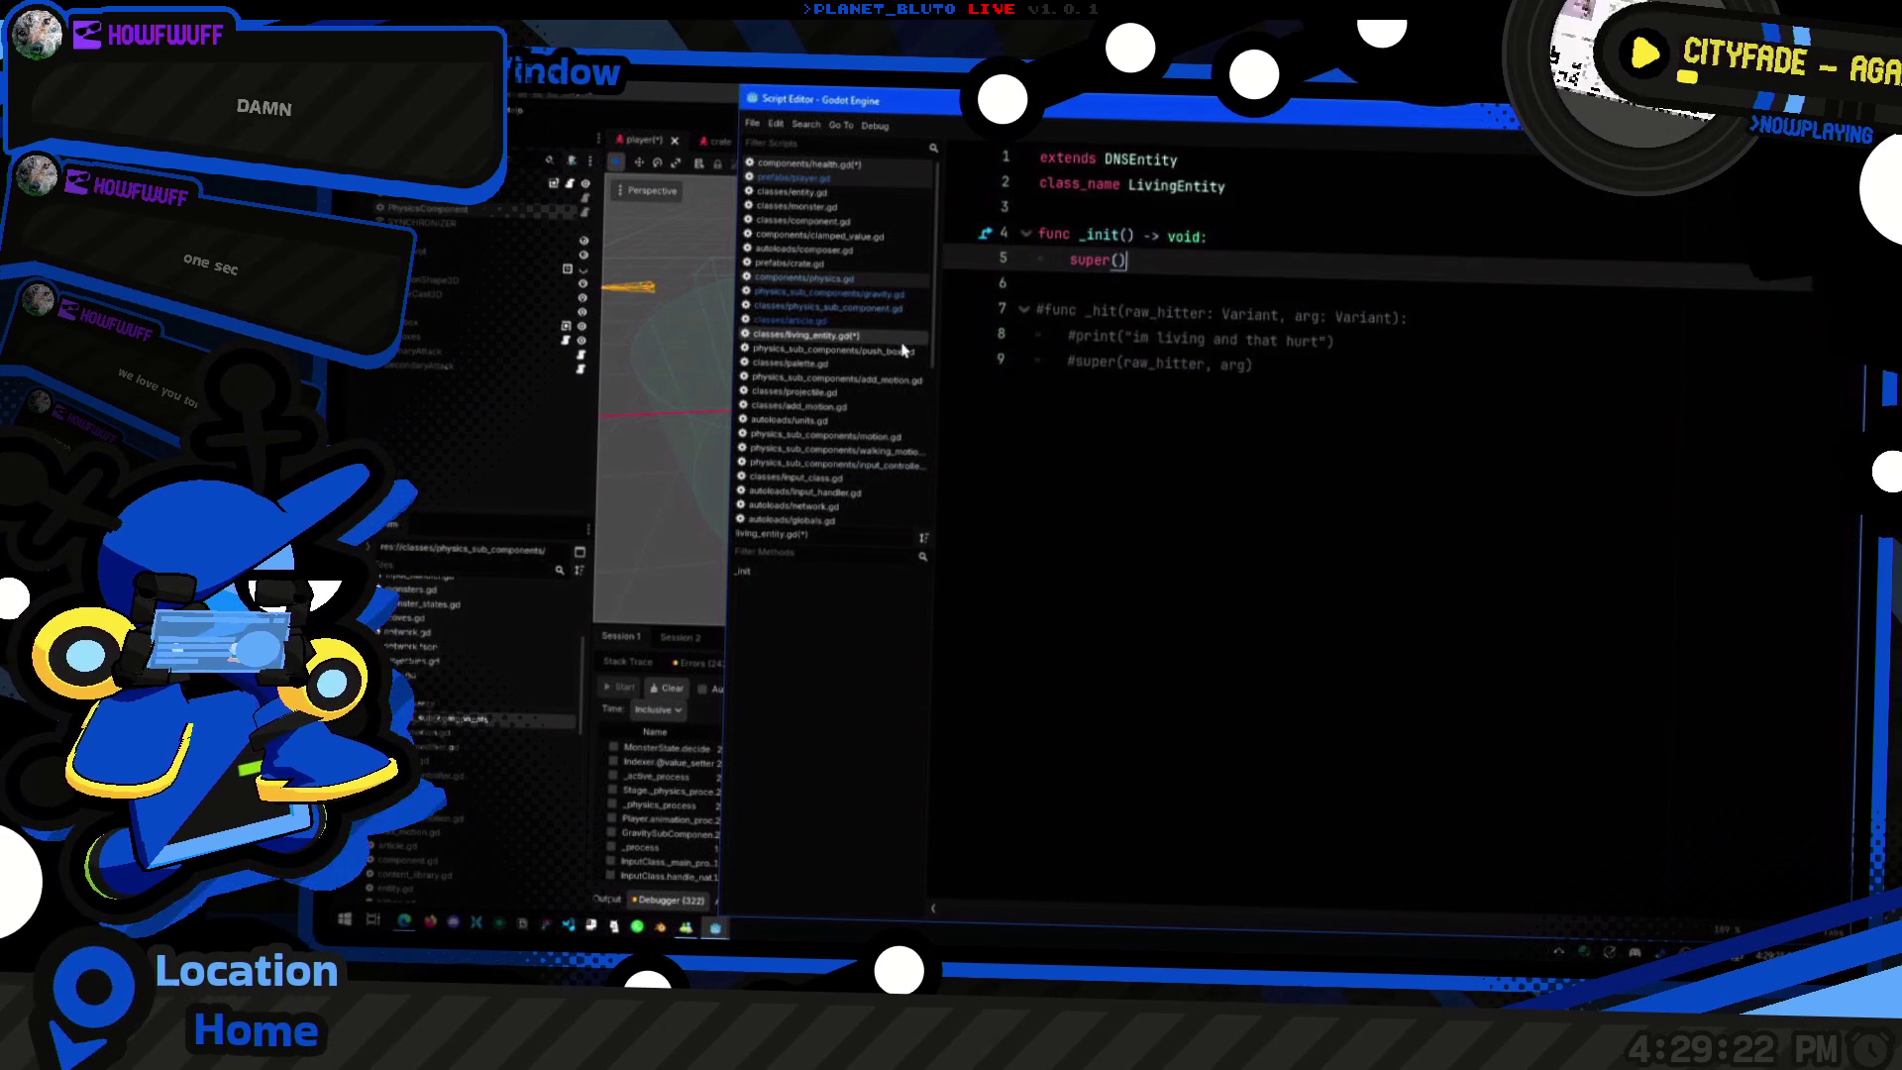
Step: Open living_entity.gd, then physics_sub_component.gd from the script list
{"action": "left_click", "coordinate": [906, 320]}
{"action": "left_click", "coordinate": [911, 309]}
{"action": "scroll", "coordinate": [1376, 683], "scroll_direction": "up", "scroll_amount": 2}
{"action": "scroll", "coordinate": [1379, 681], "scroll_direction": "down", "scroll_amount": 2}
Step: Check the is_queued_for_deletion docs and examine lines 28, 29 and 19
{"action": "mouse_move", "coordinate": [1371, 676]}
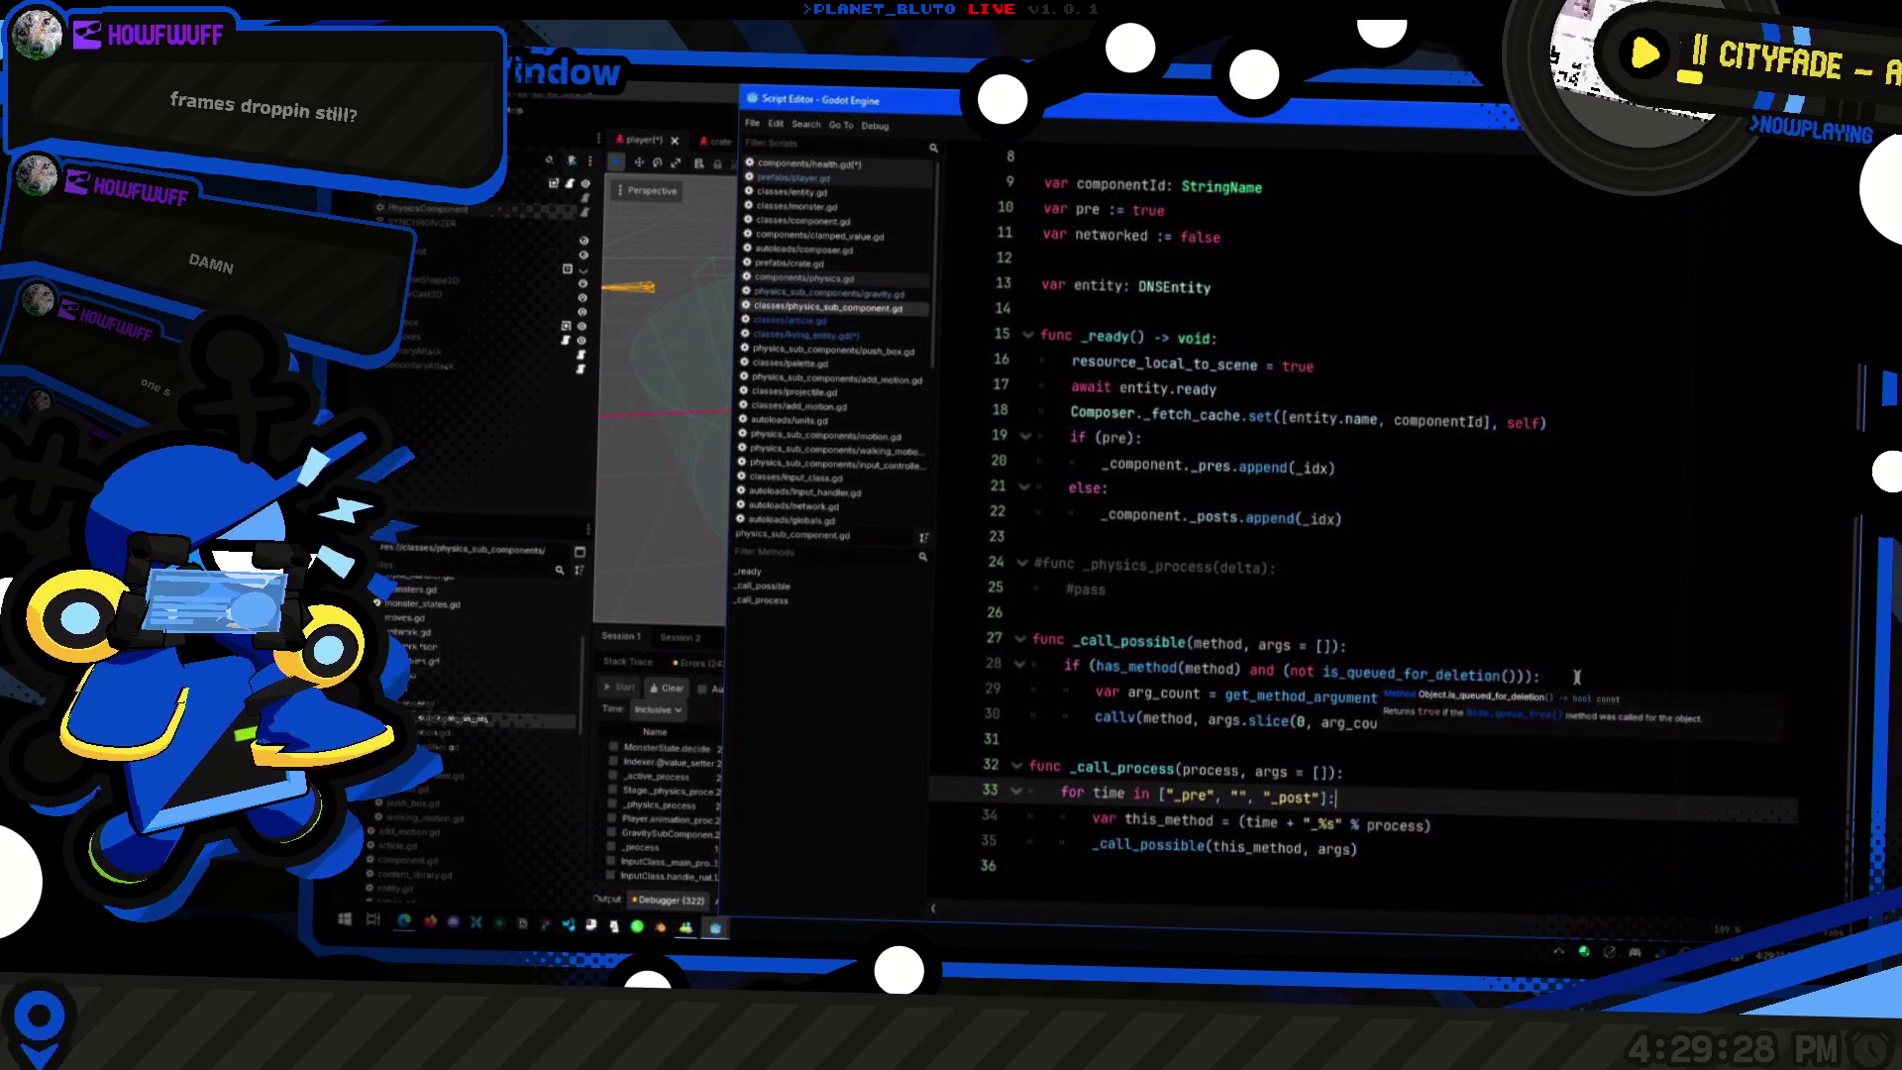
{"action": "left_click", "coordinate": [1607, 674]}
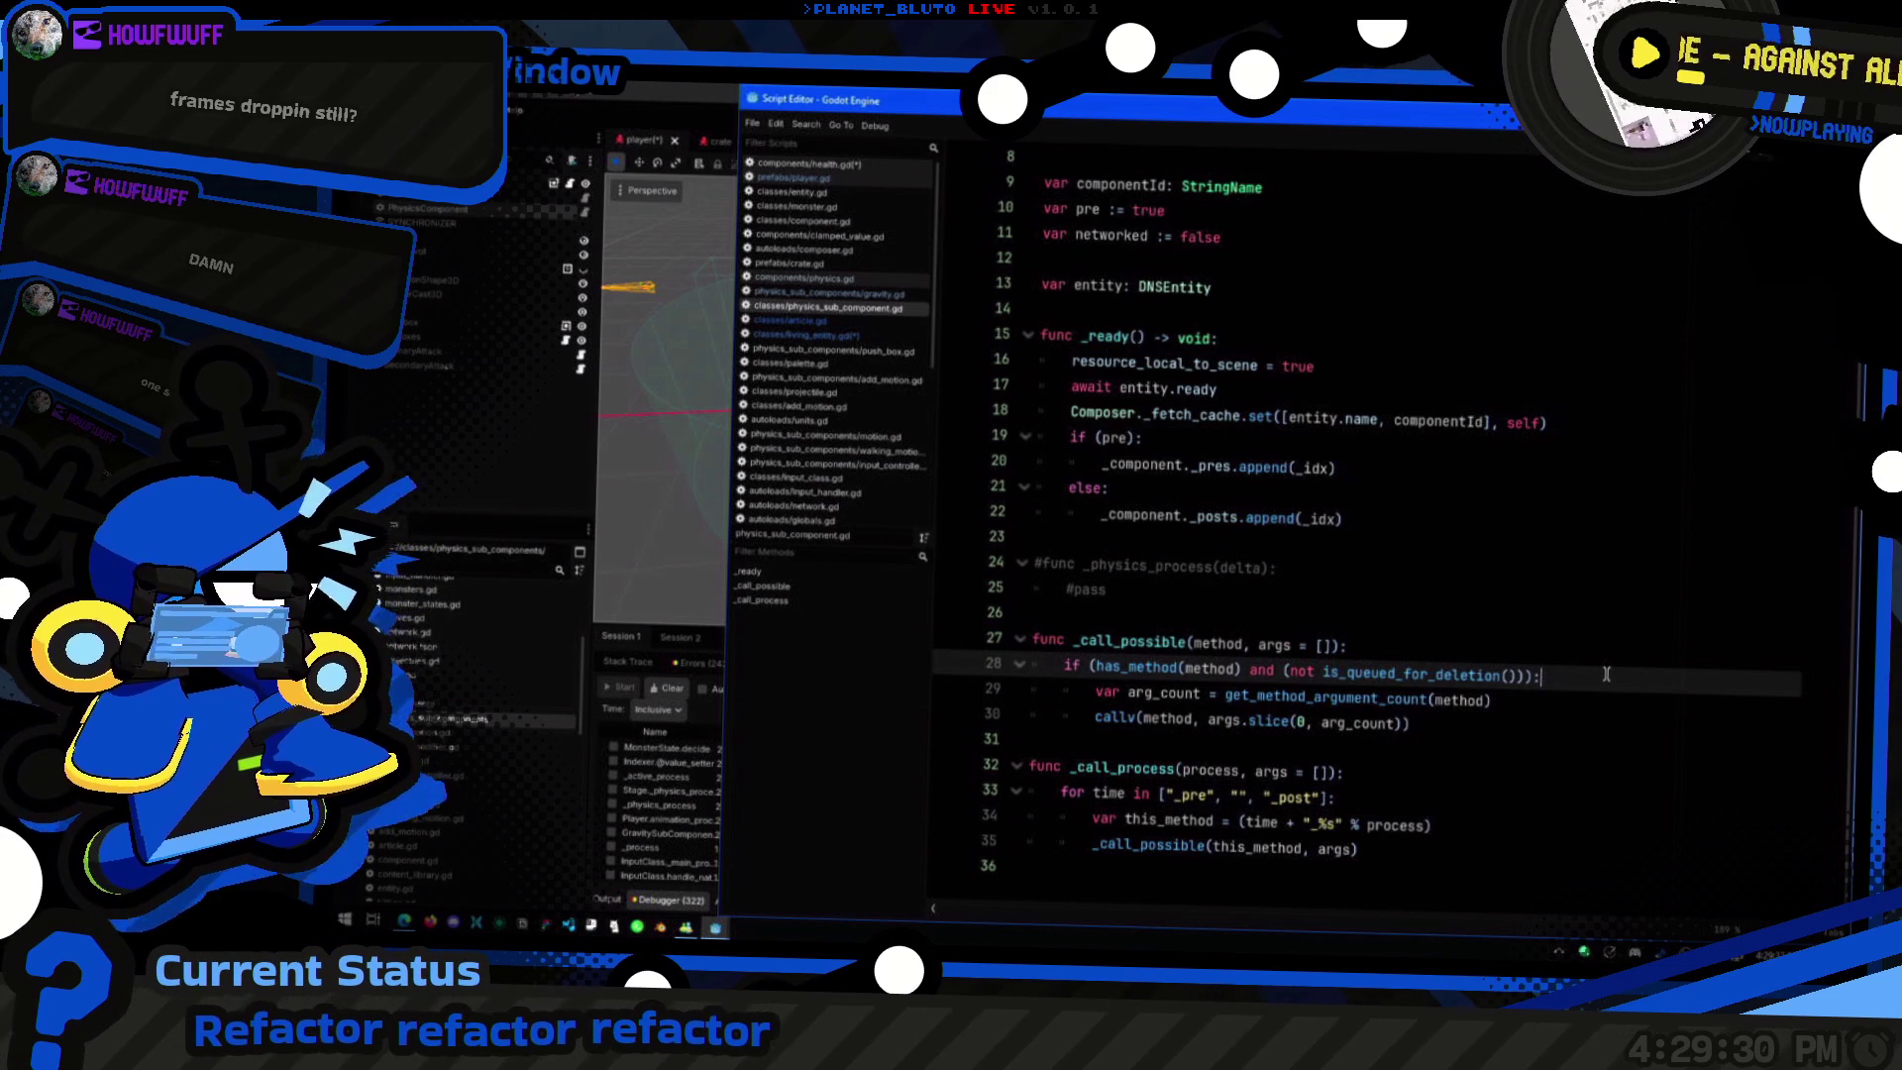
{"action": "left_click", "coordinate": [1530, 704]}
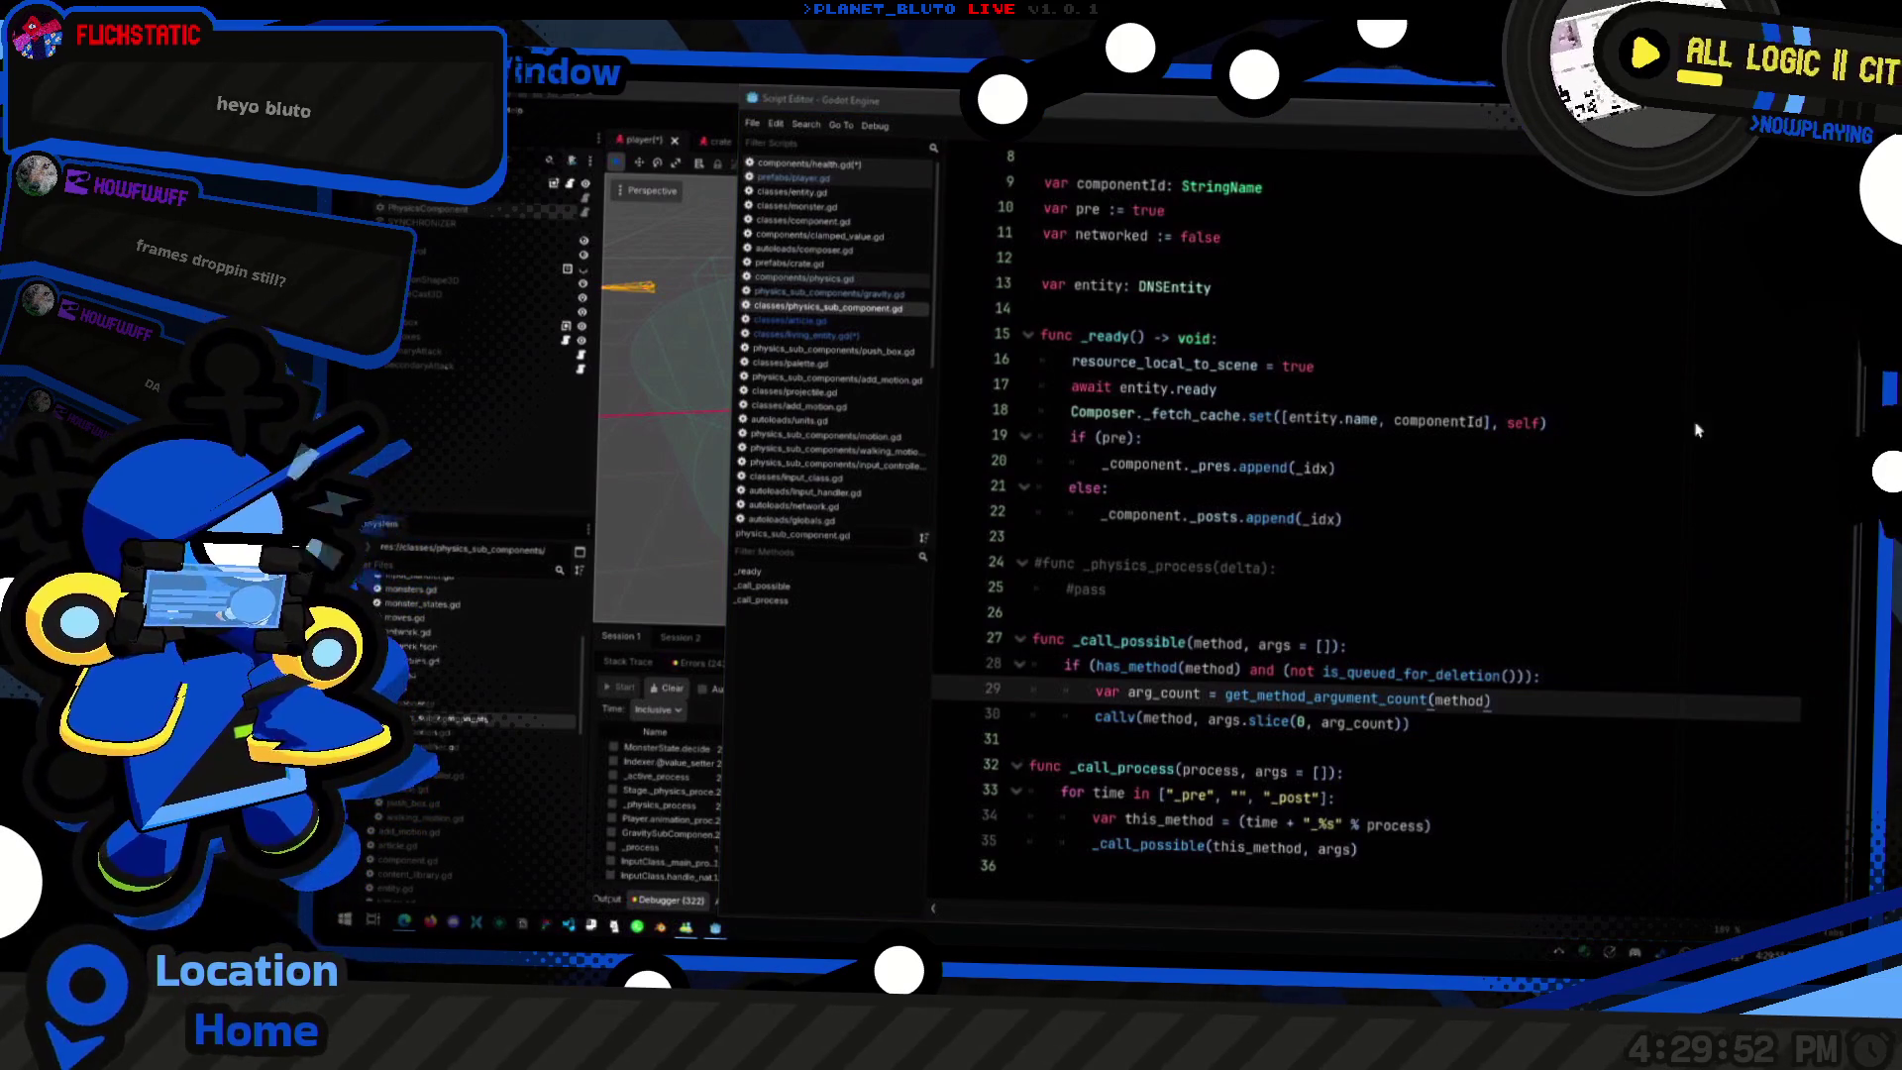
{"action": "left_click", "coordinate": [1330, 430]}
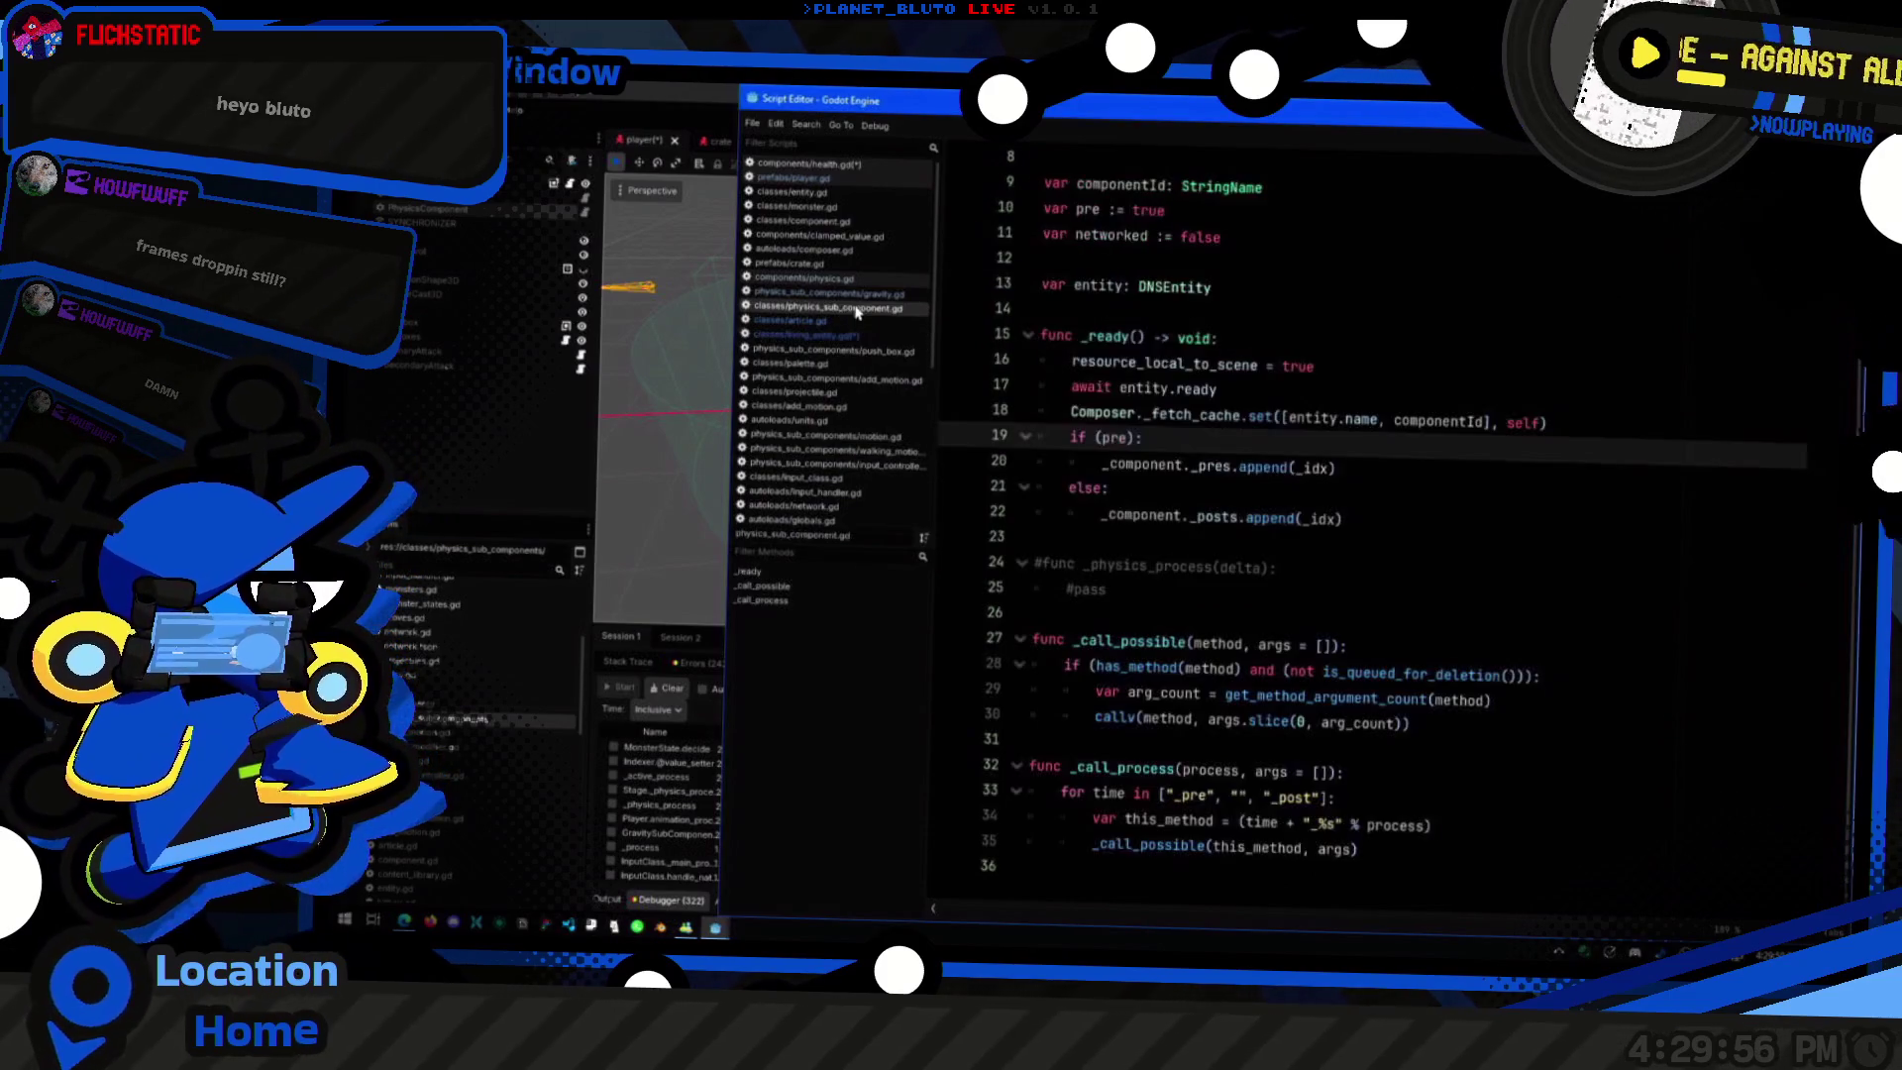
{"action": "left_click", "coordinate": [829, 294]}
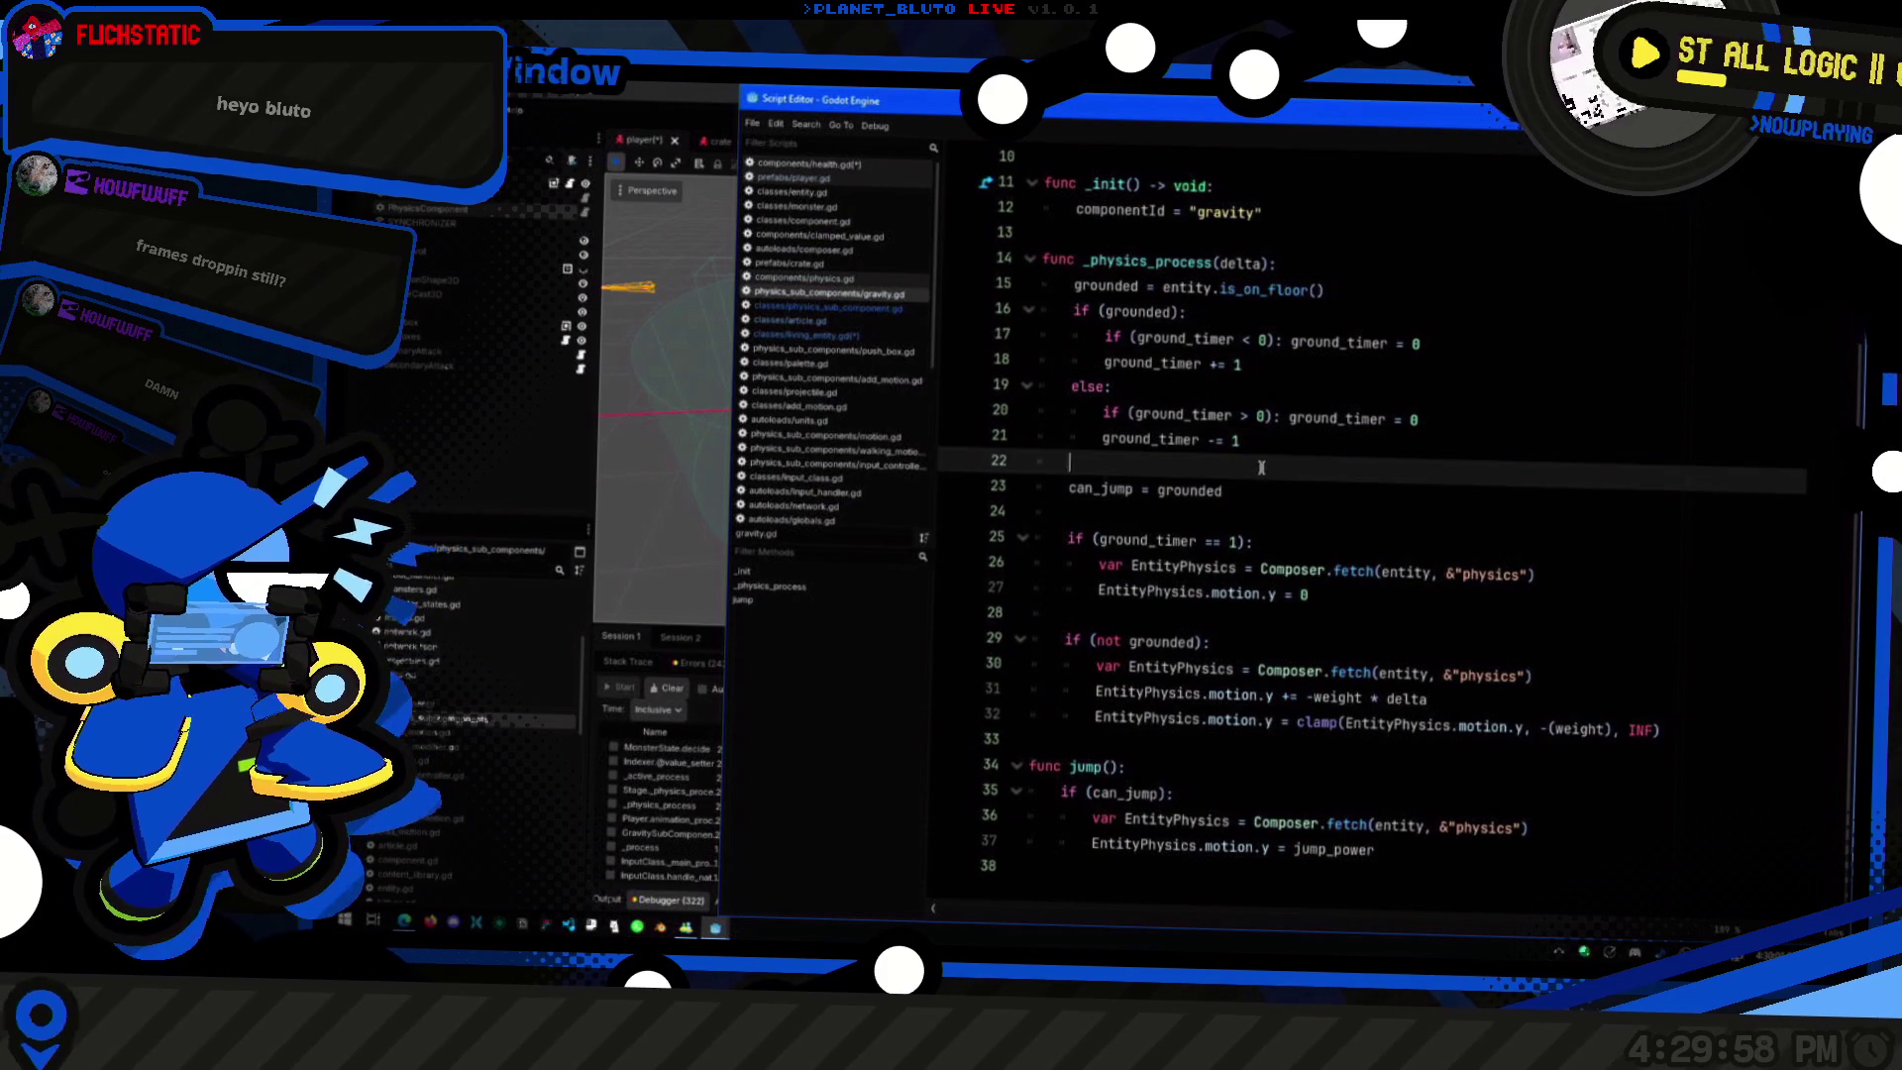
{"action": "left_click", "coordinate": [852, 334]}
{"action": "left_click", "coordinate": [868, 308]}
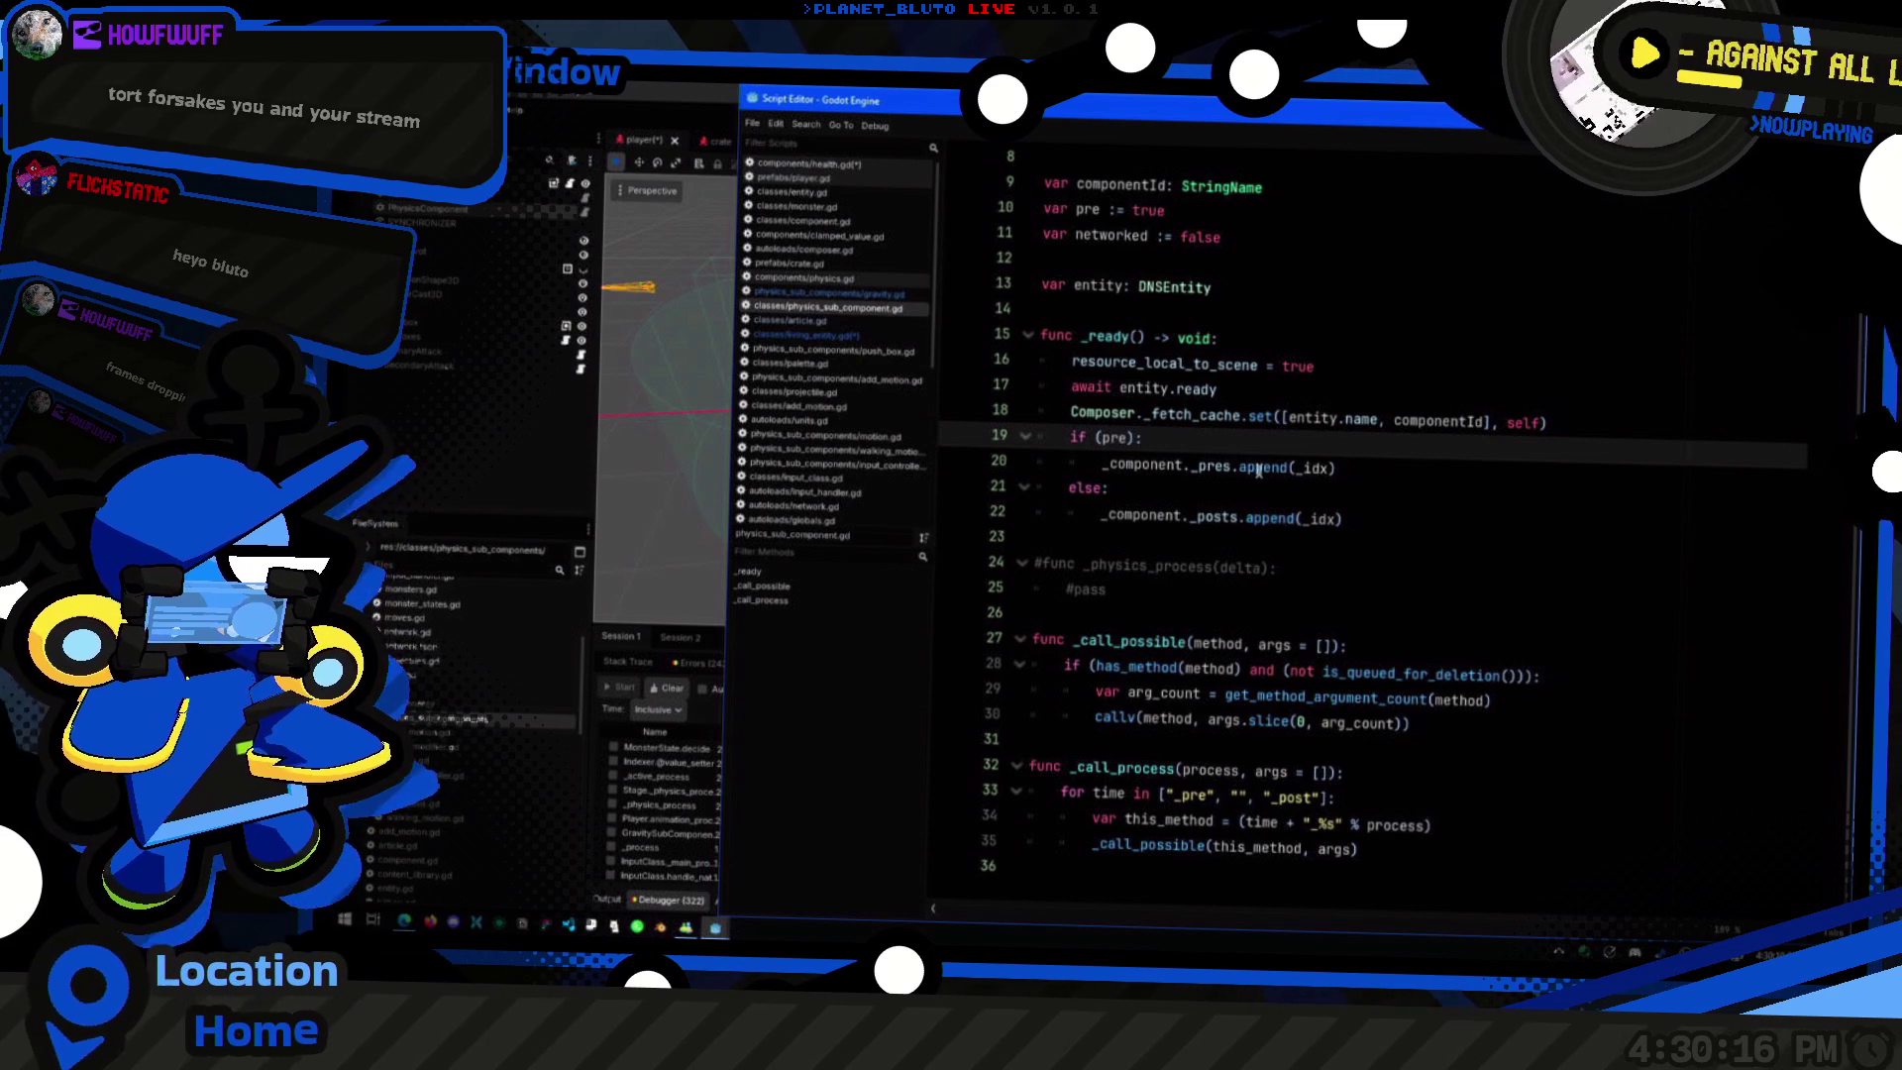
{"action": "left_click", "coordinate": [1359, 517]}
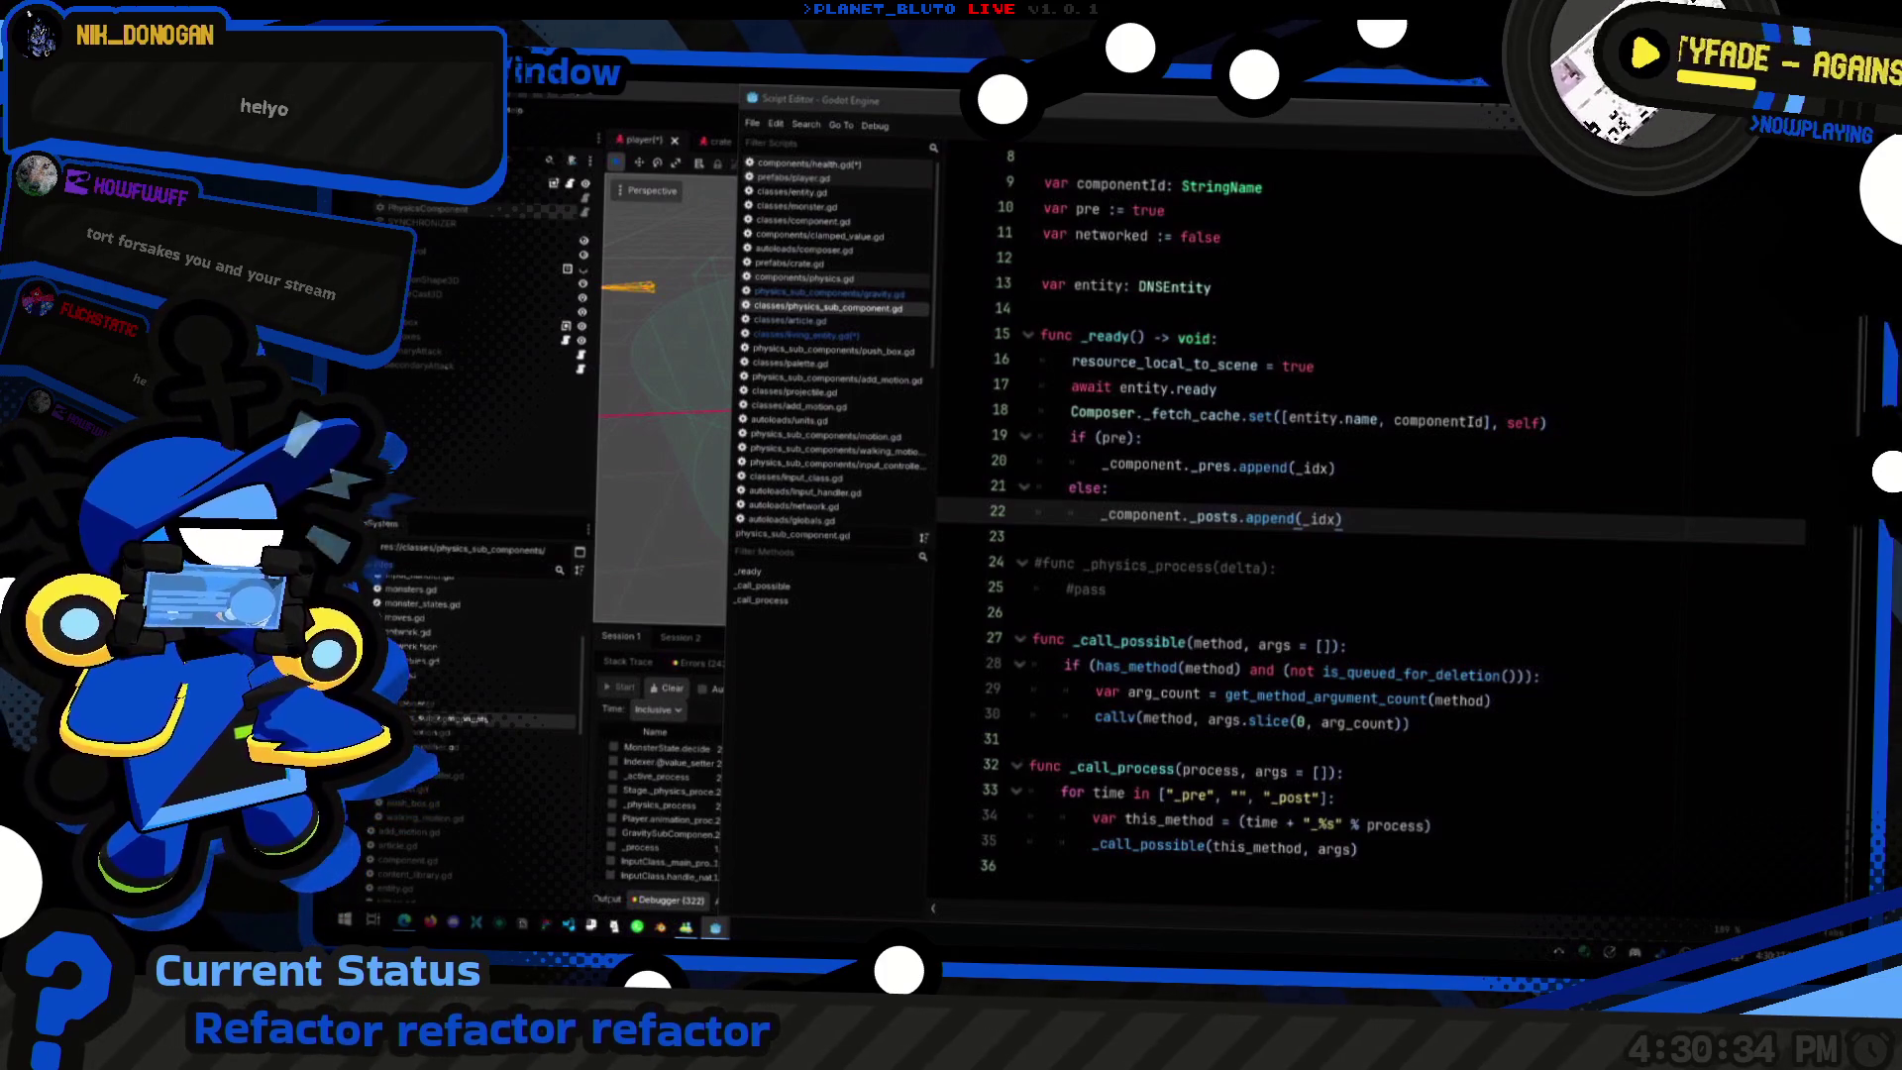
{"action": "left_click", "coordinate": [1482, 519]}
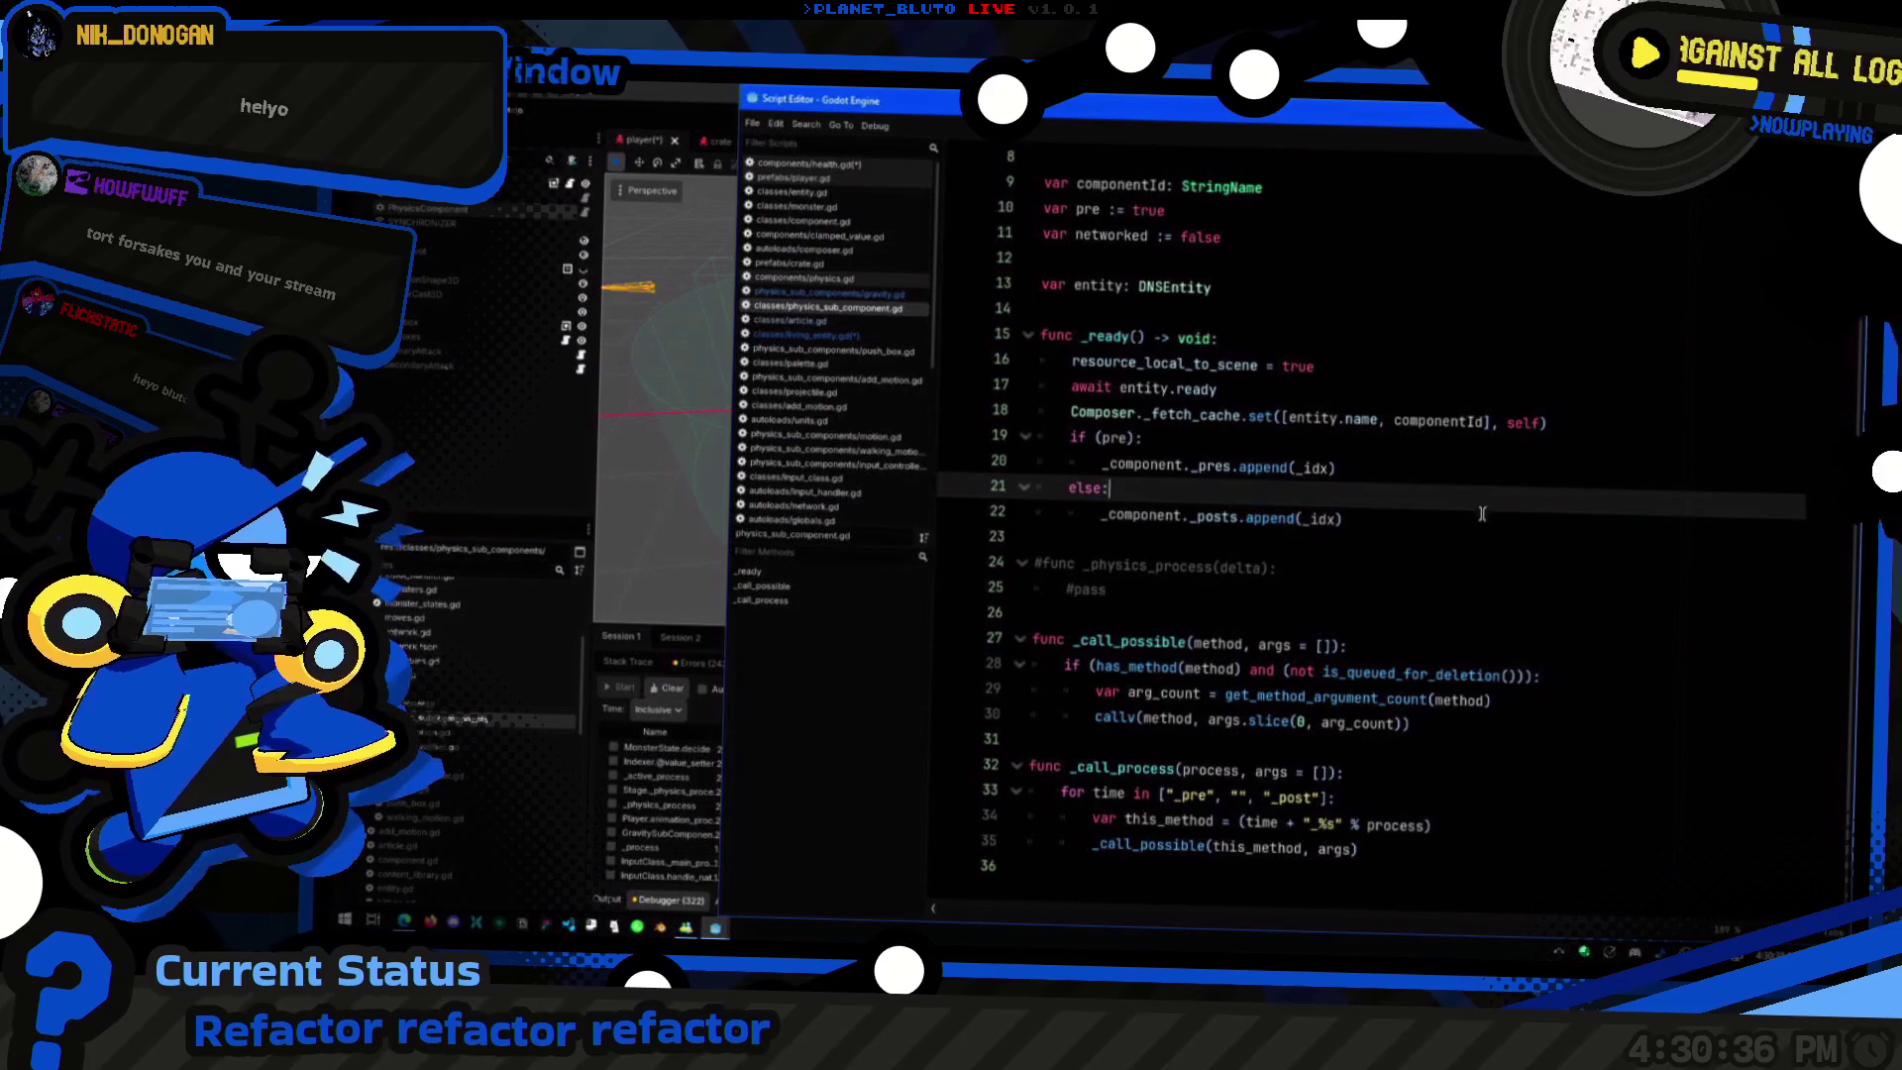